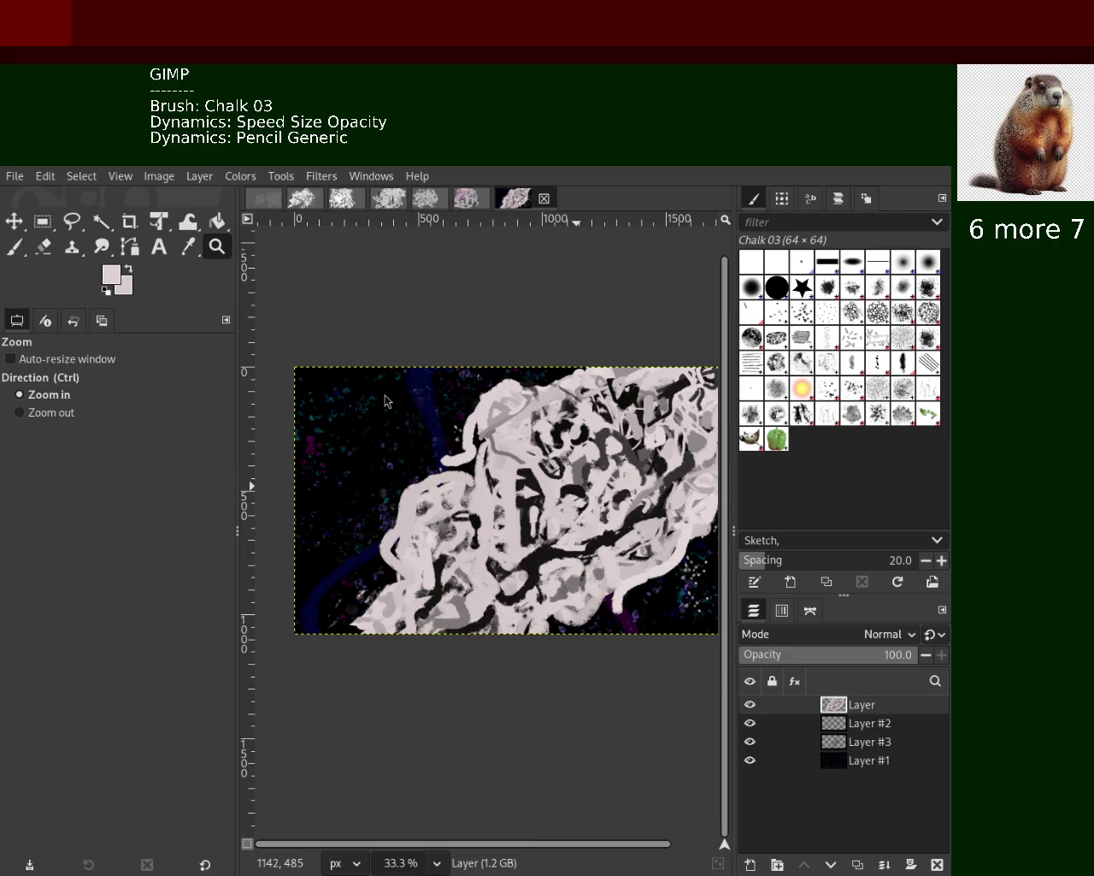
# Zoom in on the figure's left side, then back out to view the whole painting
pyautogui.press('ctrl')
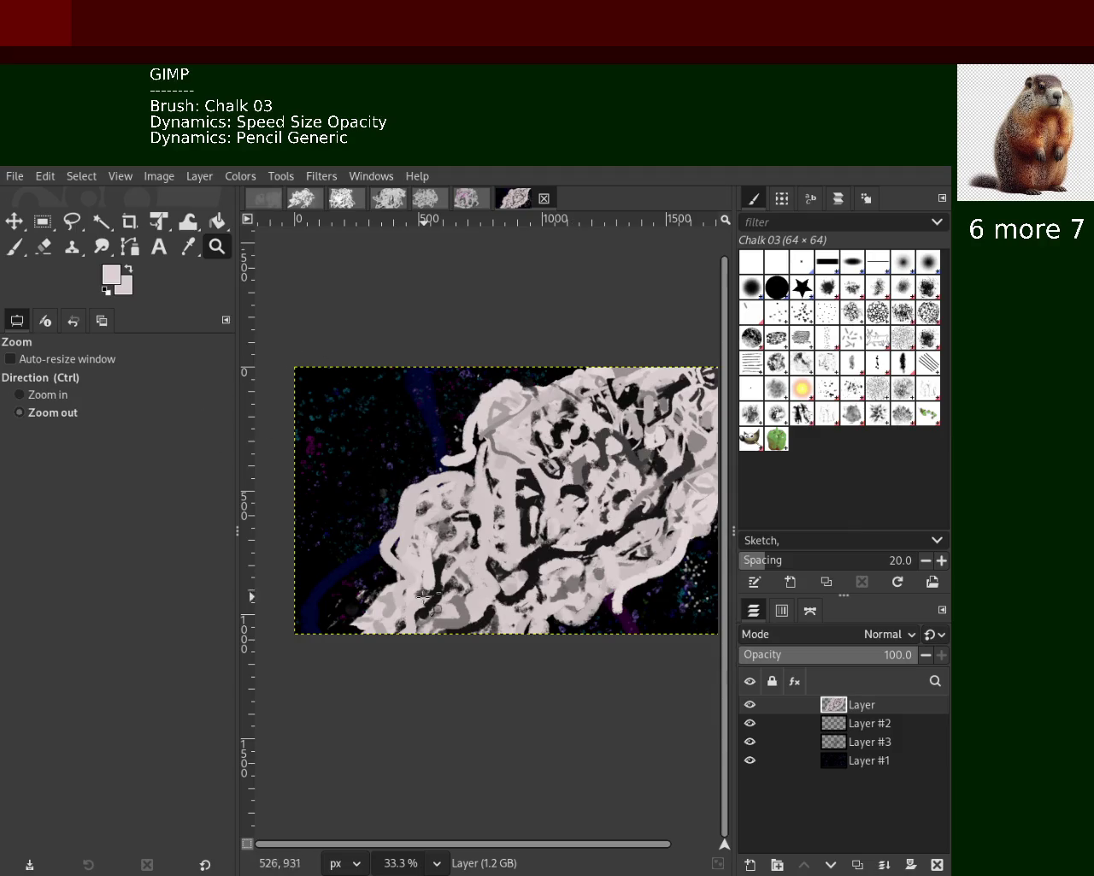
pyautogui.keyDown('ctrl'); pyautogui.click(478, 475); pyautogui.keyUp('ctrl')
pyautogui.click(479, 476)
pyautogui.doubleClick(477, 473)
pyautogui.click(481, 482)
pyautogui.keyDown('ctrl'); pyautogui.click(481, 482); pyautogui.keyUp('ctrl')
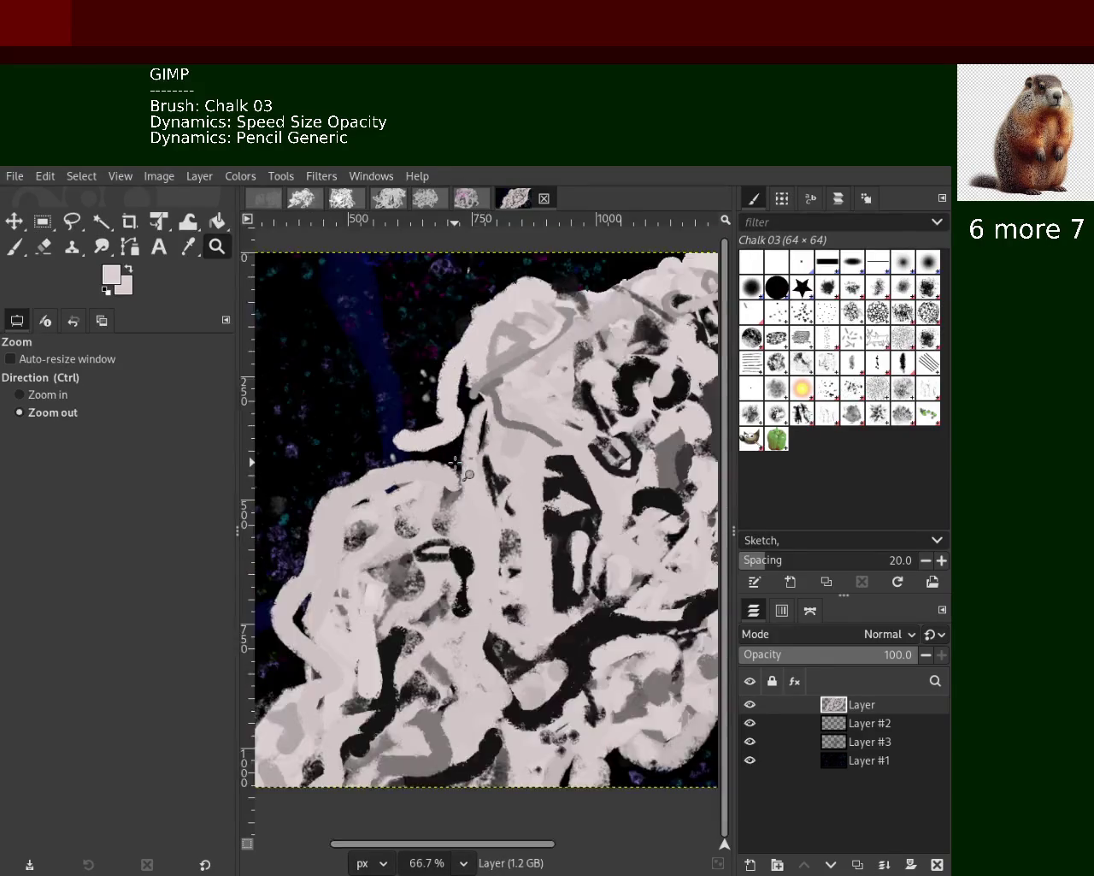
pyautogui.keyDown('ctrl'); pyautogui.click(480, 482); pyautogui.keyUp('ctrl')
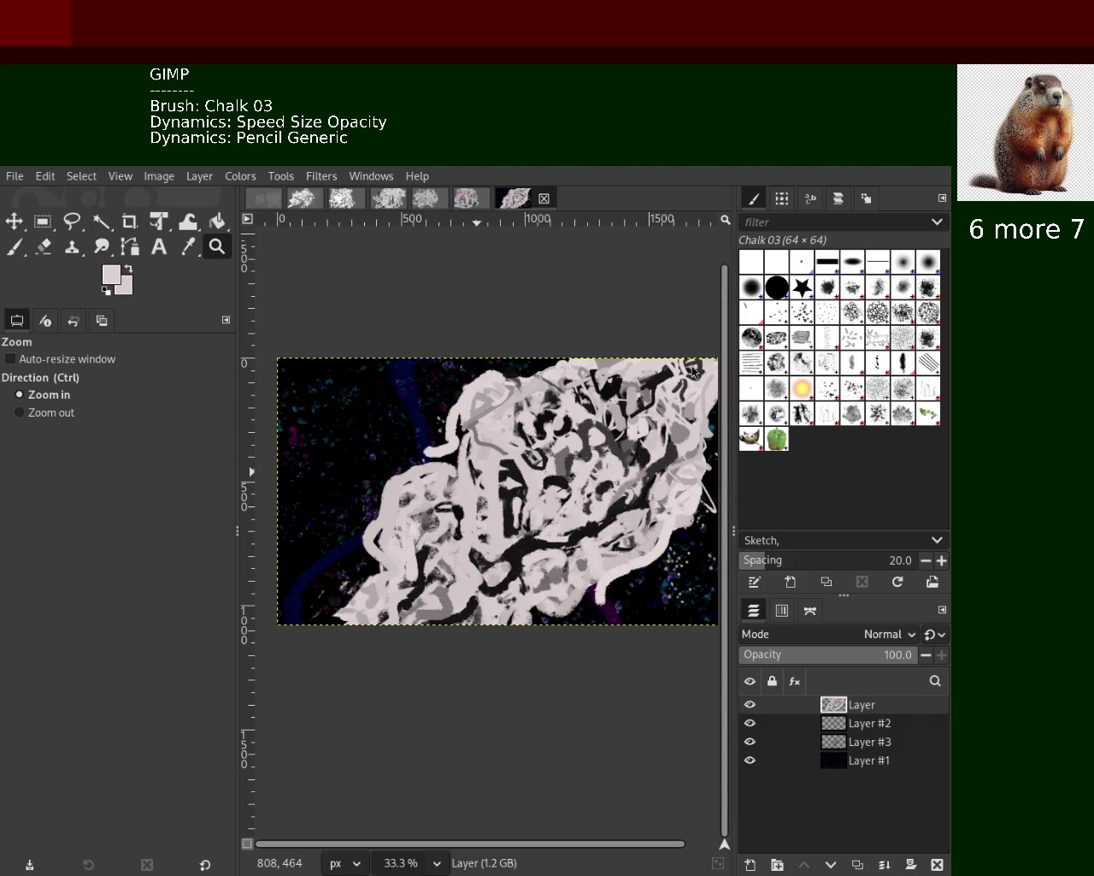
# Zoom out to a small overview, then to 66.7% on the figure's upper-left, with the Paintbrush active
pyautogui.press('ctrl')
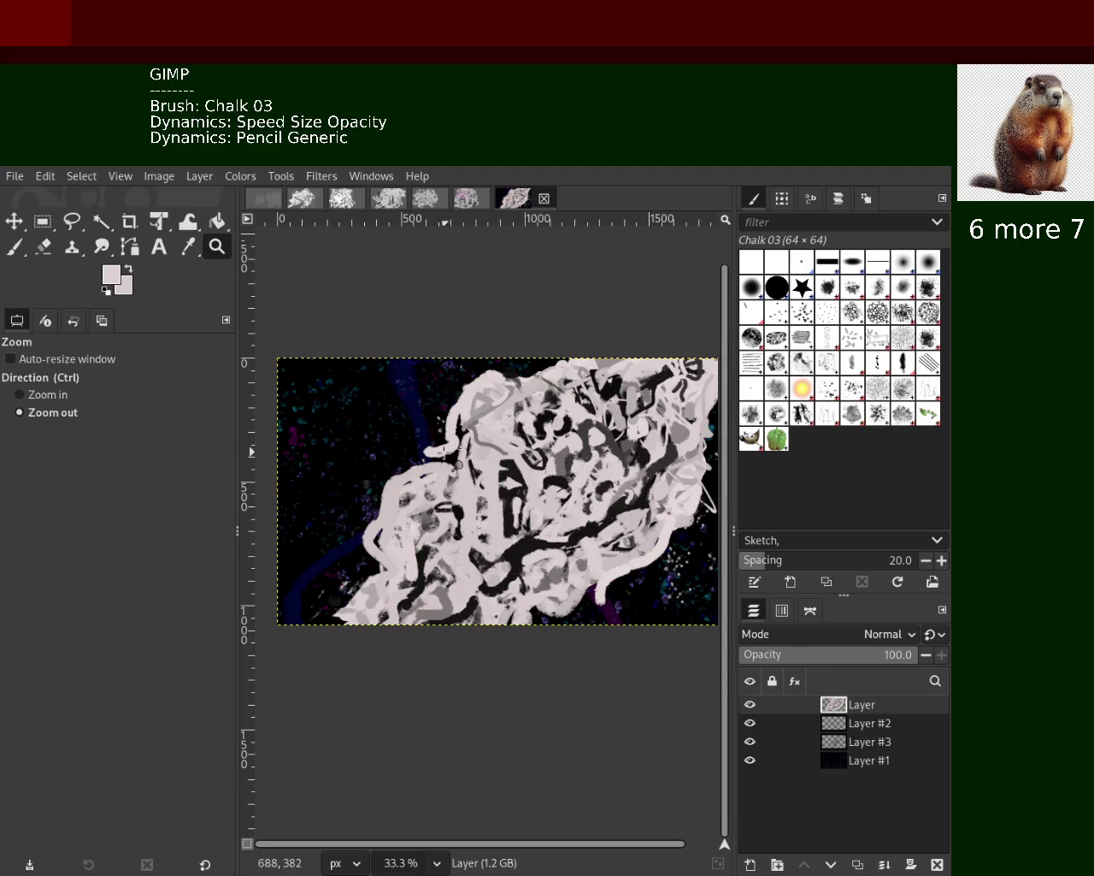
pyautogui.keyDown('ctrl'); pyautogui.click(421, 462); pyautogui.keyUp('ctrl')
pyautogui.keyDown('ctrl'); pyautogui.click(421, 461); pyautogui.keyUp('ctrl')
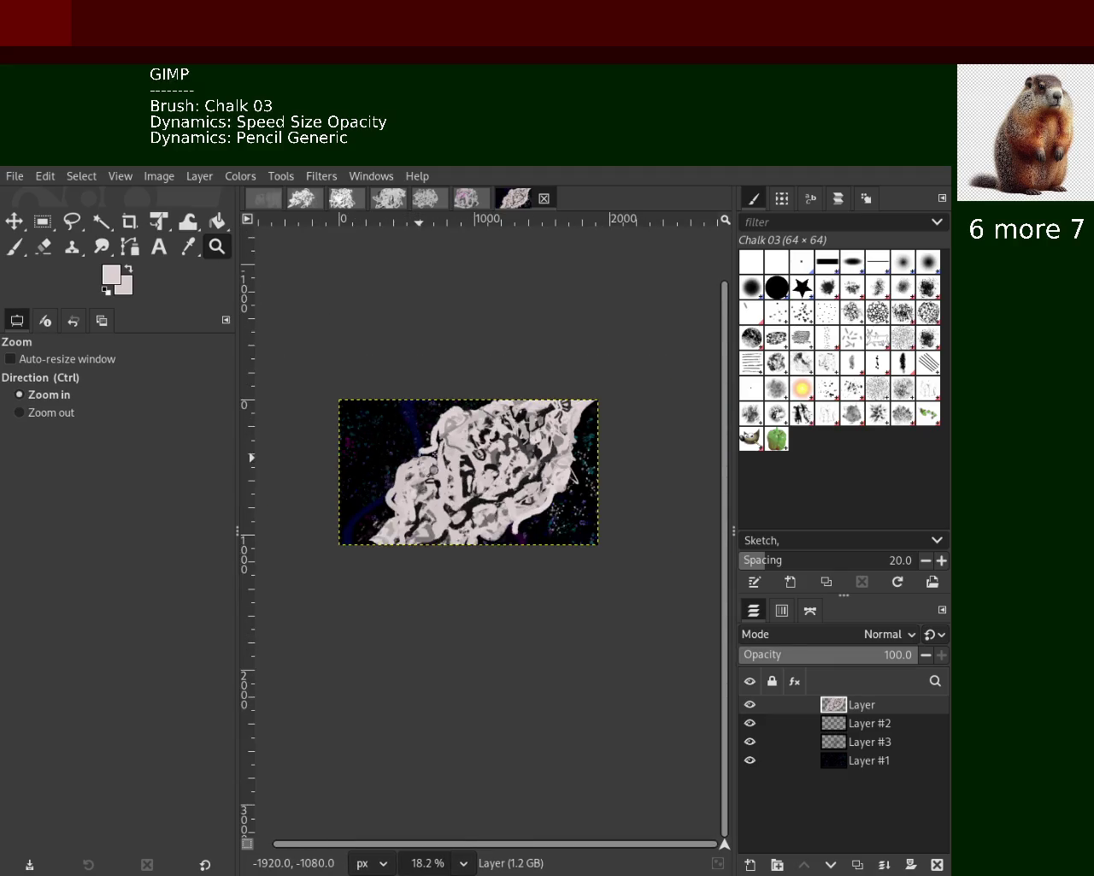
pyautogui.keyDown('ctrl'); pyautogui.click(421, 462); pyautogui.keyUp('ctrl')
pyautogui.click(402, 460)
pyautogui.click(402, 460)
pyautogui.click(401, 460)
pyautogui.click(402, 460)
pyautogui.click(402, 460)
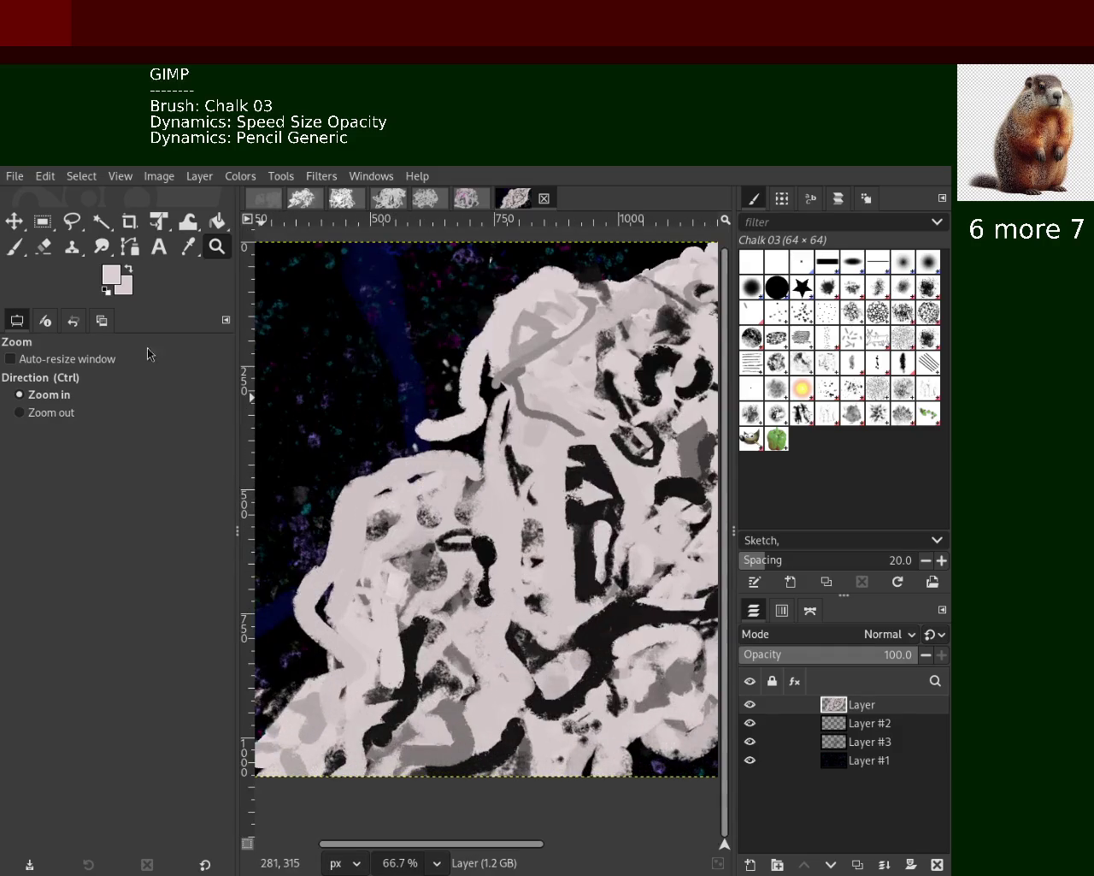
pyautogui.click(14, 247)
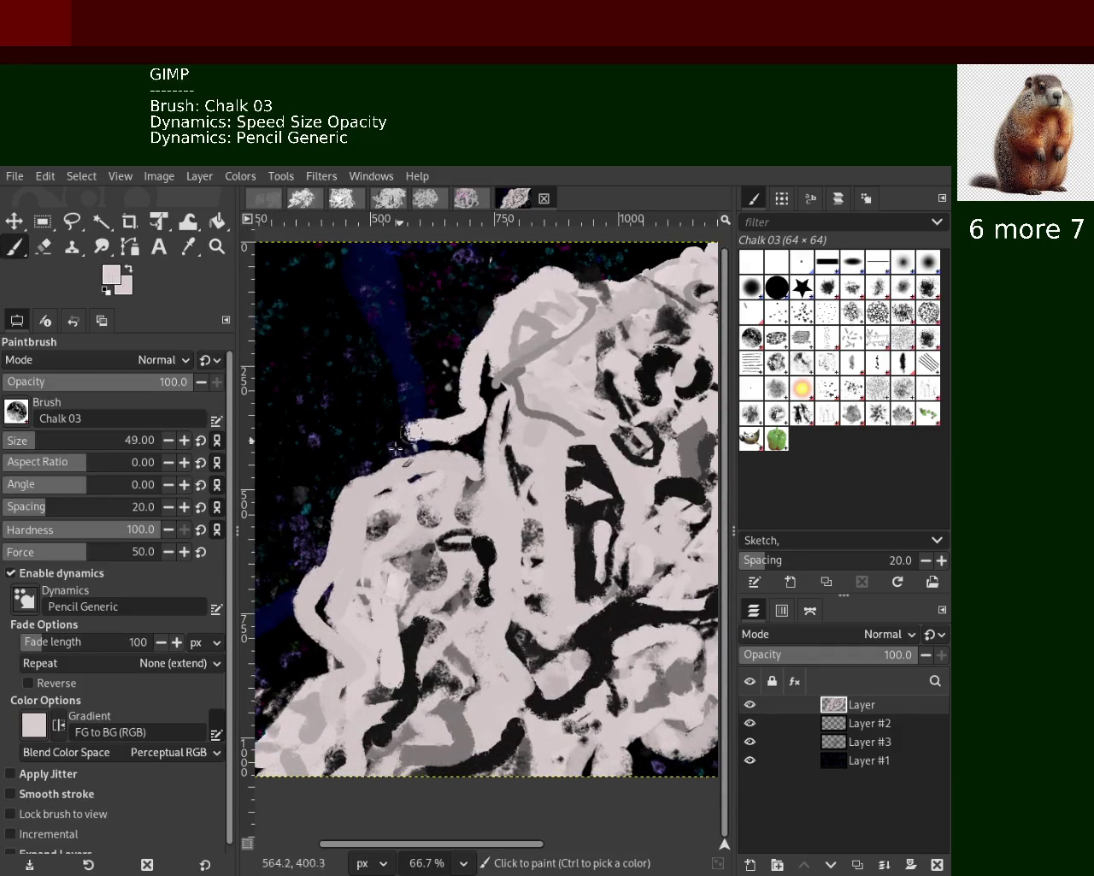
# Try white chalk strokes leftward off the figure's upper-left edge, undo them, and sample black
pyautogui.moveTo(458, 425); pyautogui.dragTo(359, 479)
pyautogui.hotkey('ctrl', 'z')
pyautogui.moveTo(453, 425); pyautogui.dragTo(367, 415)
pyautogui.hotkey('ctrl', 'z')
pyautogui.moveTo(457, 425); pyautogui.dragTo(402, 496)
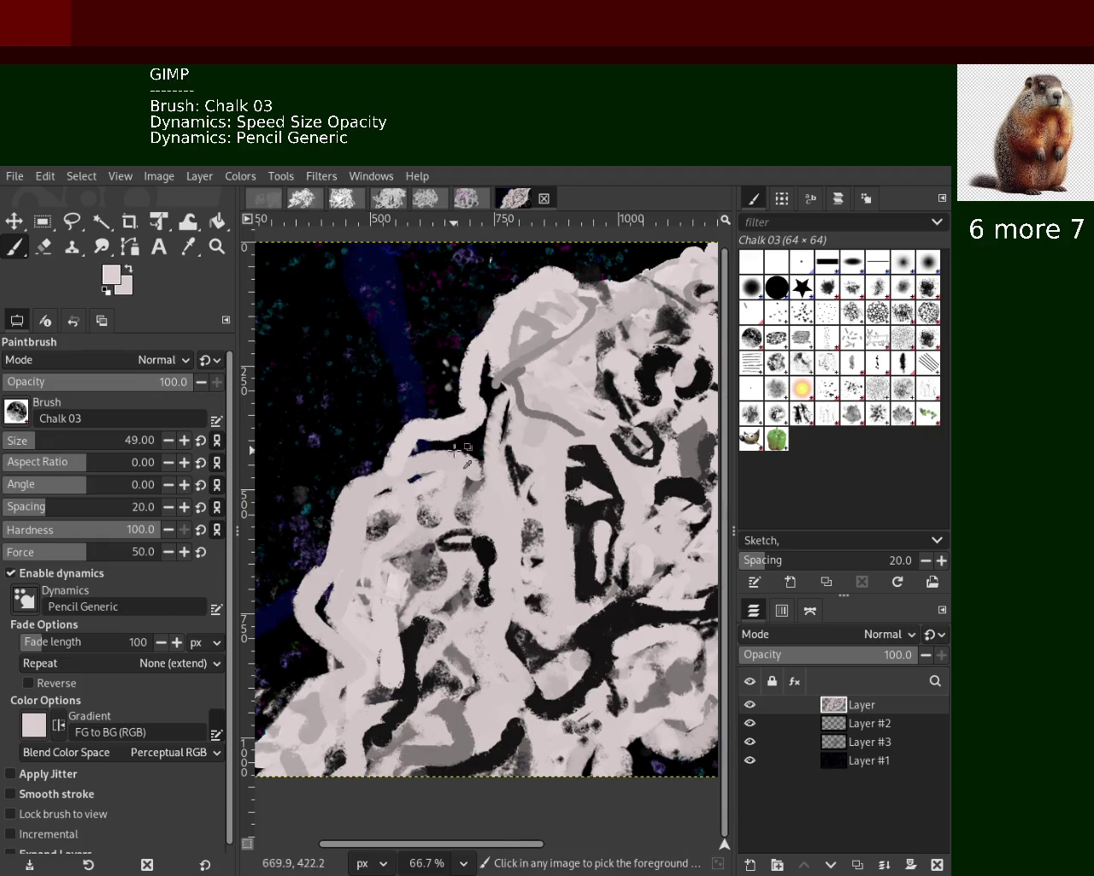
pyautogui.hotkey('ctrl', 'z')
pyautogui.moveTo(453, 432); pyautogui.dragTo(363, 488)
pyautogui.hotkey('ctrl', 'z')
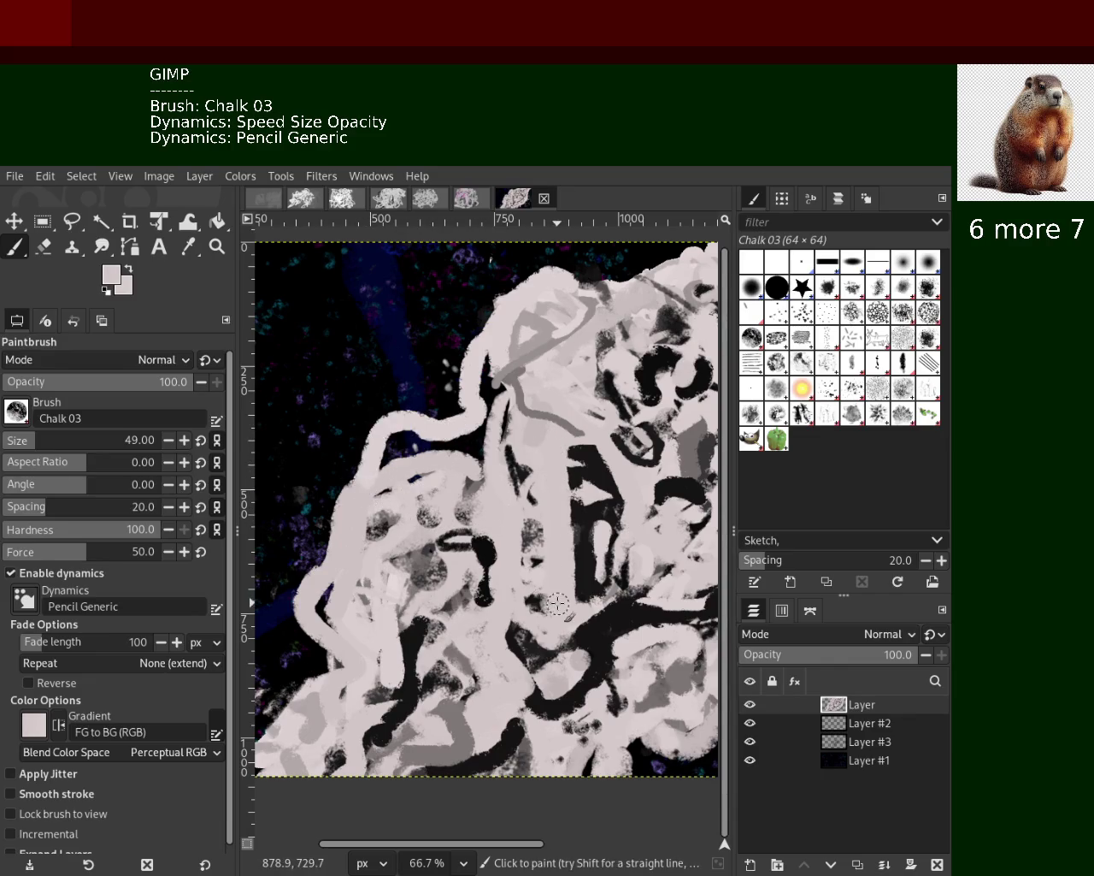
pyautogui.keyDown('ctrl'); pyautogui.click(483, 573); pyautogui.keyUp('ctrl')
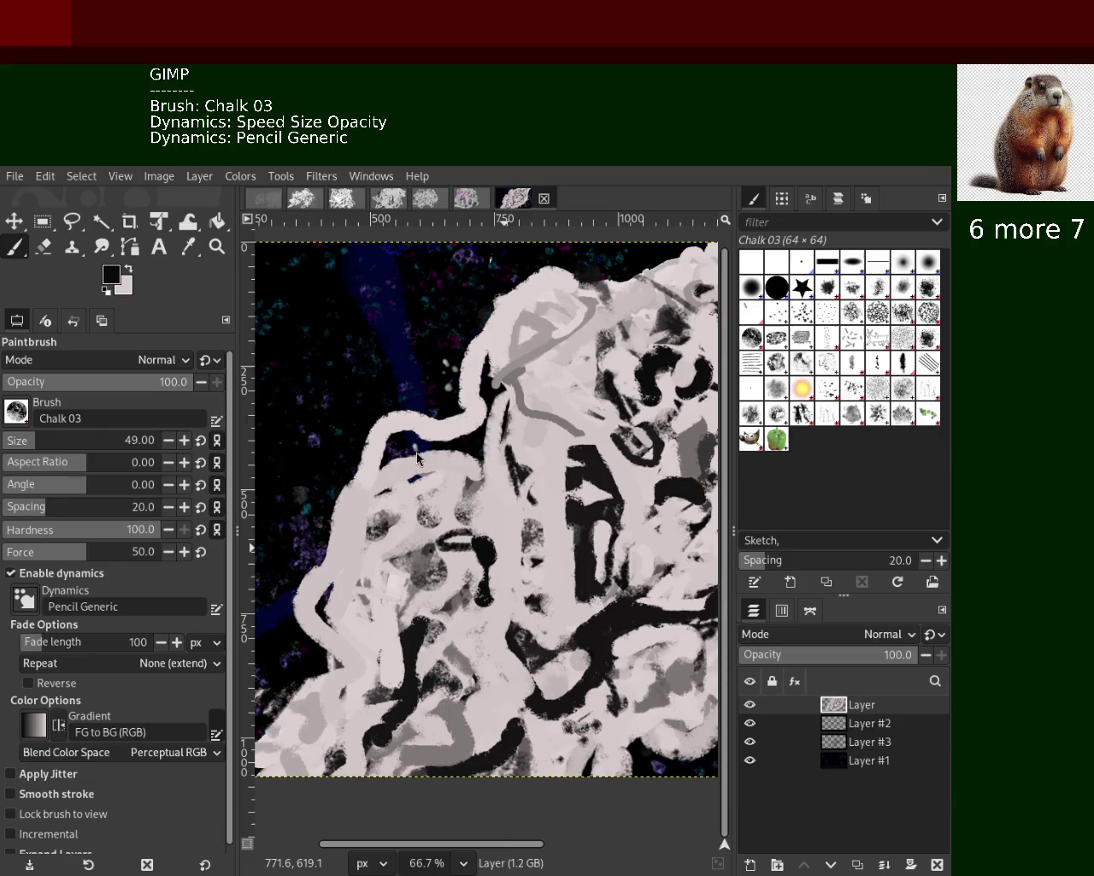
# Sample light pink and trial light strokes down-left from the figure's top, undoing each
pyautogui.keyDown('ctrl'); pyautogui.click(499, 407); pyautogui.keyUp('ctrl')
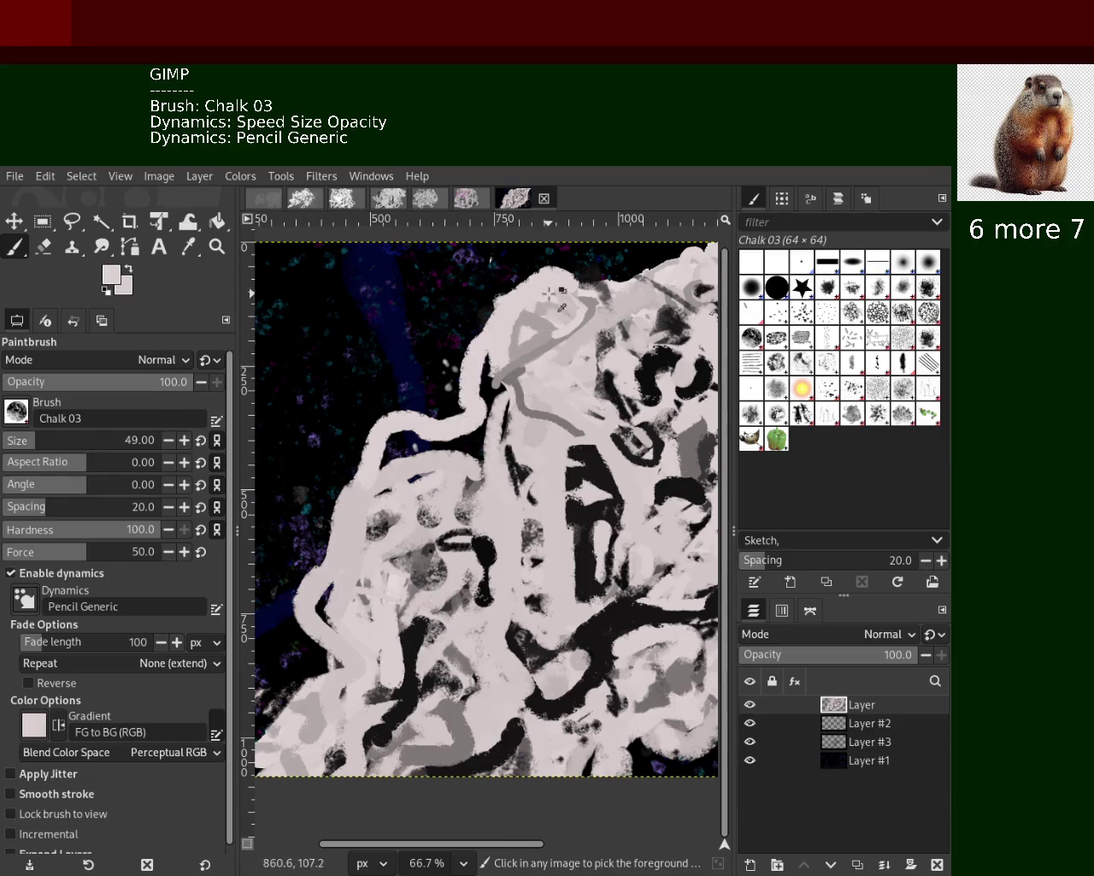
pyautogui.moveTo(551, 271)
pyautogui.mouseDown()
pyautogui.moveTo(479, 350)
pyautogui.moveTo(462, 441)
pyautogui.mouseUp()
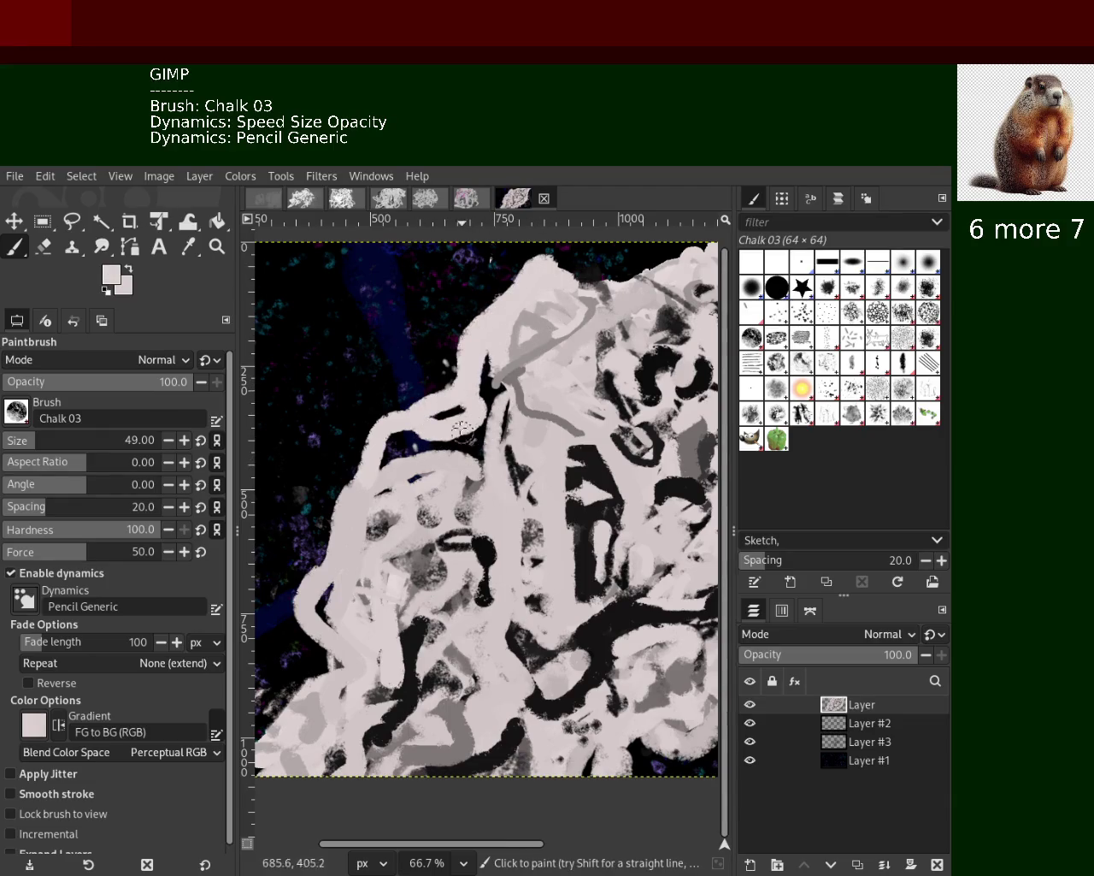
pyautogui.hotkey('ctrl', 'z')
pyautogui.moveTo(547, 257); pyautogui.dragTo(471, 393)
pyautogui.hotkey('ctrl', 'z')
pyautogui.moveTo(547, 265); pyautogui.dragTo(449, 380)
pyautogui.hotkey('ctrl', 'z')
pyautogui.moveTo(521, 262); pyautogui.dragTo(432, 376)
pyautogui.hotkey('ctrl', 'z')
# Settle on a light chalk stroke filling the figure's top, then sample a colour from the figure
pyautogui.moveTo(547, 257)
pyautogui.mouseDown()
pyautogui.moveTo(453, 364)
pyautogui.moveTo(449, 405)
pyautogui.mouseUp()
pyautogui.hotkey('ctrl', 'z')
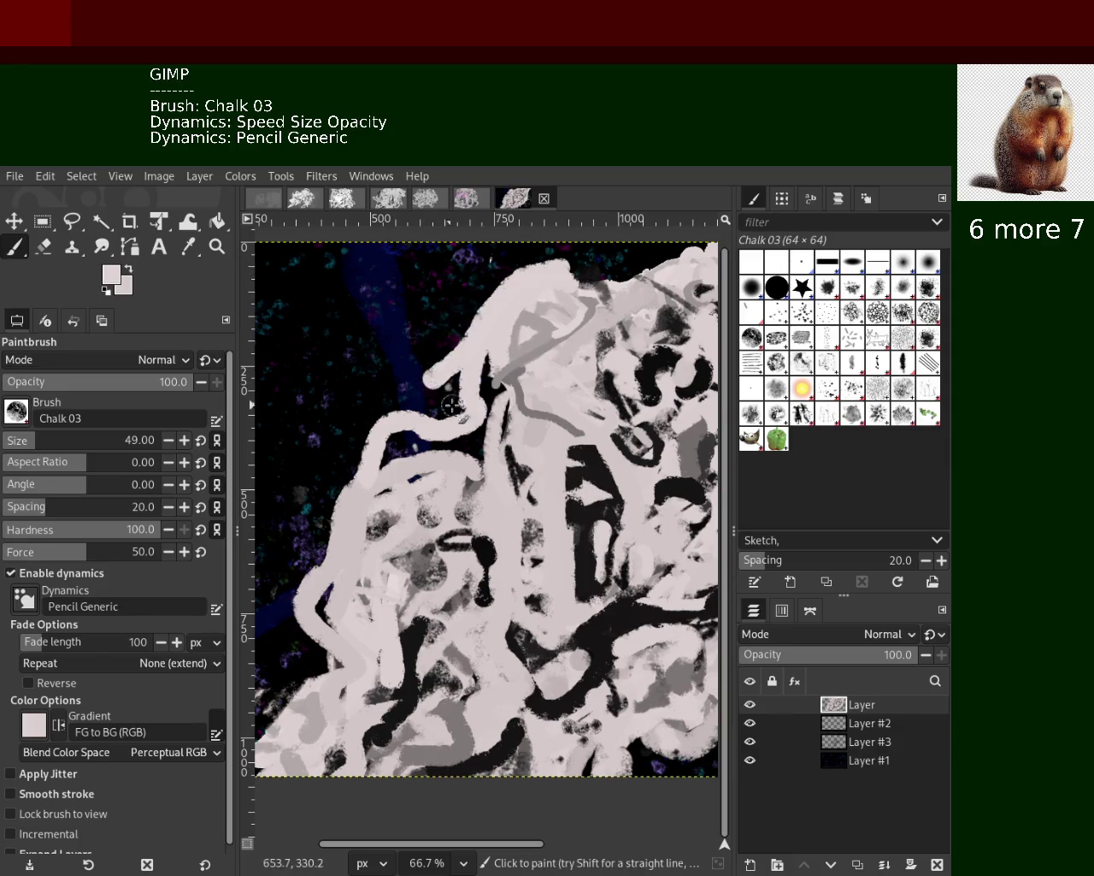
pyautogui.hotkey('ctrl', 'z')
pyautogui.moveTo(548, 265); pyautogui.dragTo(468, 370)
pyautogui.hotkey('ctrl', 'z')
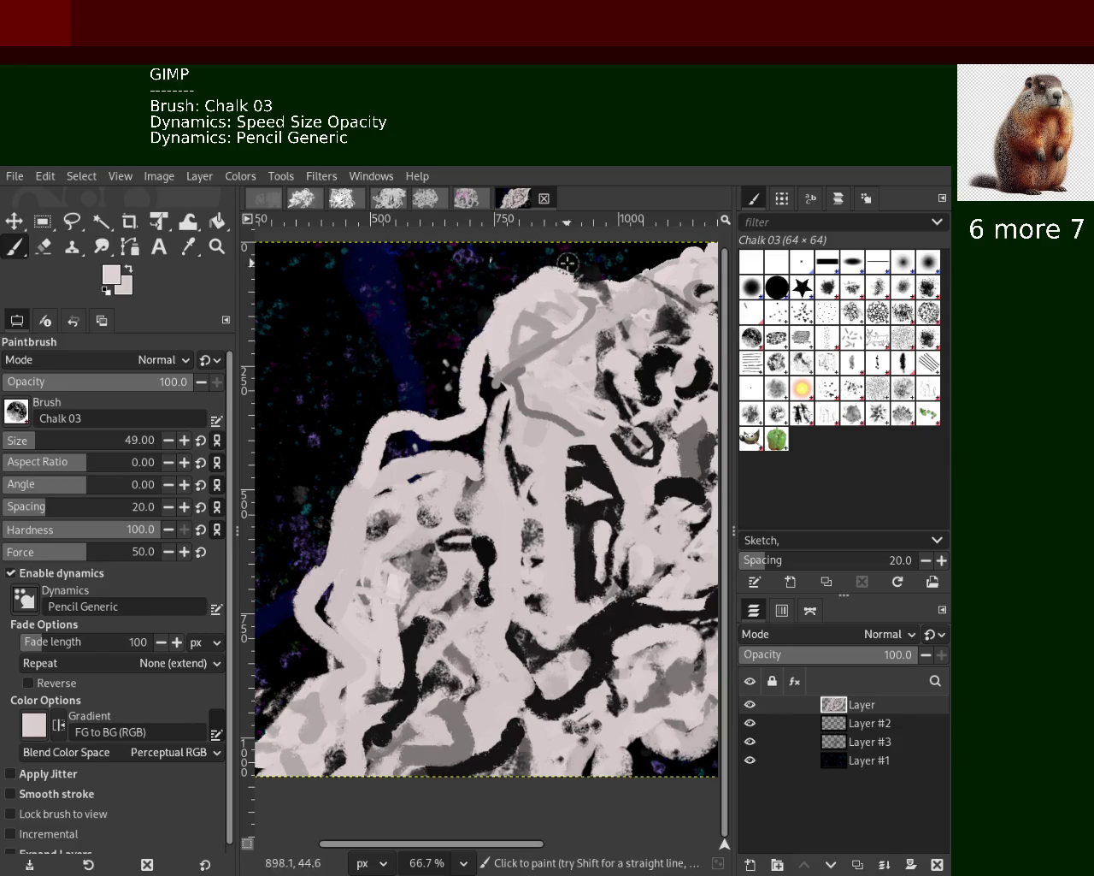
pyautogui.moveTo(568, 262); pyautogui.dragTo(466, 353)
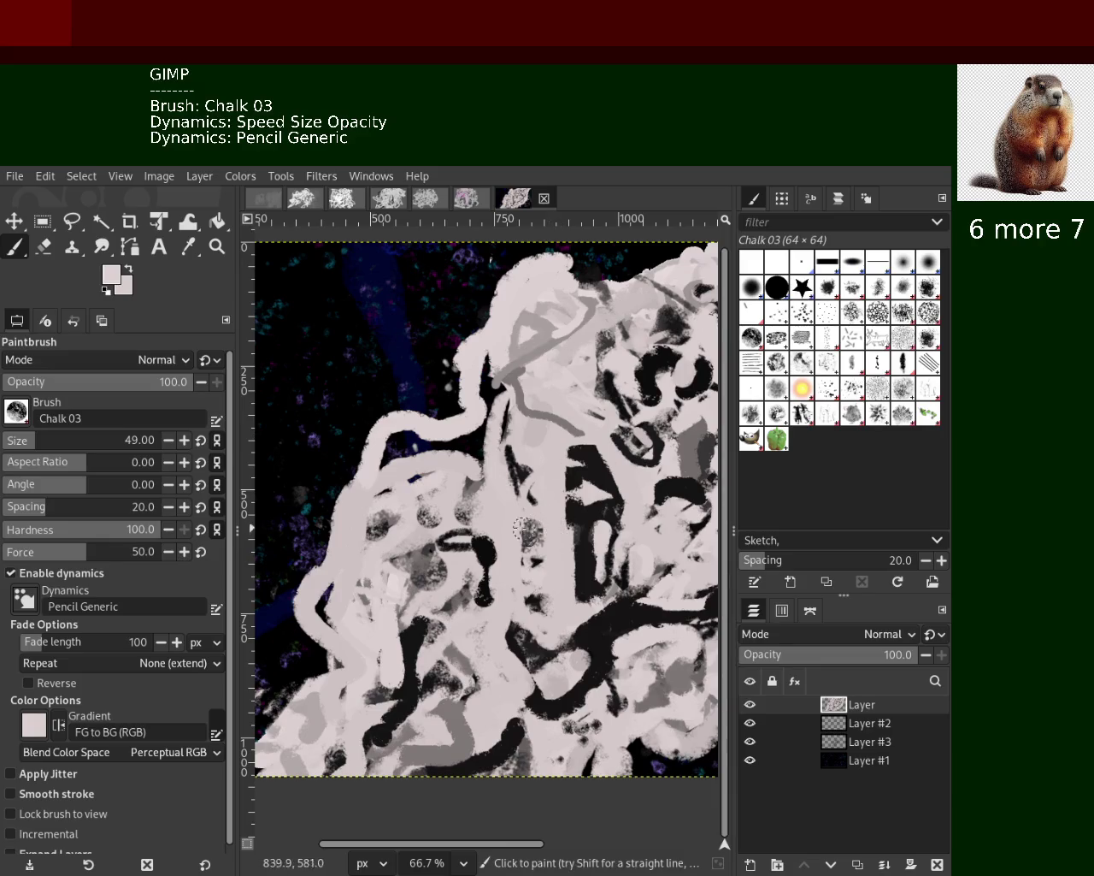
pyautogui.keyDown('ctrl'); pyautogui.click(463, 452); pyautogui.keyUp('ctrl')
# Paint a black horizontal stroke across the figure, then cover it and a darker grey area in light pink
pyautogui.keyDown('ctrl'); pyautogui.click(463, 451); pyautogui.keyUp('ctrl')
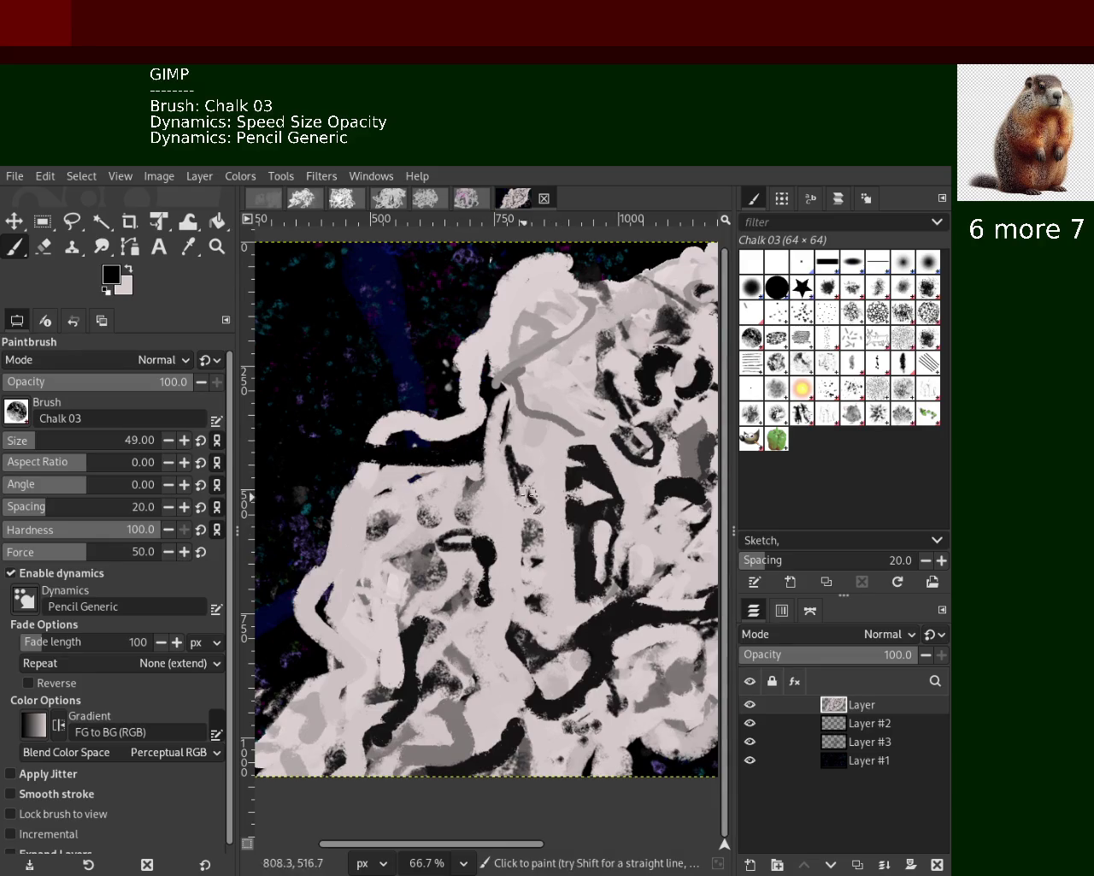
pyautogui.moveTo(460, 447); pyautogui.dragTo(364, 458)
pyautogui.hotkey('ctrl', 'z')
pyautogui.moveTo(479, 451); pyautogui.dragTo(369, 462)
pyautogui.keyDown('ctrl'); pyautogui.click(476, 470); pyautogui.keyUp('ctrl')
pyautogui.keyDown('ctrl'); pyautogui.click(475, 473); pyautogui.keyUp('ctrl')
pyautogui.moveTo(475, 473); pyautogui.dragTo(367, 461)
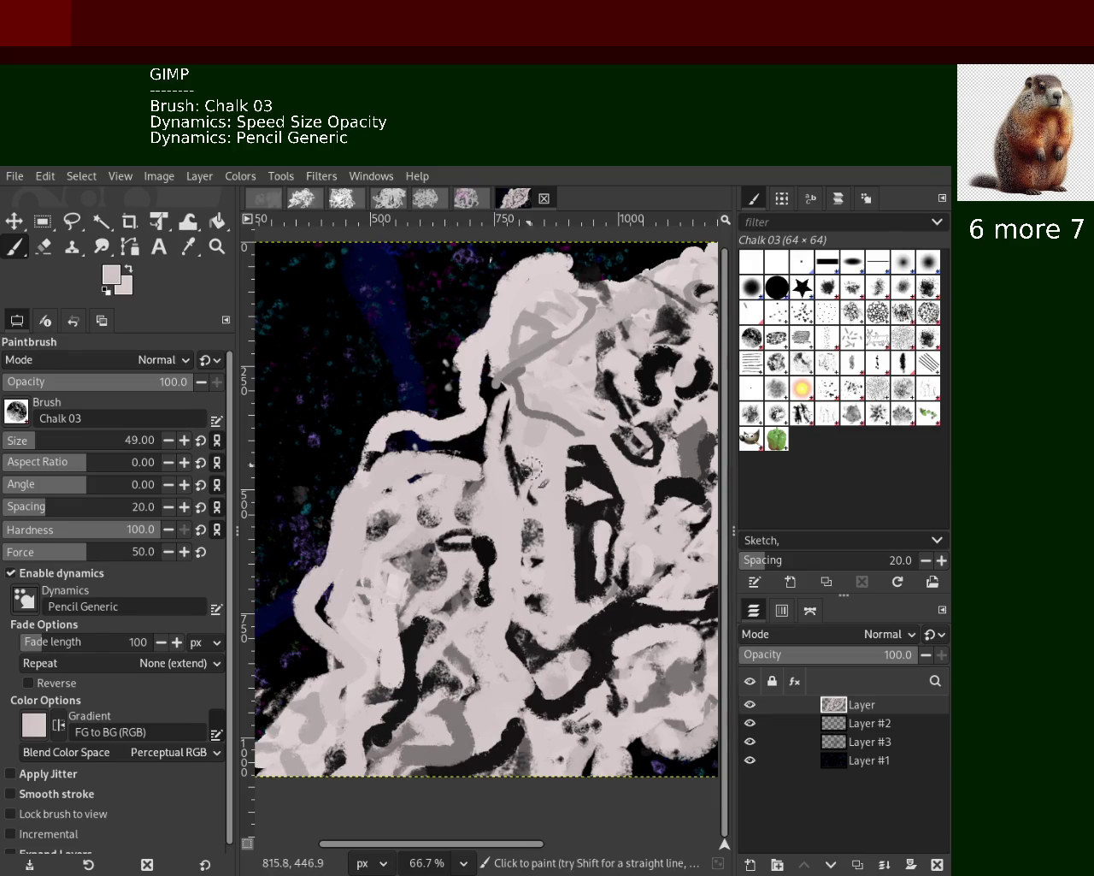
pyautogui.moveTo(521, 470); pyautogui.dragTo(534, 601)
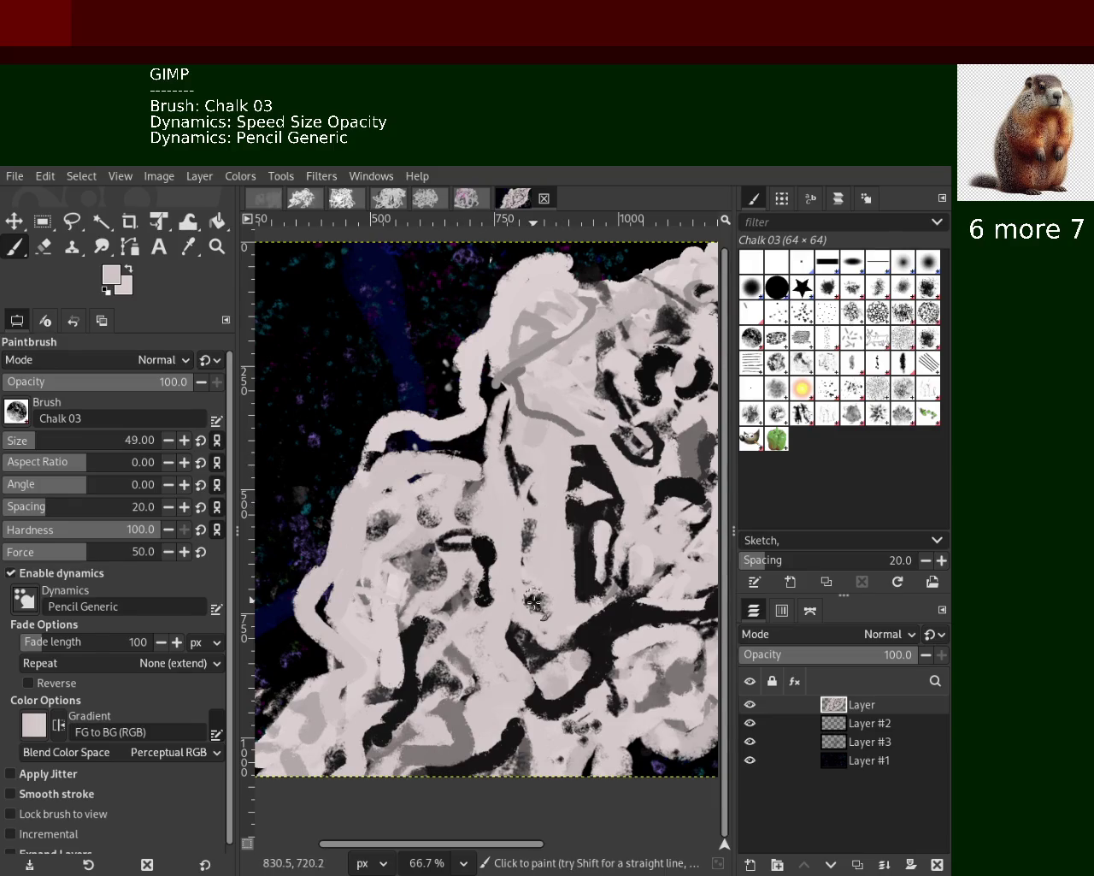
# Add a black stroke down through the grey area and partly cover it with light pink
pyautogui.keyDown('ctrl'); pyautogui.click(485, 554); pyautogui.keyUp('ctrl')
pyautogui.moveTo(418, 644); pyautogui.dragTo(400, 698)
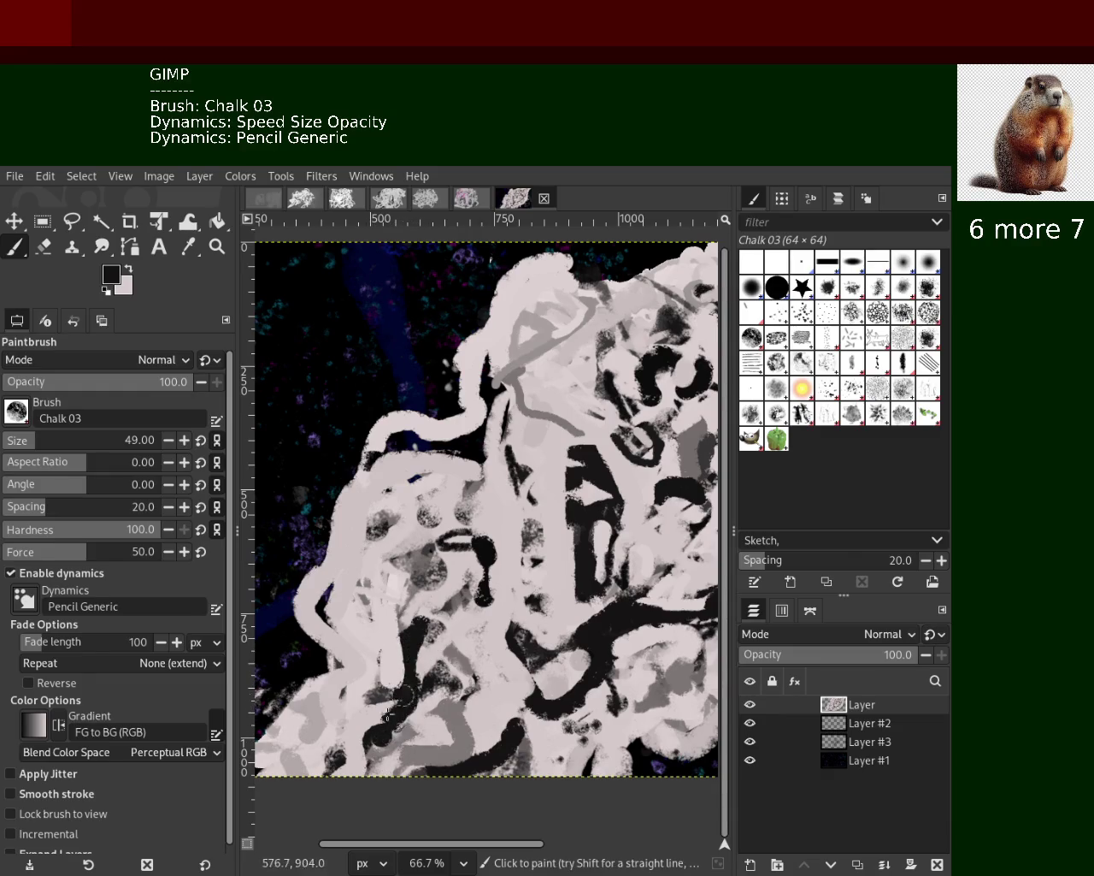
pyautogui.keyDown('ctrl'); pyautogui.click(509, 722); pyautogui.keyUp('ctrl')
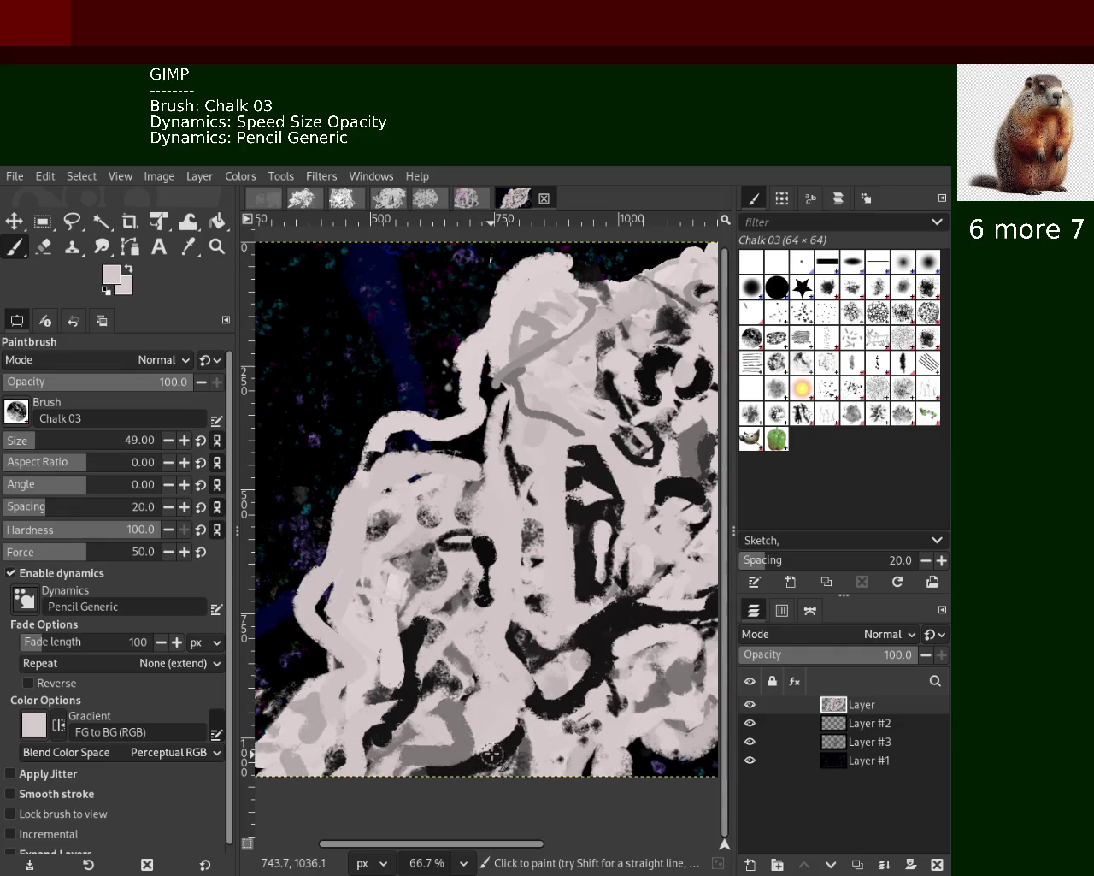
pyautogui.moveTo(554, 684)
pyautogui.mouseDown()
pyautogui.moveTo(578, 661)
pyautogui.moveTo(546, 675)
pyautogui.mouseUp()
pyautogui.keyDown('ctrl'); pyautogui.click(566, 663); pyautogui.keyUp('ctrl')
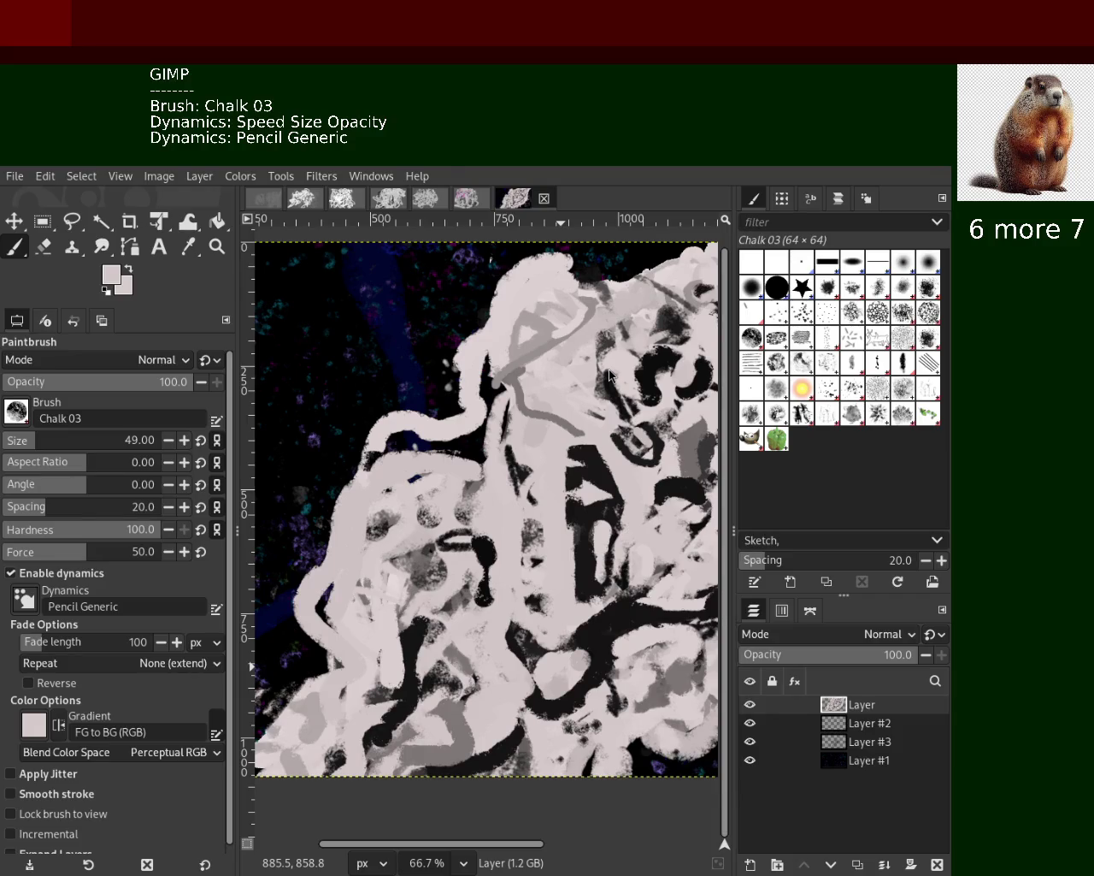
# Add black chalk strokes among and around the right-hand swirls
pyautogui.keyDown('ctrl'); pyautogui.click(579, 455); pyautogui.keyUp('ctrl')
pyautogui.moveTo(581, 455); pyautogui.dragTo(602, 475)
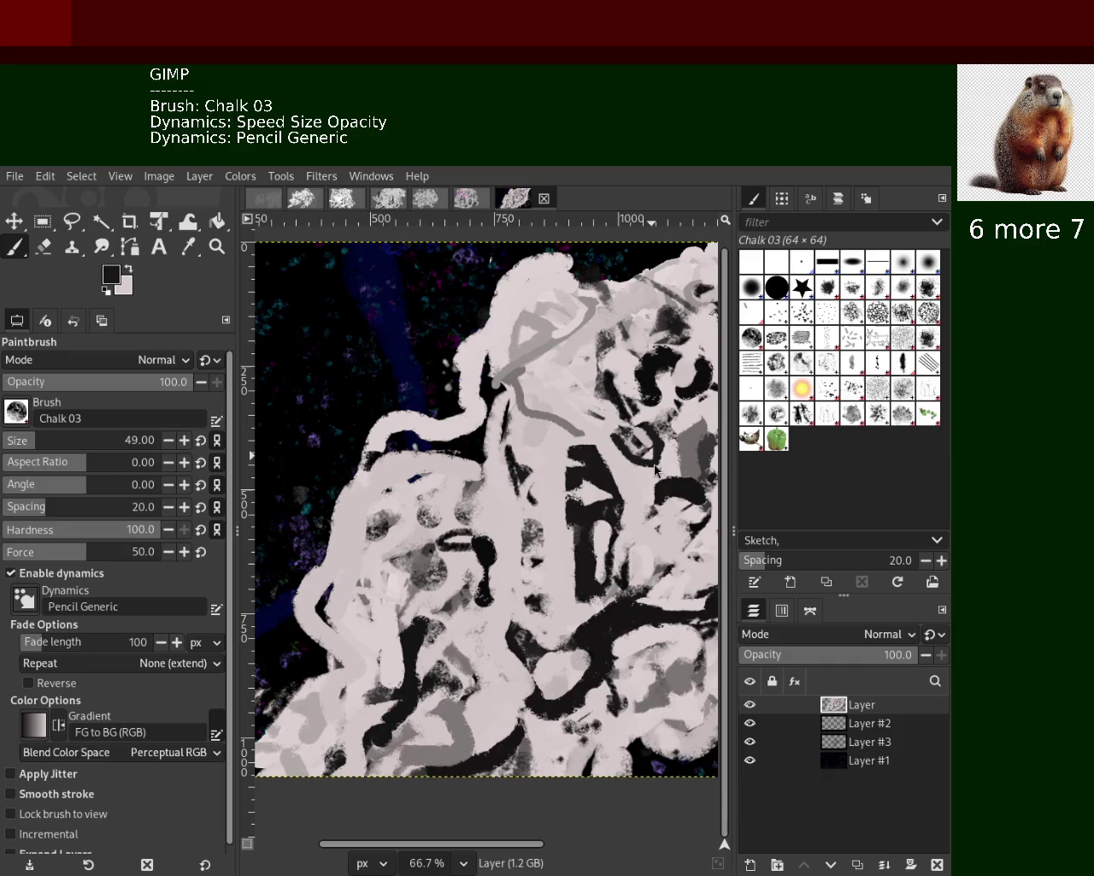
pyautogui.moveTo(621, 445); pyautogui.dragTo(661, 469)
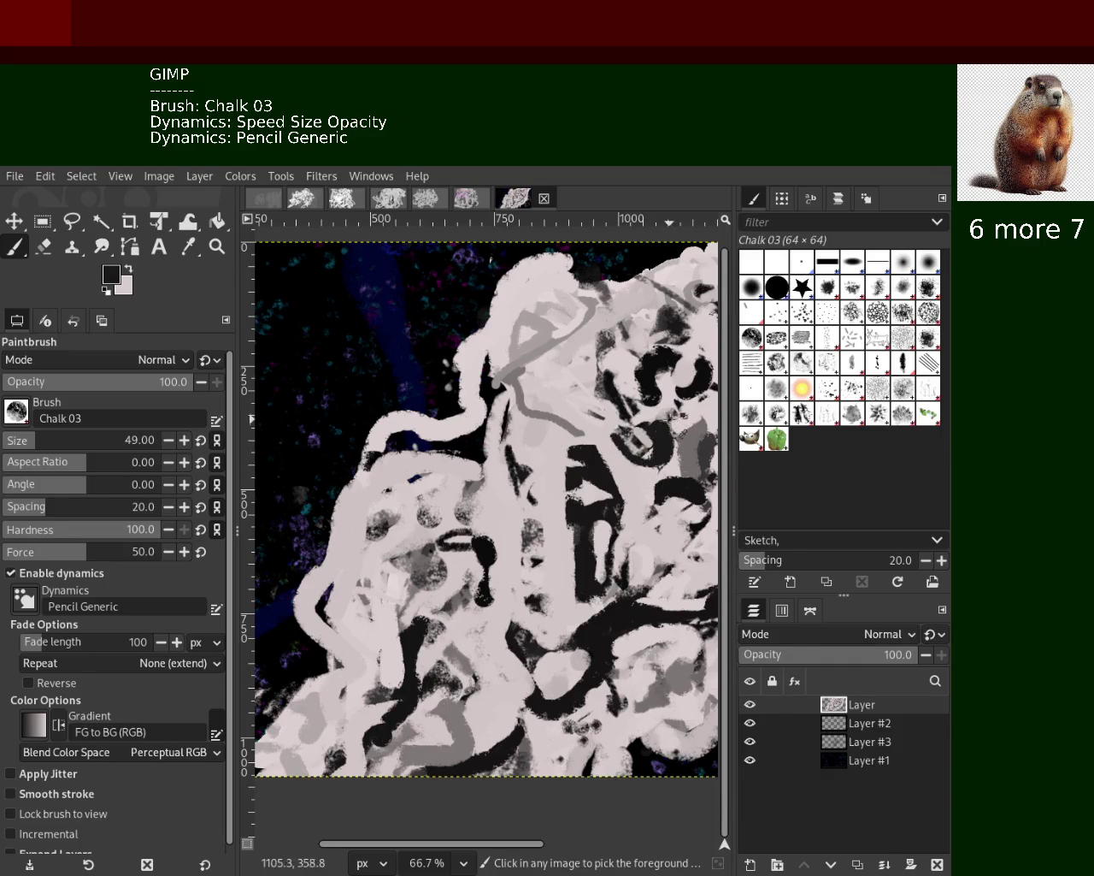
pyautogui.keyDown('ctrl'); pyautogui.click(672, 423); pyautogui.keyUp('ctrl')
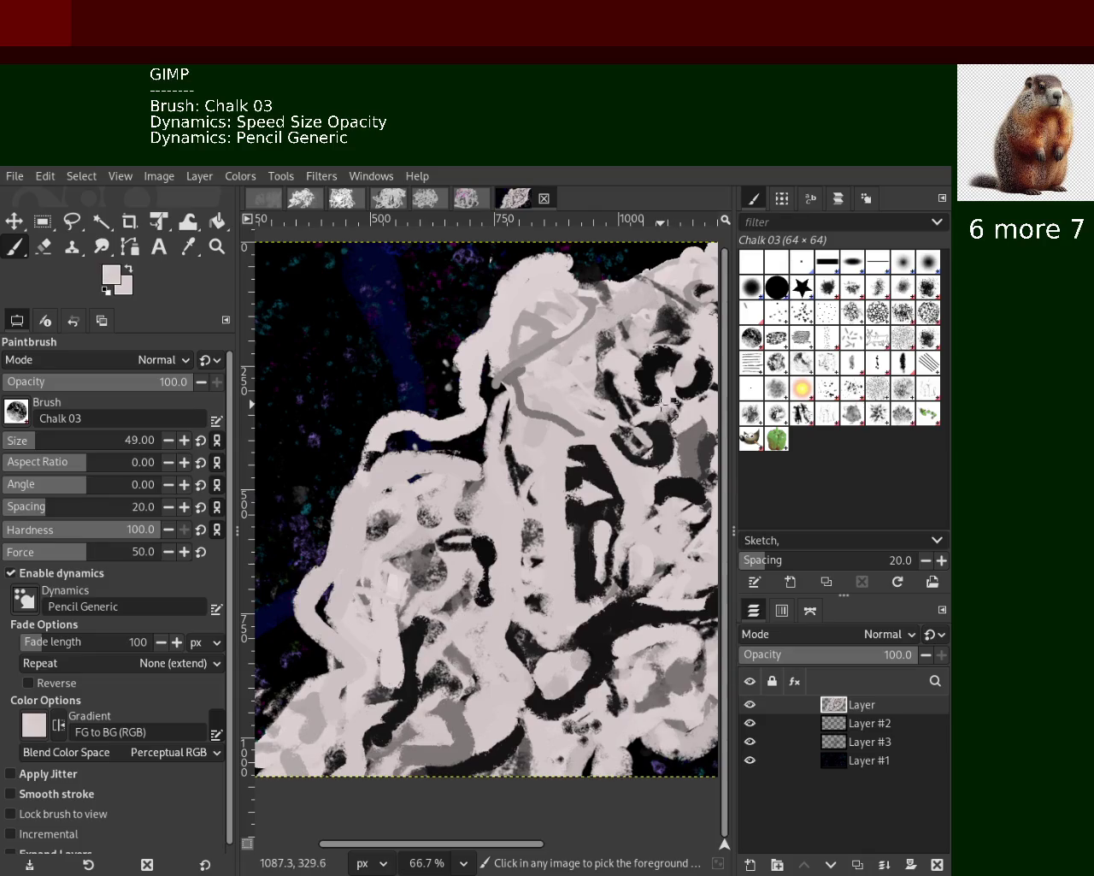
pyautogui.keyDown('ctrl'); pyautogui.click(609, 393); pyautogui.keyUp('ctrl')
pyautogui.moveTo(600, 390); pyautogui.dragTo(615, 407)
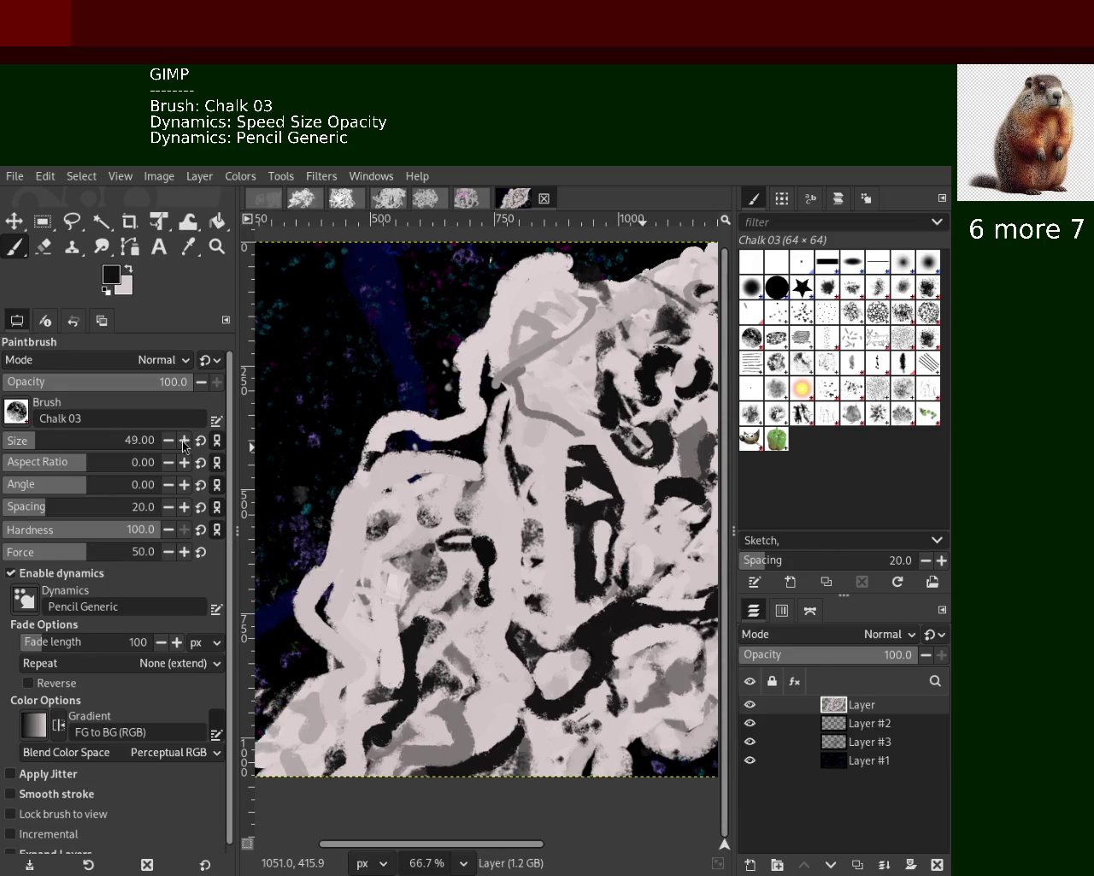
# Zoom in to magnify the lower-centre strokes and return to the Paintbrush
pyautogui.click(217, 246)
pyautogui.keyDown('ctrl'); pyautogui.click(397, 441); pyautogui.keyUp('ctrl')
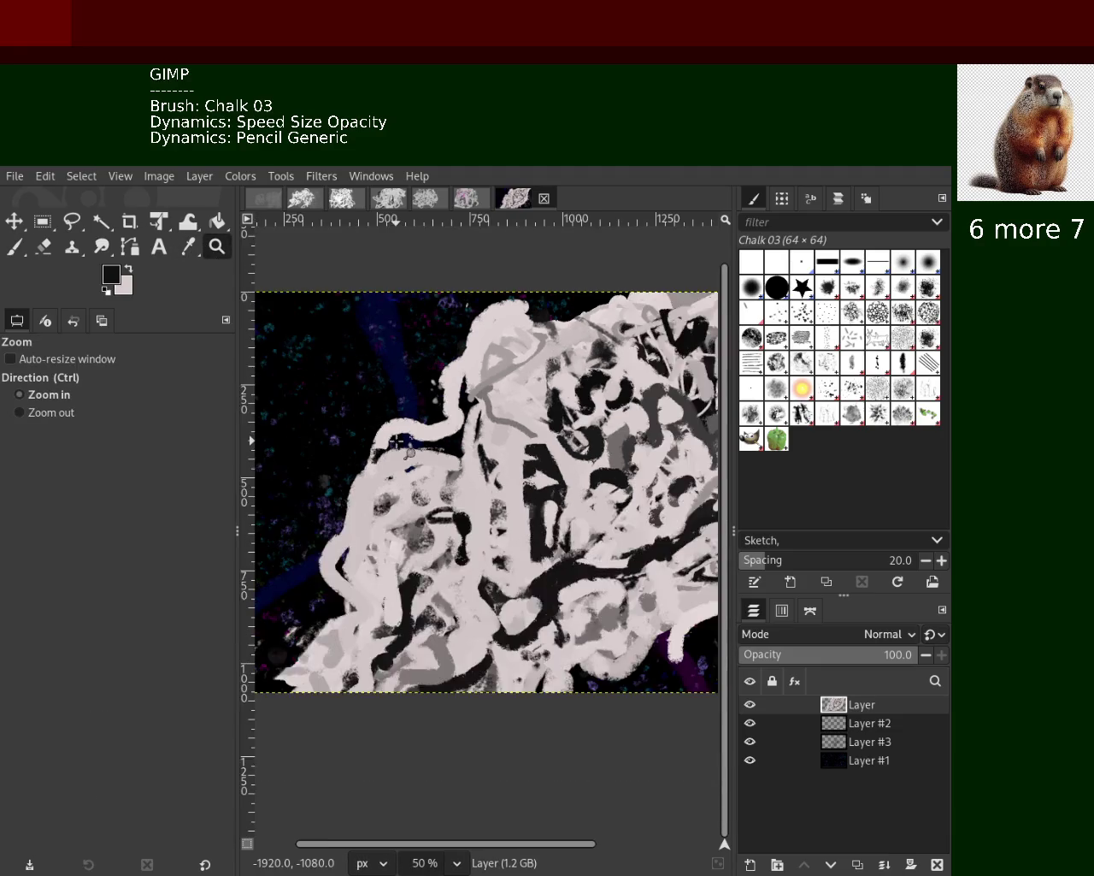
pyautogui.click(397, 440)
pyautogui.click(397, 440)
pyautogui.click(397, 440)
pyautogui.scroll(-3, 398, 440)
pyautogui.scroll(-4, 444, 428)
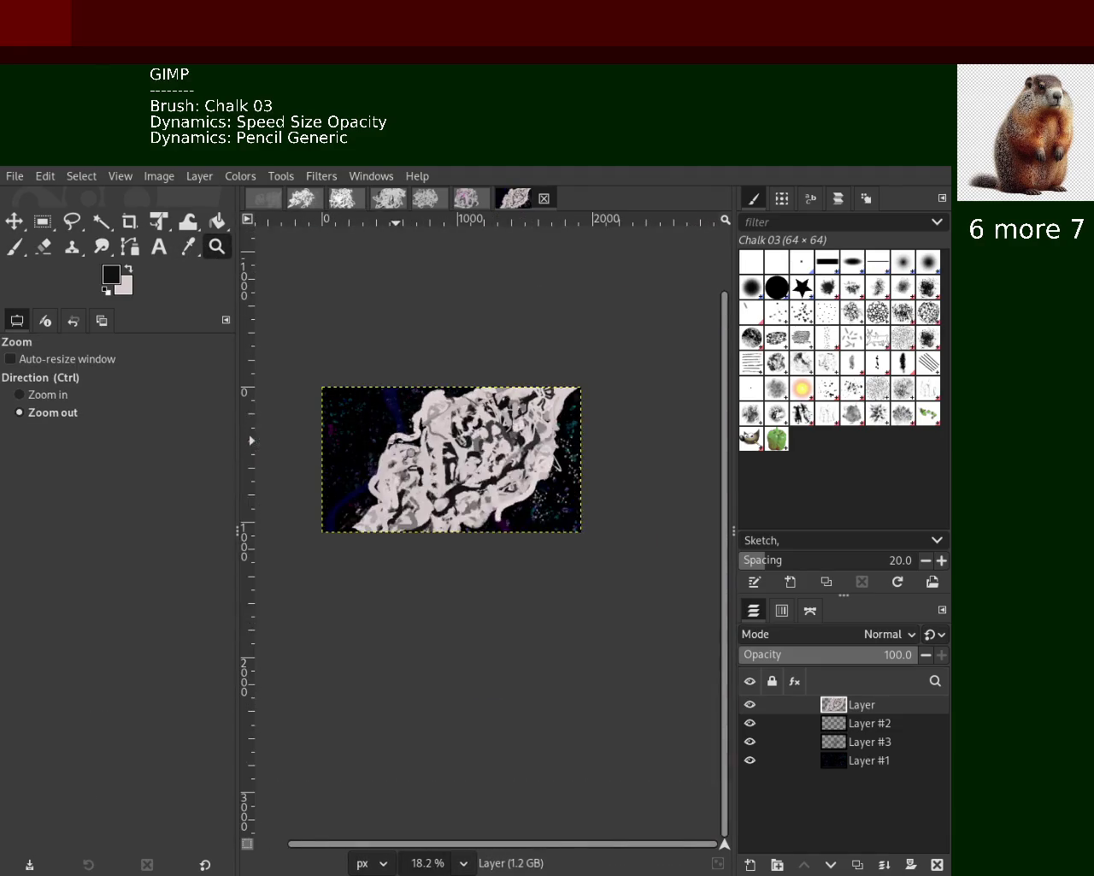
pyautogui.click(483, 417)
pyautogui.keyDown('ctrl'); pyautogui.click(445, 461); pyautogui.keyUp('ctrl')
pyautogui.click(402, 505)
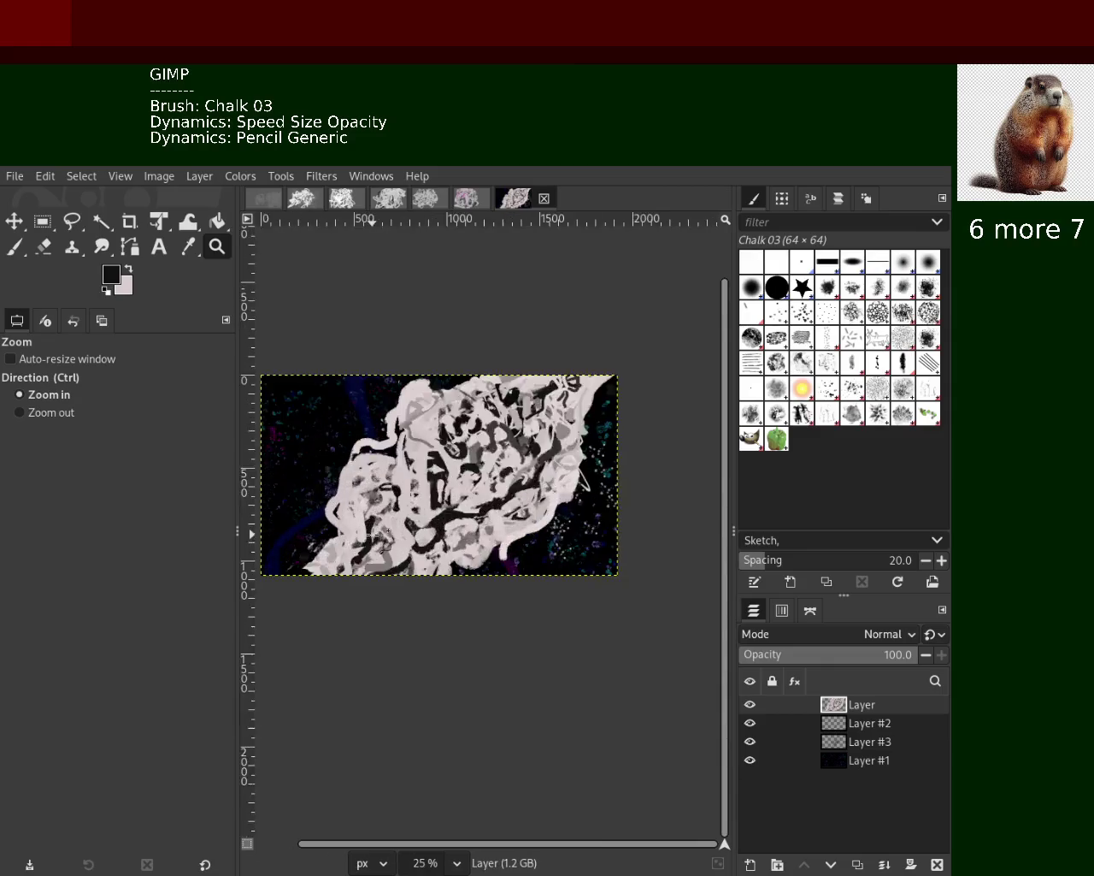
pyautogui.click(372, 534)
pyautogui.click(372, 534)
pyautogui.click(15, 246)
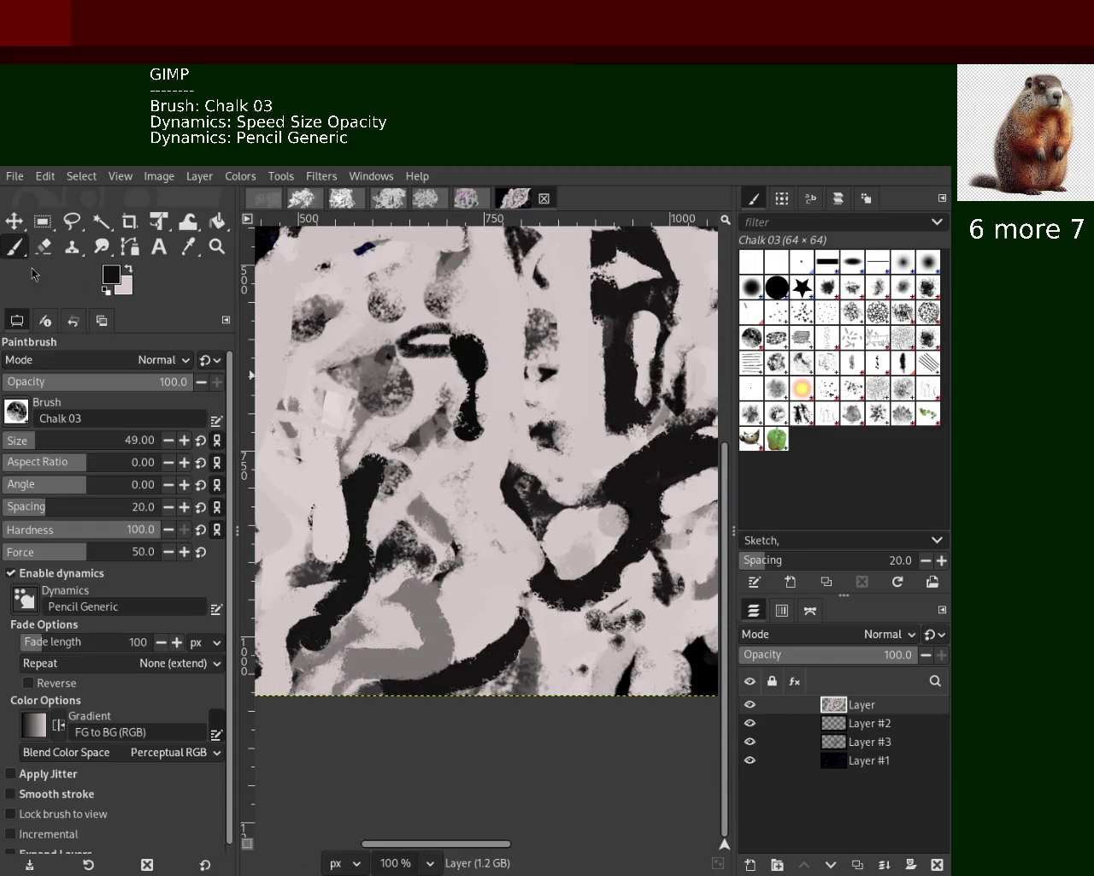
# Paint a black stroke in the lower centre and cover its edges with light pink
pyautogui.moveTo(628, 579); pyautogui.dragTo(576, 573)
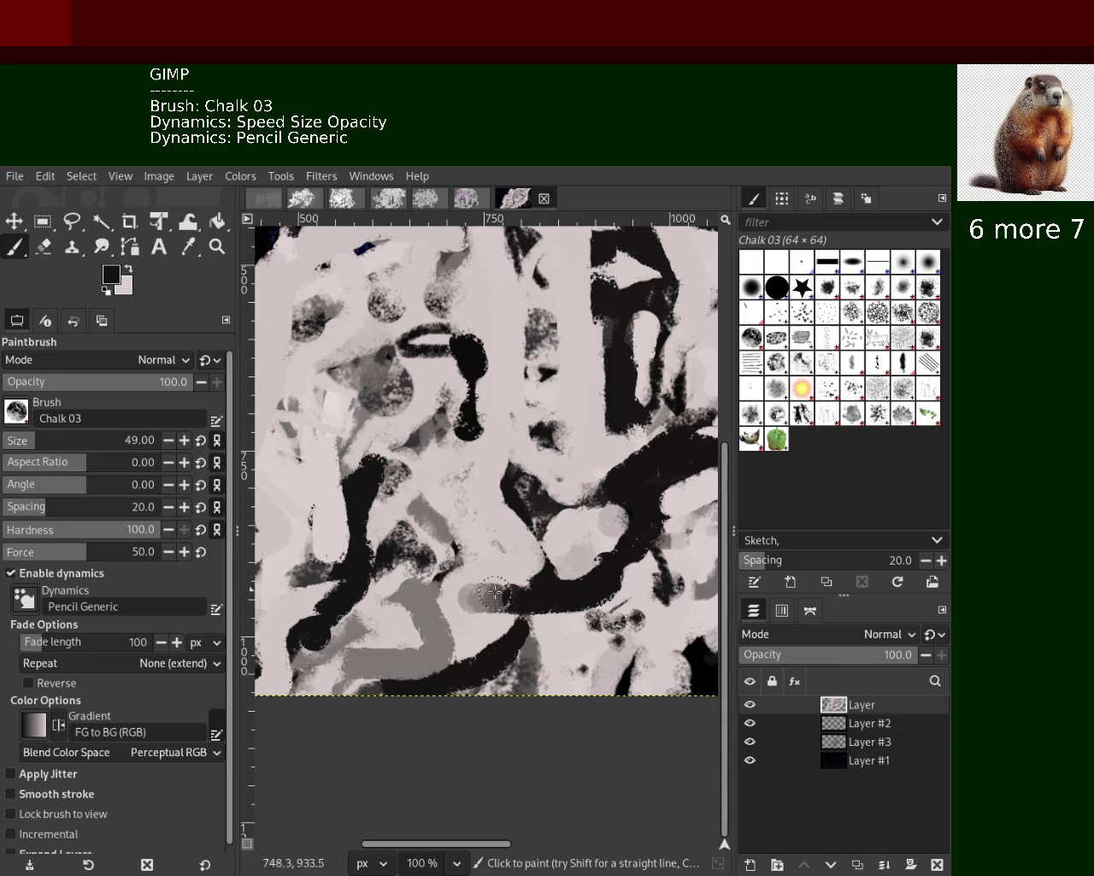
pyautogui.hotkey('ctrl', 'z')
pyautogui.moveTo(600, 590); pyautogui.dragTo(599, 592)
pyautogui.keyDown('ctrl'); pyautogui.click(611, 614); pyautogui.keyUp('ctrl')
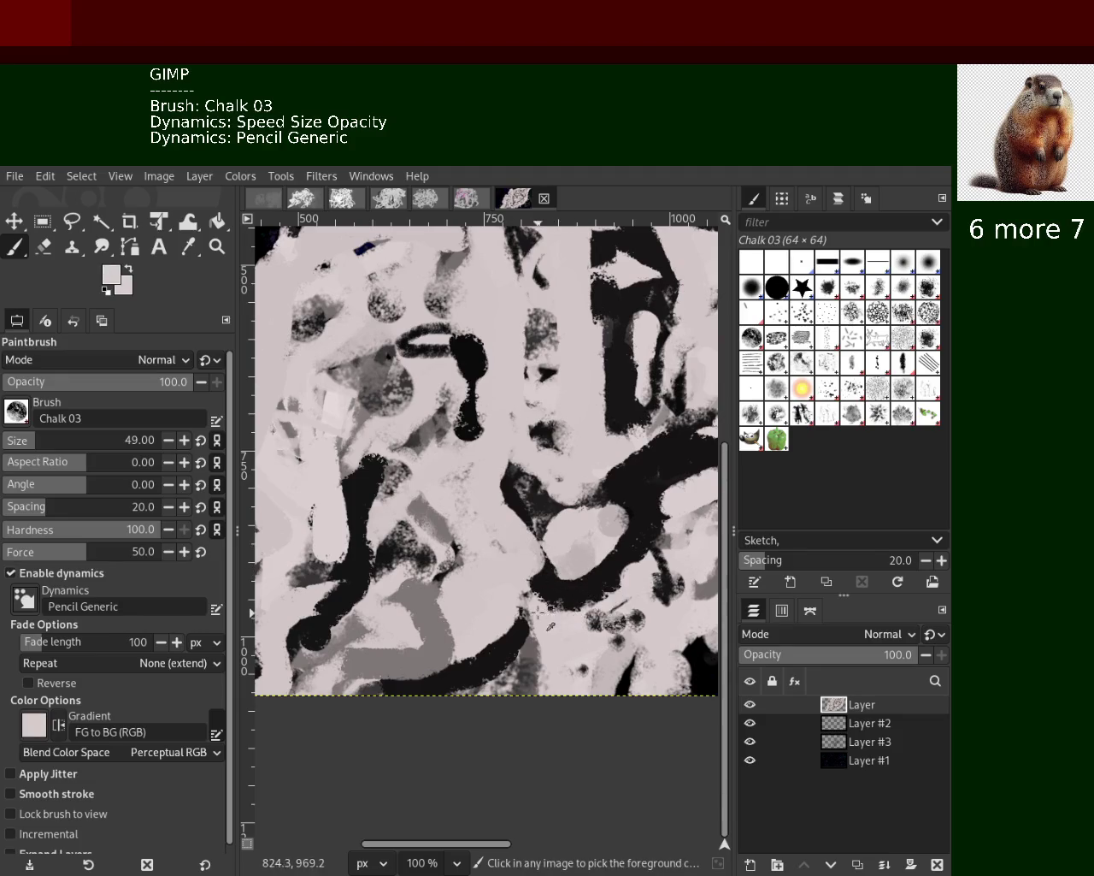
pyautogui.hotkey('ctrl', 'z')
pyautogui.moveTo(485, 602); pyautogui.dragTo(525, 629)
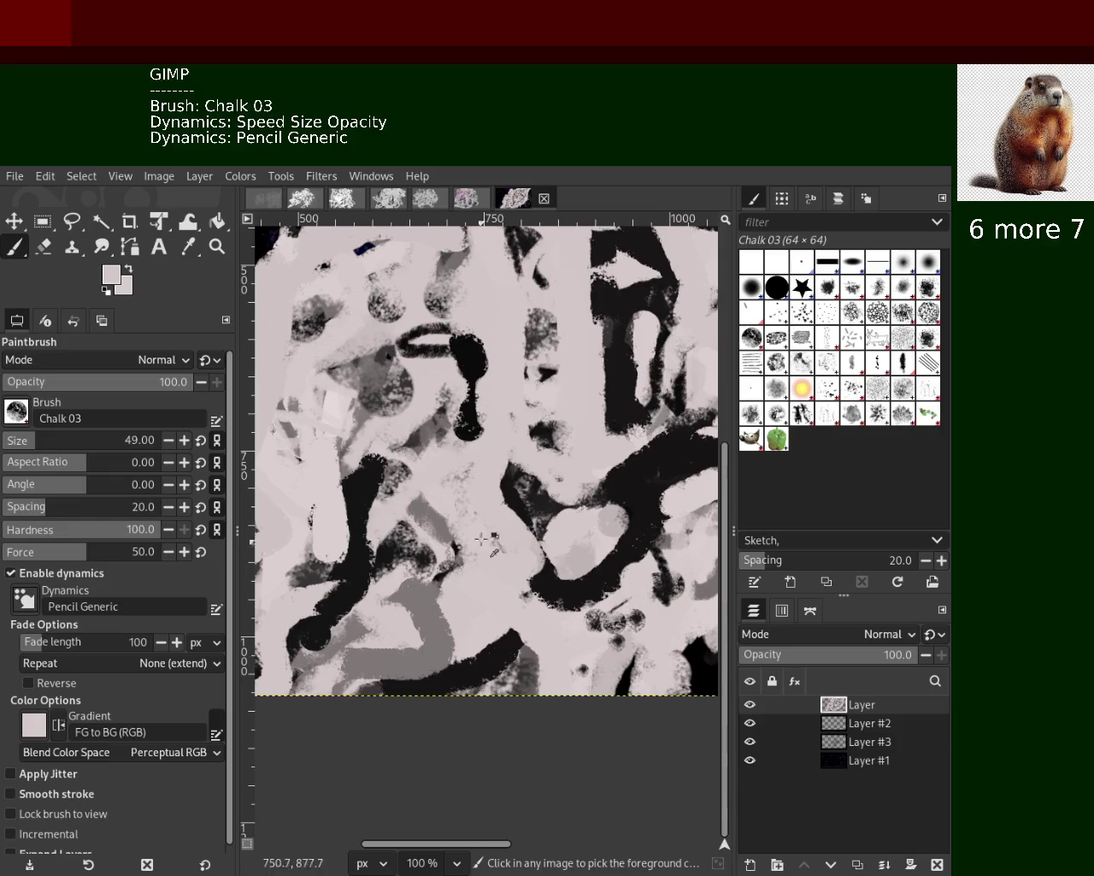
pyautogui.keyDown('ctrl'); pyautogui.click(365, 481); pyautogui.keyUp('ctrl')
pyautogui.keyDown('ctrl'); pyautogui.click(377, 614); pyautogui.keyUp('ctrl')
pyautogui.moveTo(342, 609); pyautogui.dragTo(427, 654)
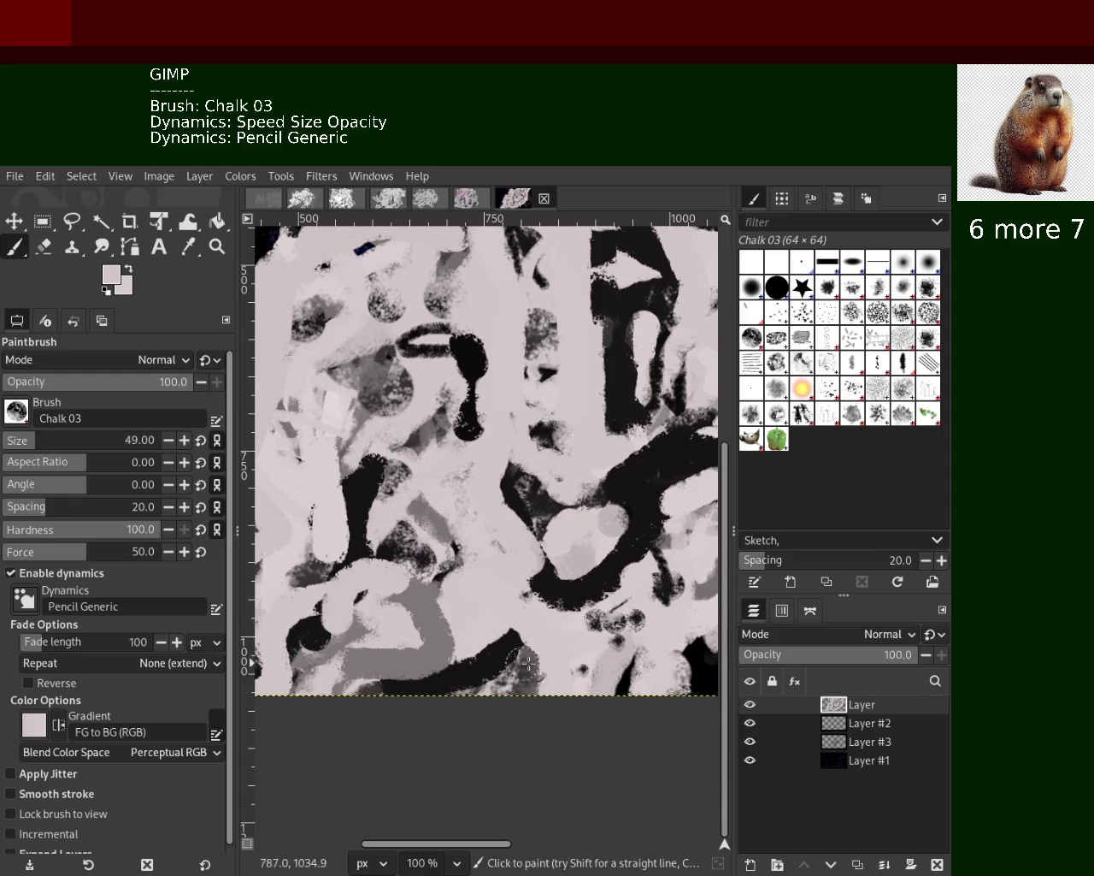
# Try a black stroke and an arc right of centre, undo both, and resample pink, grey and black
pyautogui.keyDown('ctrl'); pyautogui.click(555, 569); pyautogui.keyUp('ctrl')
pyautogui.moveTo(547, 603)
pyautogui.mouseDown()
pyautogui.moveTo(609, 571)
pyautogui.moveTo(534, 603)
pyautogui.mouseUp()
pyautogui.hotkey('ctrl', 'z')
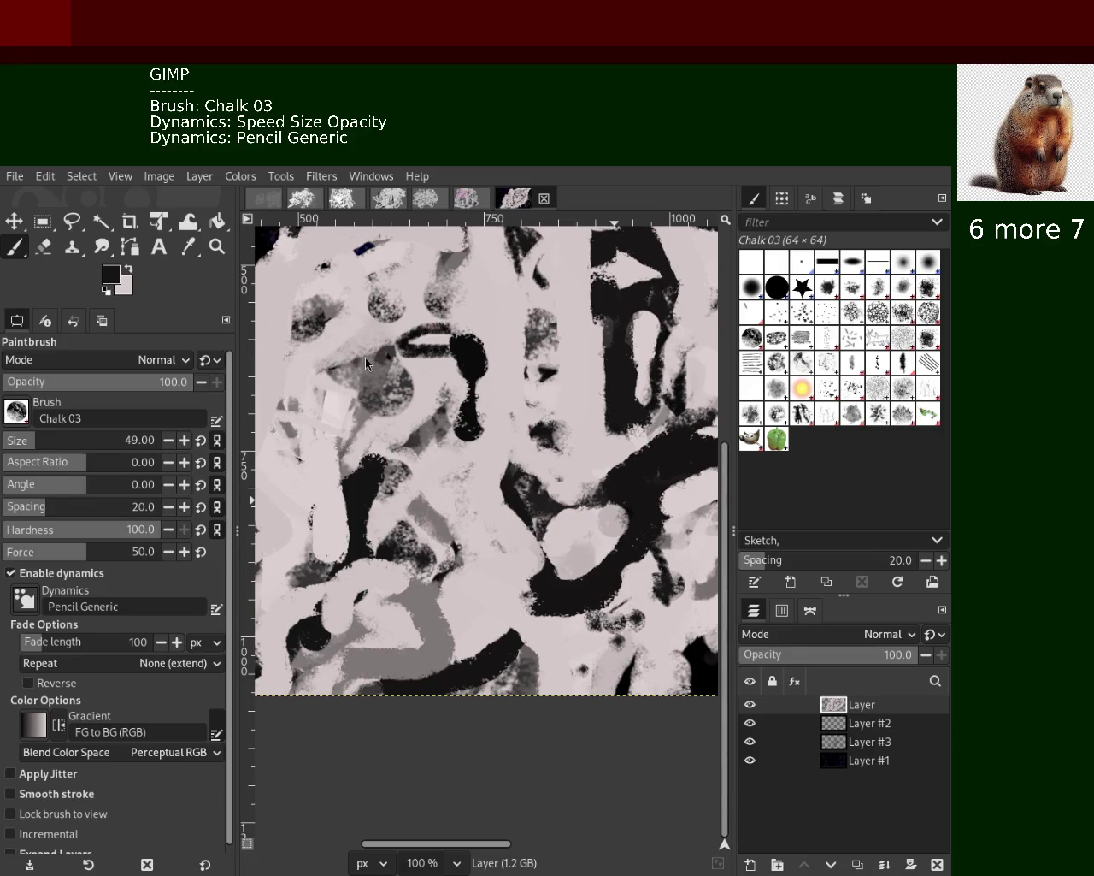
pyautogui.moveTo(680, 440); pyautogui.dragTo(604, 525)
pyautogui.hotkey('ctrl', 'z')
pyautogui.keyDown('ctrl'); pyautogui.click(462, 489); pyautogui.keyUp('ctrl')
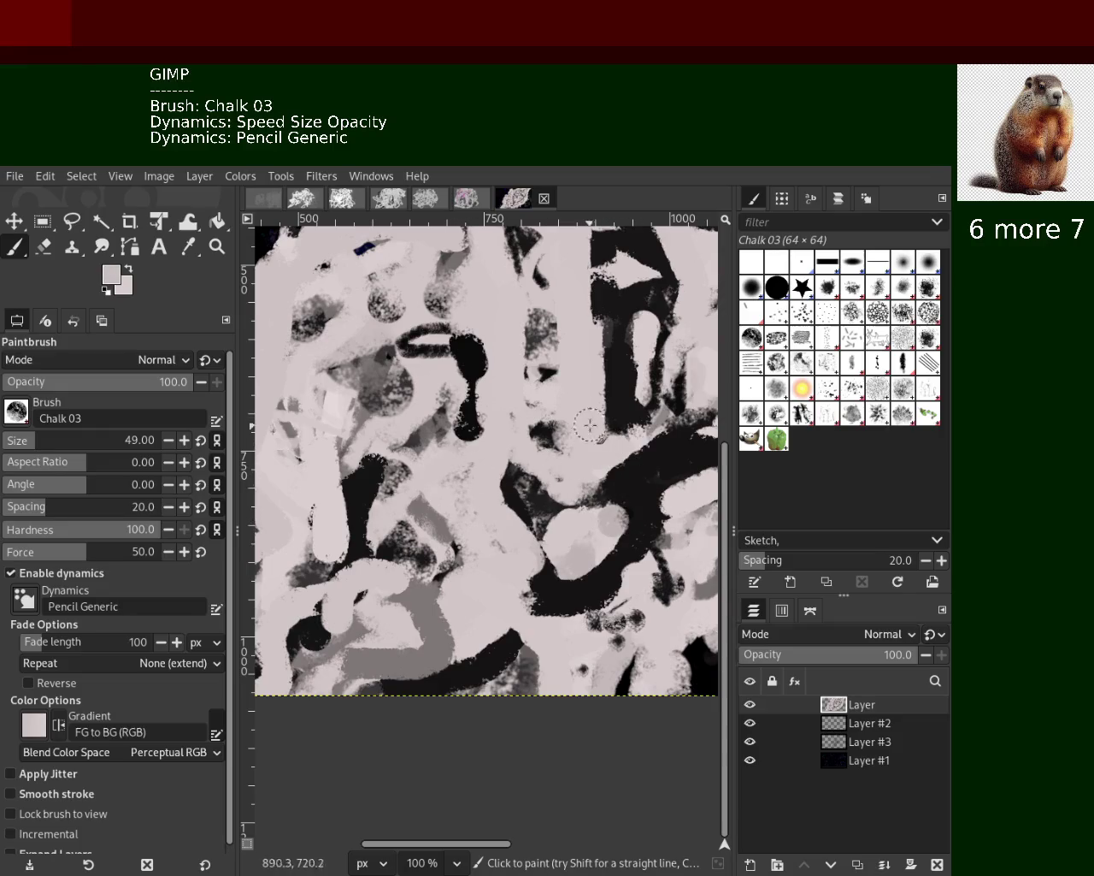
pyautogui.keyDown('ctrl'); pyautogui.click(630, 352); pyautogui.keyUp('ctrl')
pyautogui.keyDown('ctrl'); pyautogui.click(524, 303); pyautogui.keyUp('ctrl')
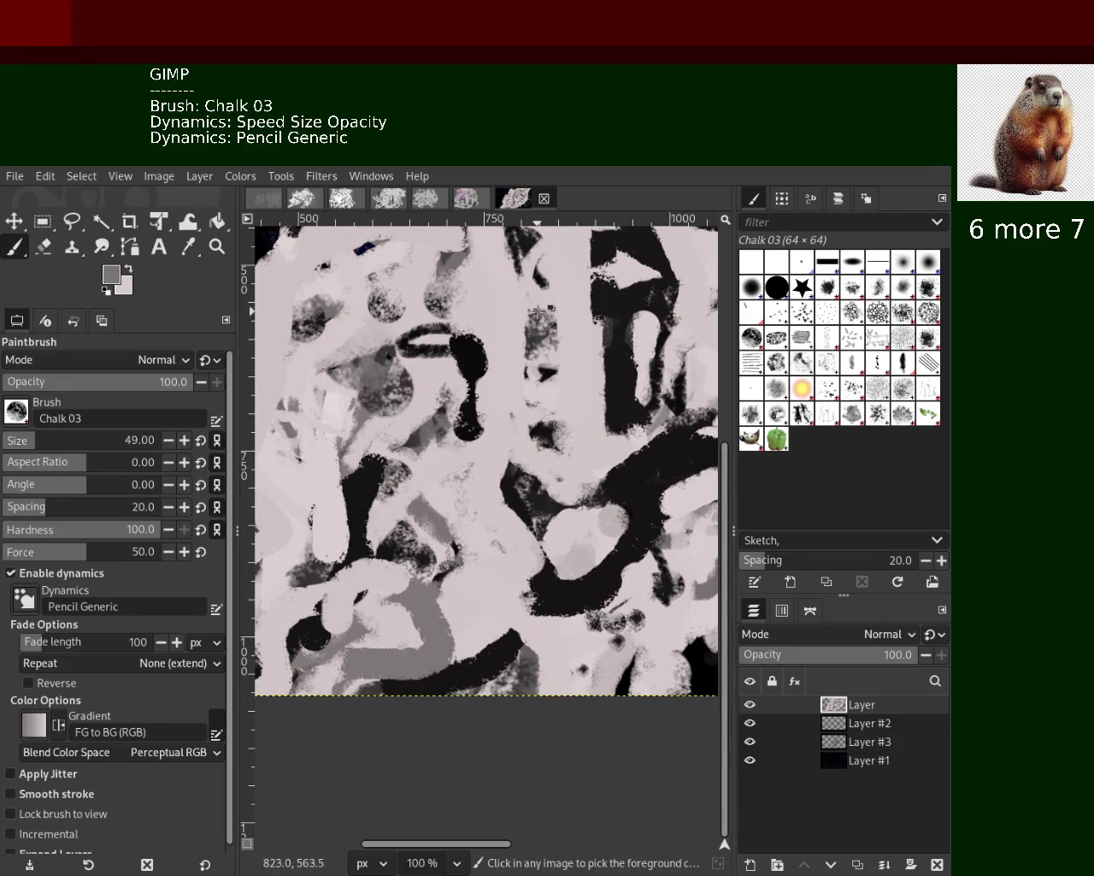
pyautogui.keyDown('ctrl'); pyautogui.click(484, 360); pyautogui.keyUp('ctrl')
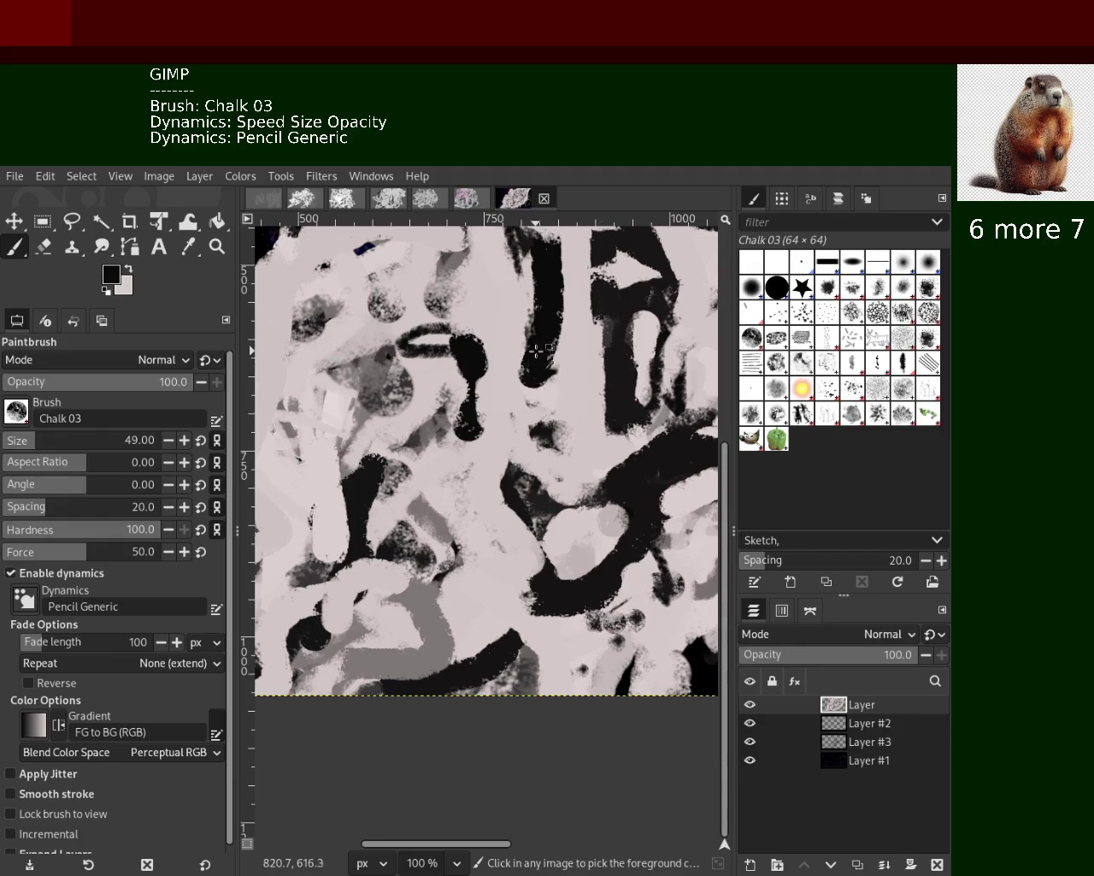
pyautogui.click(217, 246)
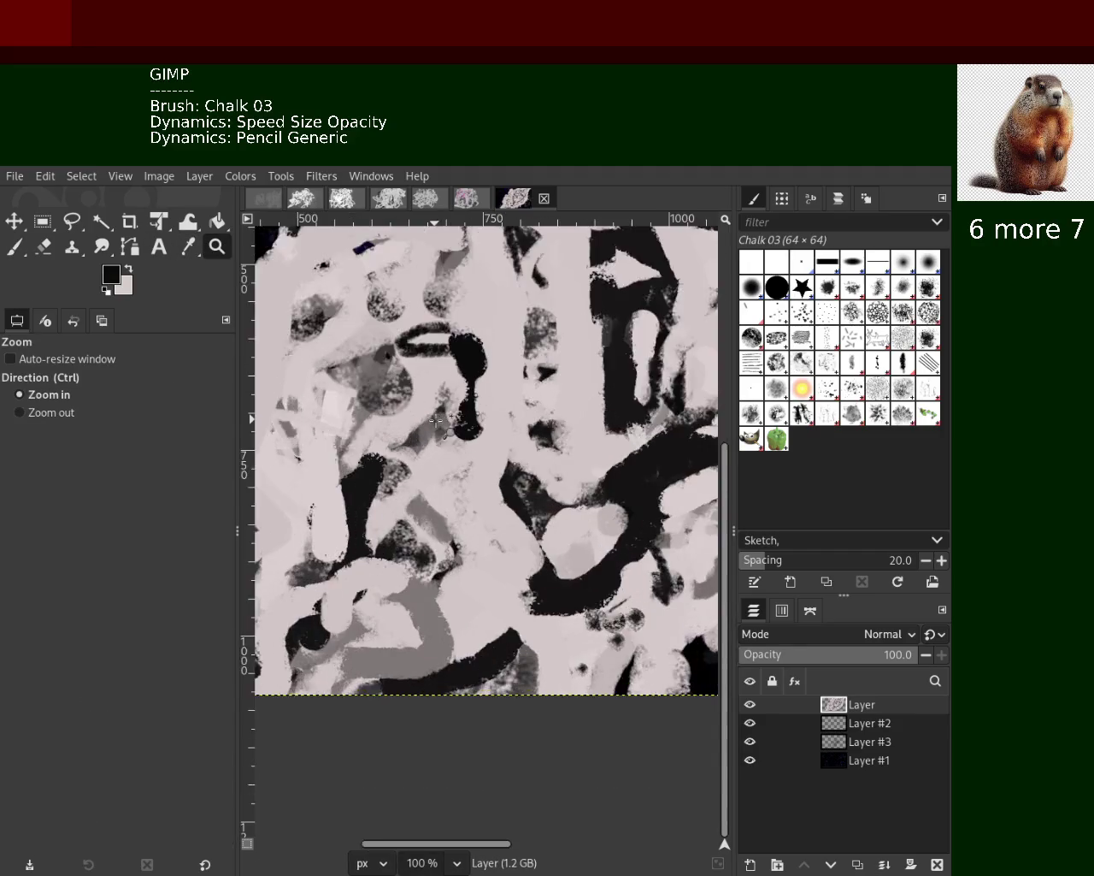
# Scroll out to view the whole painting
pyautogui.scroll(-3, 436, 421)
pyautogui.scroll(-1, 443, 427)
pyautogui.scroll(-1, 445, 428)
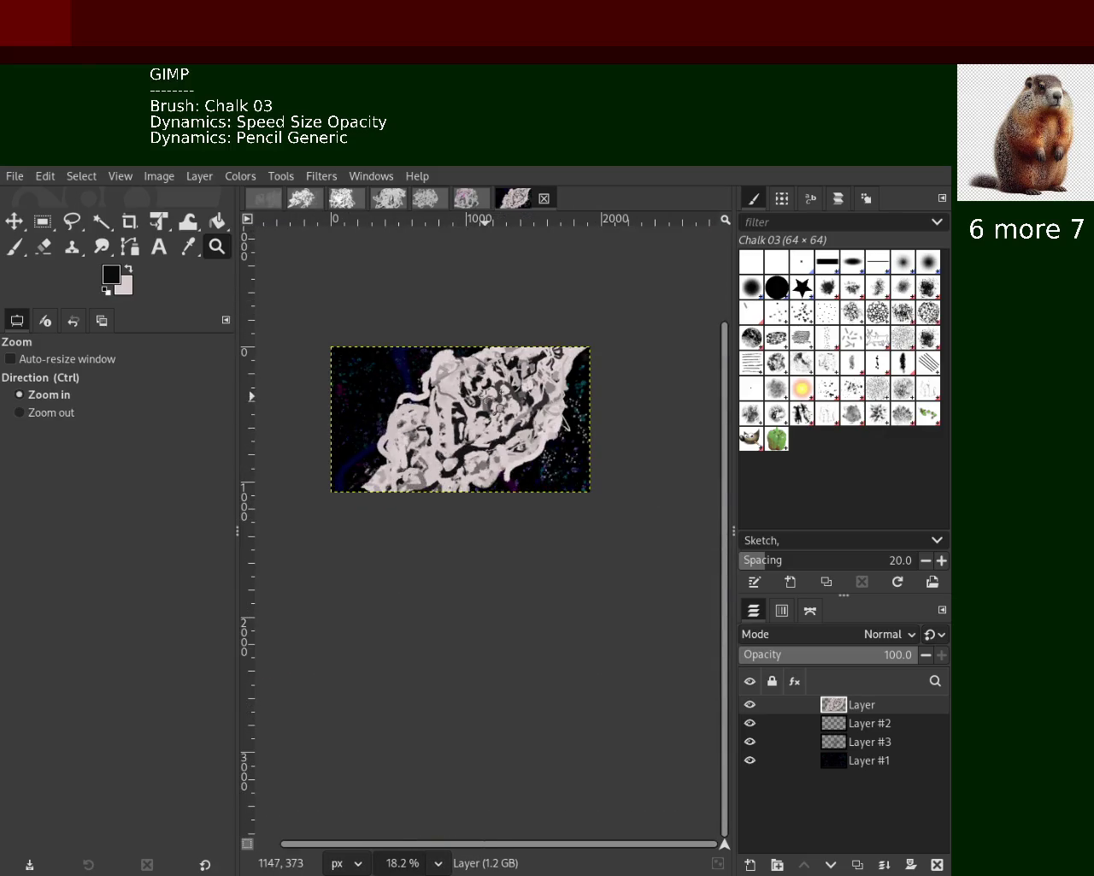
pyautogui.scroll(-1, 449, 427)
pyautogui.scroll(-1, 499, 370)
pyautogui.scroll(3, 499, 369)
pyautogui.scroll(3, 499, 369)
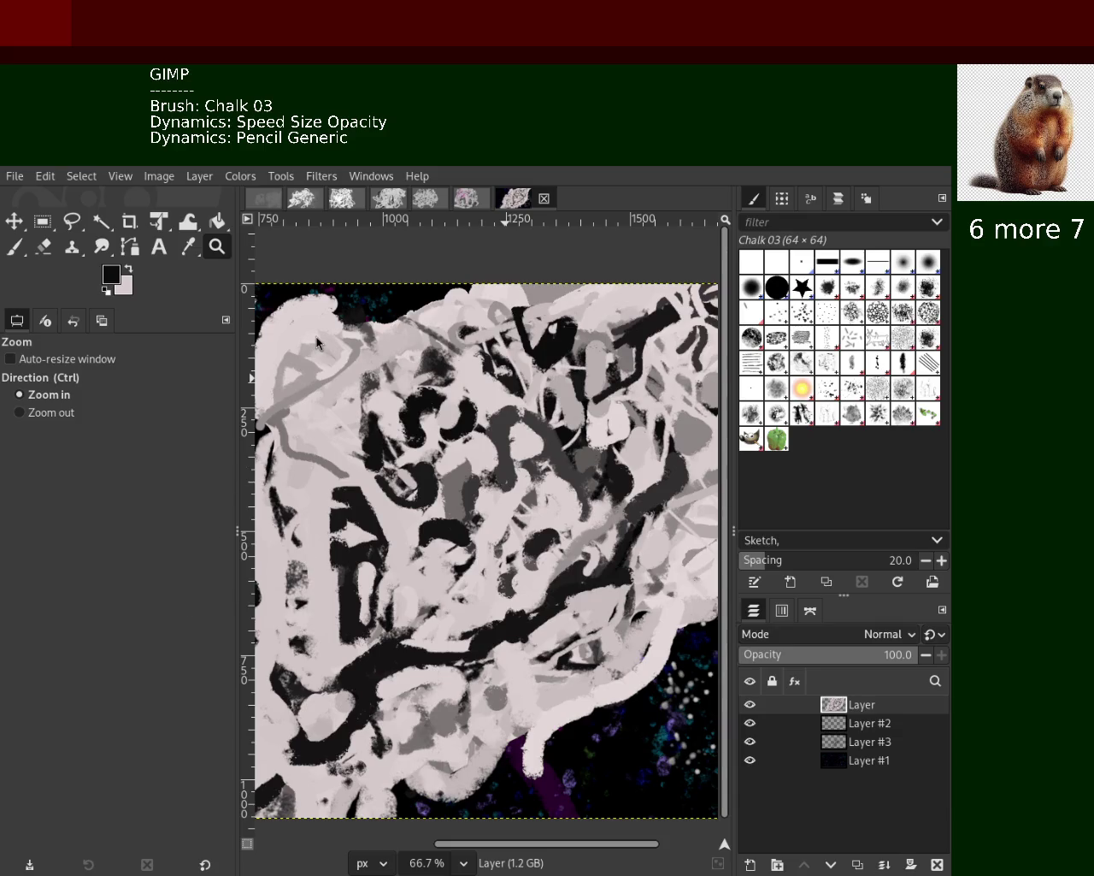
# Zoom in to pixel level, then back out to 150% on the mass's upper-right part
pyautogui.keyDown('ctrl'); pyautogui.click(393, 387); pyautogui.keyUp('ctrl')
pyautogui.moveTo(578, 380); pyautogui.dragTo(589, 387)
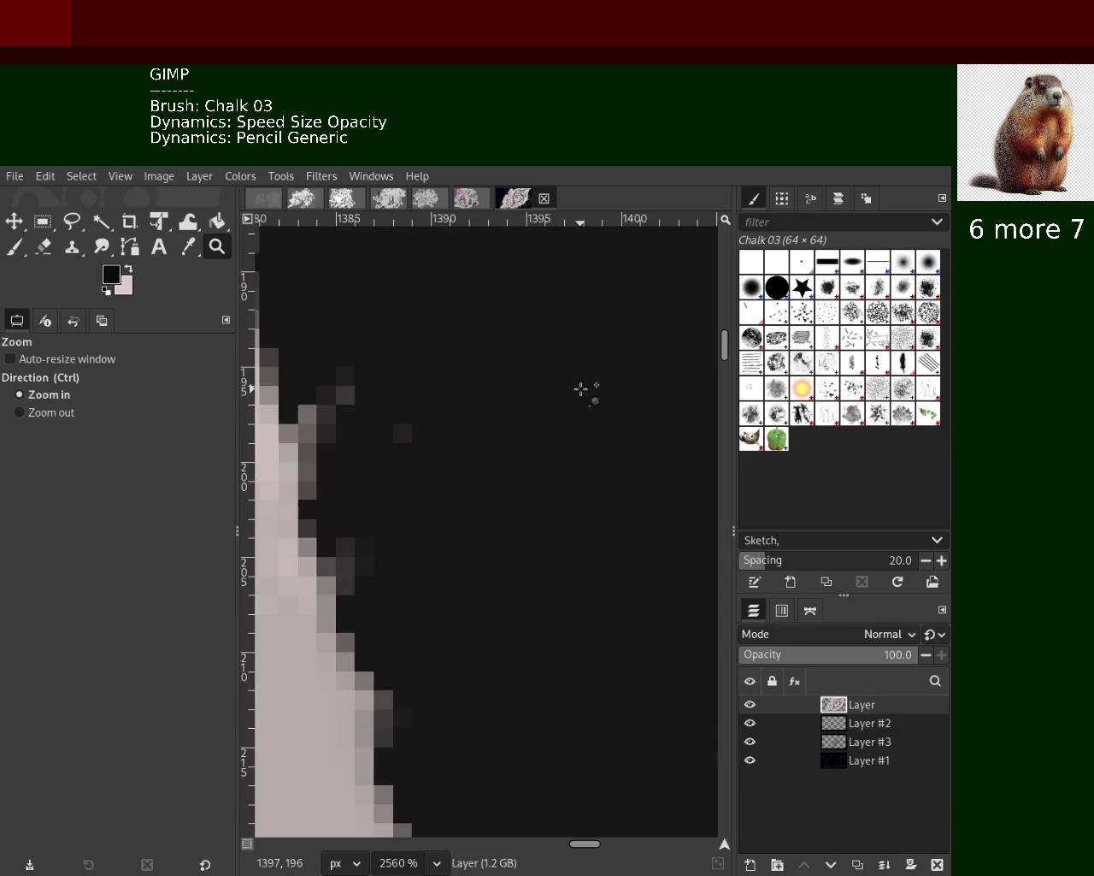
pyautogui.click(588, 467)
pyautogui.click(589, 466)
pyautogui.keyDown('ctrl'); pyautogui.click(588, 467); pyautogui.keyUp('ctrl')
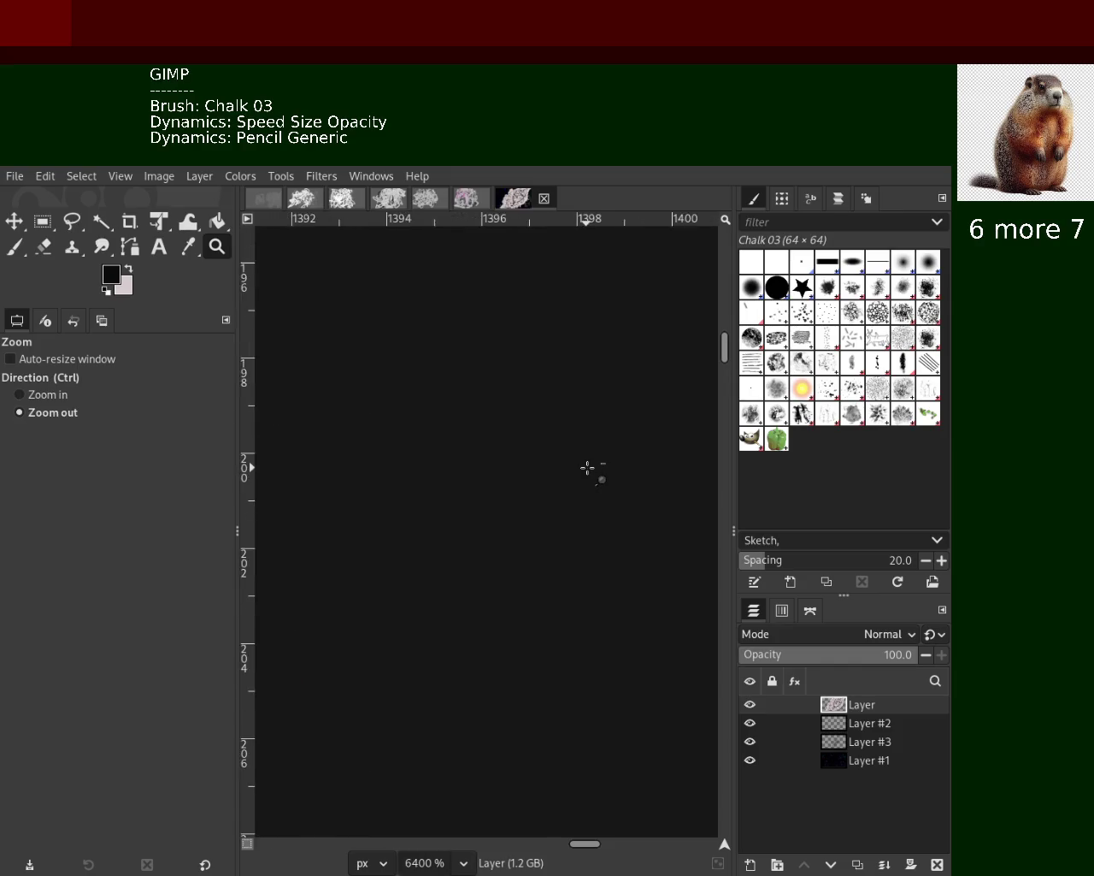
pyautogui.keyDown('ctrl'); pyautogui.click(588, 467); pyautogui.keyUp('ctrl')
pyautogui.keyDown('ctrl'); pyautogui.click(588, 467); pyautogui.keyUp('ctrl')
pyautogui.keyDown('ctrl'); pyautogui.click(588, 467); pyautogui.keyUp('ctrl')
pyautogui.keyDown('ctrl'); pyautogui.click(588, 467); pyautogui.keyUp('ctrl')
pyautogui.keyDown('ctrl'); pyautogui.click(589, 467); pyautogui.keyUp('ctrl')
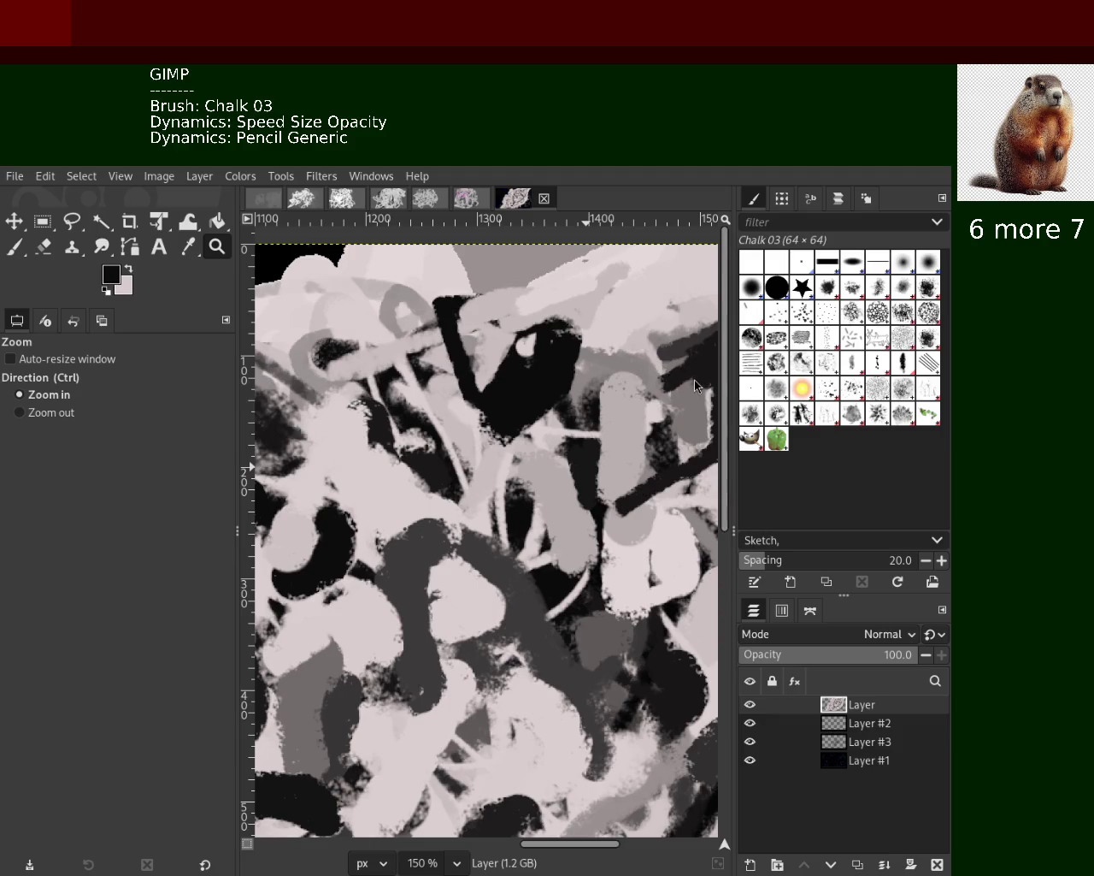
# Undo a trial dark vertical stroke, sample pale pink tones, and dab a pale blob onto the mass
pyautogui.keyDown('ctrl'); pyautogui.click(542, 386); pyautogui.keyUp('ctrl')
pyautogui.click(14, 247)
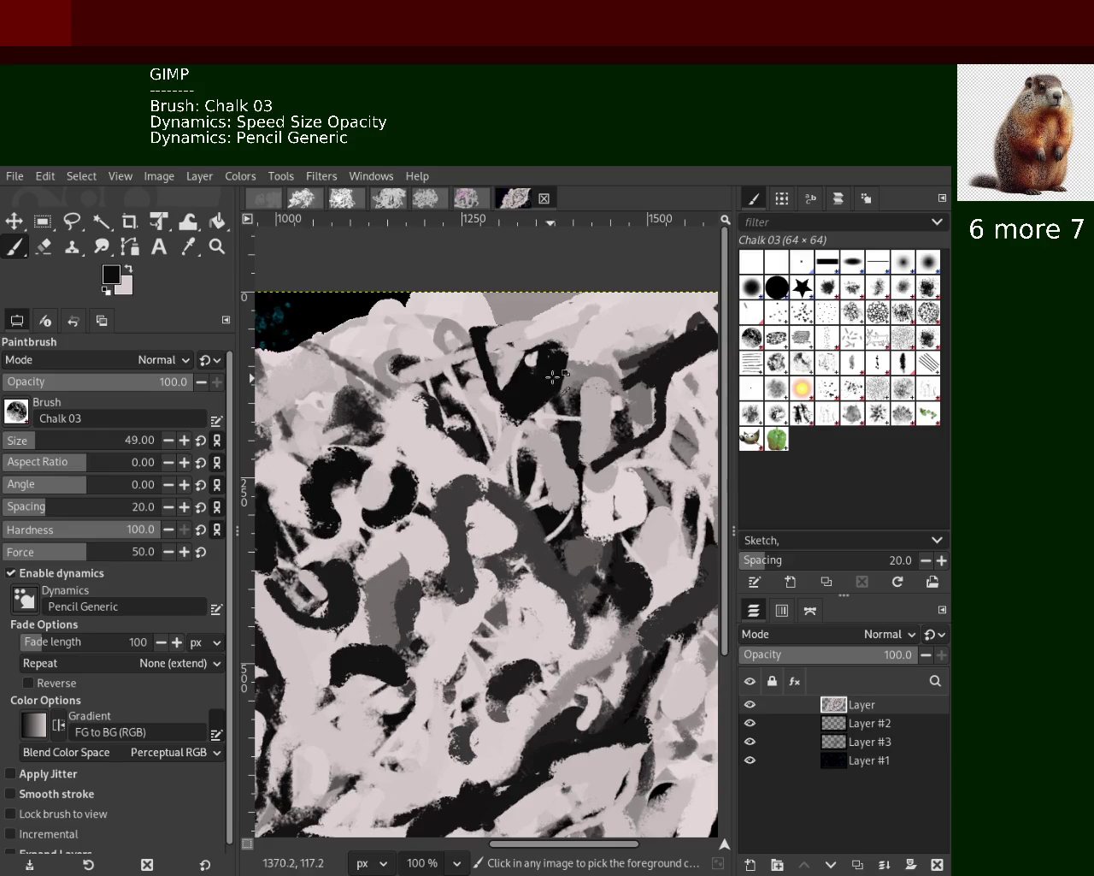
pyautogui.moveTo(551, 347); pyautogui.dragTo(551, 462)
pyautogui.hotkey('ctrl', 'z')
pyautogui.keyDown('ctrl'); pyautogui.click(543, 463); pyautogui.keyUp('ctrl')
pyautogui.keyDown('ctrl'); pyautogui.click(549, 420); pyautogui.keyUp('ctrl')
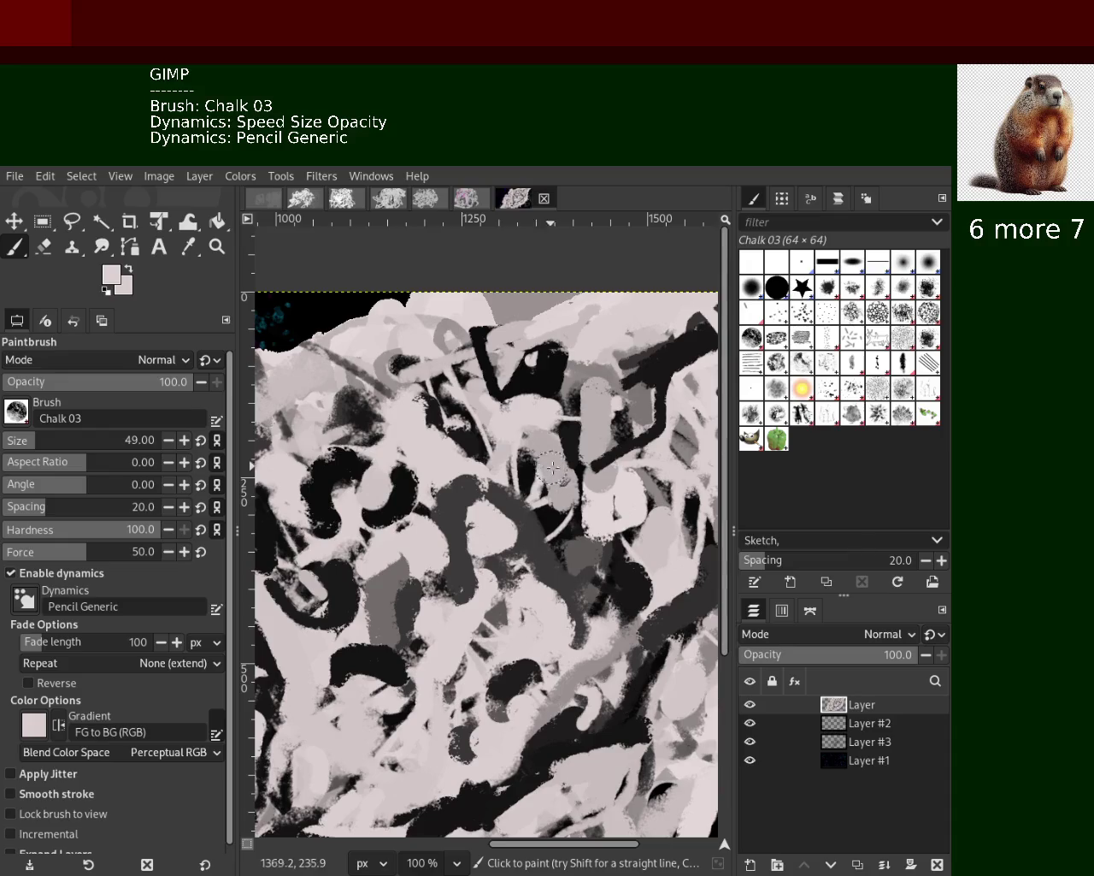
pyautogui.keyDown('ctrl'); pyautogui.click(548, 424); pyautogui.keyUp('ctrl')
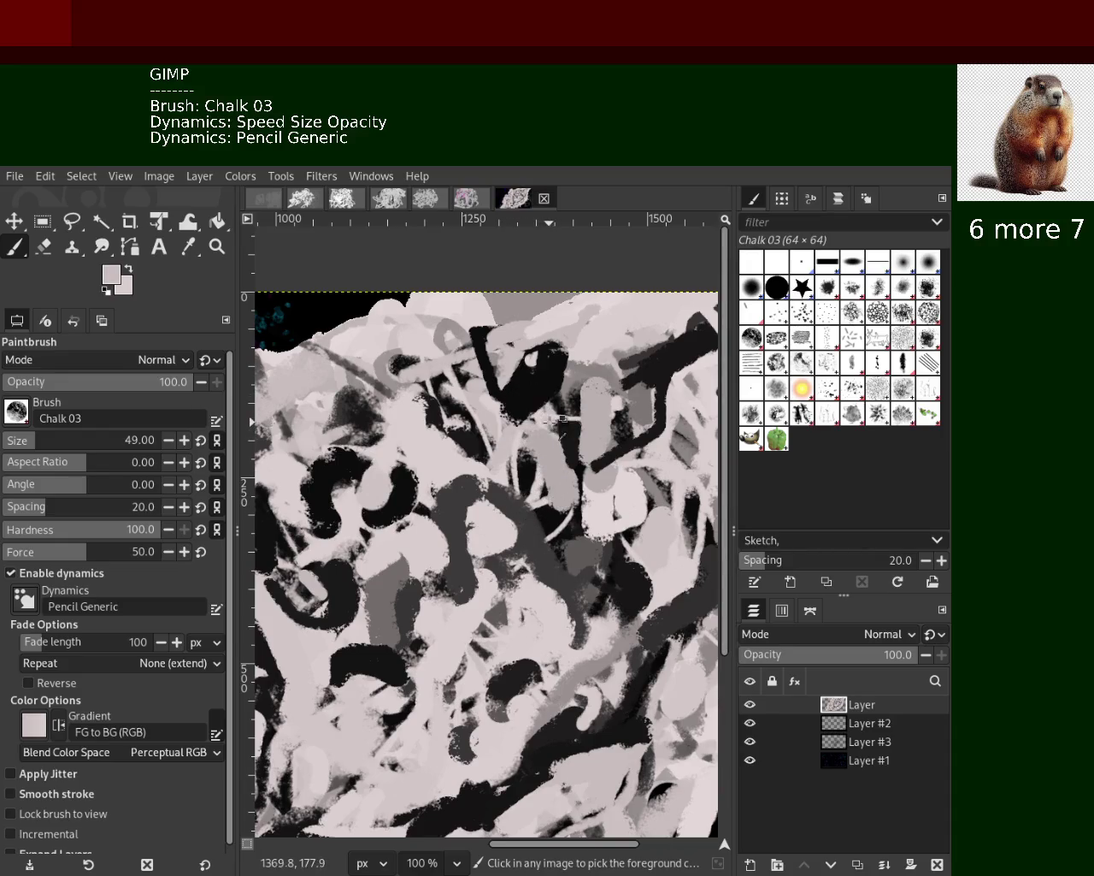
pyautogui.click(535, 412)
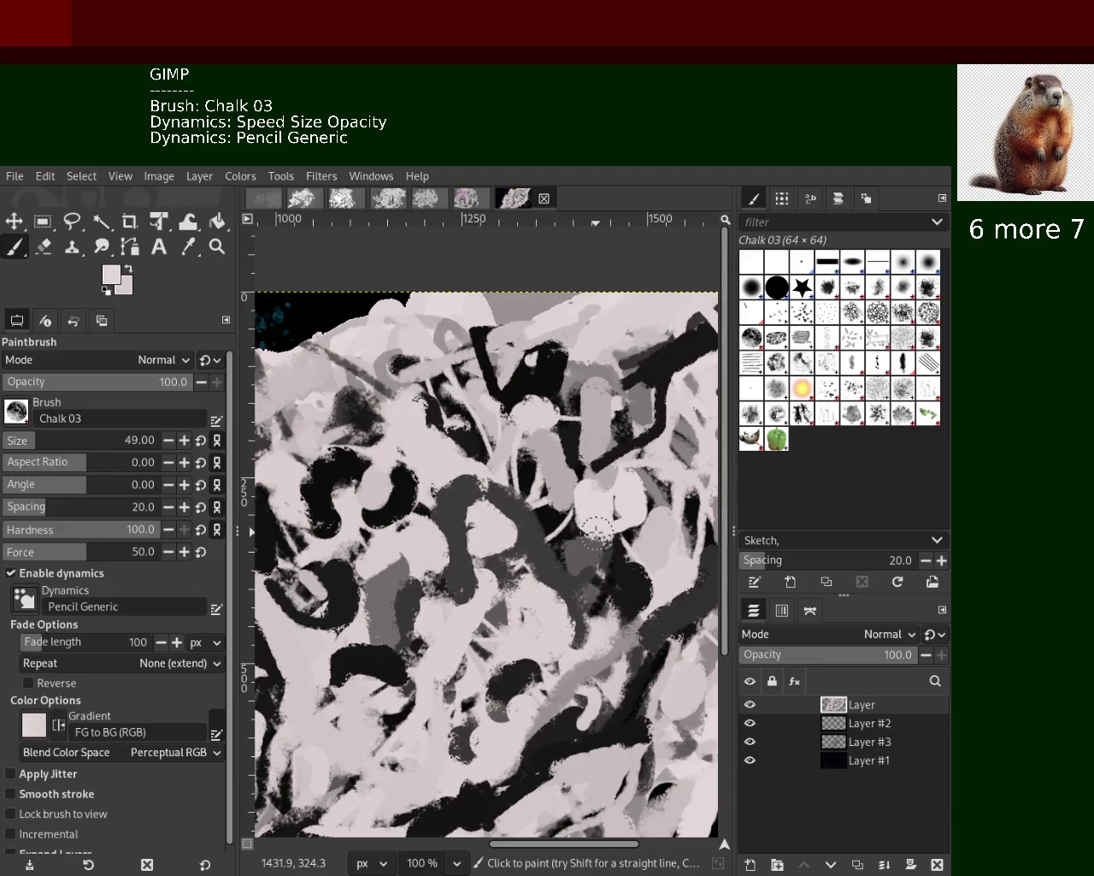
# Paint two pale downward strokes in the middle area and undo a trial dark patch
pyautogui.moveTo(597, 493); pyautogui.dragTo(598, 538)
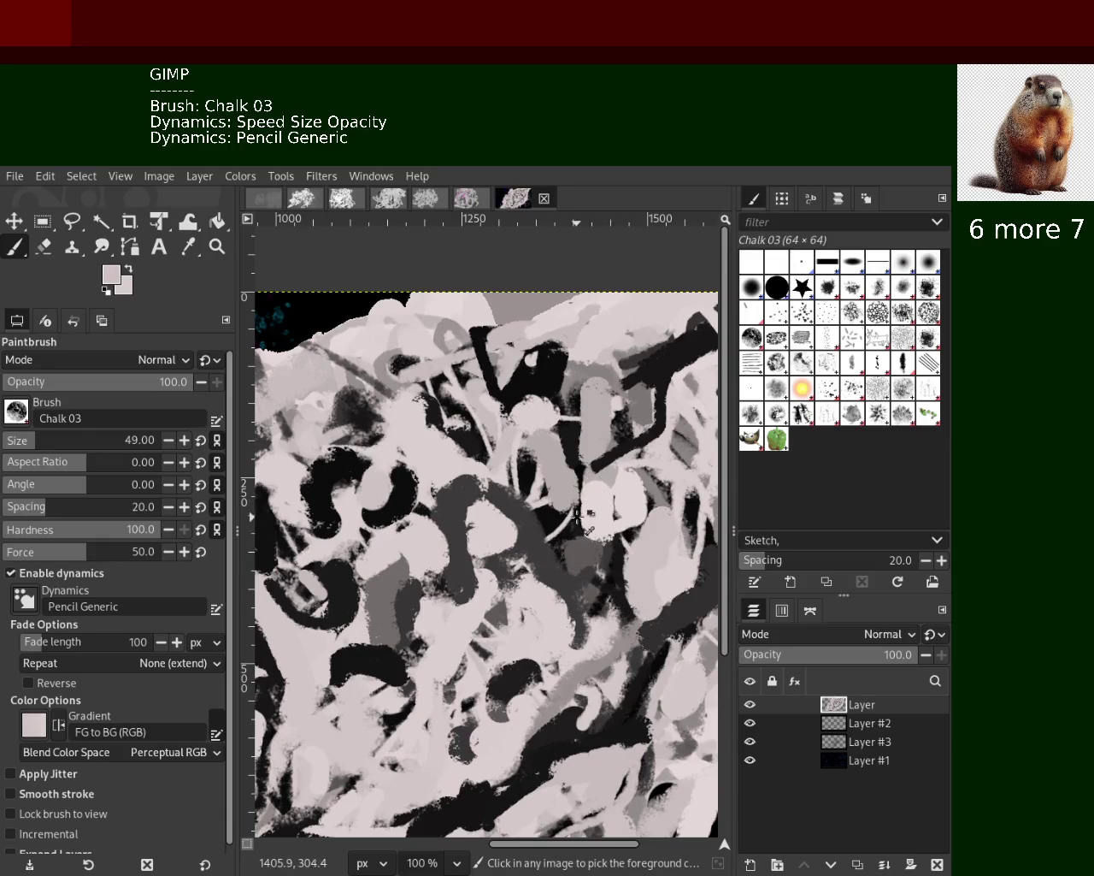
pyautogui.moveTo(571, 511); pyautogui.dragTo(579, 587)
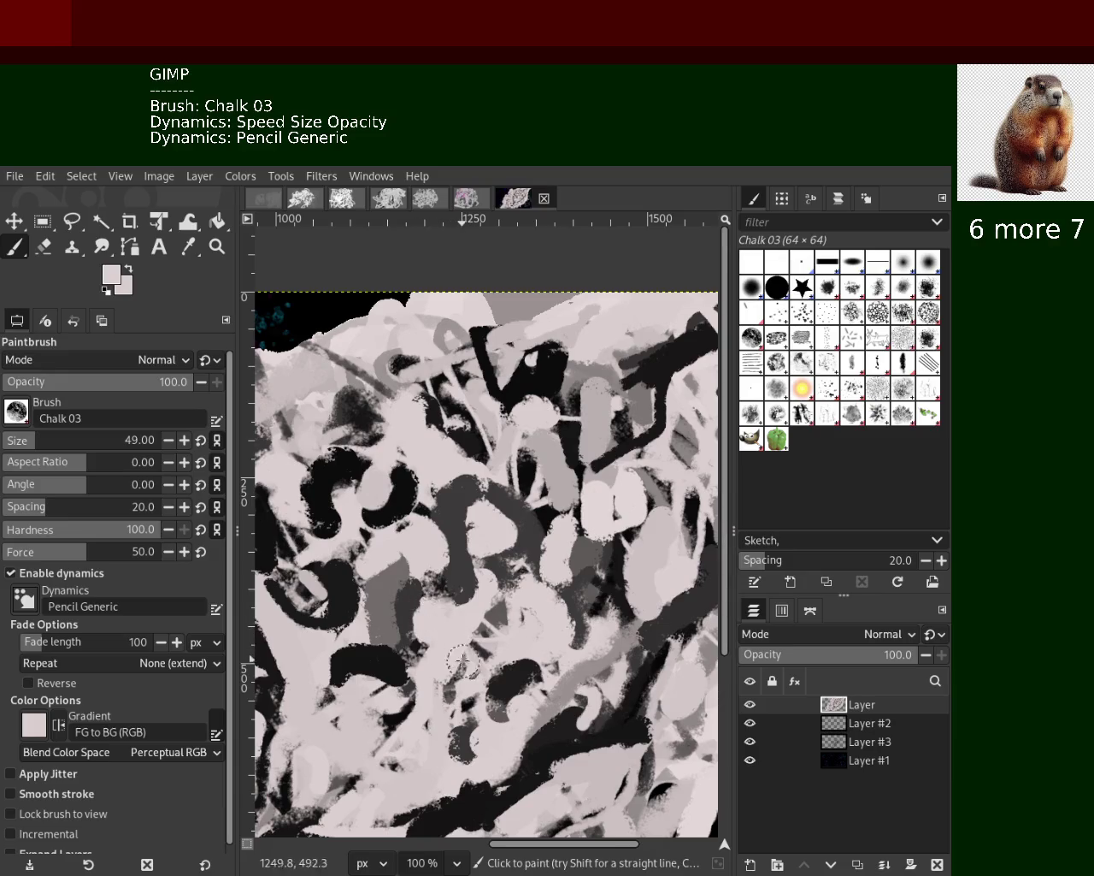
pyautogui.keyDown('ctrl'); pyautogui.click(526, 660); pyautogui.keyUp('ctrl')
pyautogui.moveTo(525, 666); pyautogui.dragTo(523, 673)
pyautogui.hotkey('ctrl', 'z')
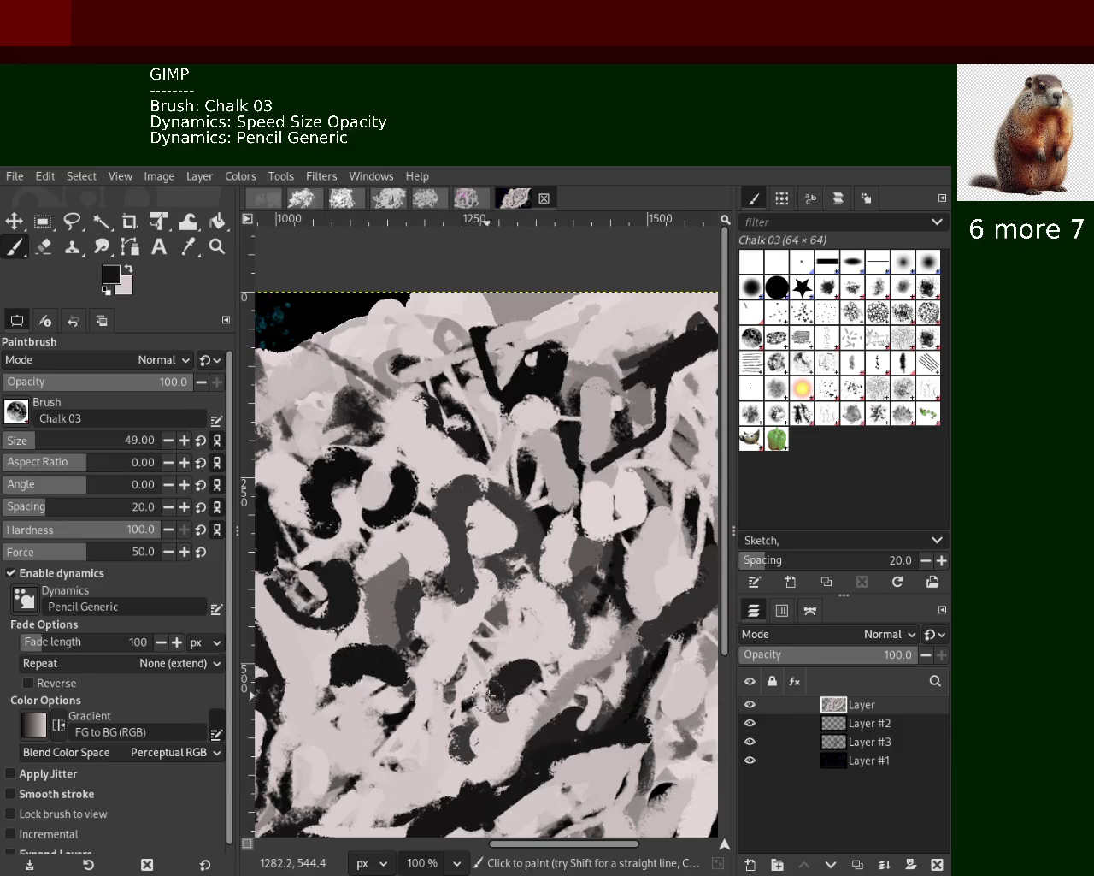
# Try black chalk strokes near the bottom, undo them, and cover the area with light pink
pyautogui.keyDown('ctrl'); pyautogui.click(477, 766); pyautogui.keyUp('ctrl')
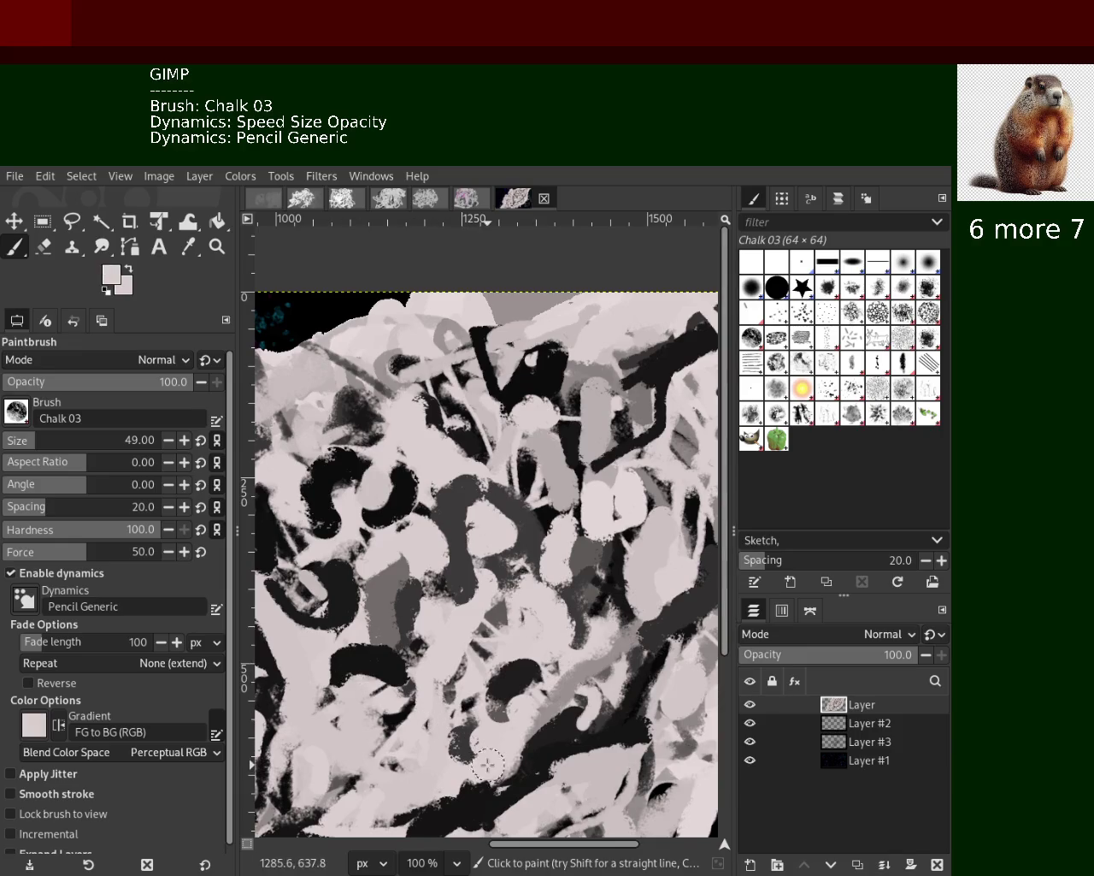
pyautogui.keyDown('ctrl'); pyautogui.click(524, 785); pyautogui.keyUp('ctrl')
pyautogui.moveTo(524, 785)
pyautogui.mouseDown()
pyautogui.moveTo(444, 793)
pyautogui.moveTo(519, 787)
pyautogui.mouseUp()
pyautogui.hotkey('ctrl', 'z')
pyautogui.hotkey('ctrl', 'z')
pyautogui.moveTo(445, 795); pyautogui.dragTo(485, 775)
pyautogui.hotkey('ctrl', 'z')
pyautogui.keyDown('ctrl'); pyautogui.click(588, 784); pyautogui.keyUp('ctrl')
pyautogui.moveTo(599, 744)
pyautogui.mouseDown()
pyautogui.moveTo(554, 791)
pyautogui.moveTo(603, 776)
pyautogui.mouseUp()
pyautogui.hotkey('ctrl', 'z')
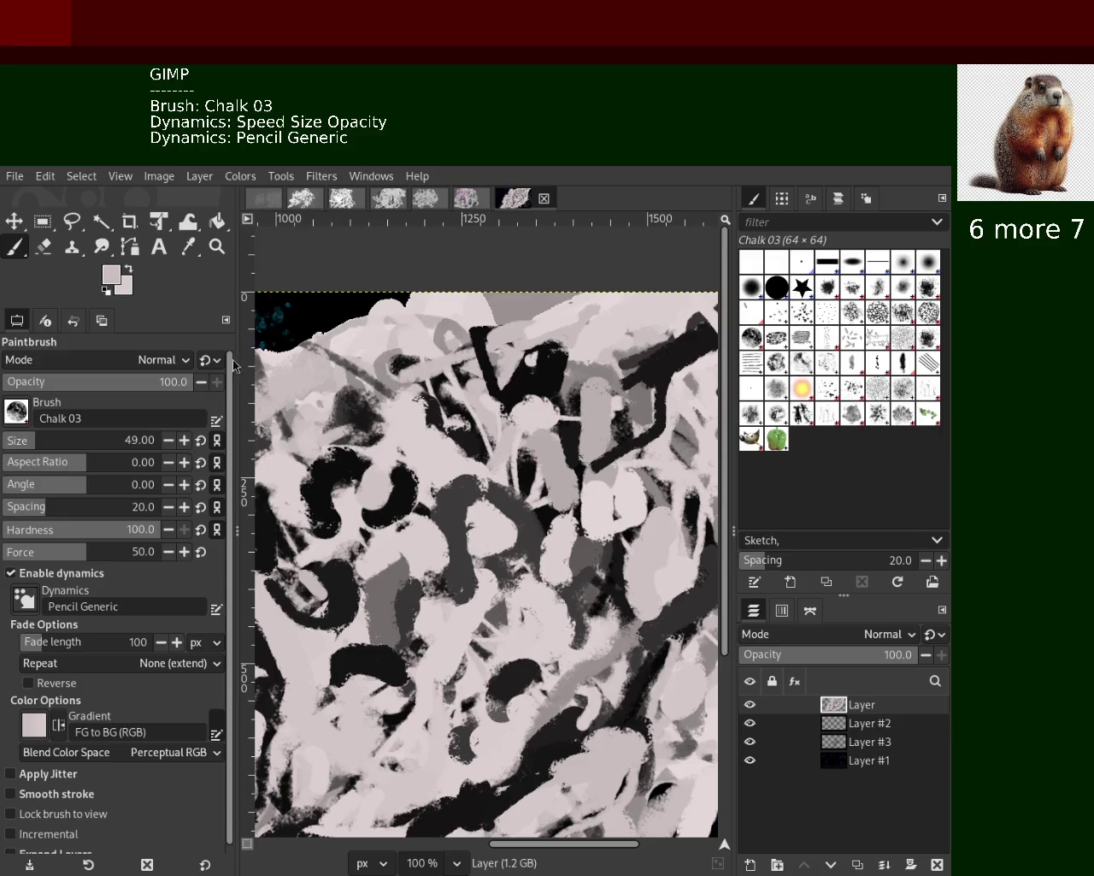
# Zoom in on the mass's lower-right edge near the magenta band
pyautogui.click(217, 246)
pyautogui.keyDown('ctrl'); pyautogui.click(548, 512); pyautogui.keyUp('ctrl')
pyautogui.click(549, 511)
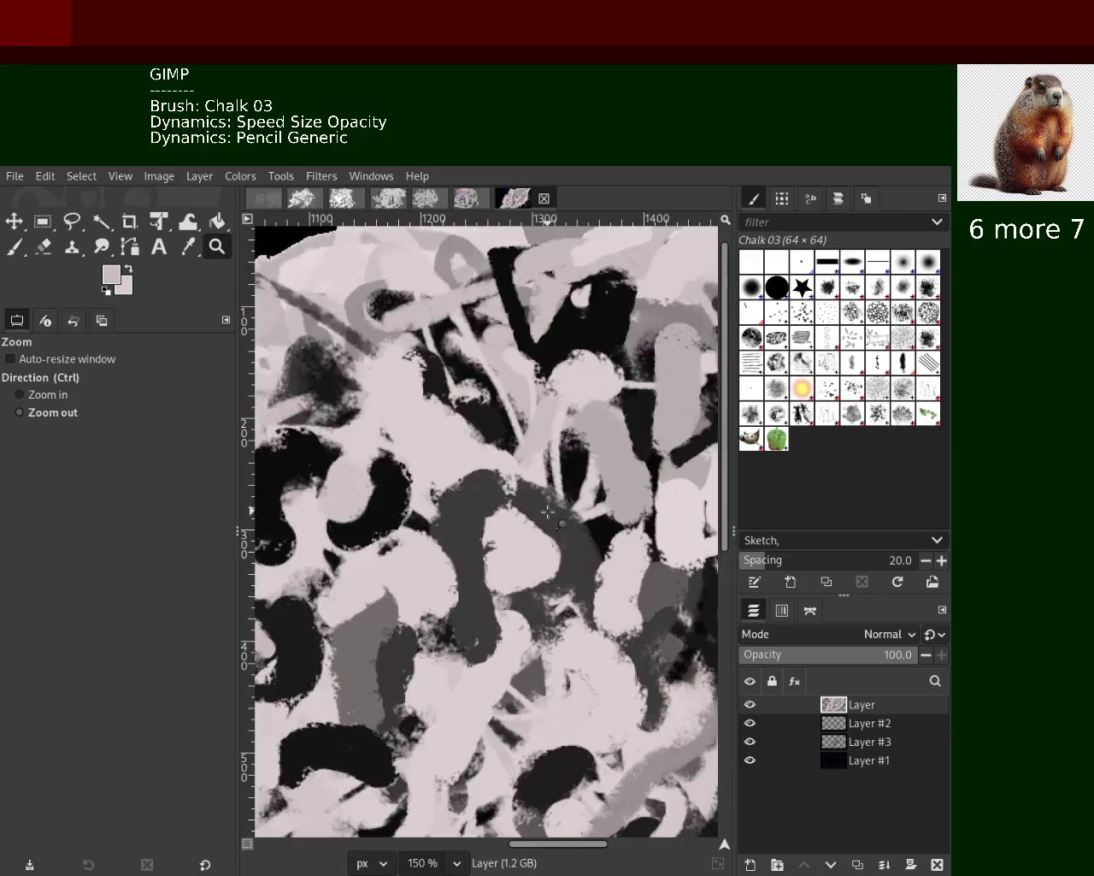
pyautogui.keyDown('ctrl'); pyautogui.click(548, 511); pyautogui.keyUp('ctrl')
pyautogui.keyDown('ctrl'); pyautogui.click(513, 565); pyautogui.keyUp('ctrl')
pyautogui.click(487, 631)
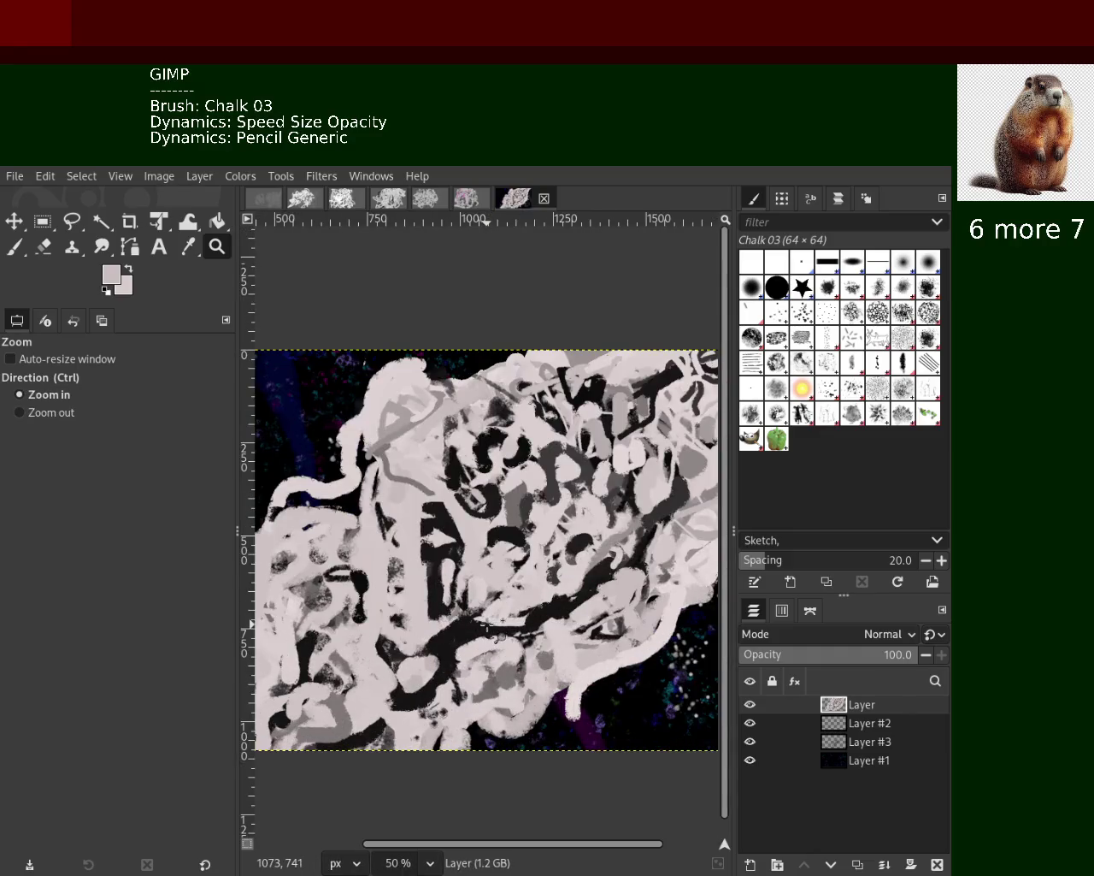
pyautogui.keyDown('ctrl'); pyautogui.click(496, 631); pyautogui.keyUp('ctrl')
pyautogui.click(534, 629)
pyautogui.click(538, 629)
pyautogui.click(534, 627)
pyautogui.keyDown('ctrl'); pyautogui.click(517, 612); pyautogui.keyUp('ctrl')
pyautogui.click(513, 643)
pyautogui.click(492, 633)
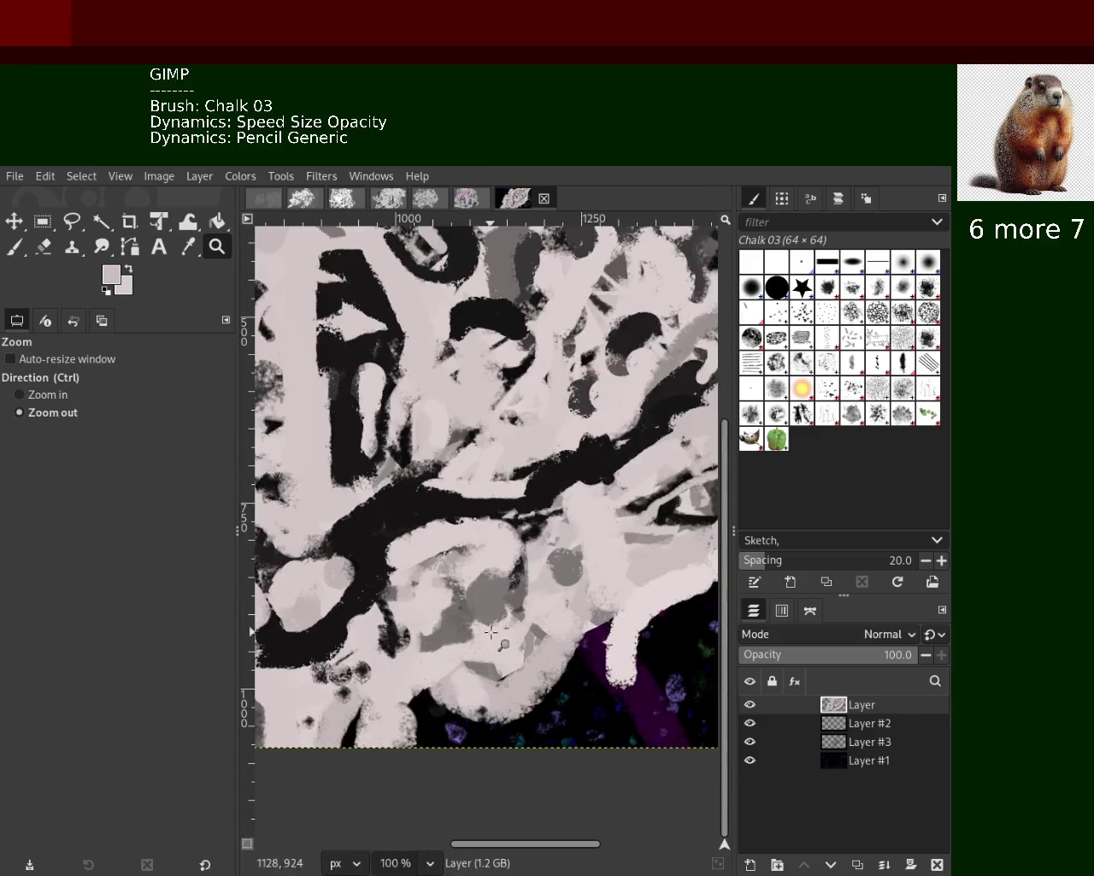
pyautogui.click(491, 633)
pyautogui.click(491, 632)
pyautogui.keyDown('ctrl'); pyautogui.click(491, 633); pyautogui.keyUp('ctrl')
pyautogui.keyDown('ctrl'); pyautogui.click(491, 633); pyautogui.keyUp('ctrl')
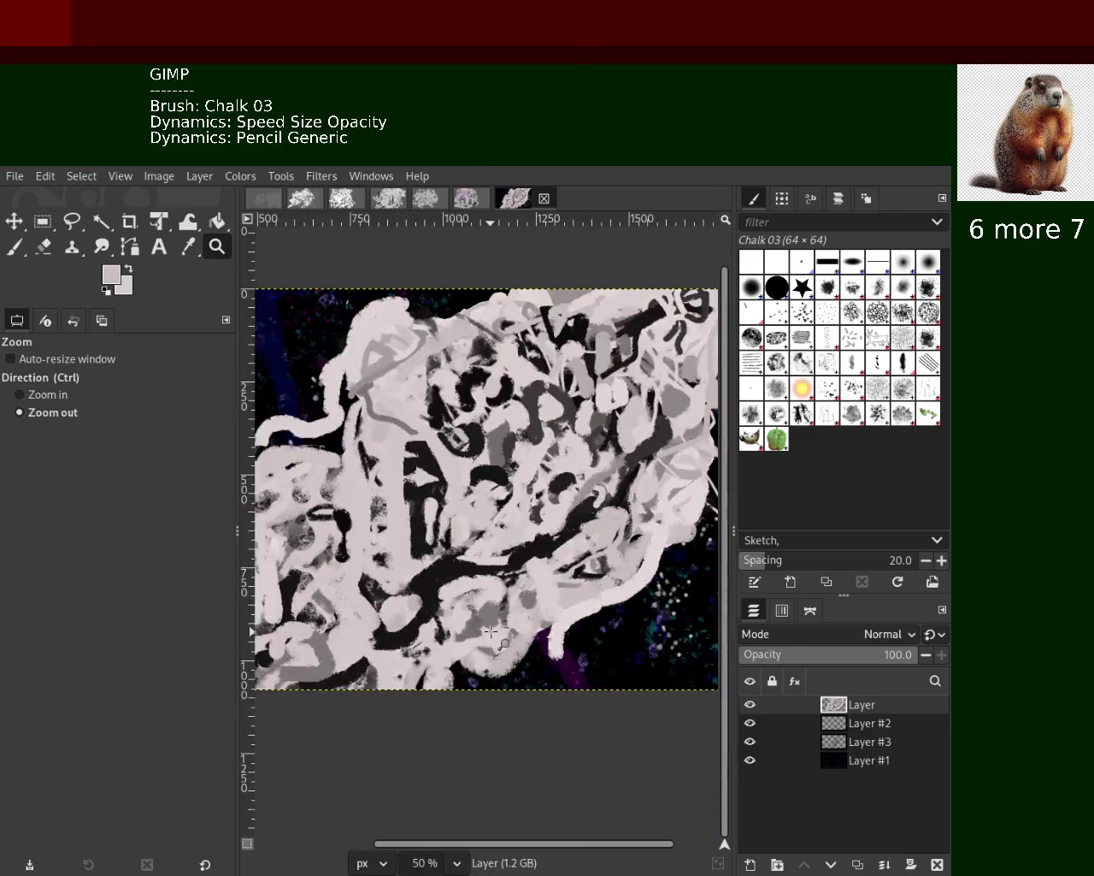
pyautogui.keyDown('ctrl'); pyautogui.click(496, 637); pyautogui.keyUp('ctrl')
pyautogui.click(610, 696)
pyautogui.keyDown('ctrl'); pyautogui.click(564, 691); pyautogui.keyUp('ctrl')
pyautogui.click(555, 684)
# Erase the pale tendril above the magenta band, leaving dark background there
pyautogui.click(315, 551)
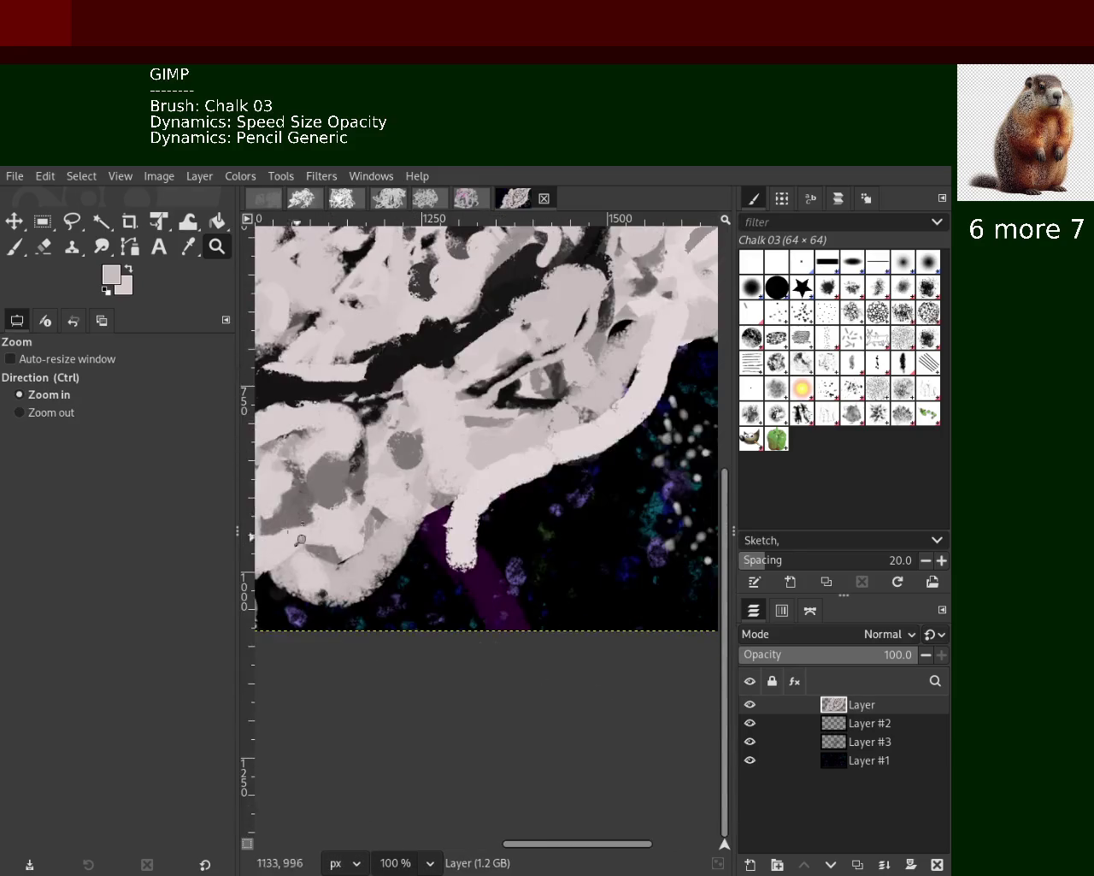
pyautogui.click(42, 246)
pyautogui.moveTo(452, 547)
pyautogui.mouseDown()
pyautogui.moveTo(449, 523)
pyautogui.moveTo(461, 565)
pyautogui.mouseUp()
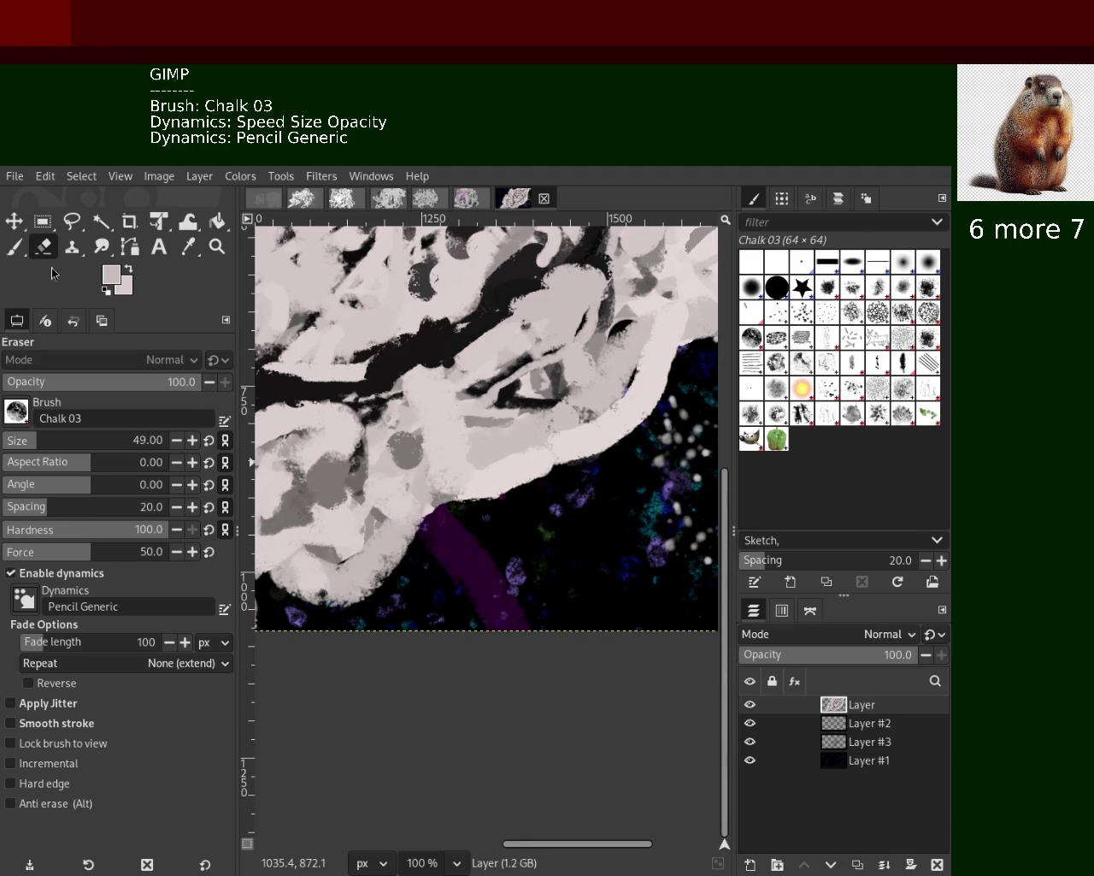
# Paint a pale pink diagonal chalk stroke over the grey patch, discarding a grey and a first pale attempt
pyautogui.press('p')
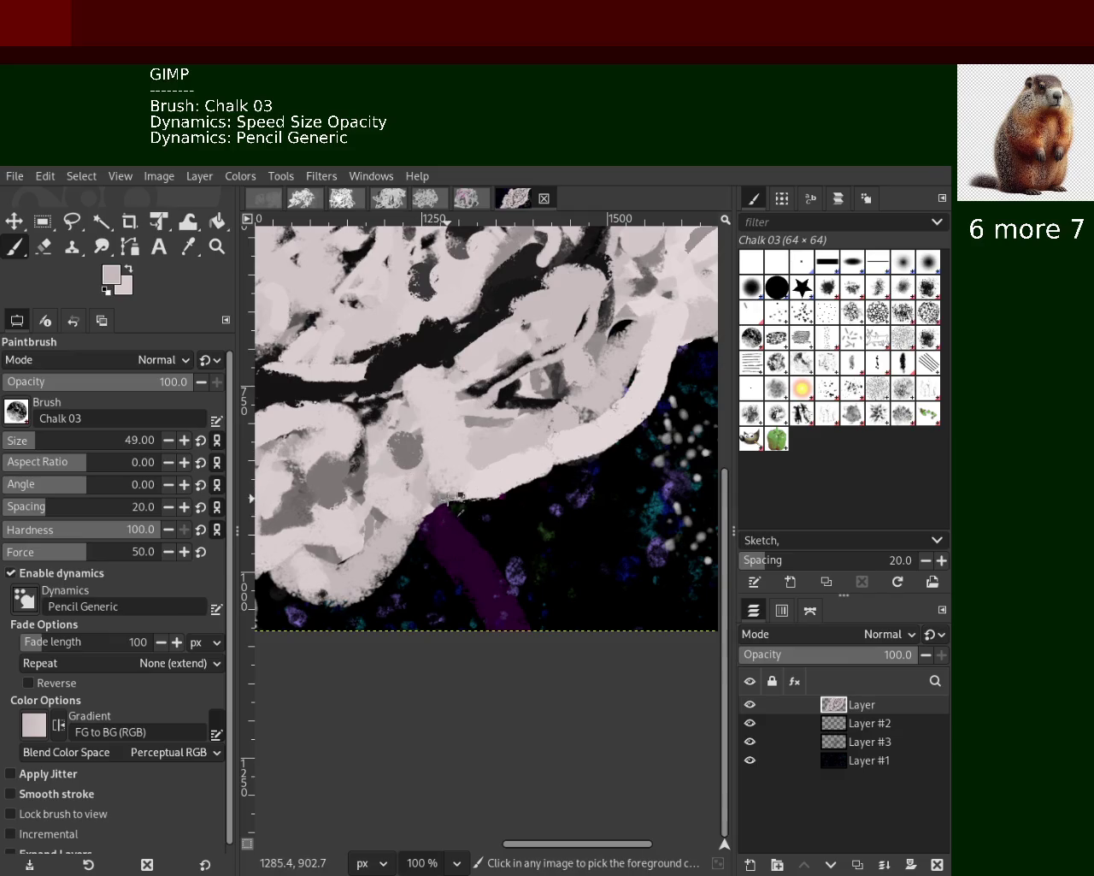
pyautogui.keyDown('ctrl'); pyautogui.click(445, 496); pyautogui.keyUp('ctrl')
pyautogui.moveTo(435, 517); pyautogui.dragTo(267, 605)
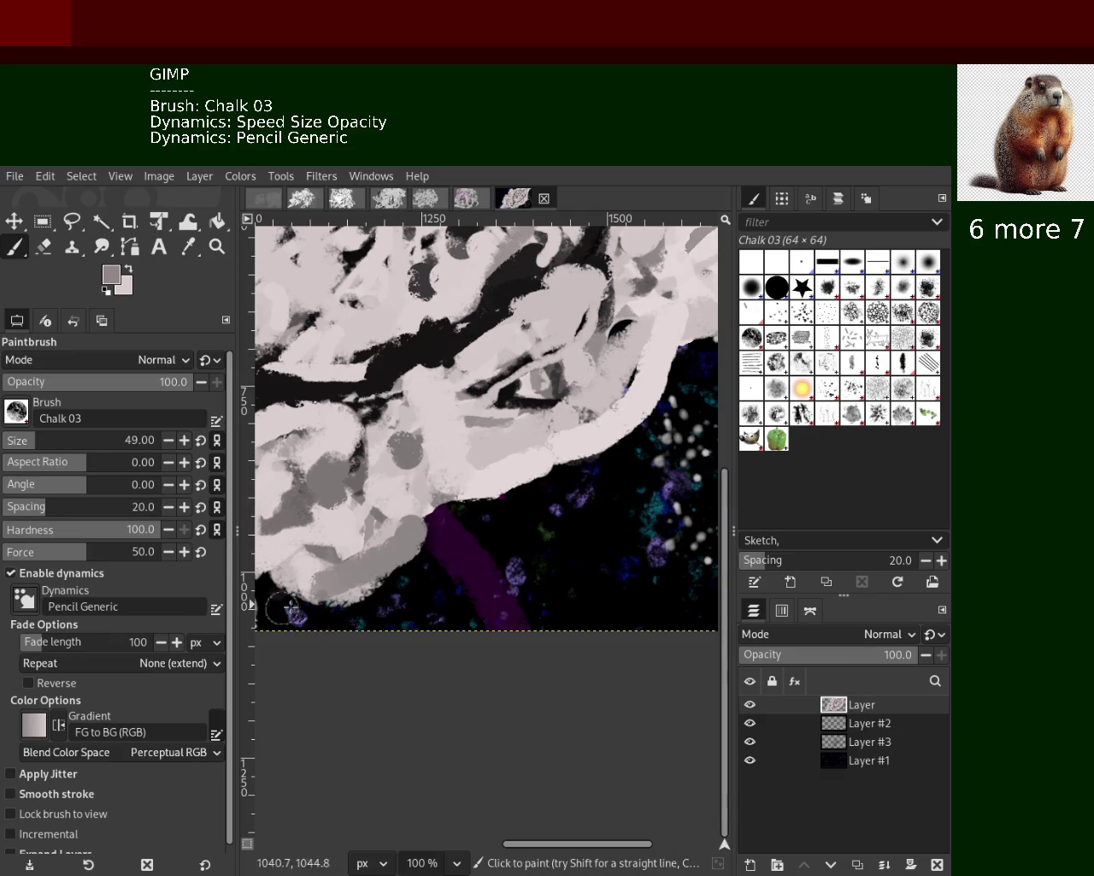
pyautogui.hotkey('ctrl', 'z')
pyautogui.keyDown('ctrl'); pyautogui.click(425, 511); pyautogui.keyUp('ctrl')
pyautogui.moveTo(426, 517); pyautogui.dragTo(318, 597)
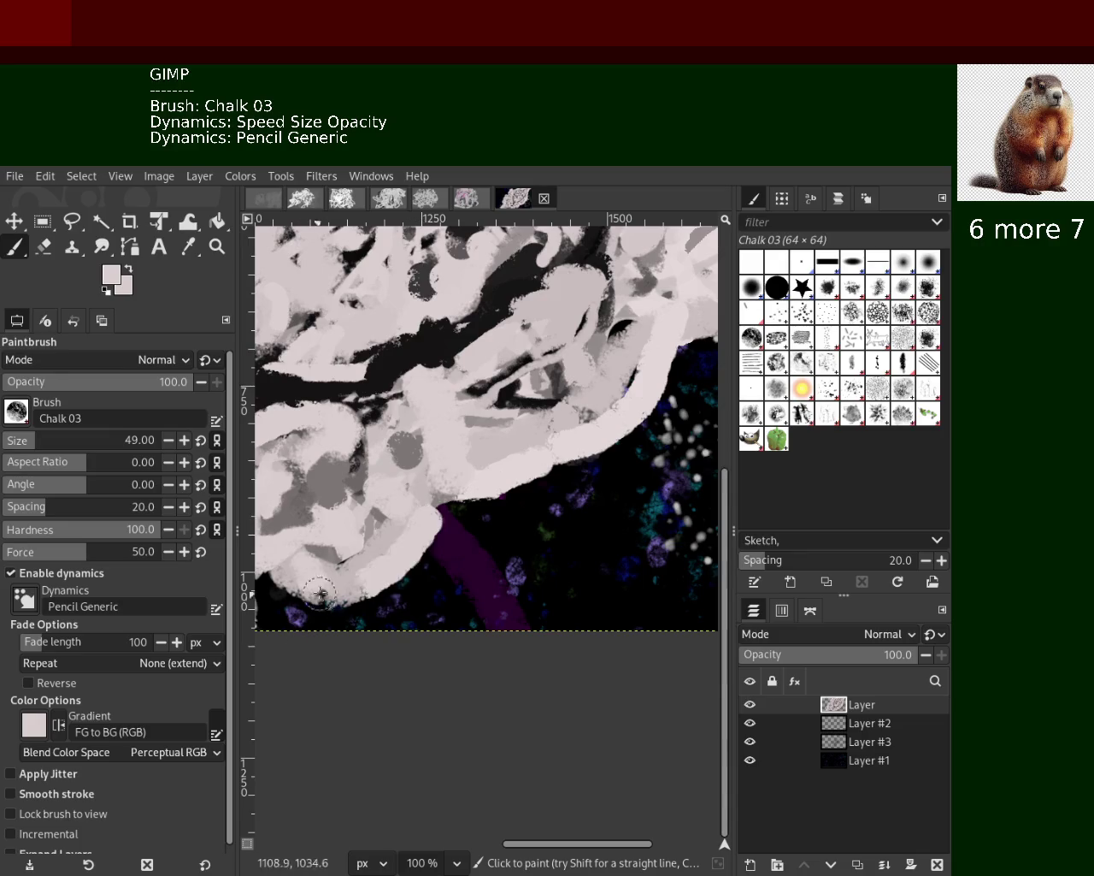
pyautogui.hotkey('ctrl', 'z')
pyautogui.moveTo(428, 511); pyautogui.dragTo(333, 614)
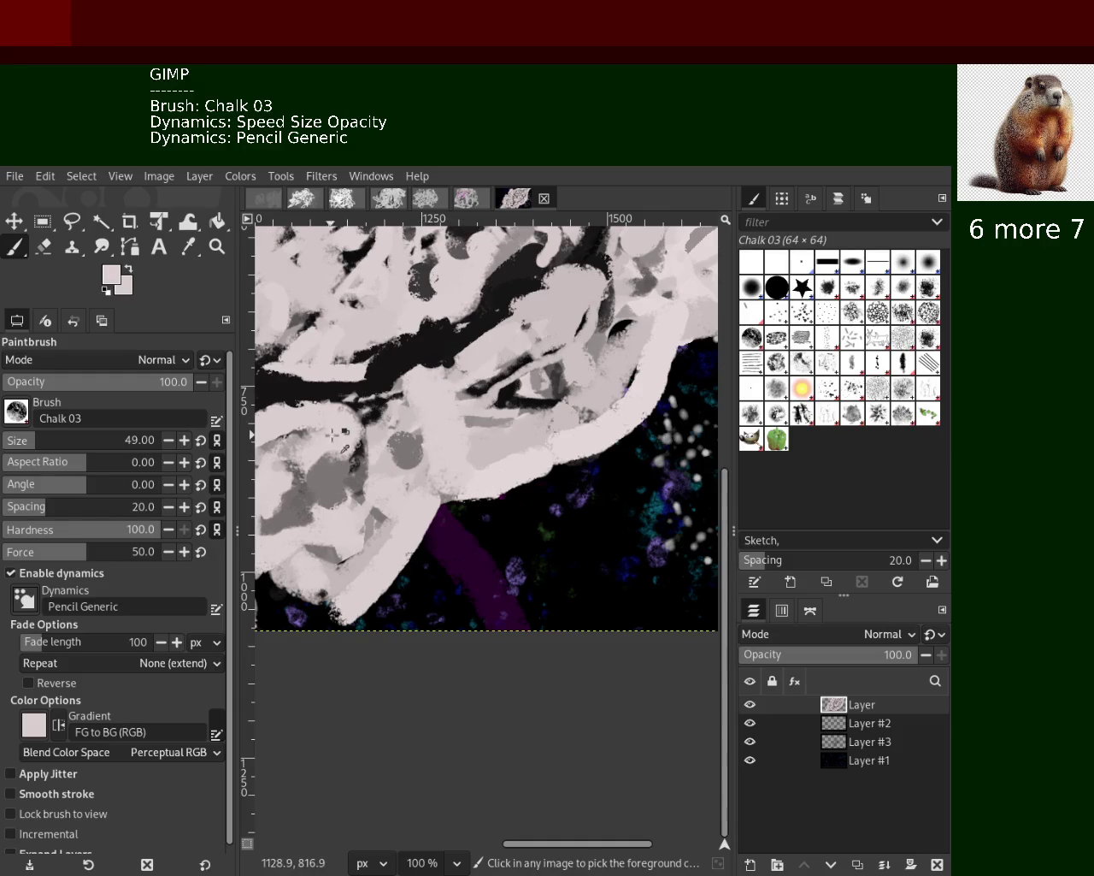
# Sample black, pale pink-grey and mid grey from the painting
pyautogui.keyDown('ctrl'); pyautogui.click(289, 380); pyautogui.keyUp('ctrl')
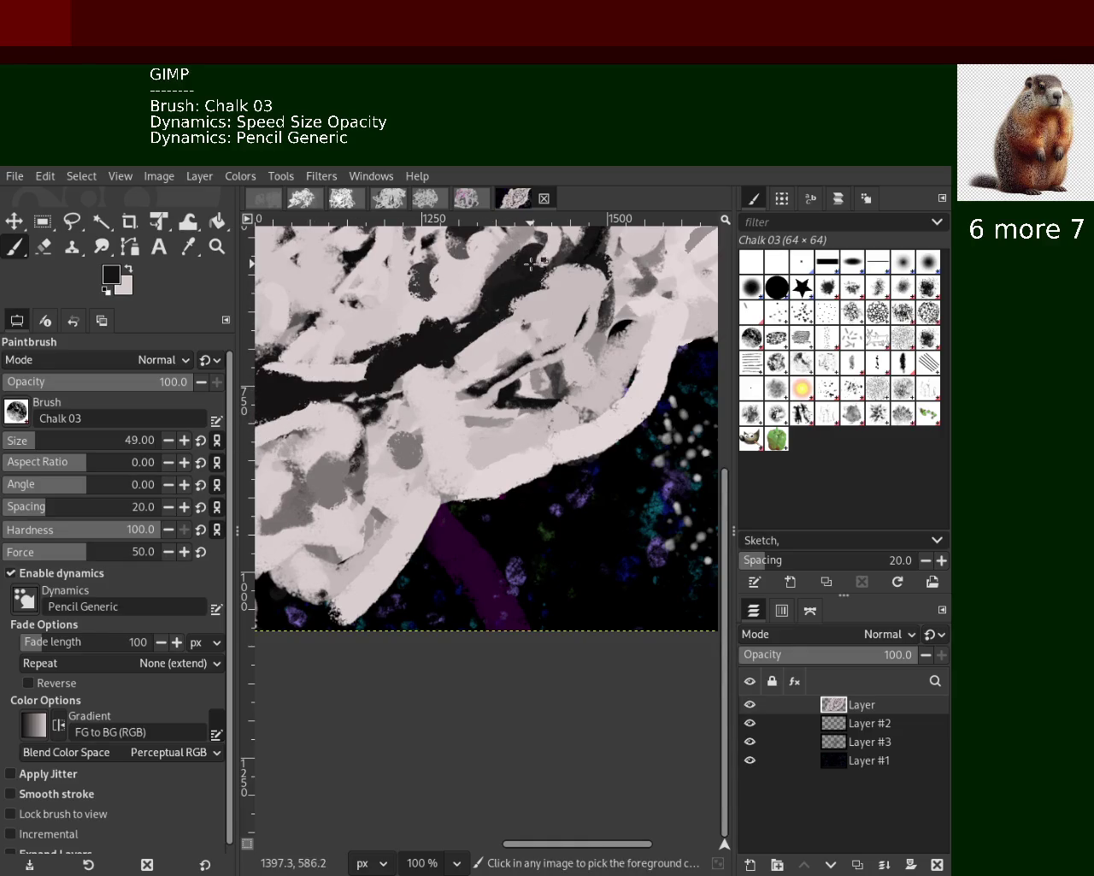
pyautogui.keyDown('ctrl'); pyautogui.click(480, 359); pyautogui.keyUp('ctrl')
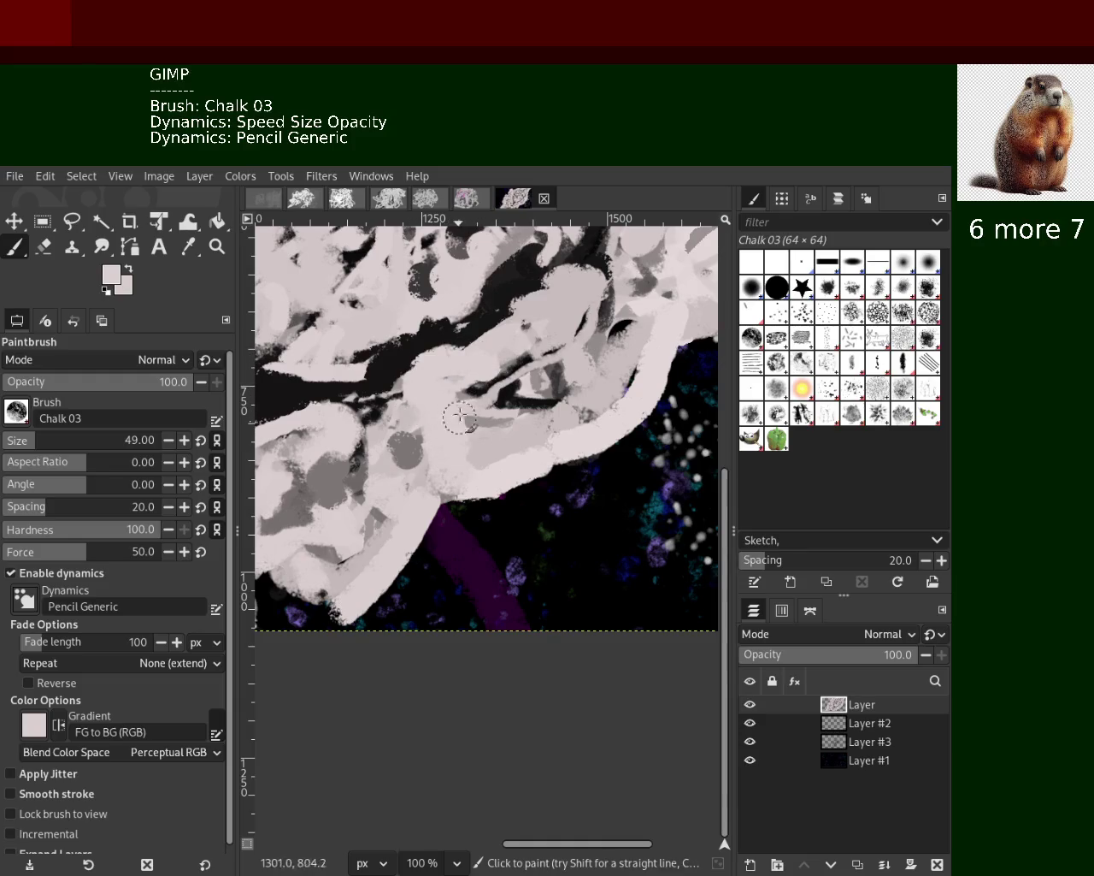
pyautogui.keyDown('ctrl'); pyautogui.click(507, 391); pyautogui.keyUp('ctrl')
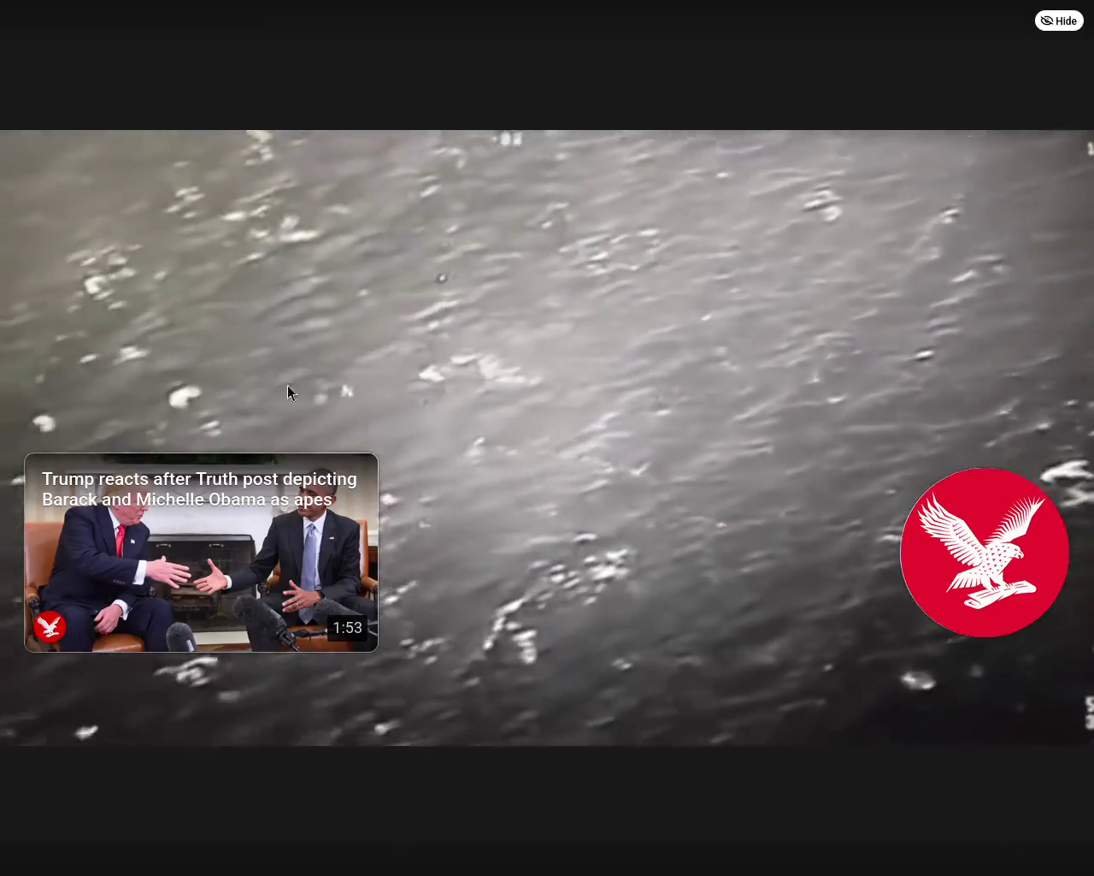
# Play the UFO missile clip full screen and seek back to about 0:15
pyautogui.press('f')
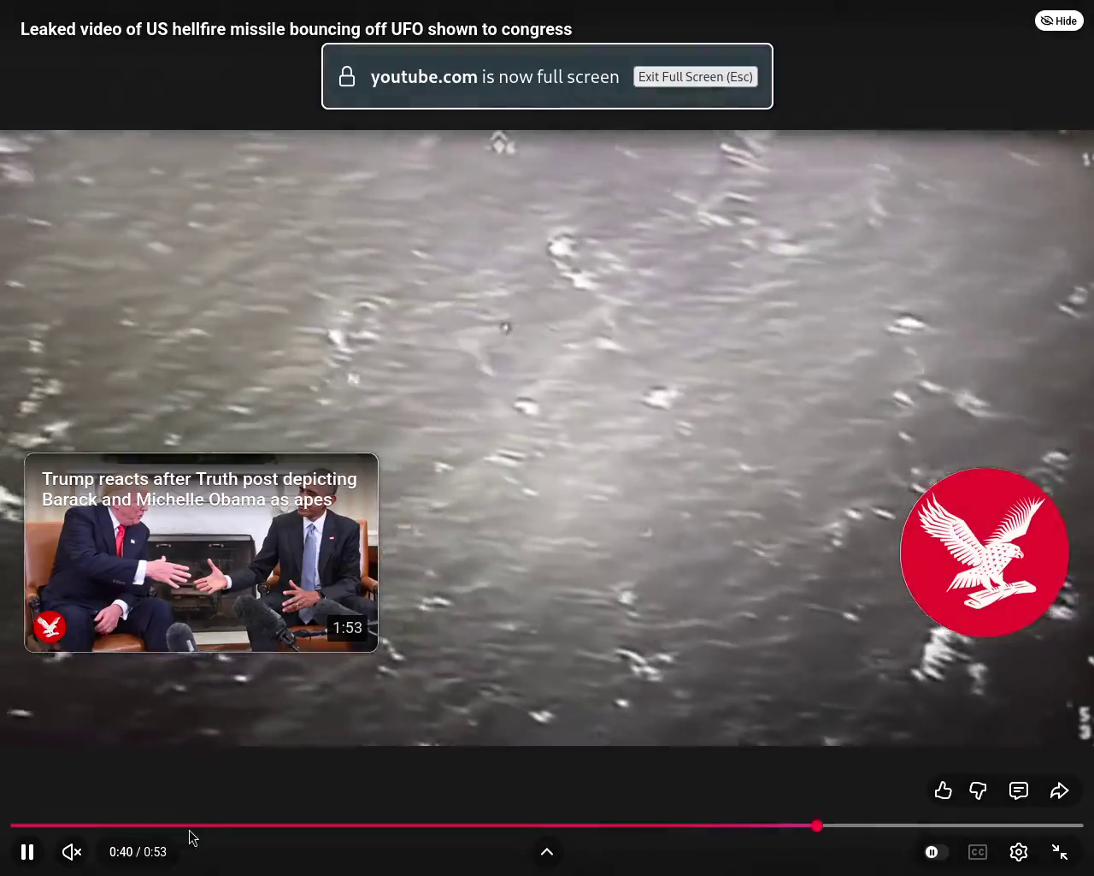
pyautogui.click(197, 826)
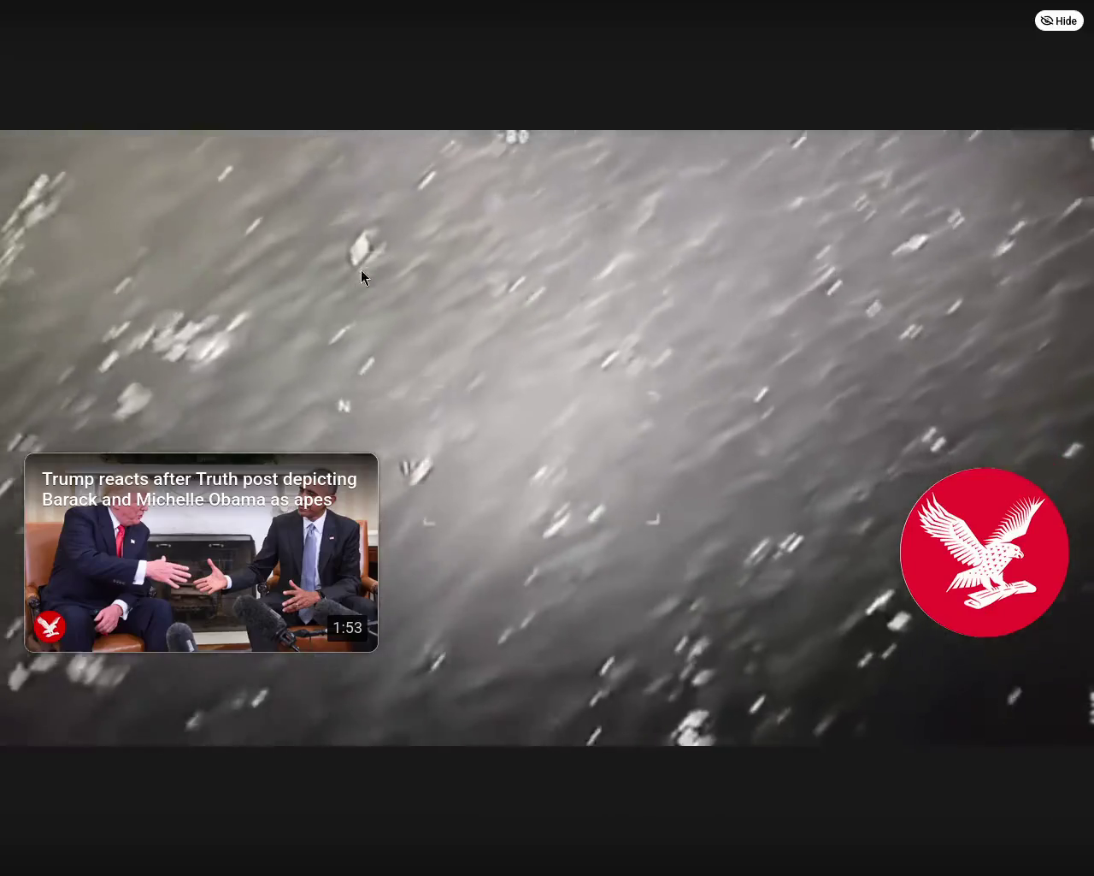
pyautogui.moveTo(349, 826); pyautogui.dragTo(318, 828)
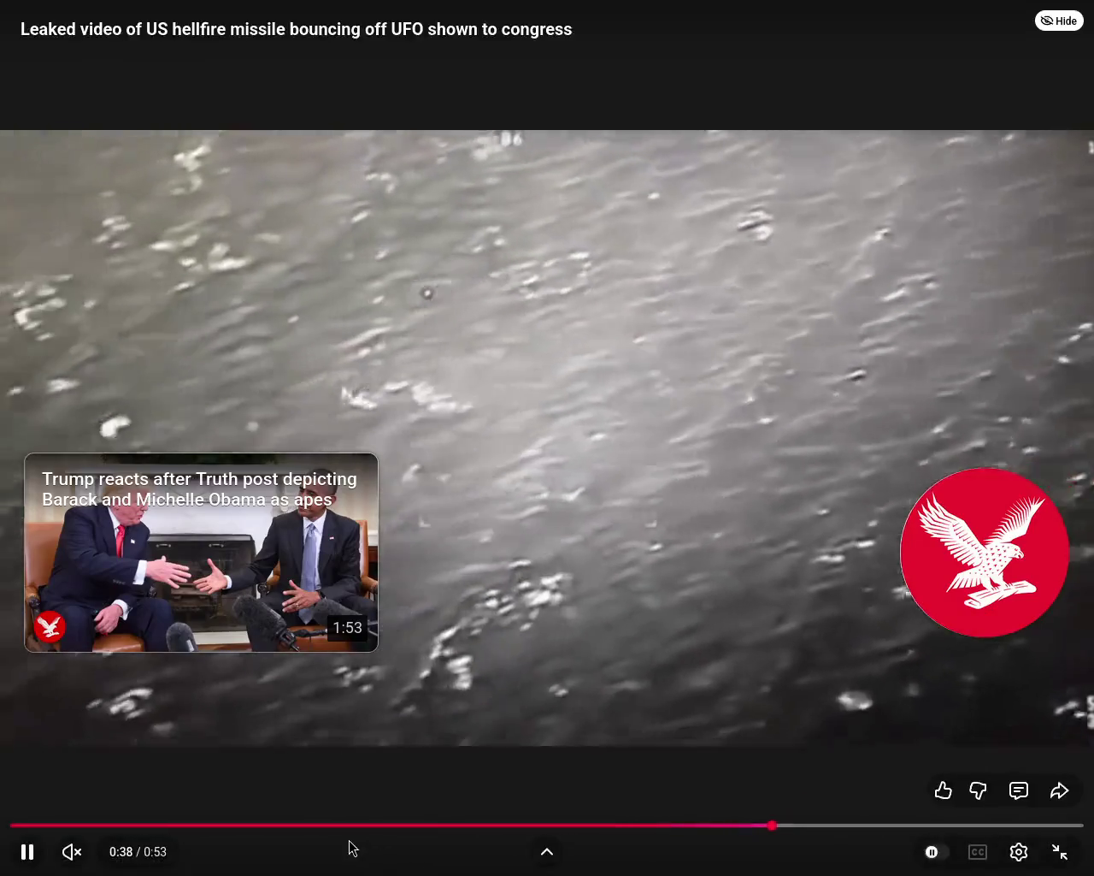
pyautogui.moveTo(333, 826); pyautogui.dragTo(330, 827)
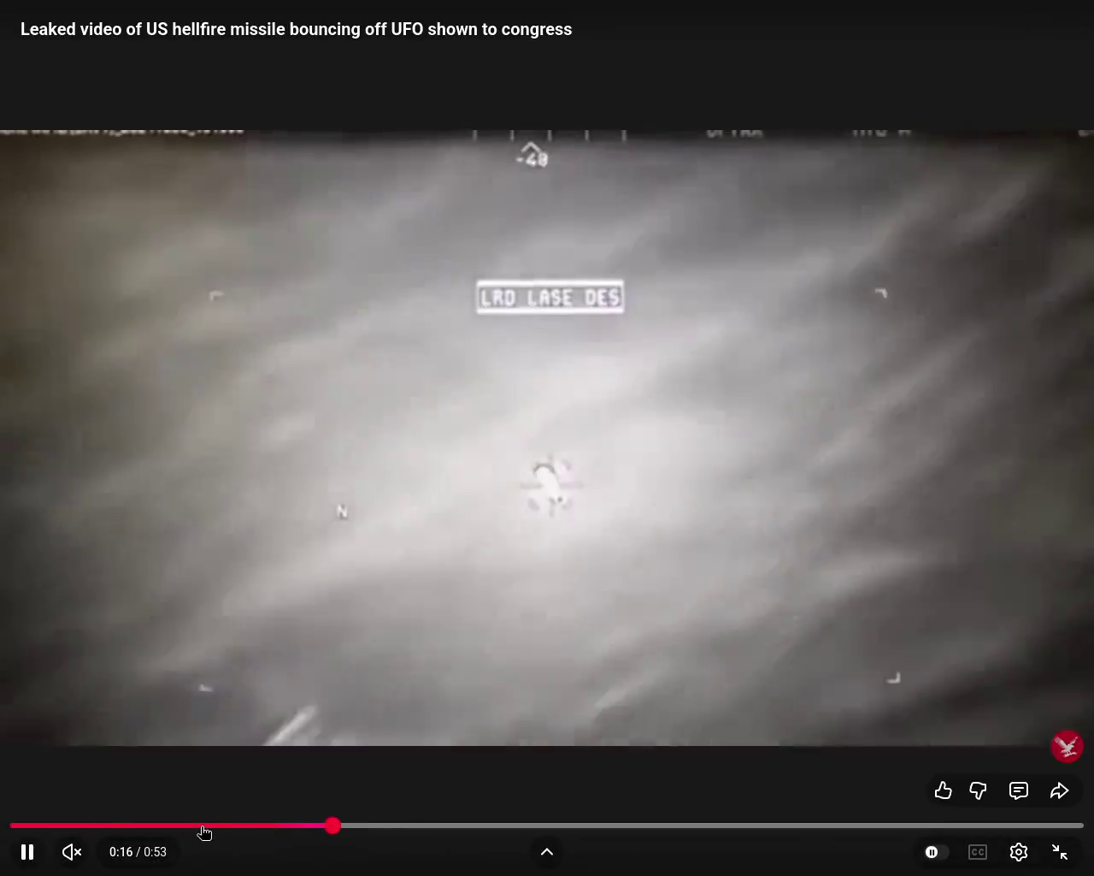
# Replay the targeting footage by jumping back to 0:09, 0:15, 0:16 and 0:07
pyautogui.click(203, 826)
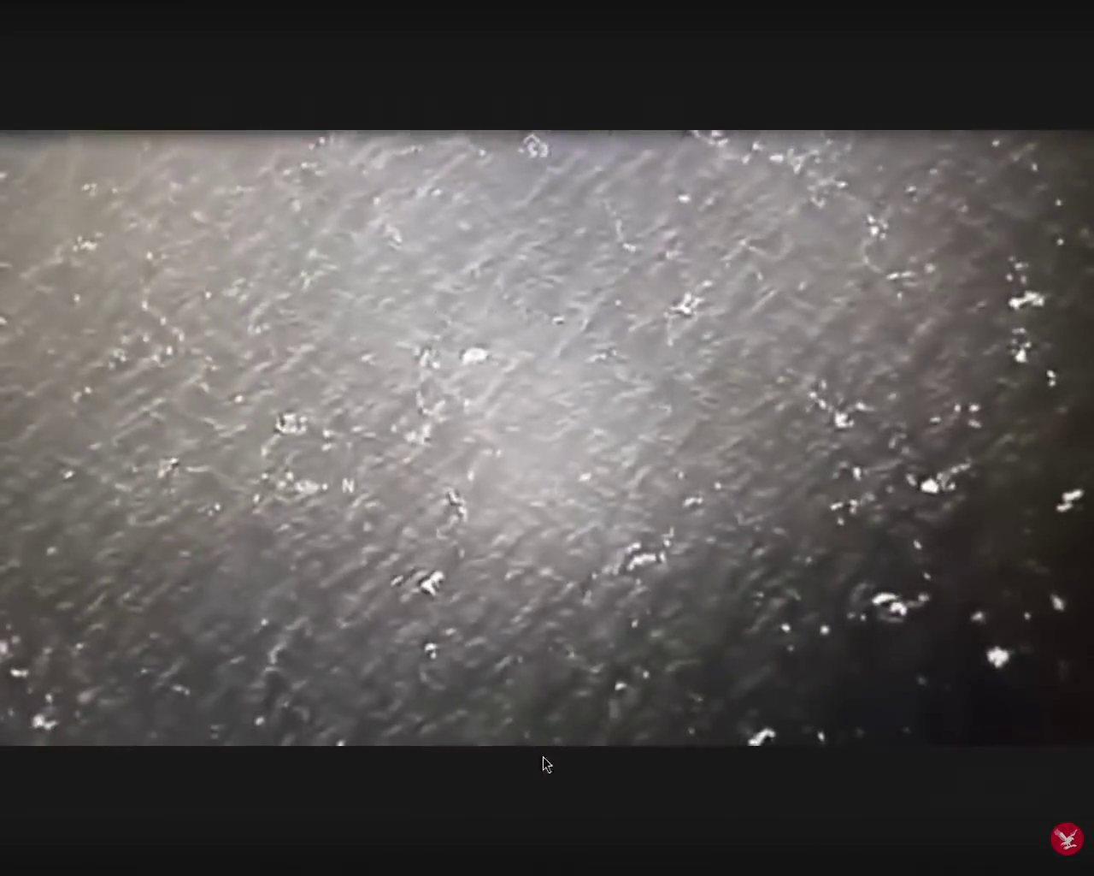
pyautogui.click(329, 825)
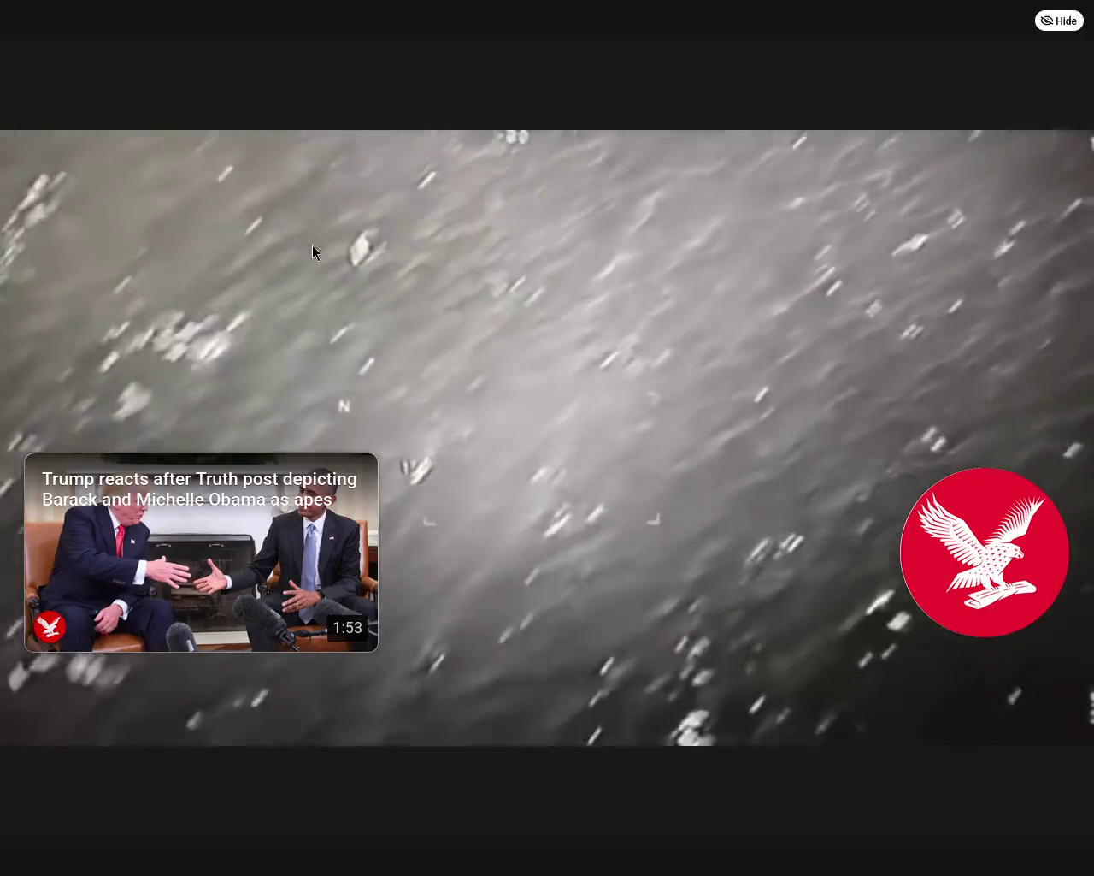
pyautogui.click(343, 817)
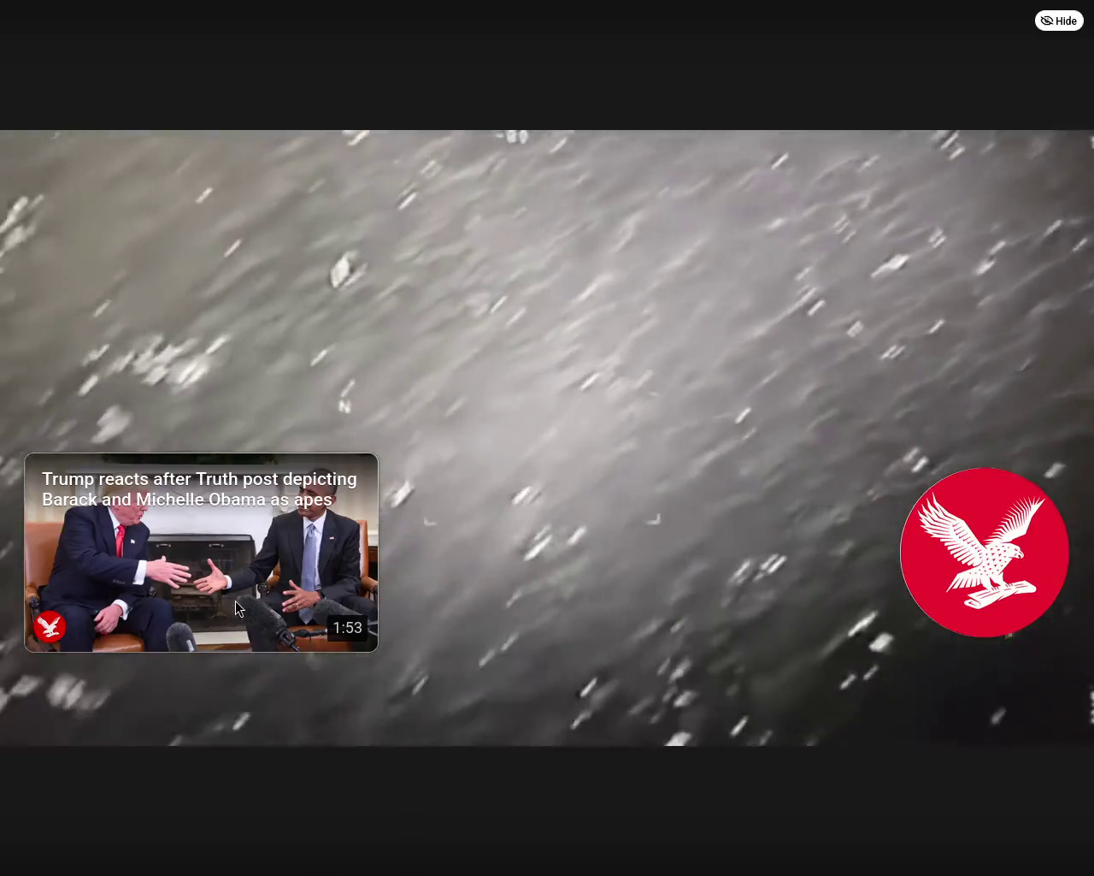
pyautogui.click(164, 826)
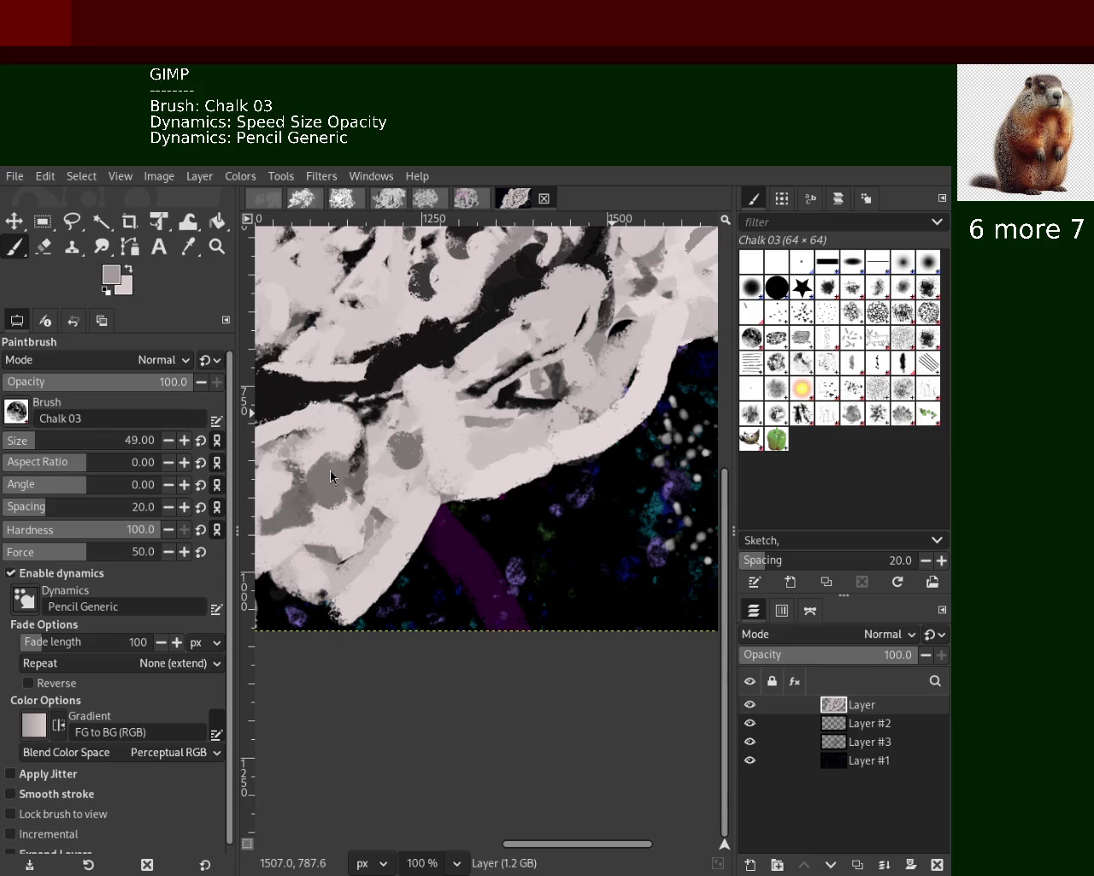
# Zoom out to the whole painting, then zoom to 100% on the upper scribbled mass
pyautogui.click(217, 246)
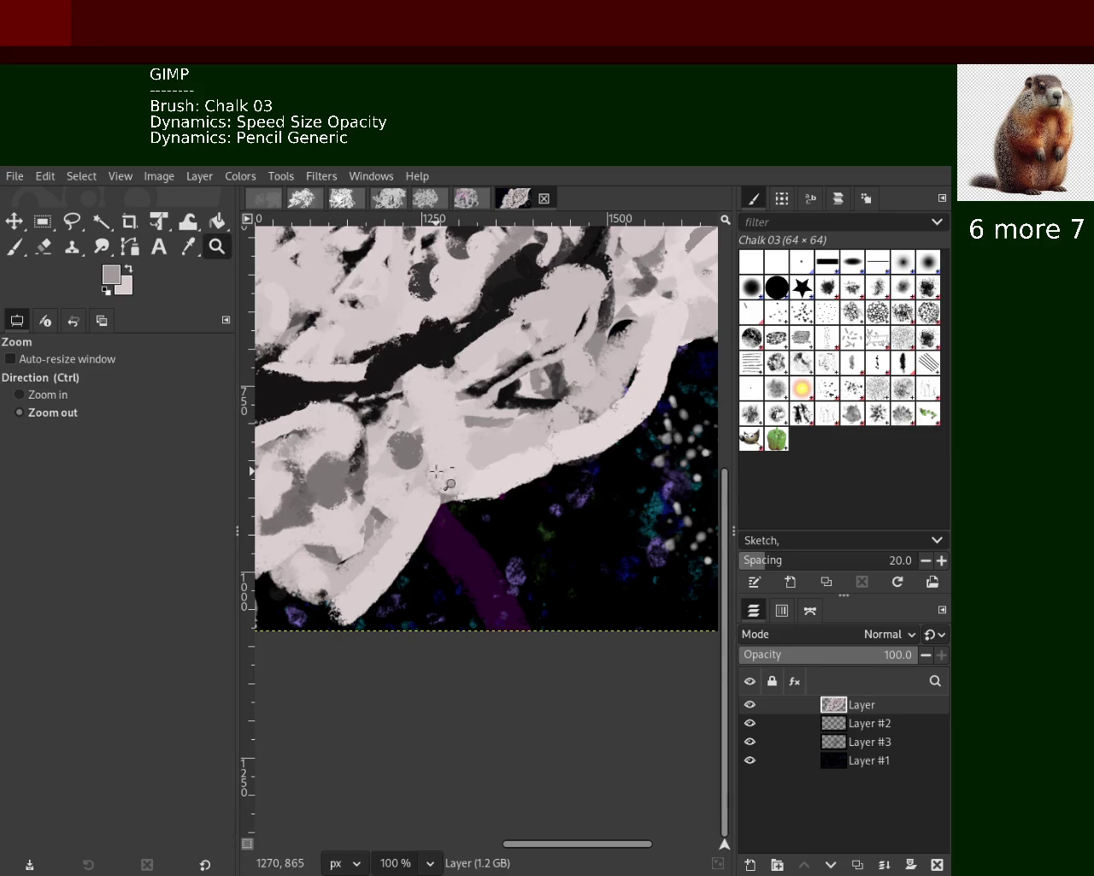
pyautogui.keyDown('ctrl'); pyautogui.click(437, 471); pyautogui.keyUp('ctrl')
pyautogui.click(437, 471)
pyautogui.click(437, 471)
pyautogui.keyDown('ctrl'); pyautogui.click(437, 471); pyautogui.keyUp('ctrl')
pyautogui.doubleClick(437, 471)
pyautogui.click(437, 471)
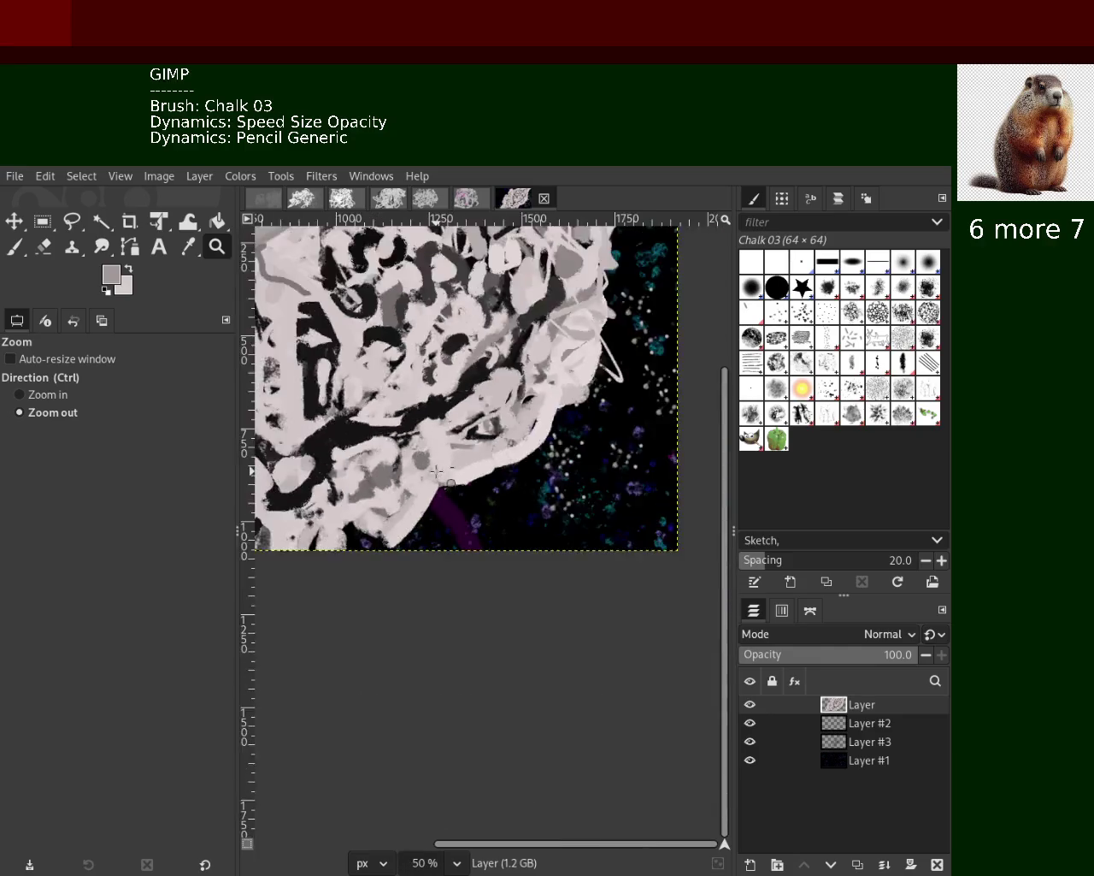
pyautogui.doubleClick(453, 453)
pyautogui.keyDown('ctrl'); pyautogui.click(462, 444); pyautogui.keyUp('ctrl')
pyautogui.click(468, 439)
pyautogui.keyDown('ctrl'); pyautogui.click(469, 440); pyautogui.keyUp('ctrl')
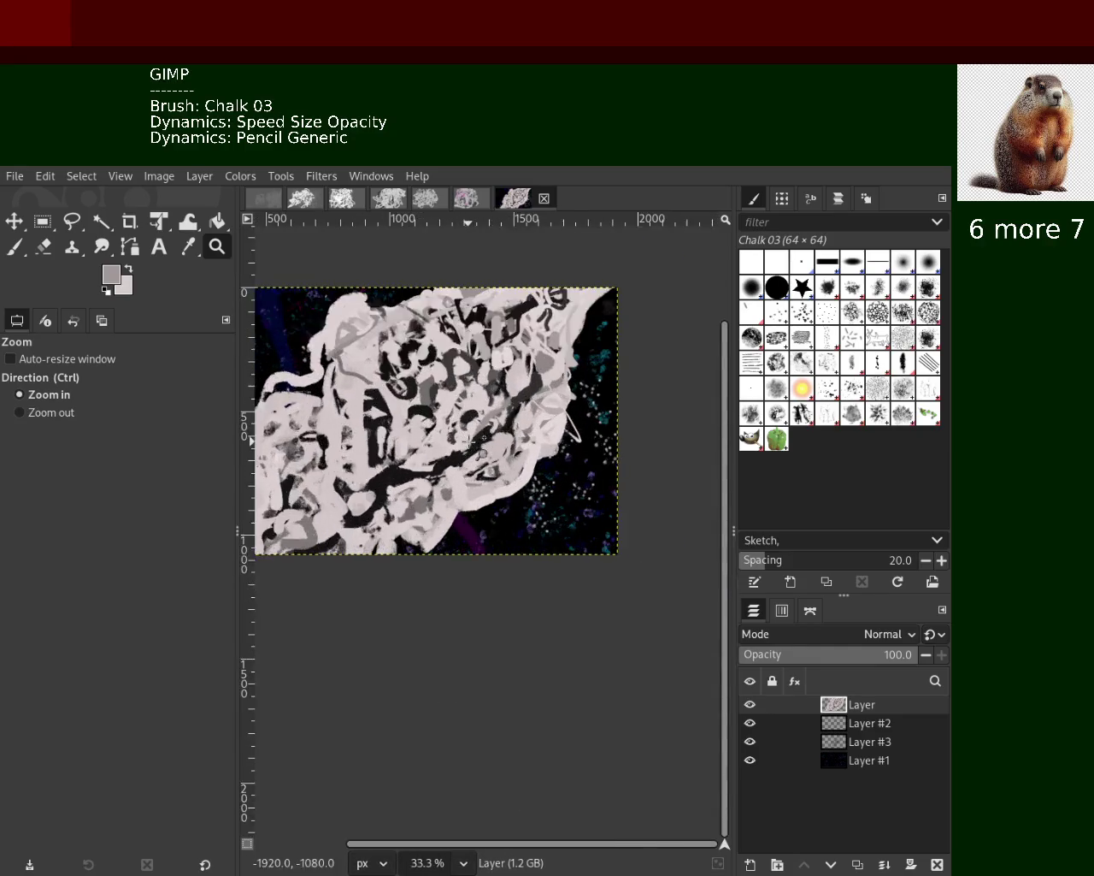
pyautogui.keyDown('ctrl'); pyautogui.doubleClick(472, 440); pyautogui.keyUp('ctrl')
pyautogui.keyDown('ctrl'); pyautogui.click(477, 442); pyautogui.keyUp('ctrl')
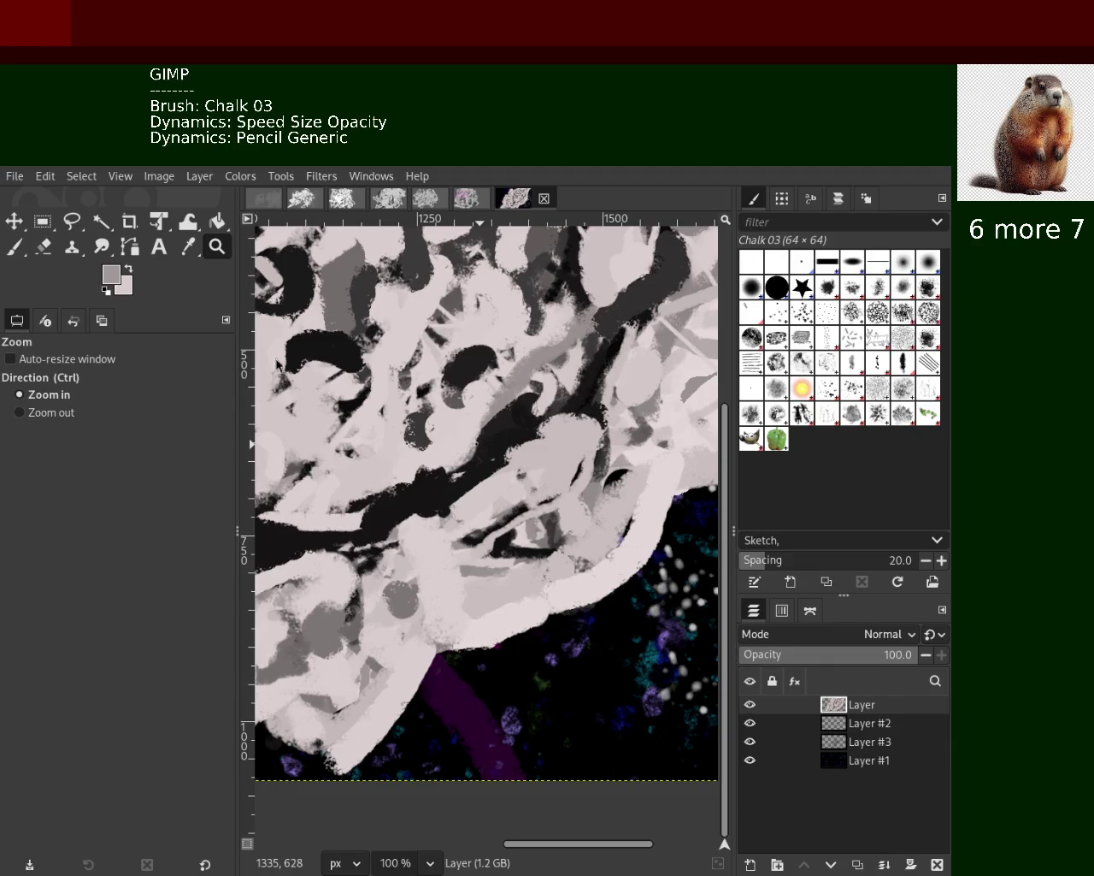
# With the Chalk 03 brush, sample light pink, then black, and paint a black blob on the upper-left mass
pyautogui.press('p')
pyautogui.keyDown('ctrl'); pyautogui.click(484, 637); pyautogui.keyUp('ctrl')
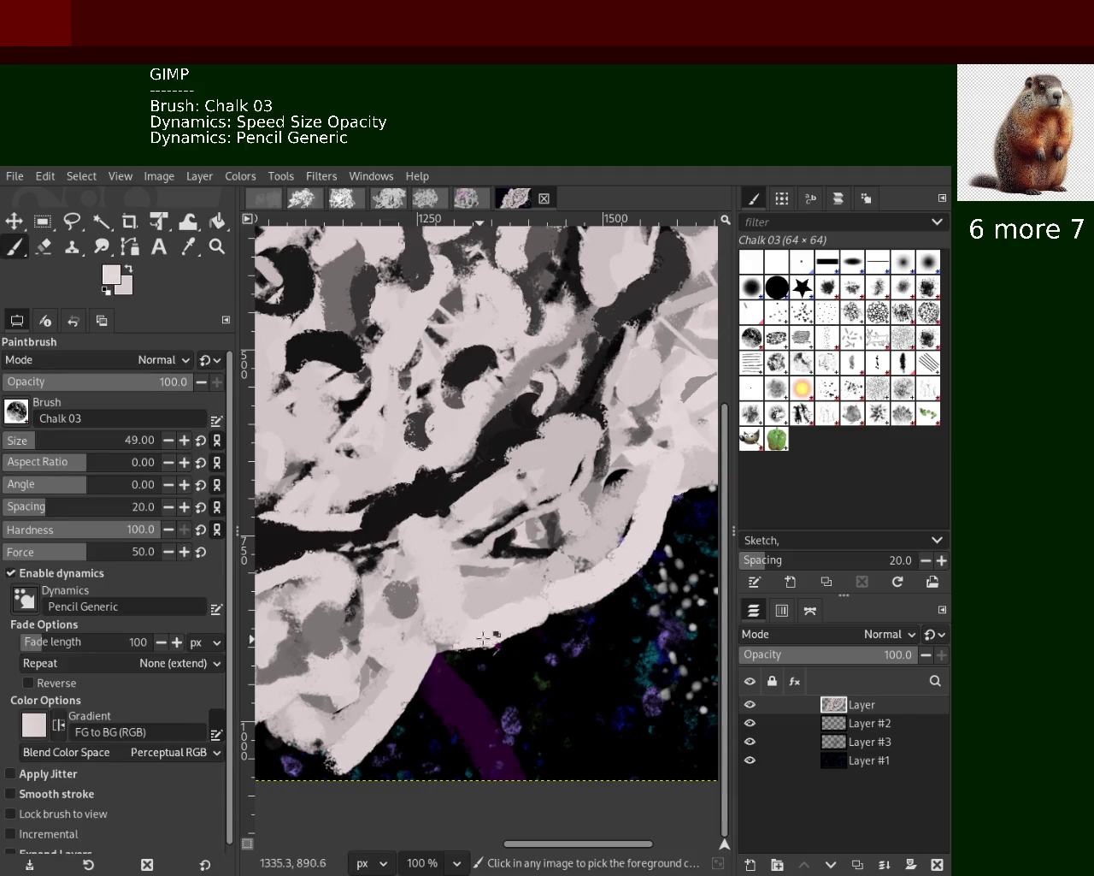
pyautogui.keyDown('ctrl'); pyautogui.click(460, 600); pyautogui.keyUp('ctrl')
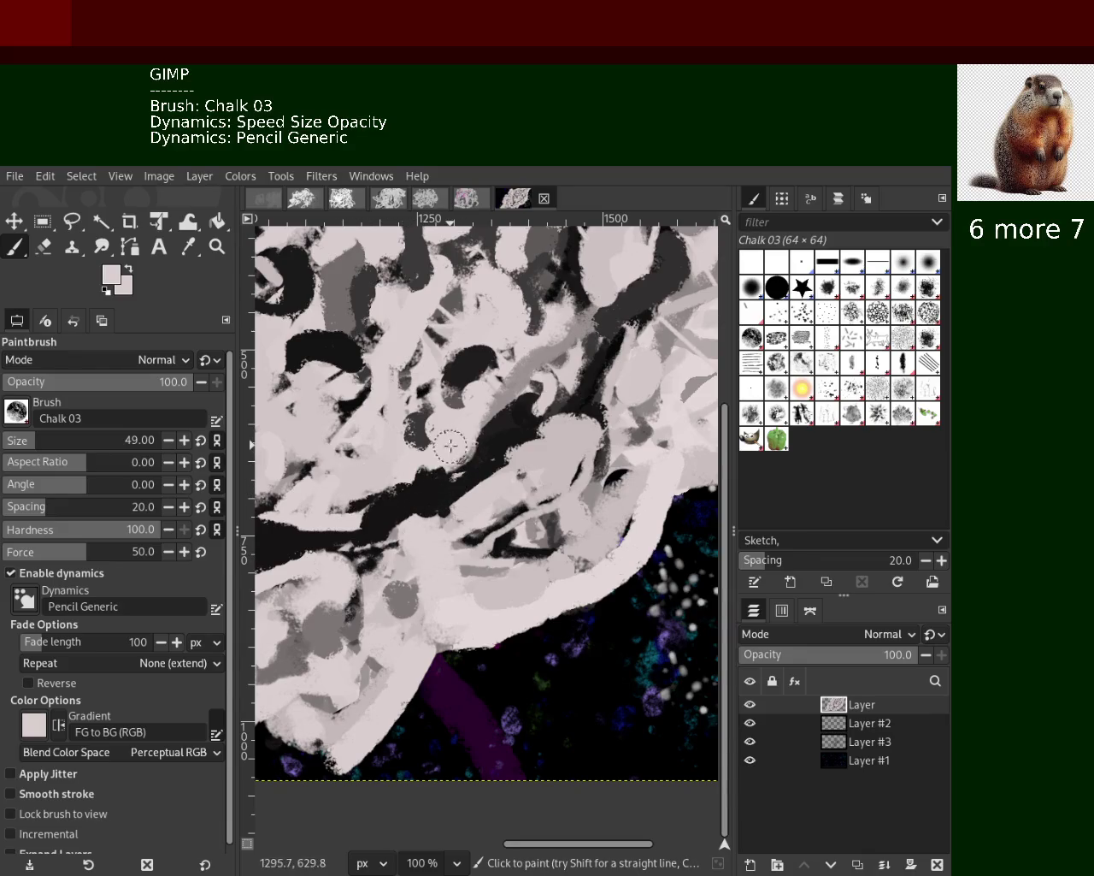
pyautogui.keyDown('ctrl'); pyautogui.click(366, 409); pyautogui.keyUp('ctrl')
pyautogui.moveTo(359, 406); pyautogui.dragTo(345, 430)
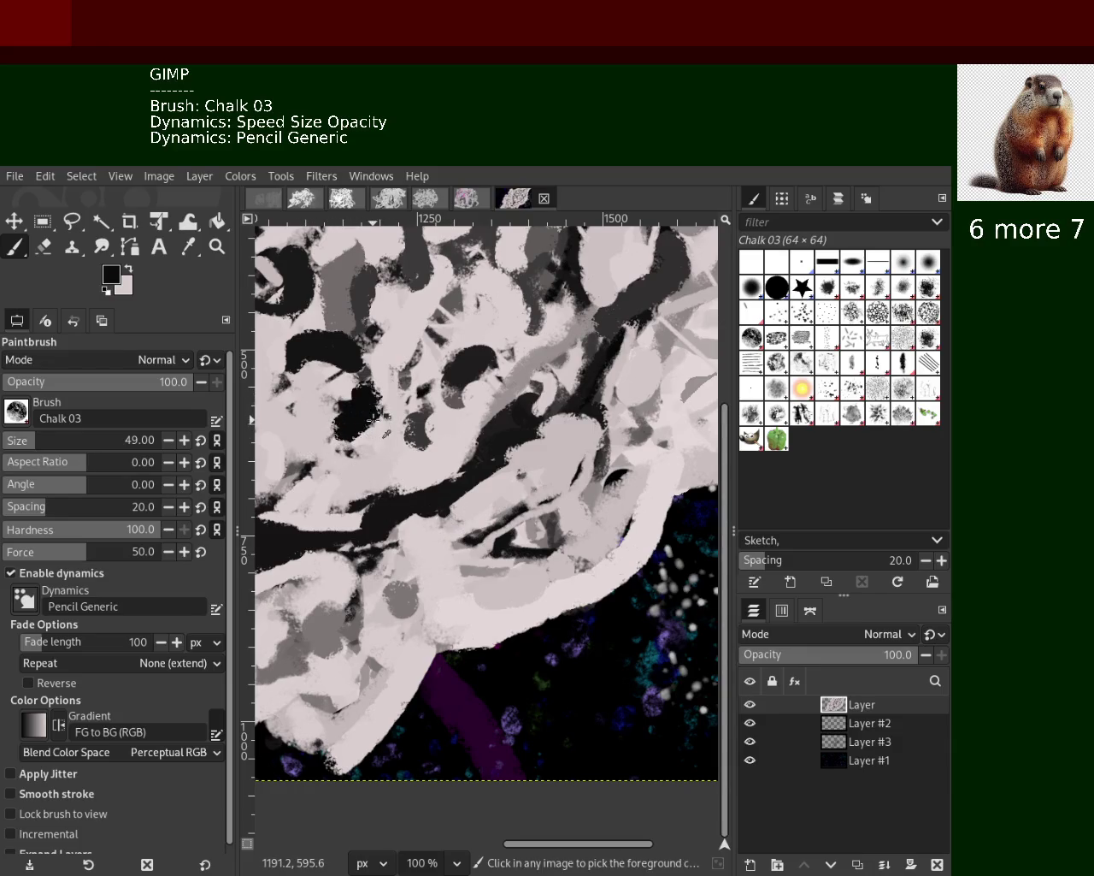
# Repaint the black chalk blob on the left and add dark diagonal strokes across the mass
pyautogui.hotkey('ctrl', 'z')
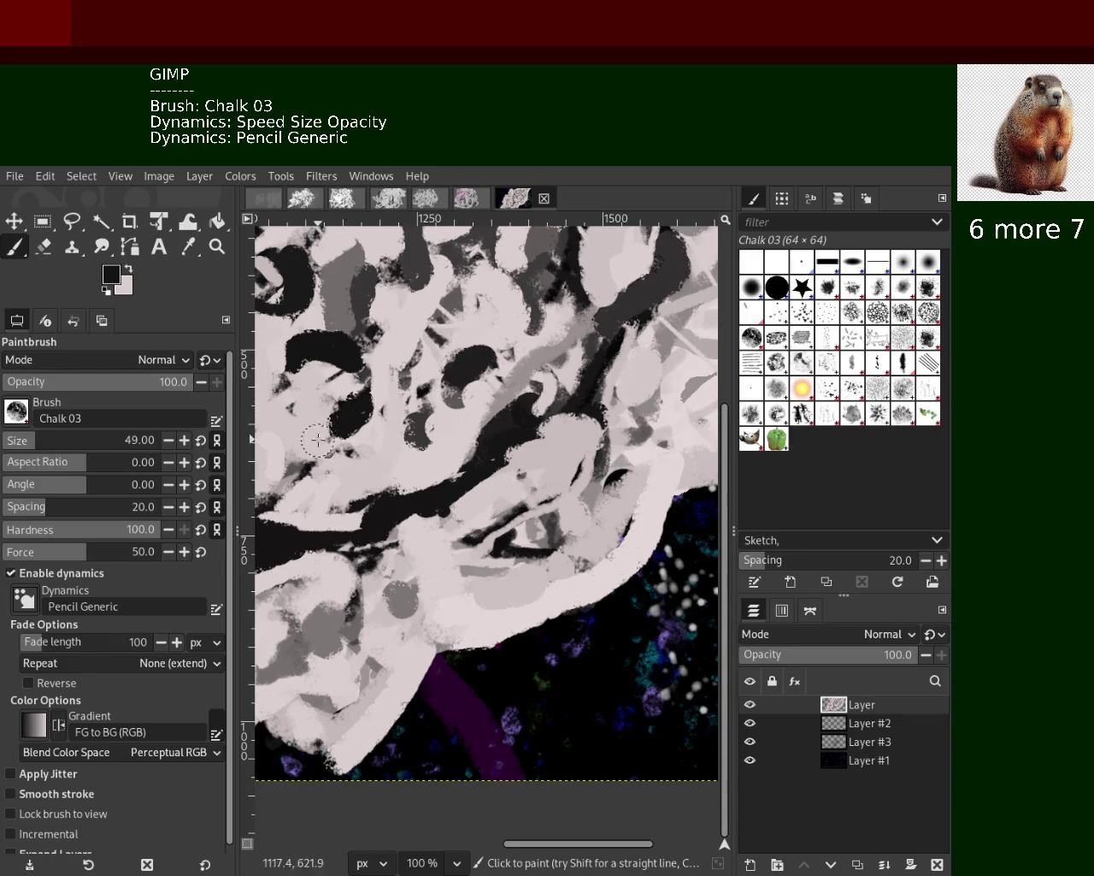
pyautogui.moveTo(374, 392); pyautogui.dragTo(340, 432)
pyautogui.moveTo(494, 467); pyautogui.dragTo(609, 328)
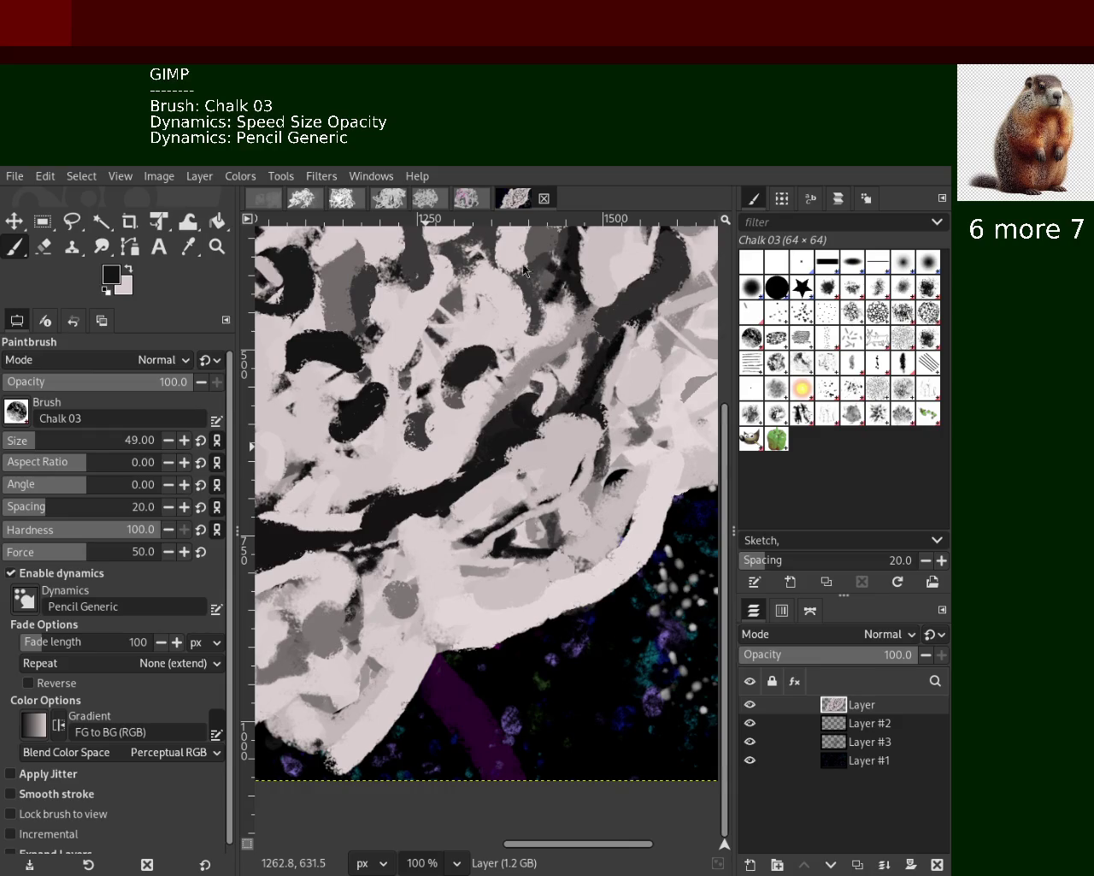
pyautogui.press('ctrl')
pyautogui.moveTo(513, 435)
pyautogui.mouseDown()
pyautogui.moveTo(407, 557)
pyautogui.moveTo(368, 534)
pyautogui.mouseUp()
# Redo the dark diagonal stroke, compare with and without it, keep it, and resample pale pink
pyautogui.hotkey('ctrl', 'z')
pyautogui.moveTo(530, 394); pyautogui.dragTo(364, 539)
pyautogui.hotkey('ctrl', 'z')
pyautogui.hotkey('ctrl', 'y')
pyautogui.hotkey('ctrl', 'z')
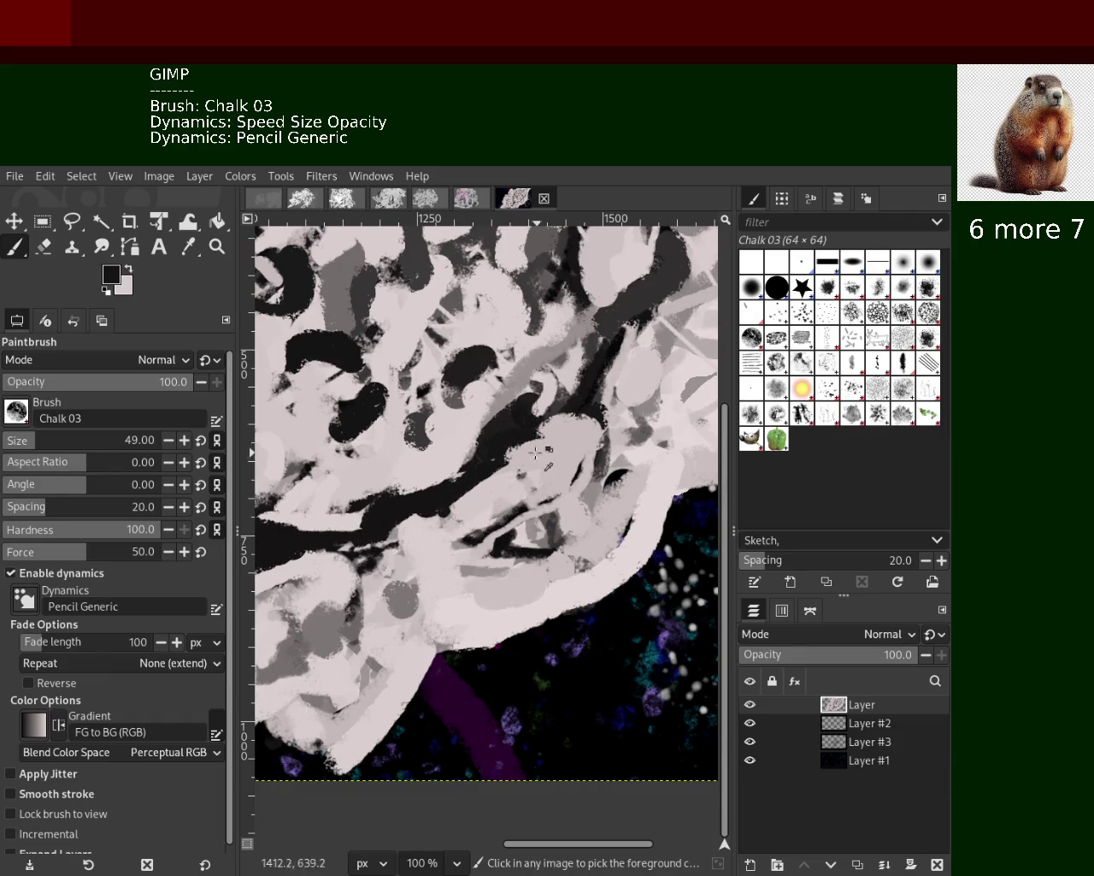
pyautogui.hotkey('ctrl', 'y')
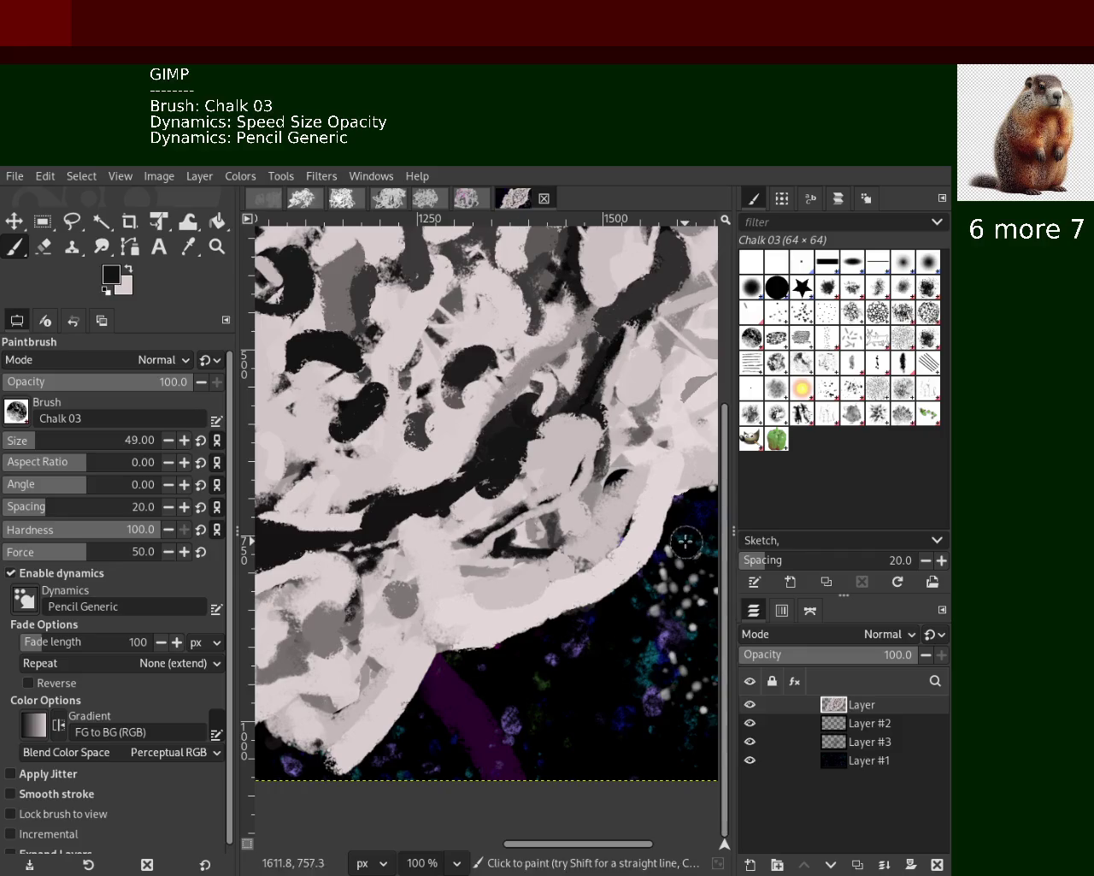
pyautogui.keyDown('ctrl'); pyautogui.click(540, 468); pyautogui.keyUp('ctrl')
# Dab pale pink over the round eye shape after discarding a trial light stroke
pyautogui.moveTo(534, 436); pyautogui.dragTo(496, 470)
pyautogui.hotkey('ctrl', 'z')
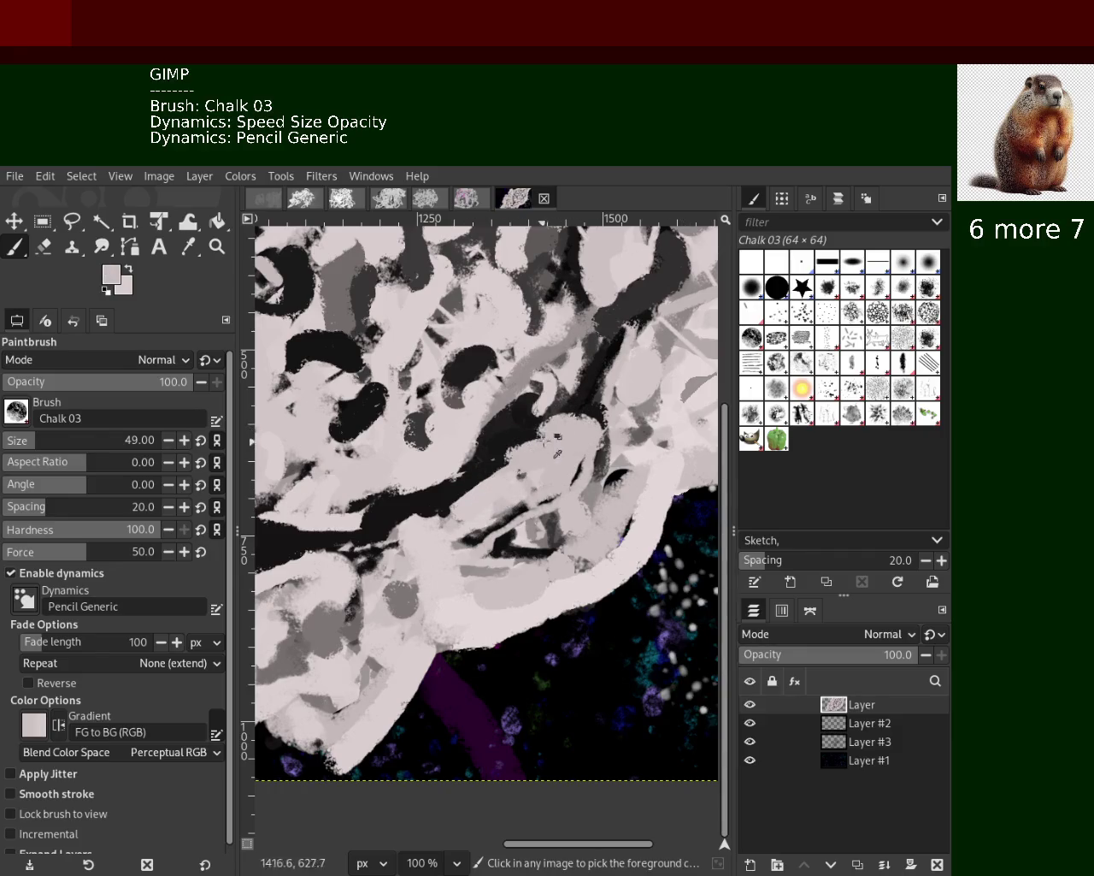
pyautogui.keyDown('ctrl'); pyautogui.click(526, 429); pyautogui.keyUp('ctrl')
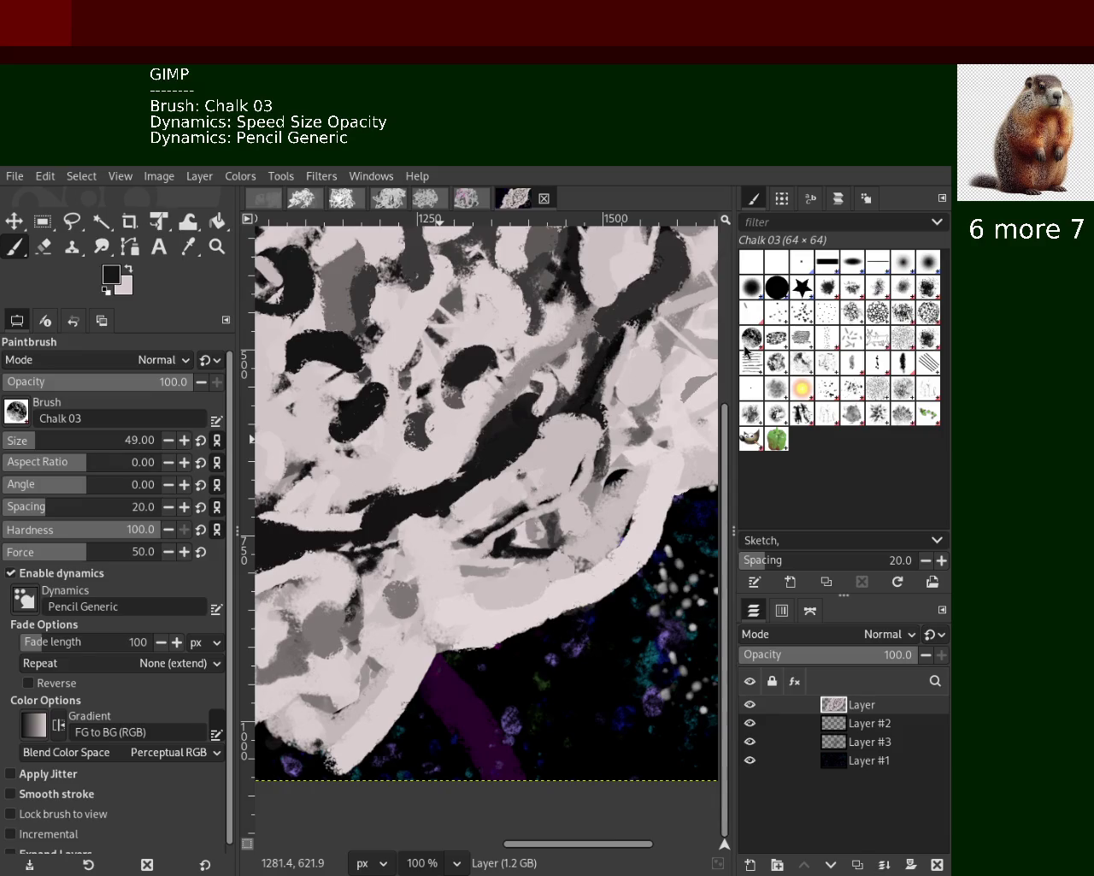
pyautogui.keyDown('ctrl'); pyautogui.click(542, 534); pyautogui.keyUp('ctrl')
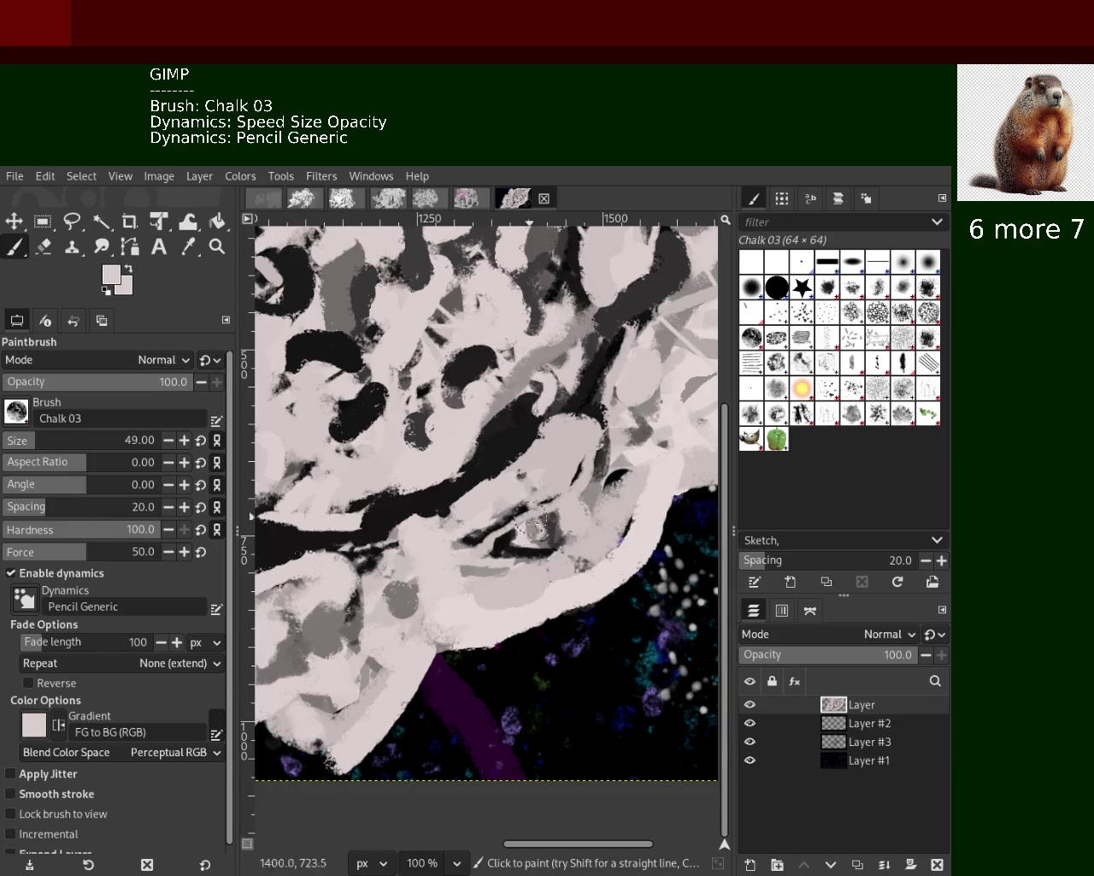
pyautogui.click(530, 536)
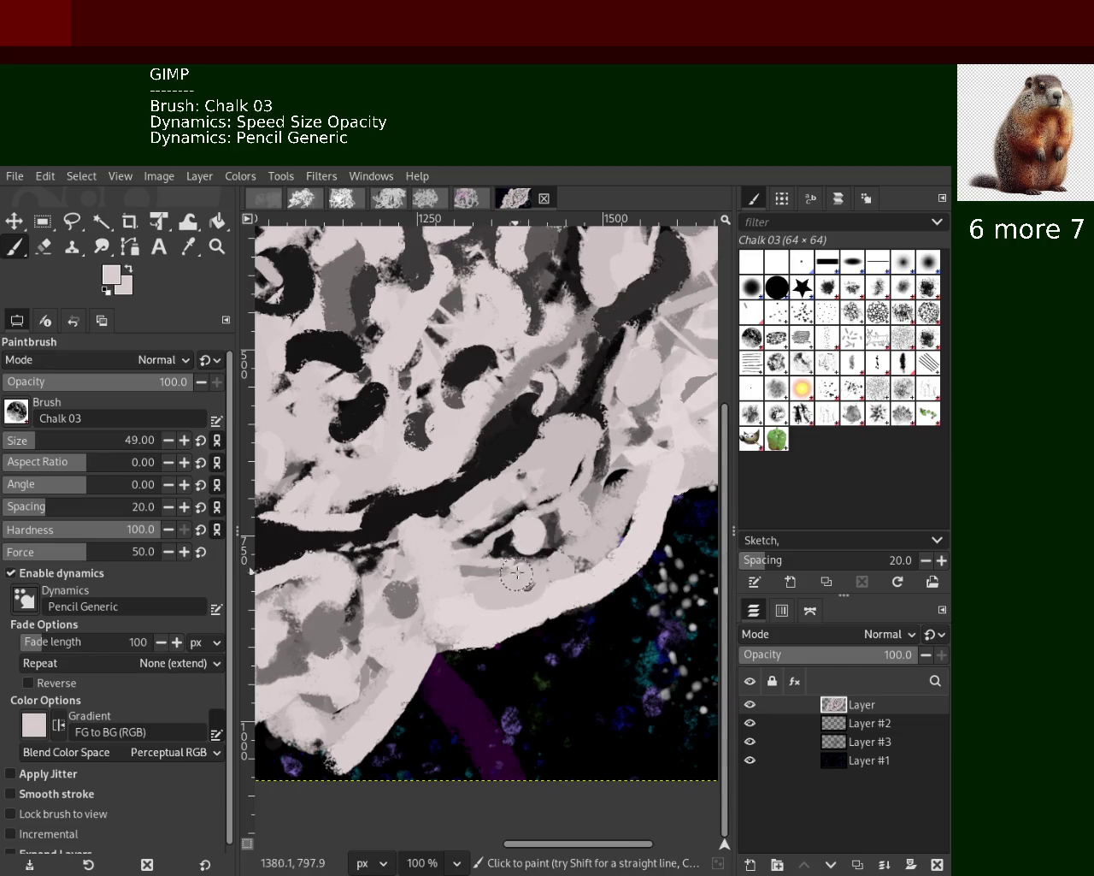
# Paint a black stroke across the pale area, then cover the dark band with pale pink
pyautogui.keyDown('ctrl'); pyautogui.click(609, 396); pyautogui.keyUp('ctrl')
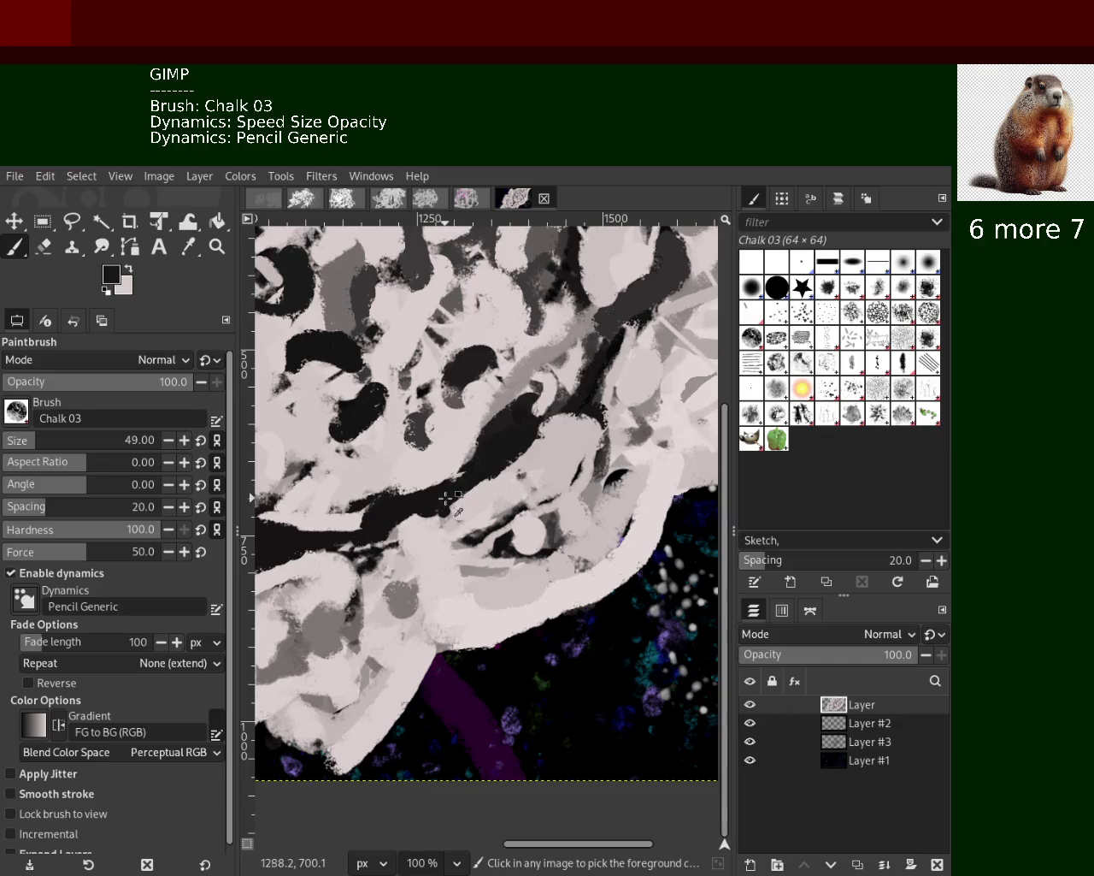
pyautogui.moveTo(462, 488); pyautogui.dragTo(289, 523)
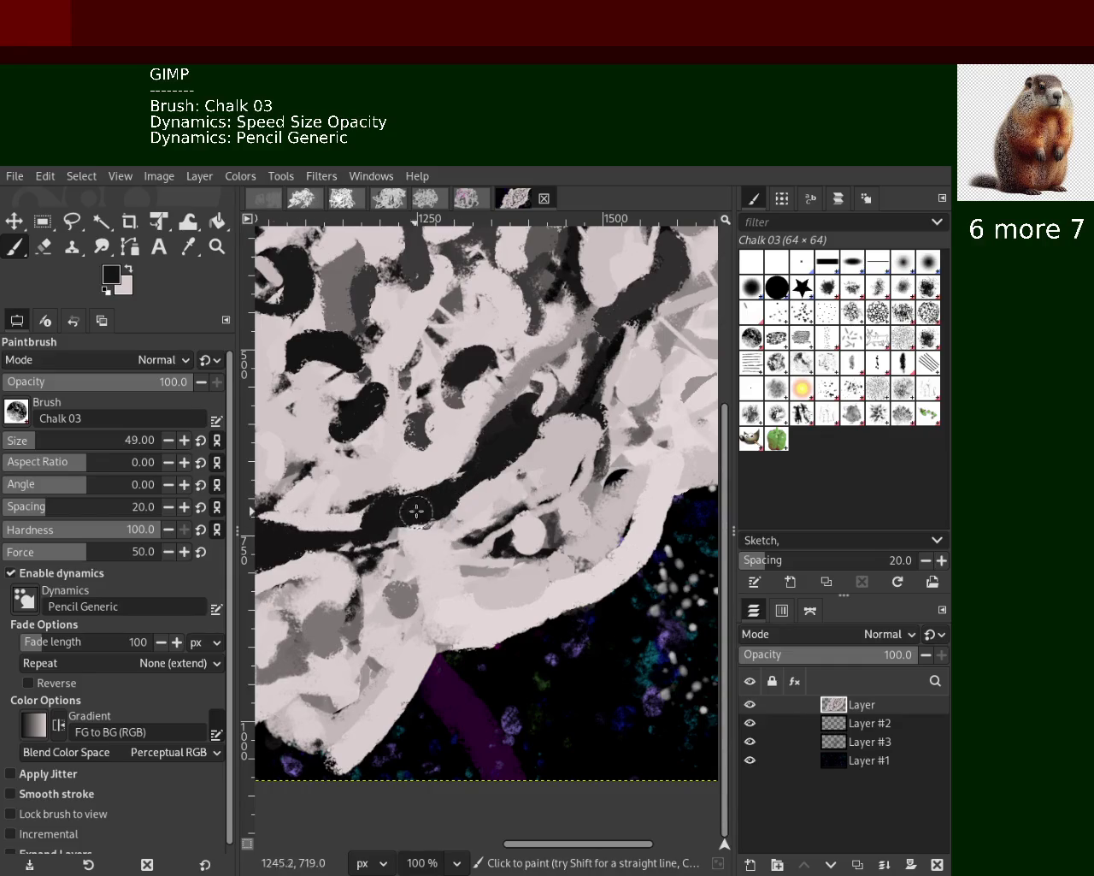
pyautogui.keyDown('ctrl'); pyautogui.click(475, 511); pyautogui.keyUp('ctrl')
pyautogui.moveTo(474, 511); pyautogui.dragTo(380, 539)
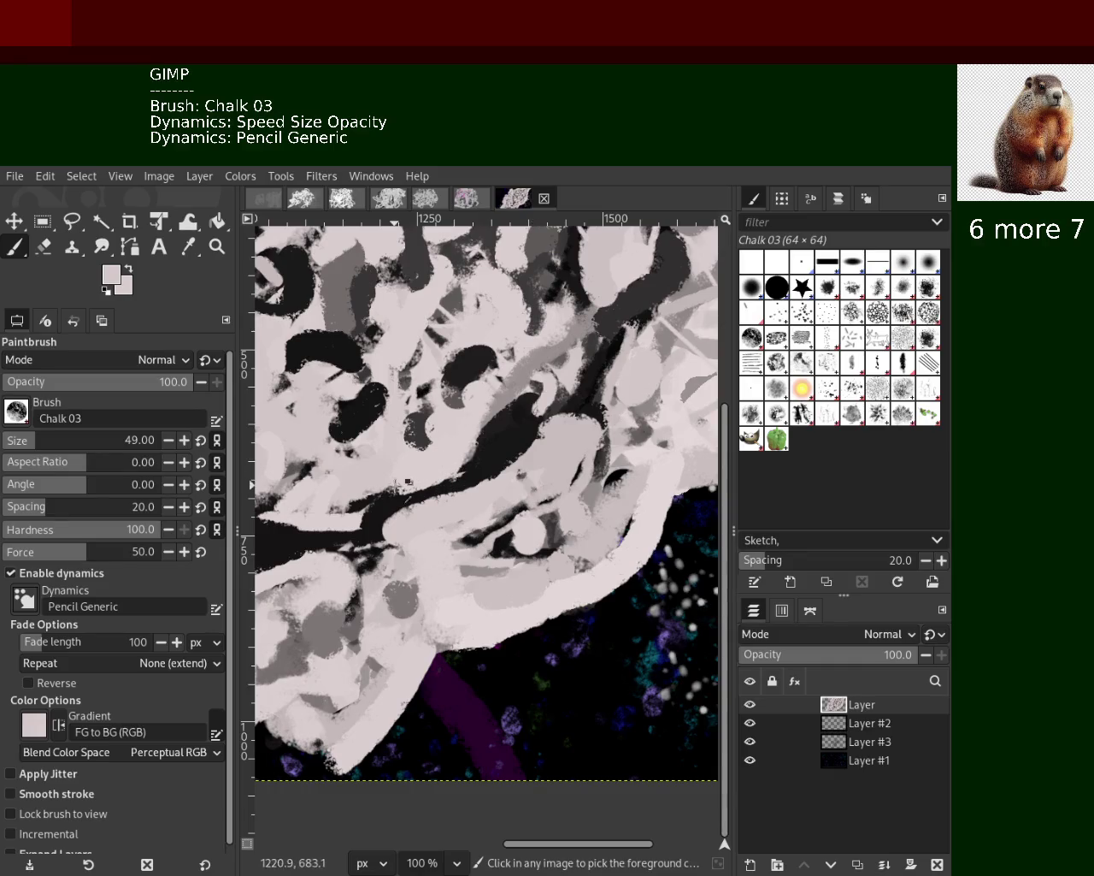
pyautogui.keyDown('ctrl'); pyautogui.click(408, 483); pyautogui.keyUp('ctrl')
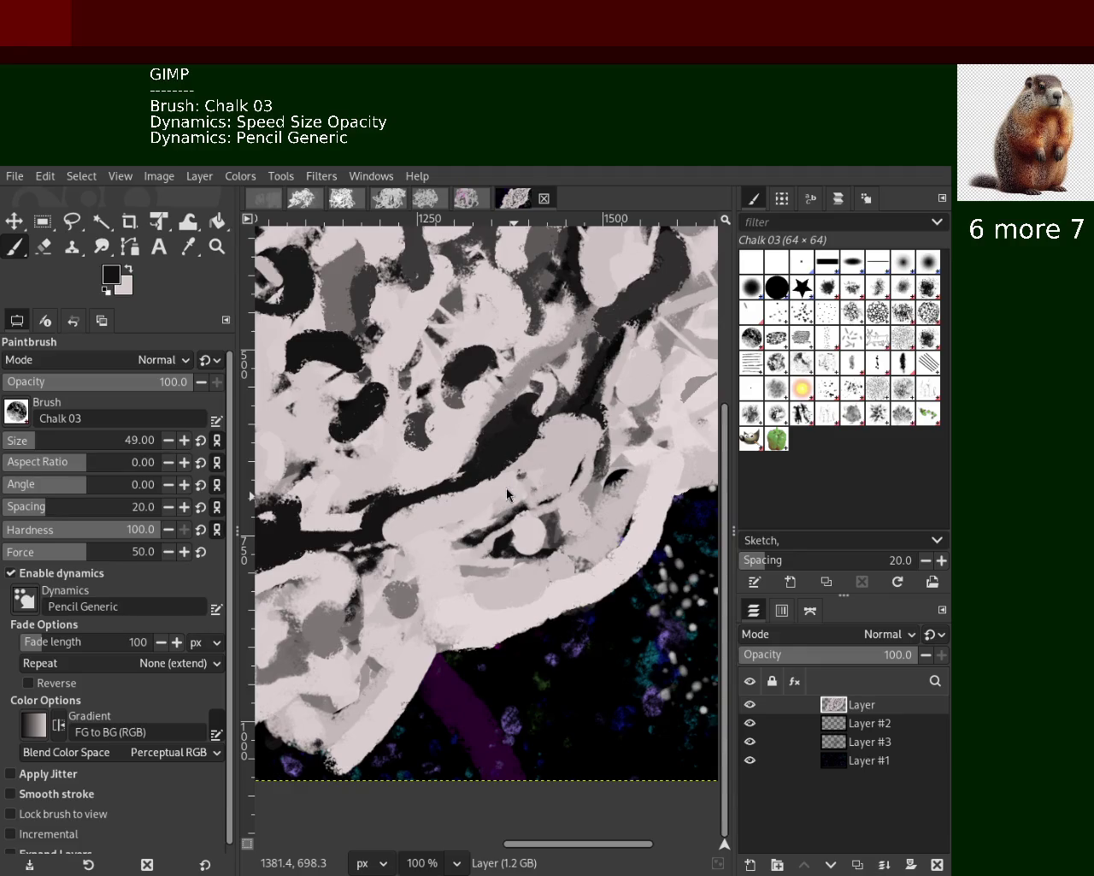
pyautogui.press('ctrl')
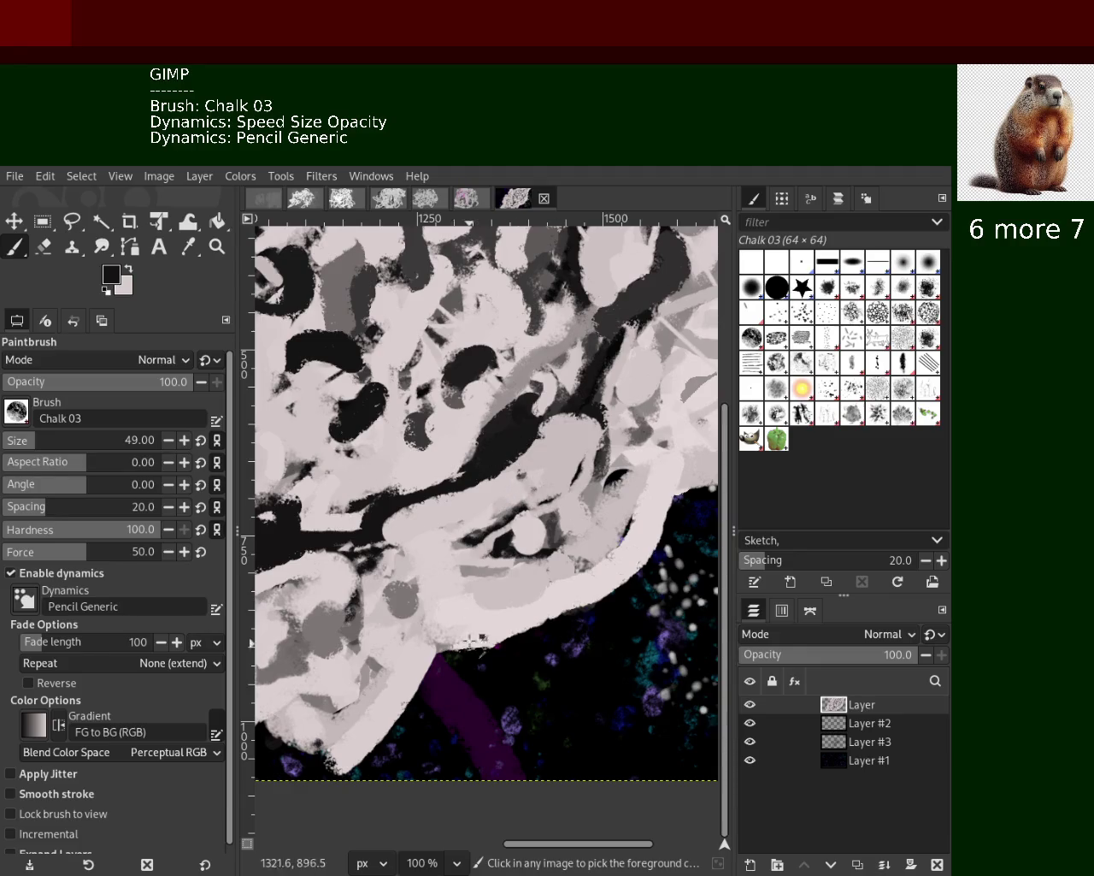
pyautogui.keyDown('ctrl'); pyautogui.click(472, 642); pyautogui.keyUp('ctrl')
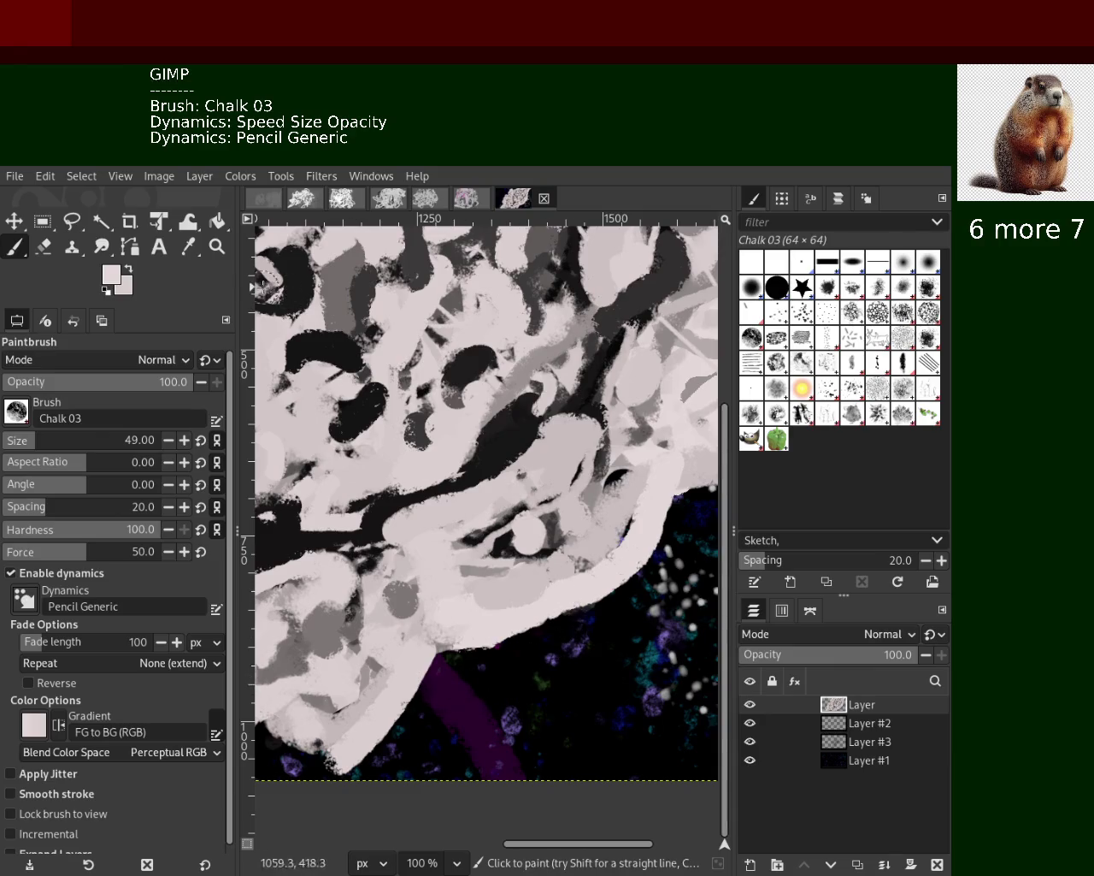
# Zoom out over the whole painting, then close in at 100% on the mass's top-right tangled marks
pyautogui.press('z')
pyautogui.keyDown('ctrl'); pyautogui.click(550, 476); pyautogui.keyUp('ctrl')
pyautogui.doubleClick(549, 476)
pyautogui.keyDown('ctrl'); pyautogui.doubleClick(550, 476); pyautogui.keyUp('ctrl')
pyautogui.keyDown('ctrl'); pyautogui.tripleClick(550, 476); pyautogui.keyUp('ctrl')
pyautogui.keyDown('ctrl'); pyautogui.click(513, 513); pyautogui.keyUp('ctrl')
pyautogui.doubleClick(503, 528)
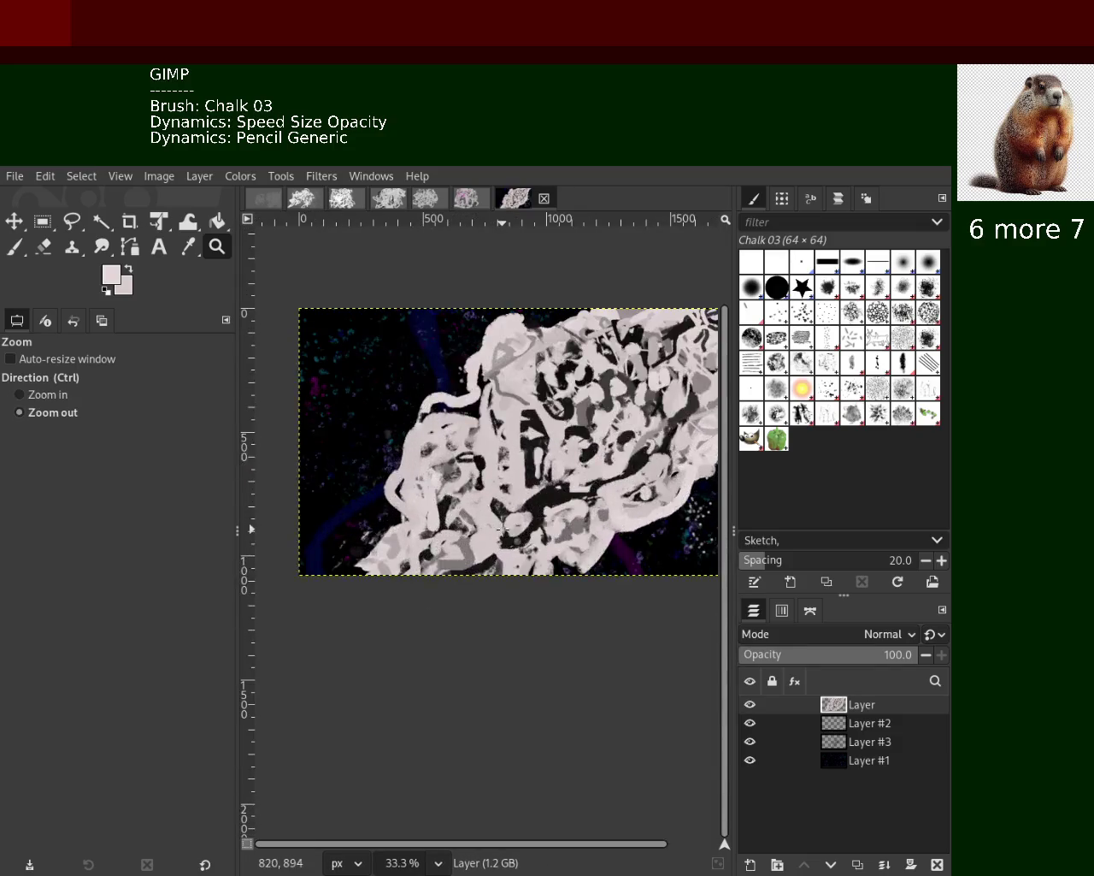
pyautogui.keyDown('ctrl'); pyautogui.doubleClick(503, 527); pyautogui.keyUp('ctrl')
pyautogui.keyDown('ctrl'); pyautogui.doubleClick(631, 446); pyautogui.keyUp('ctrl')
pyautogui.tripleClick(626, 446)
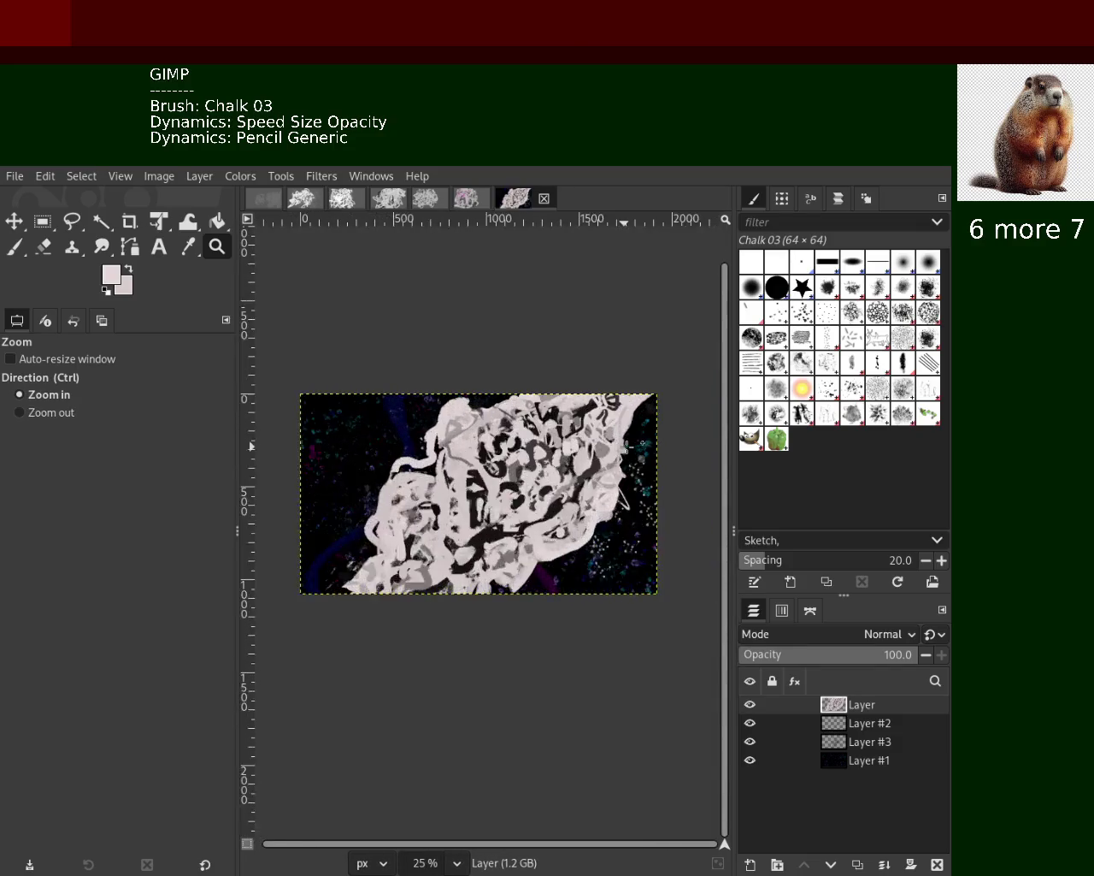
pyautogui.tripleClick(626, 446)
pyautogui.click(535, 500)
pyautogui.keyDown('ctrl'); pyautogui.doubleClick(535, 500); pyautogui.keyUp('ctrl')
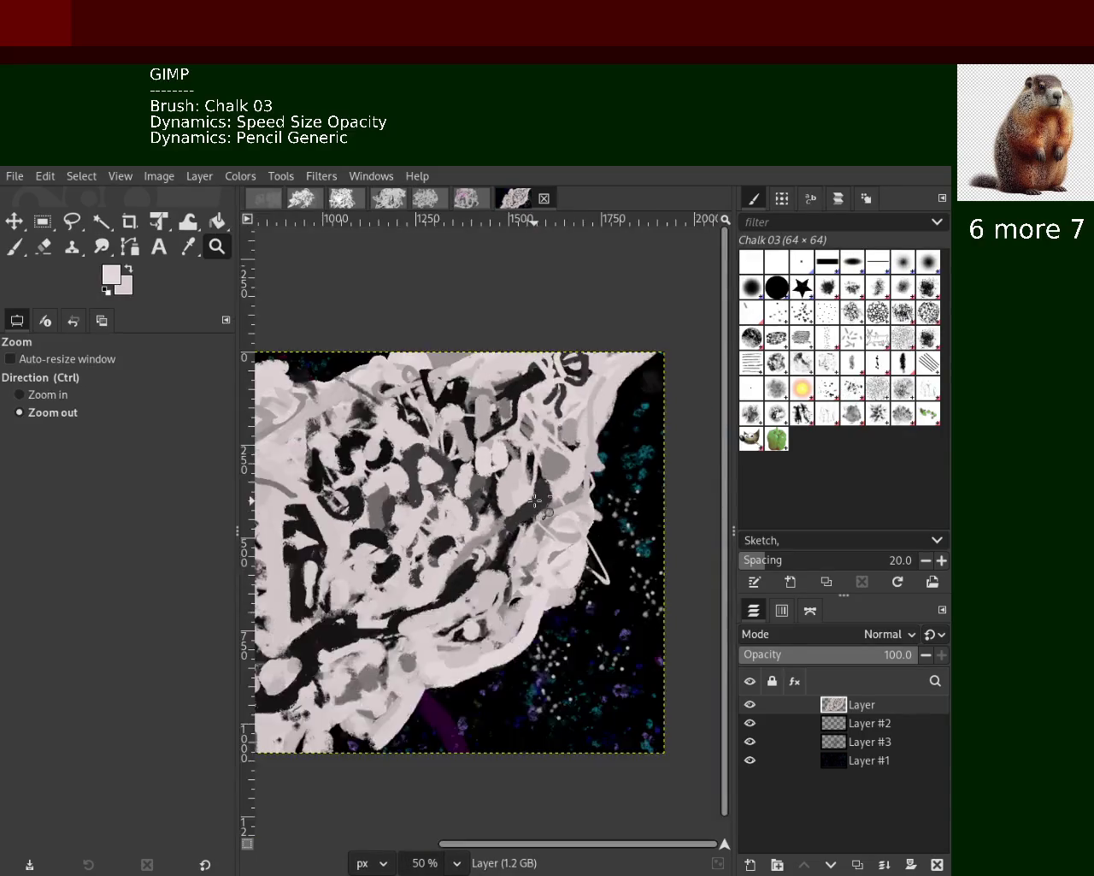
pyautogui.keyDown('ctrl'); pyautogui.click(536, 500); pyautogui.keyUp('ctrl')
pyautogui.doubleClick(547, 462)
pyautogui.keyDown('ctrl'); pyautogui.click(559, 412); pyautogui.keyUp('ctrl')
pyautogui.keyDown('ctrl'); pyautogui.click(558, 412); pyautogui.keyUp('ctrl')
pyautogui.click(558, 412)
pyautogui.tripleClick(561, 419)
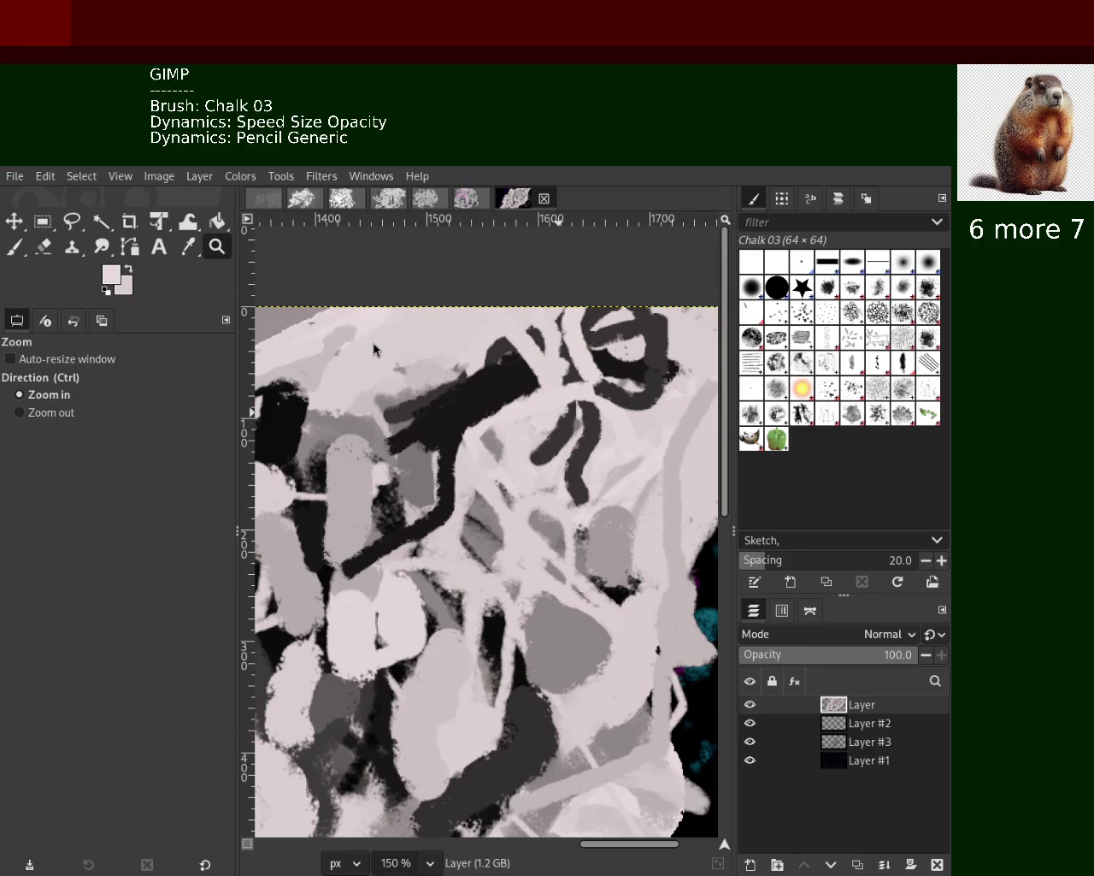
pyautogui.press('ctrl')
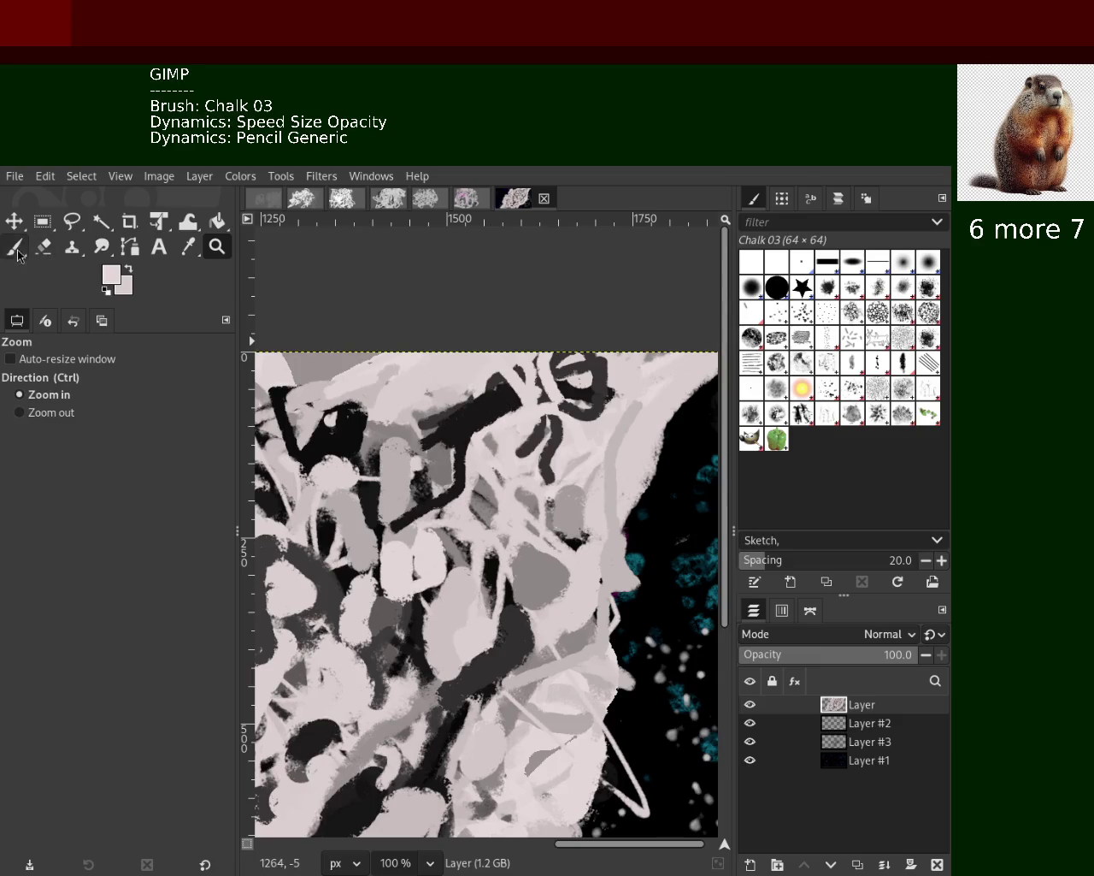
pyautogui.click(15, 248)
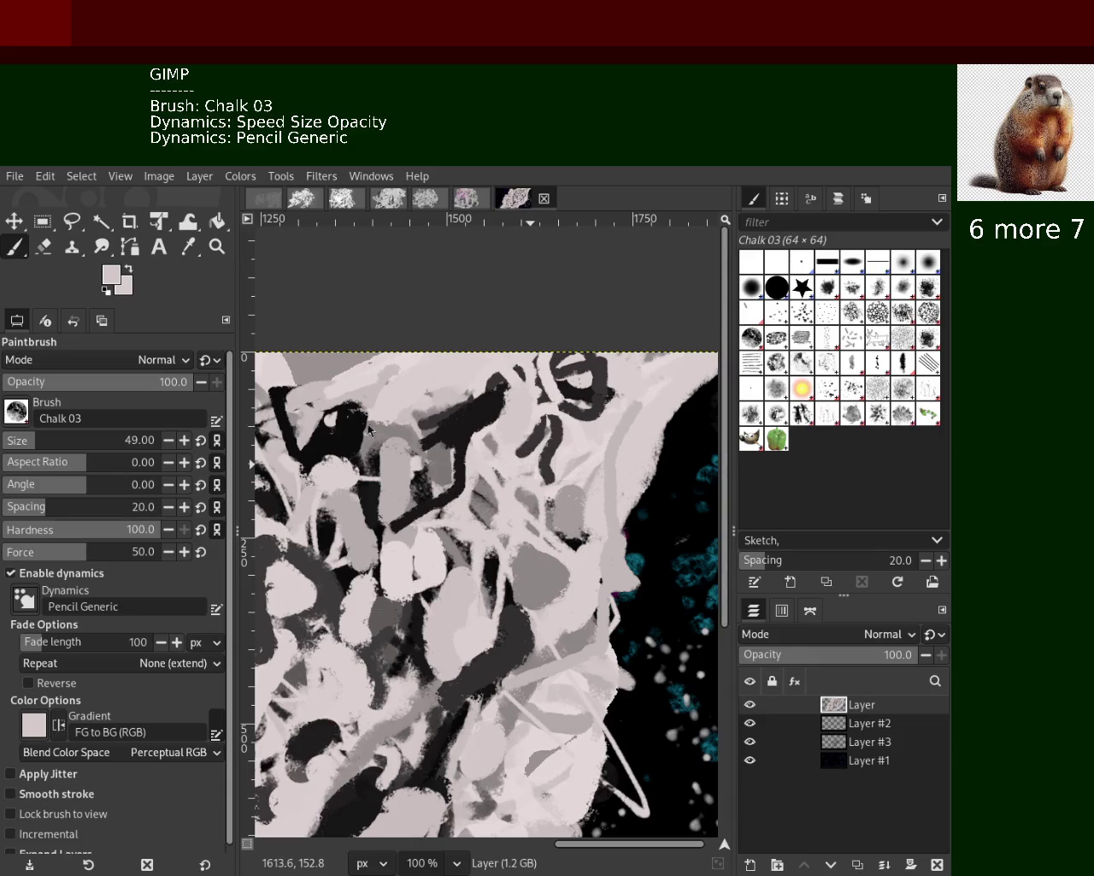
# Paint a black stroke among the top marks and dab mid-grey over it
pyautogui.press('ctrl')
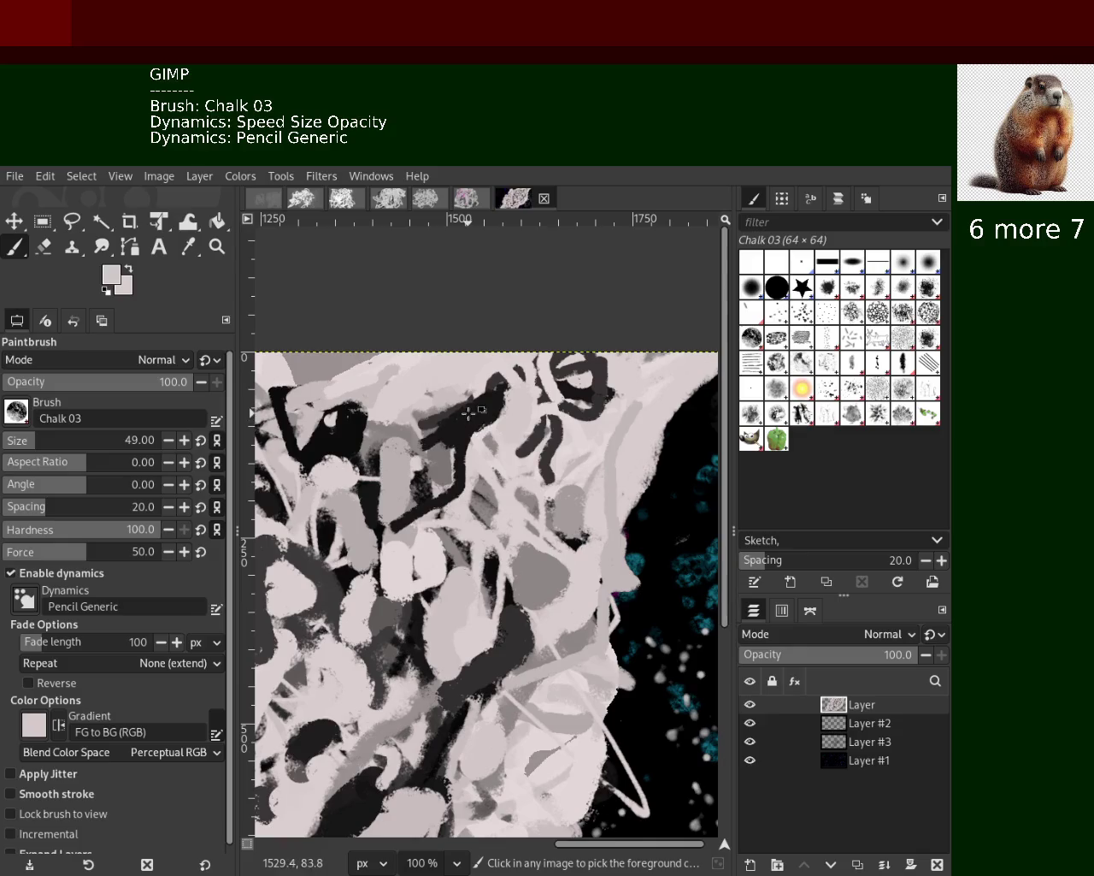
pyautogui.keyDown('ctrl'); pyautogui.click(470, 413); pyautogui.keyUp('ctrl')
pyautogui.keyDown('ctrl'); pyautogui.click(503, 451); pyautogui.keyUp('ctrl')
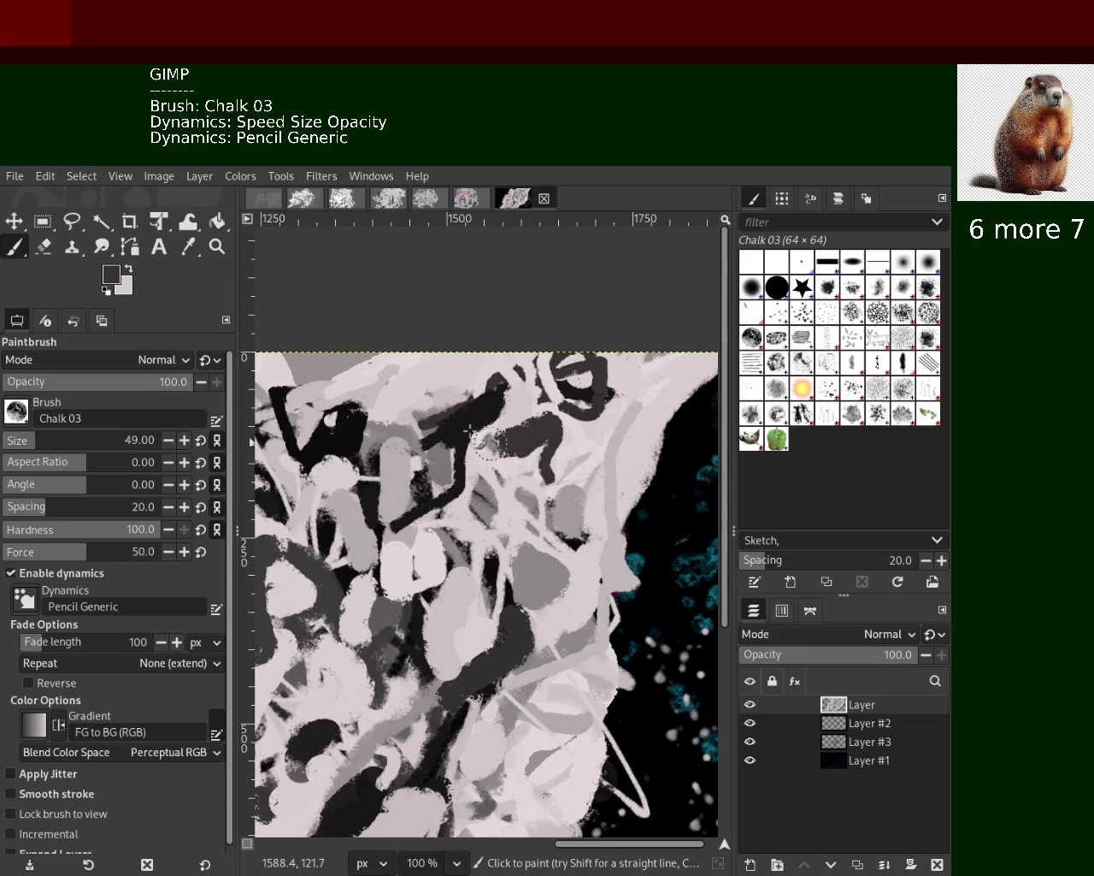
pyautogui.keyDown('ctrl'); pyautogui.click(537, 419); pyautogui.keyUp('ctrl')
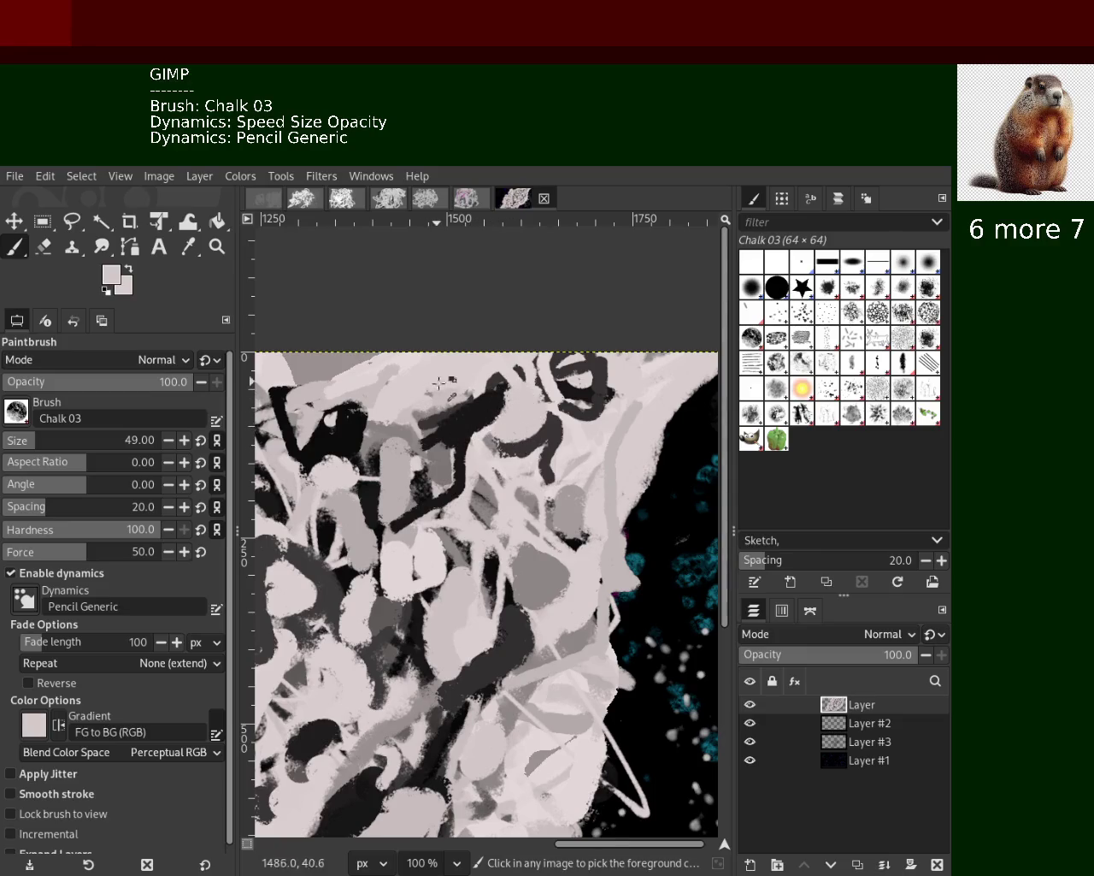
pyautogui.keyDown('ctrl'); pyautogui.click(442, 412); pyautogui.keyUp('ctrl')
pyautogui.moveTo(492, 395); pyautogui.dragTo(384, 443)
pyautogui.keyDown('ctrl'); pyautogui.click(402, 446); pyautogui.keyUp('ctrl')
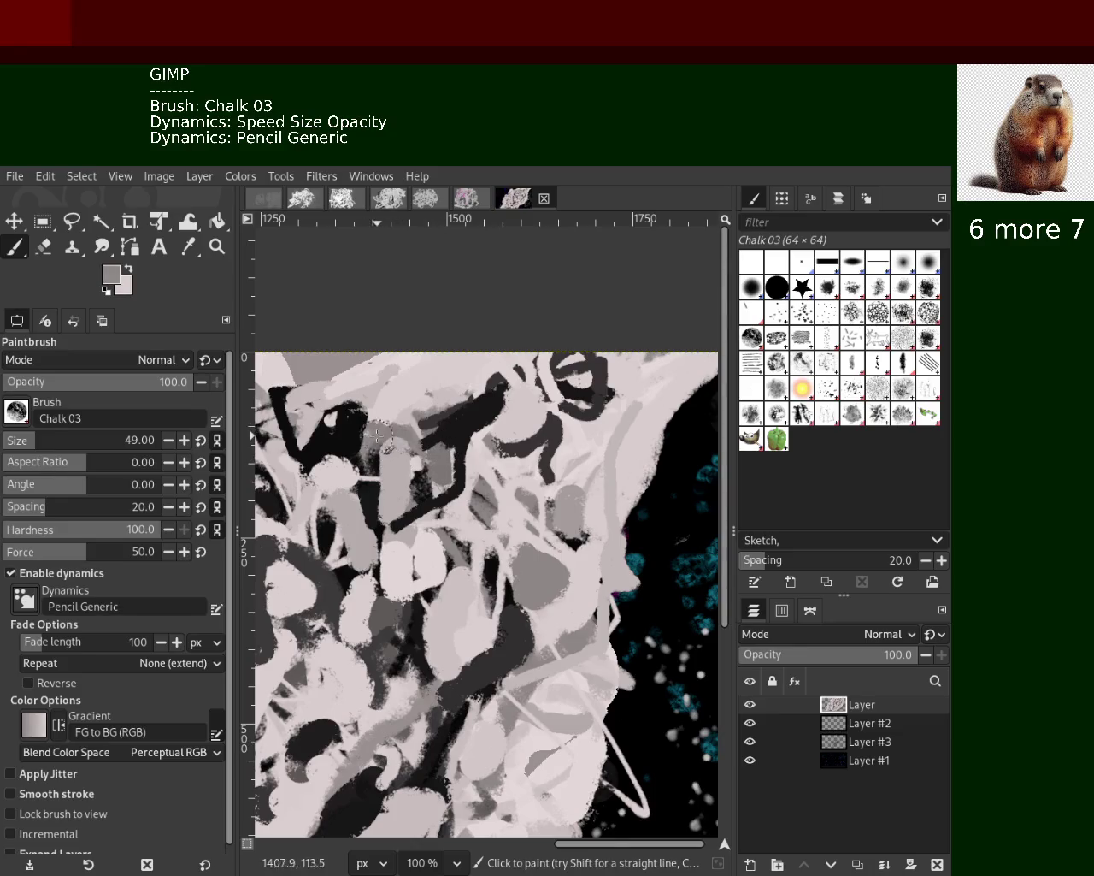
# Paint a pale pink stroke lower on the mass, discarding a vertical and a diagonal stroke
pyautogui.keyDown('ctrl'); pyautogui.click(513, 543); pyautogui.keyUp('ctrl')
pyautogui.moveTo(526, 534); pyautogui.dragTo(547, 586)
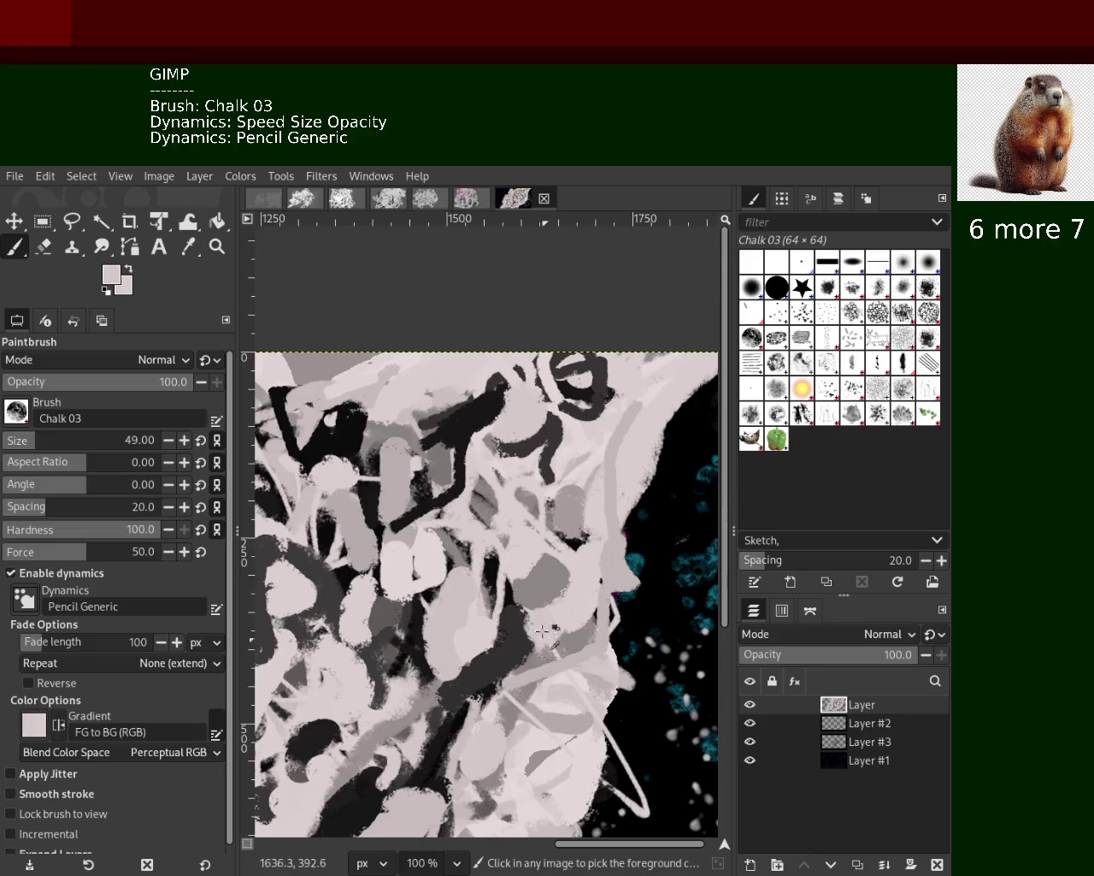
pyautogui.keyDown('ctrl'); pyautogui.click(626, 572); pyautogui.keyUp('ctrl')
pyautogui.moveTo(628, 538)
pyautogui.mouseDown()
pyautogui.moveTo(641, 349)
pyautogui.moveTo(648, 571)
pyautogui.mouseUp()
pyautogui.hotkey('ctrl', 'z')
pyautogui.moveTo(701, 370); pyautogui.dragTo(571, 564)
pyautogui.hotkey('ctrl', 'z')
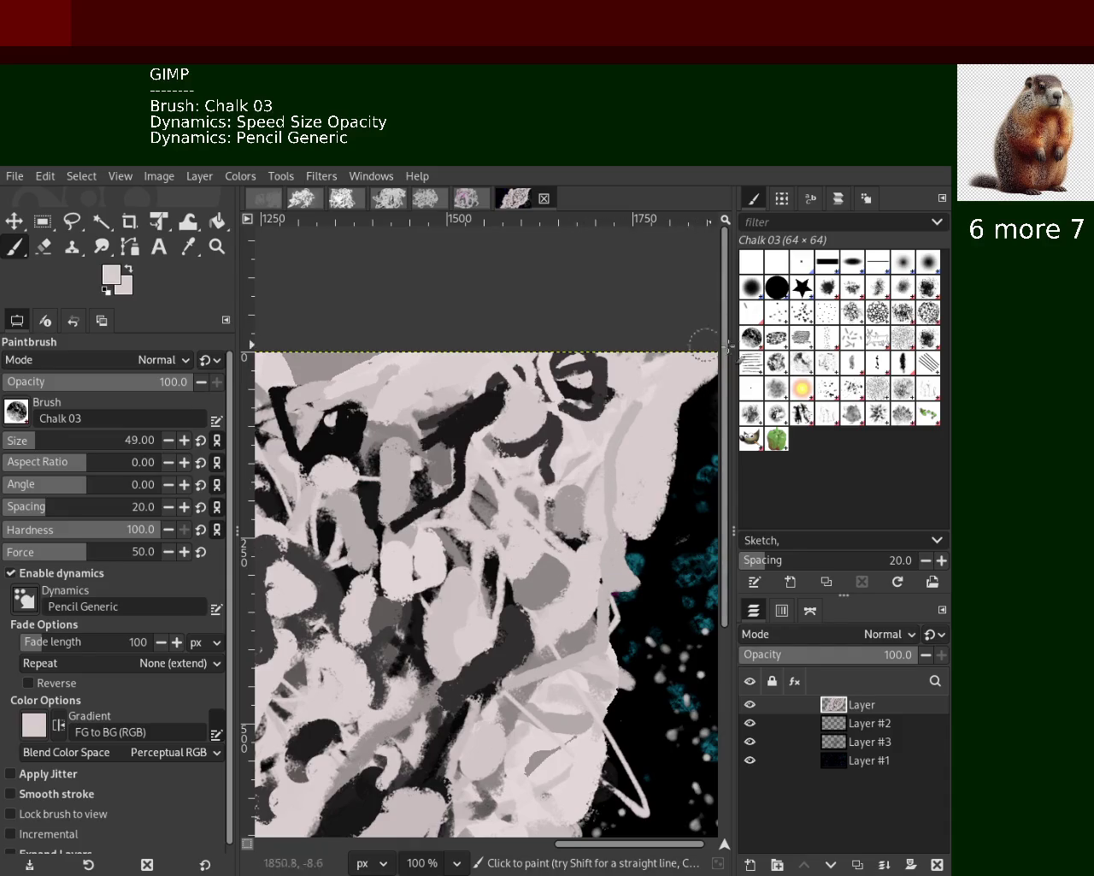
# Paint grey over the pale blob on the left side of the mass
pyautogui.keyDown('ctrl'); pyautogui.click(399, 502); pyautogui.keyUp('ctrl')
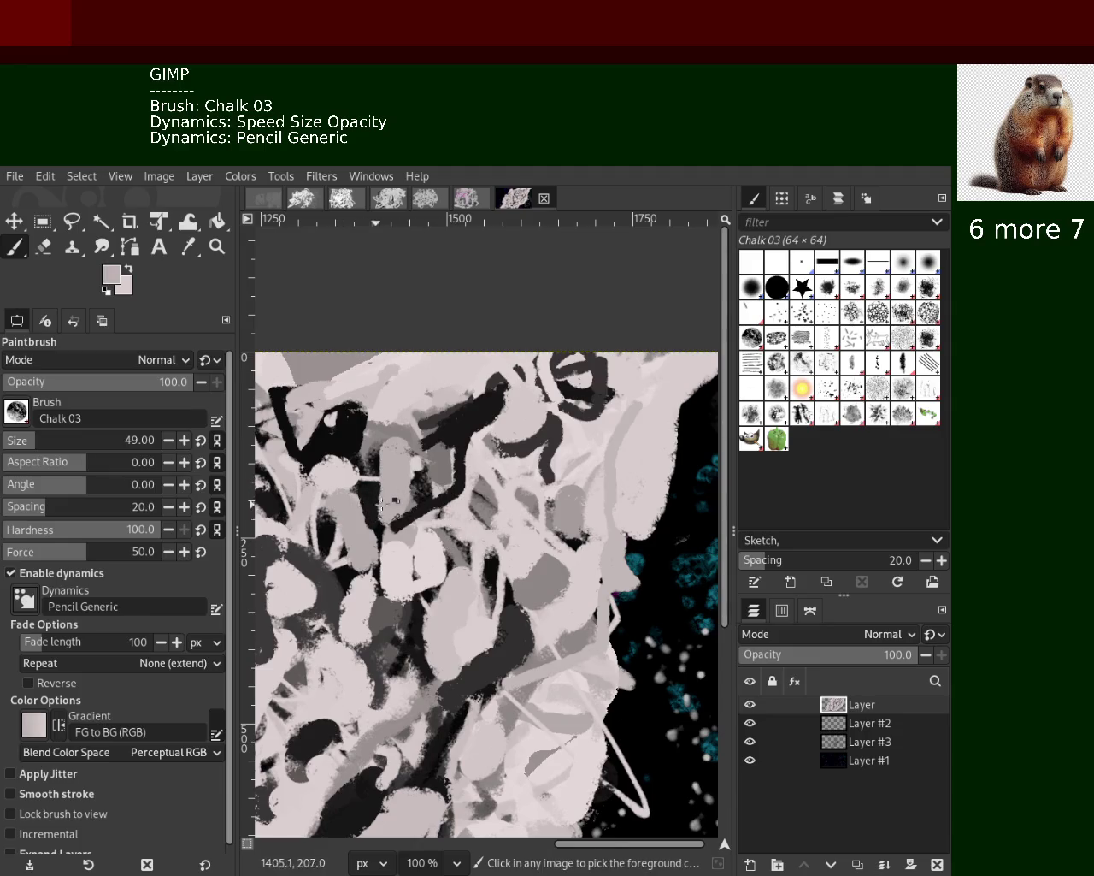
pyautogui.moveTo(395, 462); pyautogui.dragTo(403, 543)
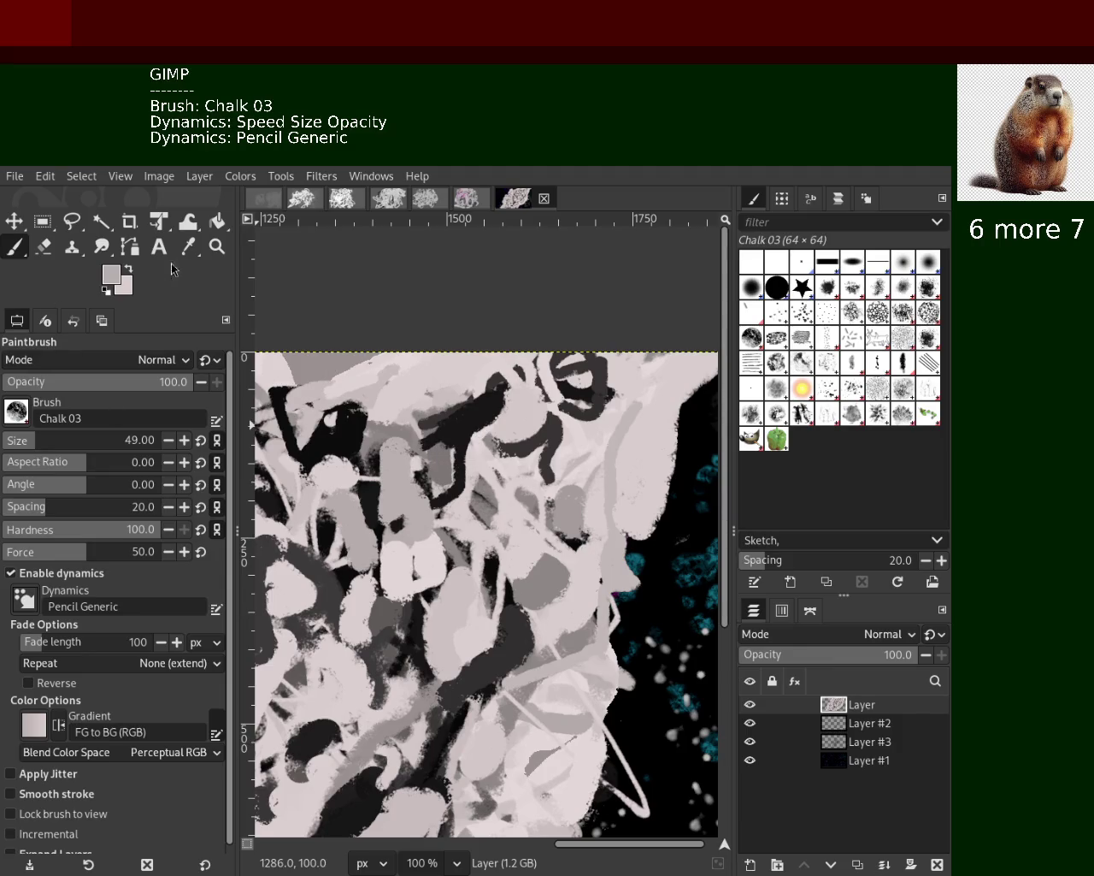
pyautogui.click(218, 246)
pyautogui.press('-')
# Zoom out to 50% to frame the whole white mass against the starry background
pyautogui.press('2')
pyautogui.scroll(-2, 458, 439)
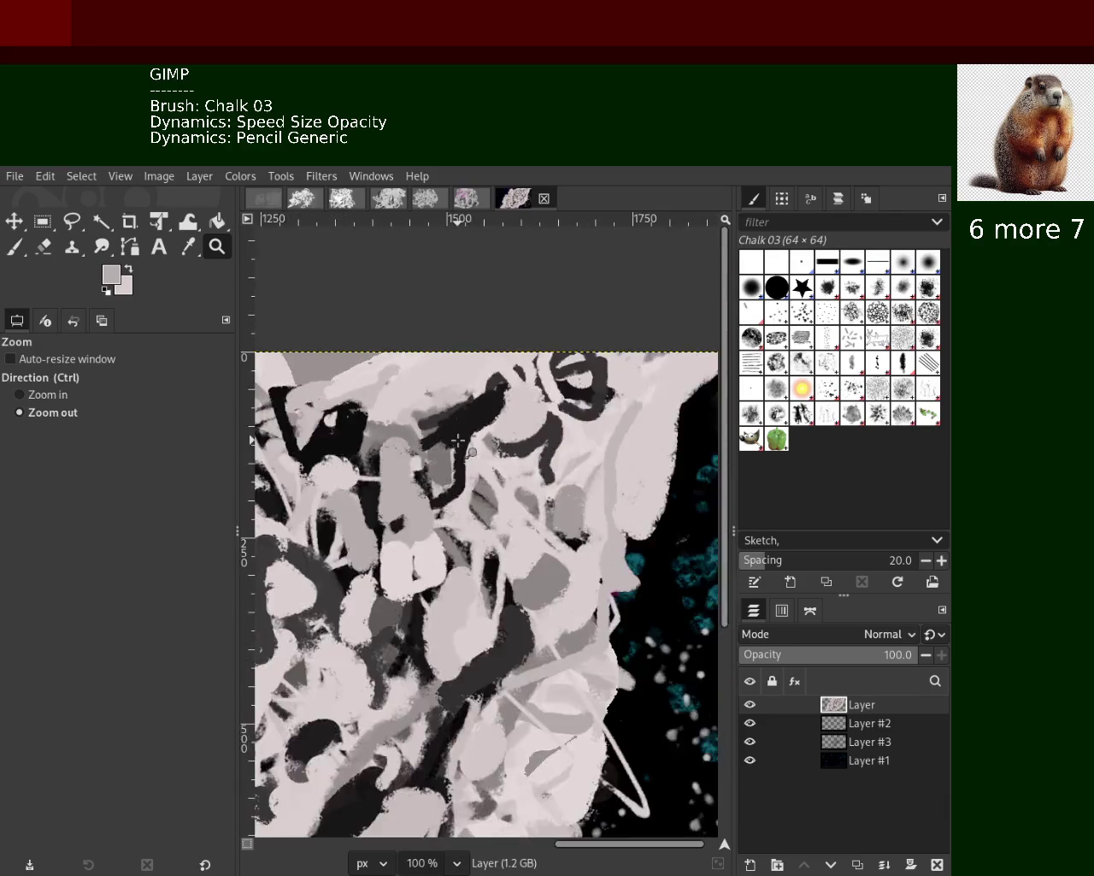
pyautogui.scroll(-2, 411, 479)
pyautogui.scroll(-2, 360, 504)
pyautogui.scroll(2, 335, 513)
pyautogui.scroll(-1, 343, 520)
pyautogui.scroll(-2, 343, 520)
pyautogui.scroll(3, 343, 520)
pyautogui.scroll(2, 342, 520)
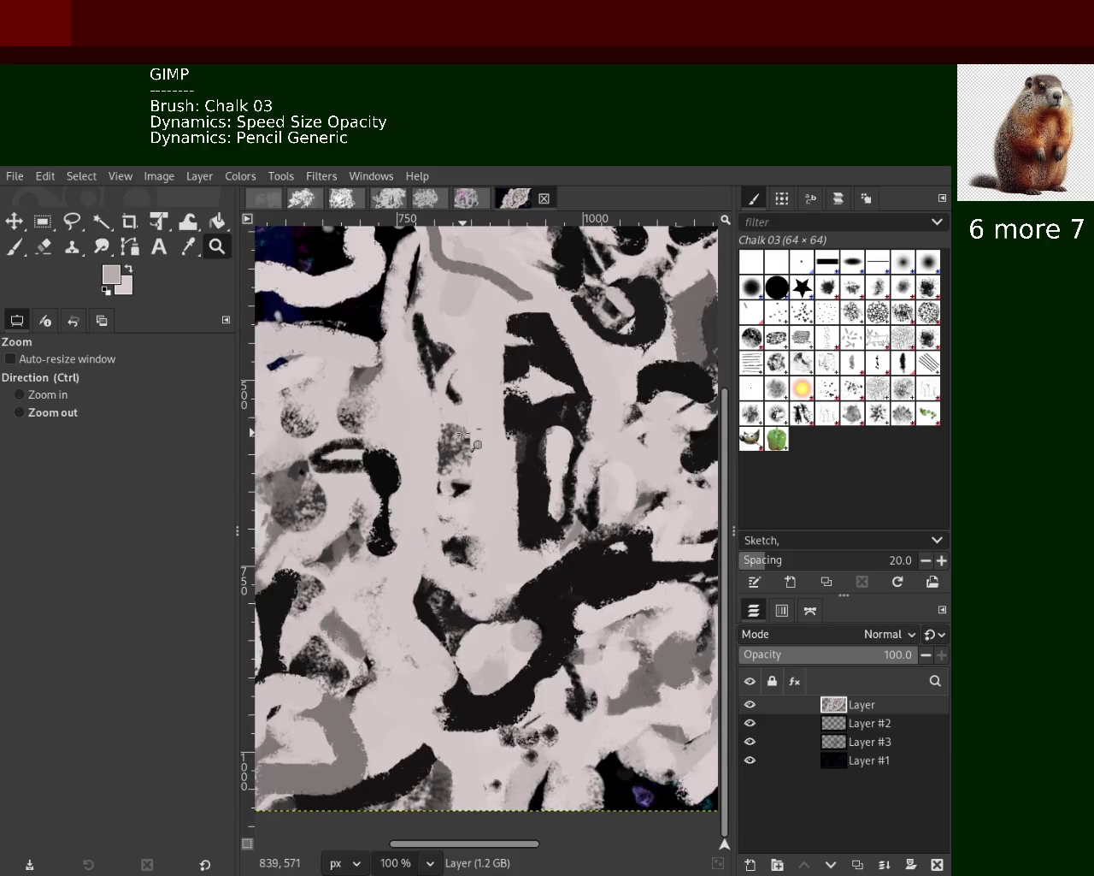
pyautogui.keyDown('ctrl'); pyautogui.click(463, 434); pyautogui.keyUp('ctrl')
pyautogui.click(463, 434)
pyautogui.keyDown('ctrl'); pyautogui.click(463, 434); pyautogui.keyUp('ctrl')
pyautogui.keyDown('ctrl'); pyautogui.click(463, 435); pyautogui.keyUp('ctrl')
pyautogui.click(463, 435)
pyautogui.keyDown('ctrl'); pyautogui.click(462, 434); pyautogui.keyUp('ctrl')
pyautogui.keyDown('ctrl'); pyautogui.click(463, 434); pyautogui.keyUp('ctrl')
pyautogui.doubleClick(504, 481)
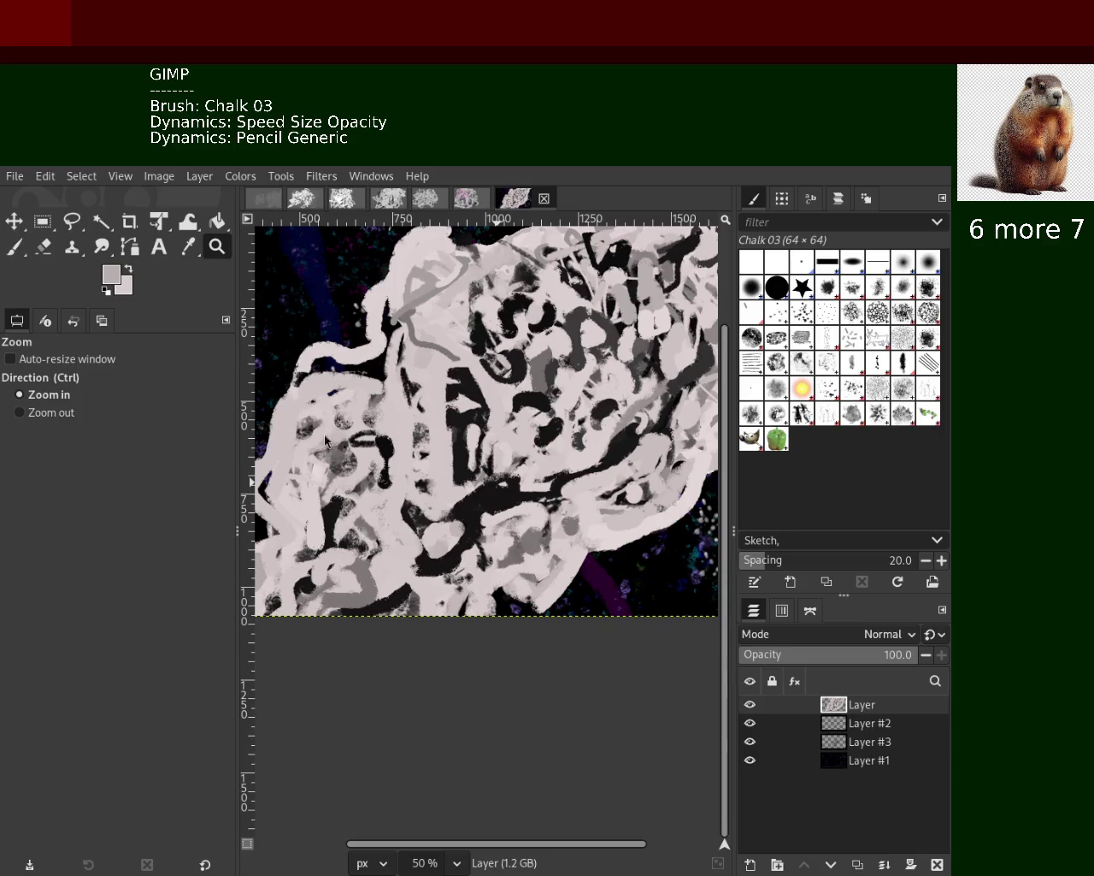
pyautogui.click(15, 247)
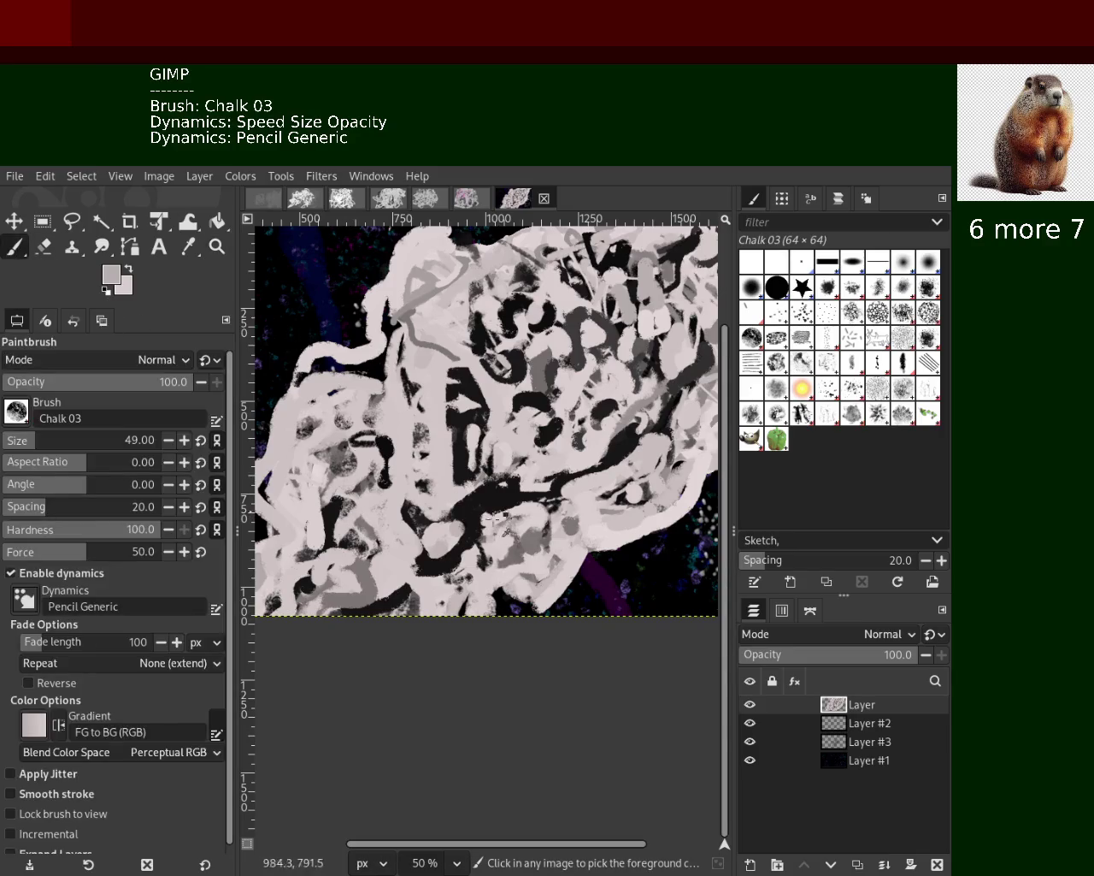
# Paint a black chalk stroke near the lower middle, using black sampled from the painting
pyautogui.keyDown('ctrl'); pyautogui.click(490, 507); pyautogui.keyUp('ctrl')
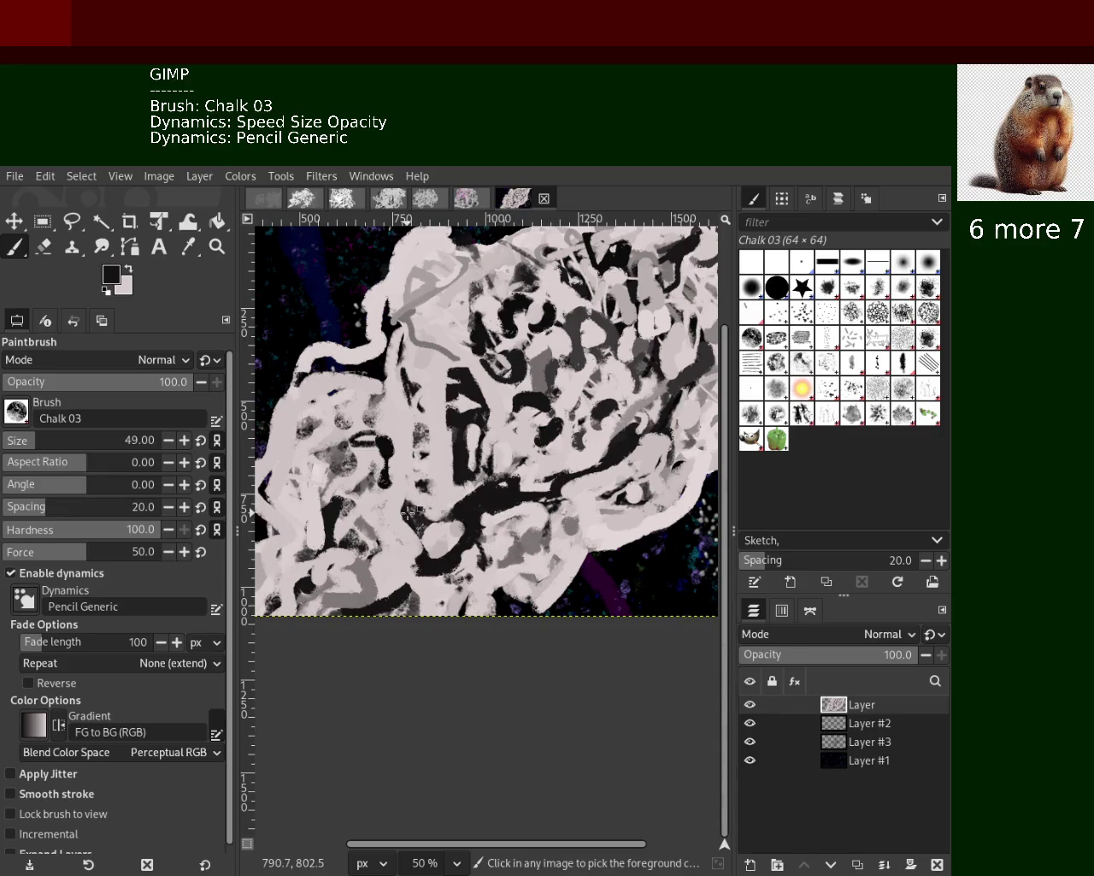
pyautogui.moveTo(398, 460); pyautogui.dragTo(374, 549)
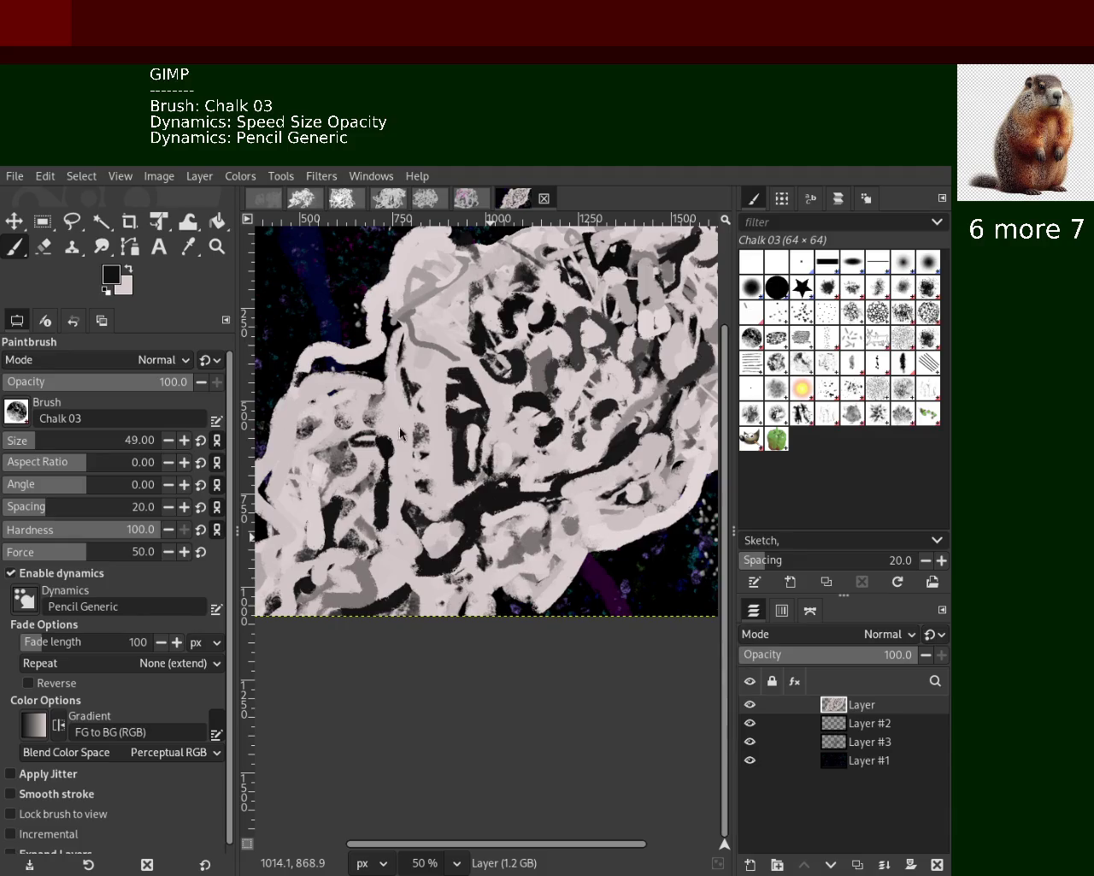
pyautogui.keyDown('ctrl'); pyautogui.click(387, 578); pyautogui.keyUp('ctrl')
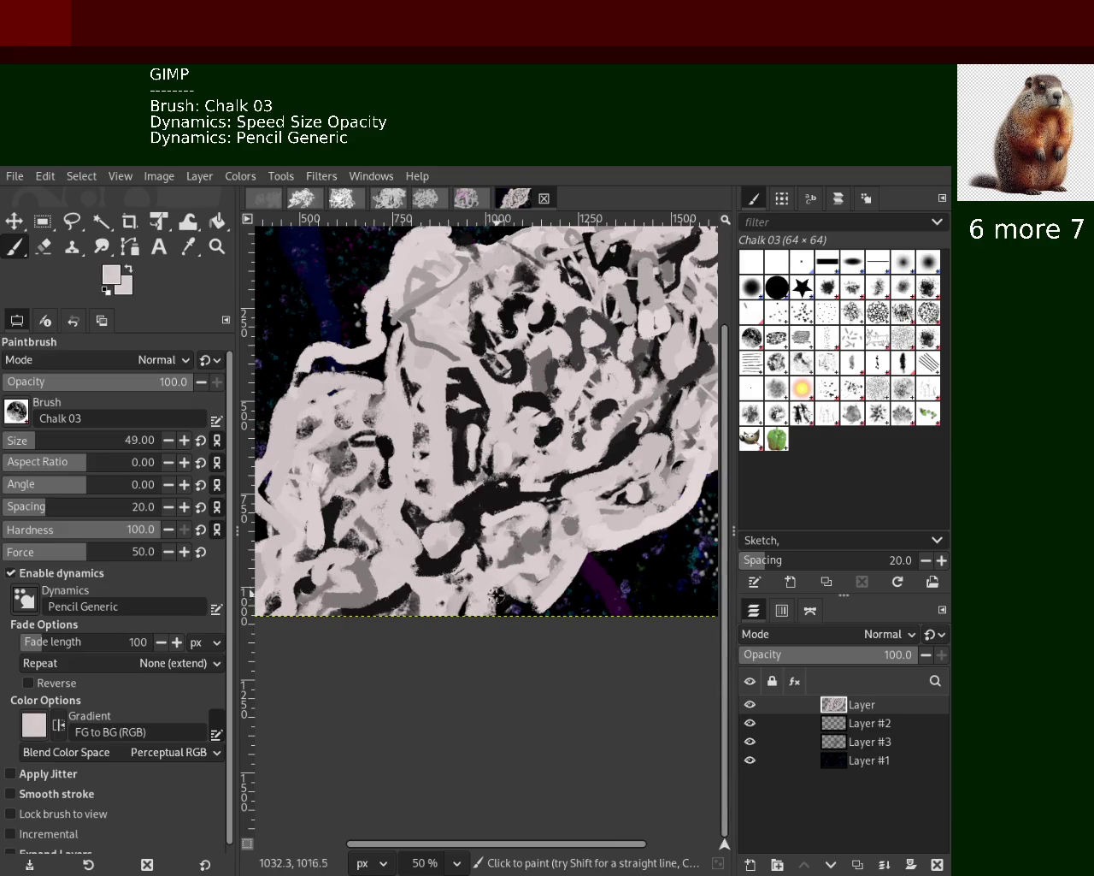
pyautogui.keyDown('ctrl'); pyautogui.click(501, 605); pyautogui.keyUp('ctrl')
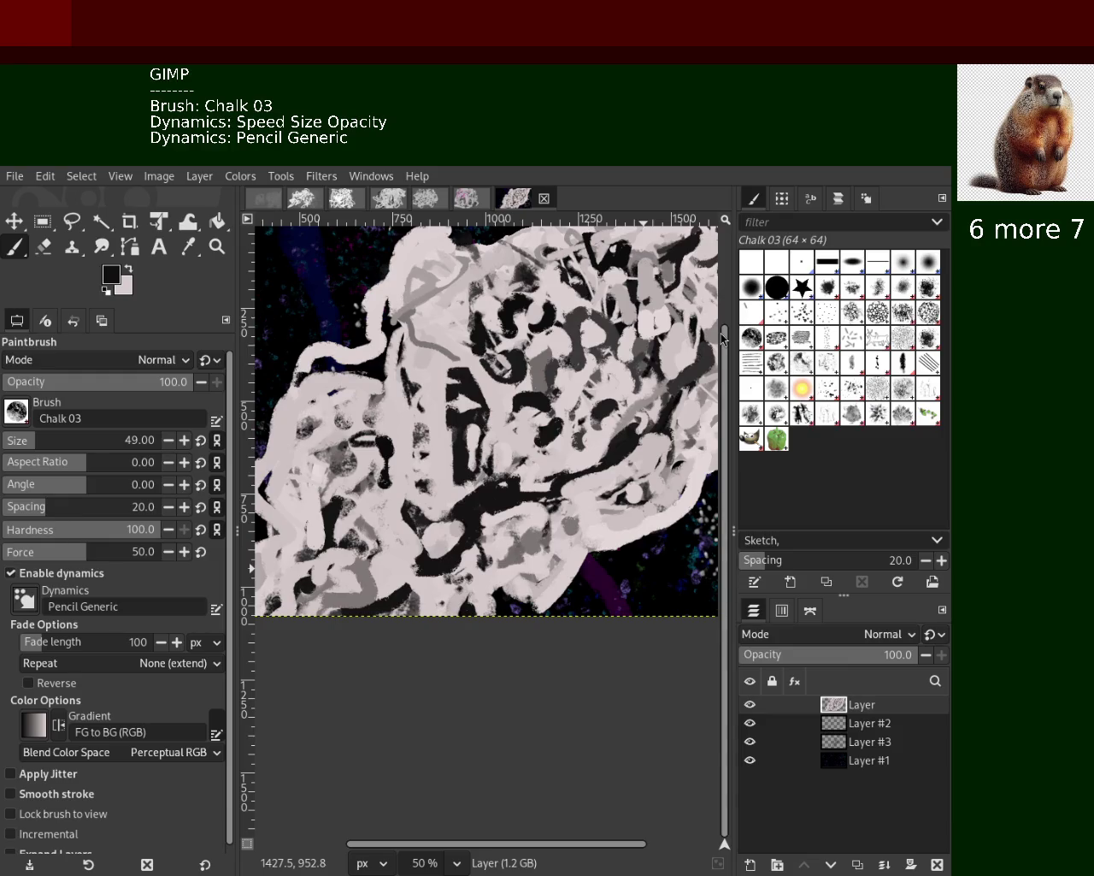
# Dab the centre with sampled dark, mid-grey and near-black tones, ending on light pinkish-grey
pyautogui.keyDown('ctrl'); pyautogui.click(542, 423); pyautogui.keyUp('ctrl')
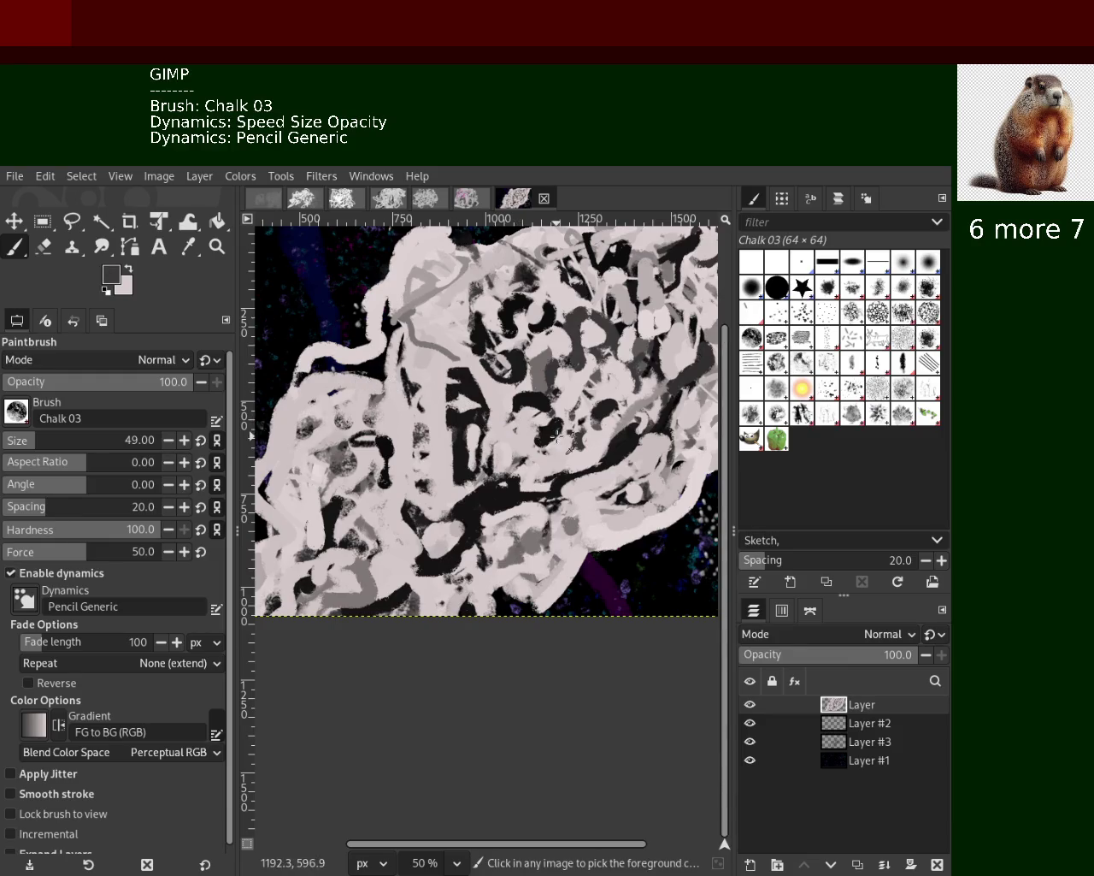
pyautogui.keyDown('ctrl'); pyautogui.click(468, 428); pyautogui.keyUp('ctrl')
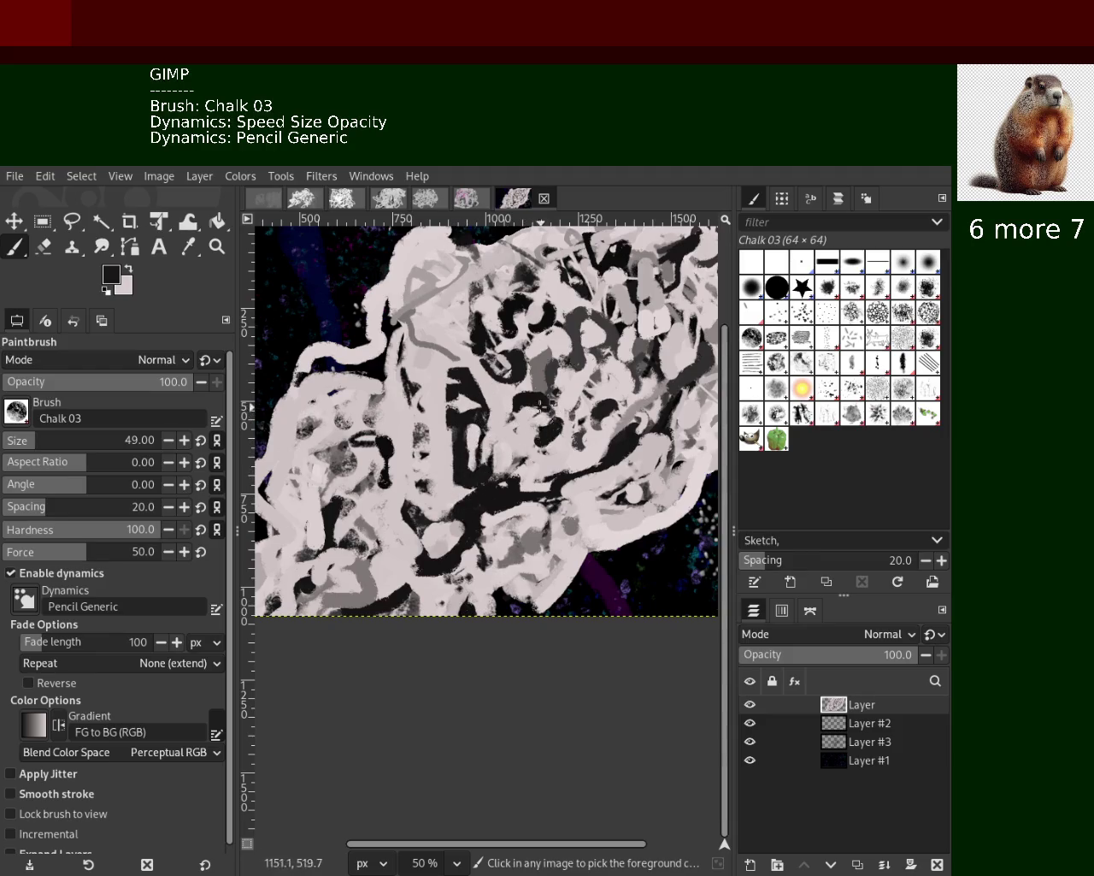
pyautogui.keyDown('ctrl'); pyautogui.click(617, 390); pyautogui.keyUp('ctrl')
pyautogui.keyDown('ctrl'); pyautogui.click(611, 390); pyautogui.keyUp('ctrl')
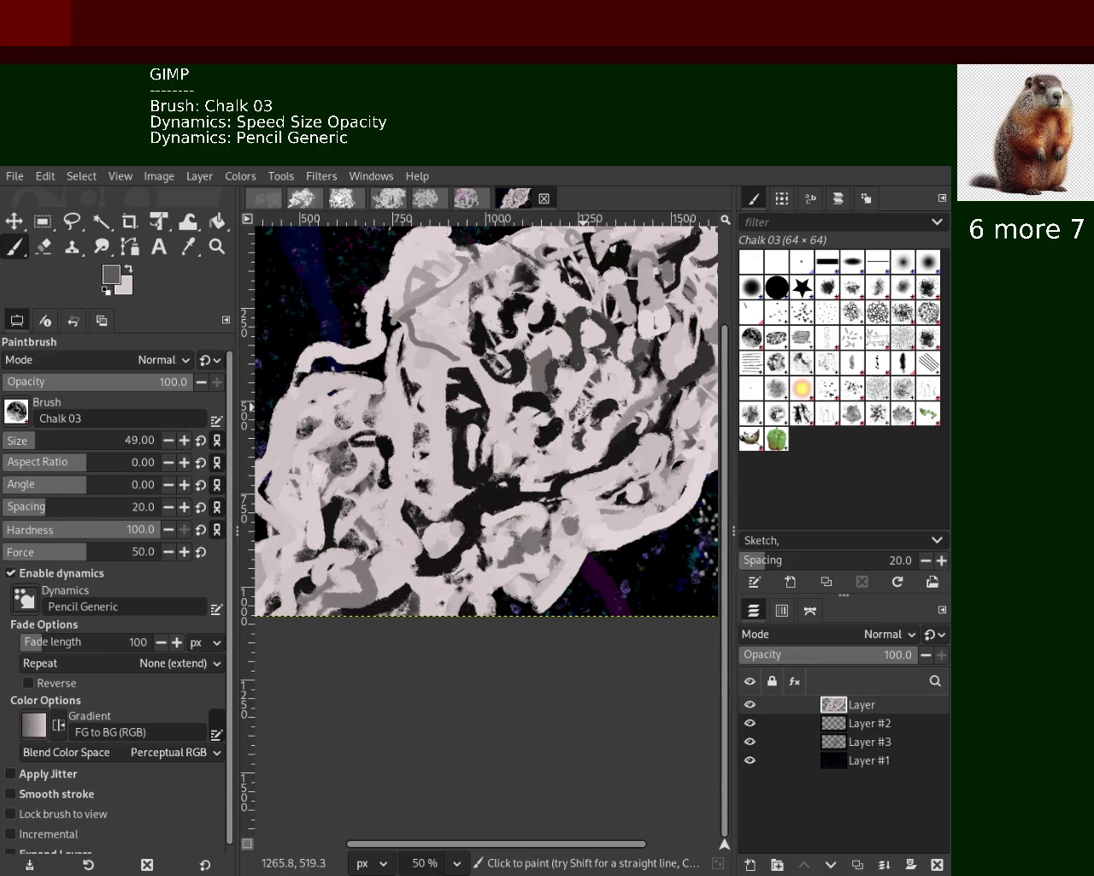
pyautogui.keyDown('ctrl'); pyautogui.click(584, 439); pyautogui.keyUp('ctrl')
pyautogui.keyDown('ctrl'); pyautogui.click(582, 433); pyautogui.keyUp('ctrl')
pyautogui.keyDown('ctrl'); pyautogui.click(579, 436); pyautogui.keyUp('ctrl')
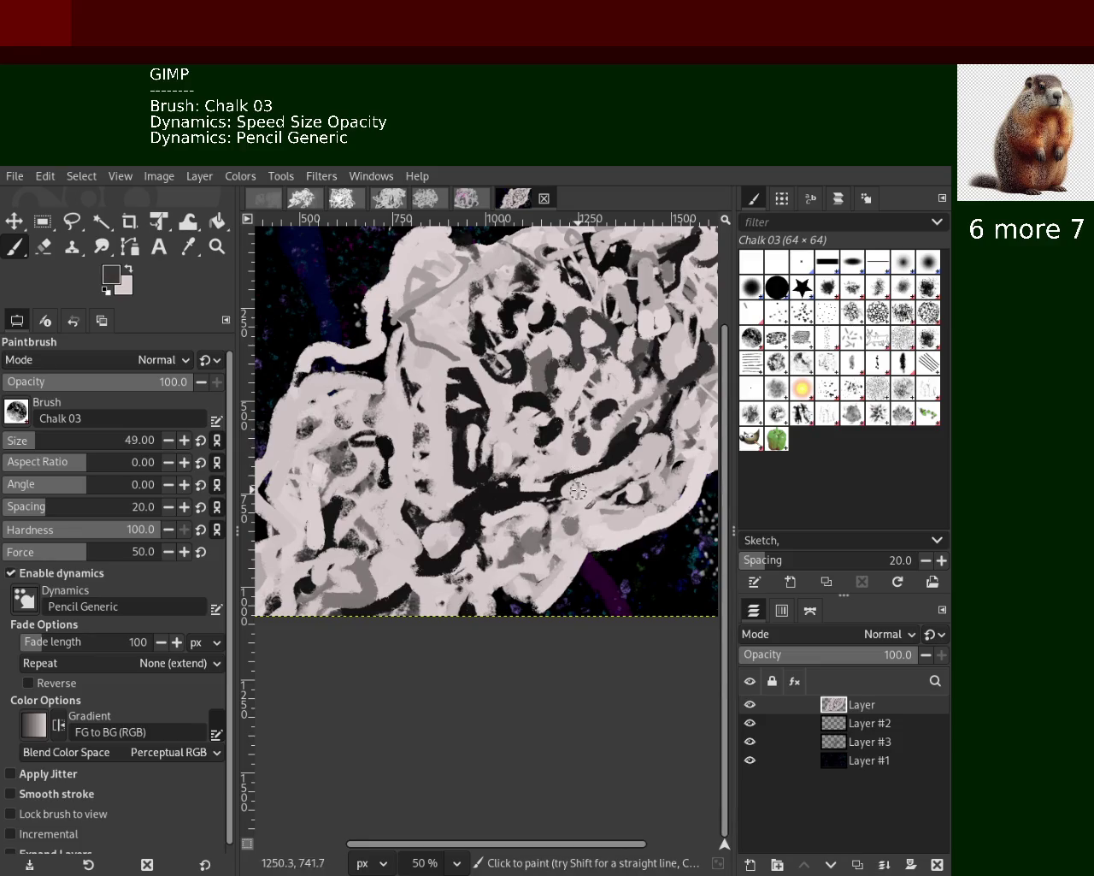
pyautogui.keyDown('ctrl'); pyautogui.click(581, 444); pyautogui.keyUp('ctrl')
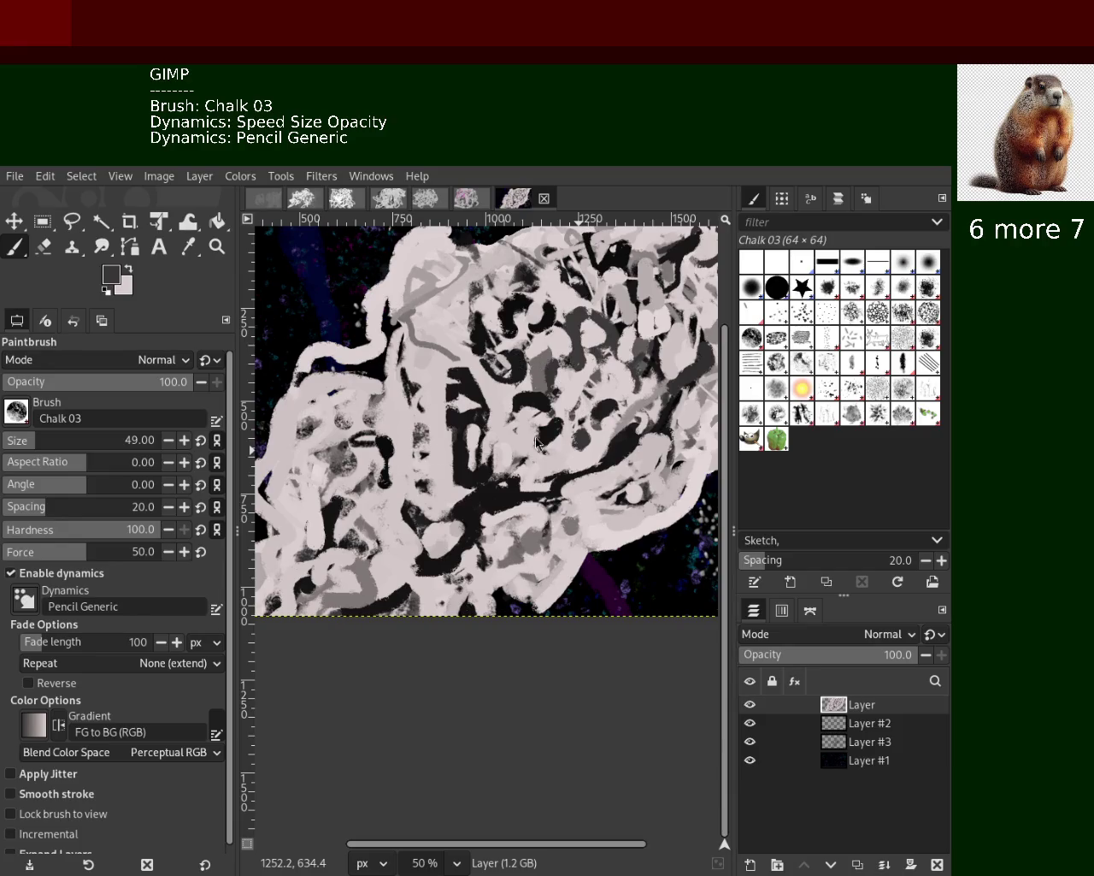
pyautogui.keyDown('ctrl'); pyautogui.click(556, 582); pyautogui.keyUp('ctrl')
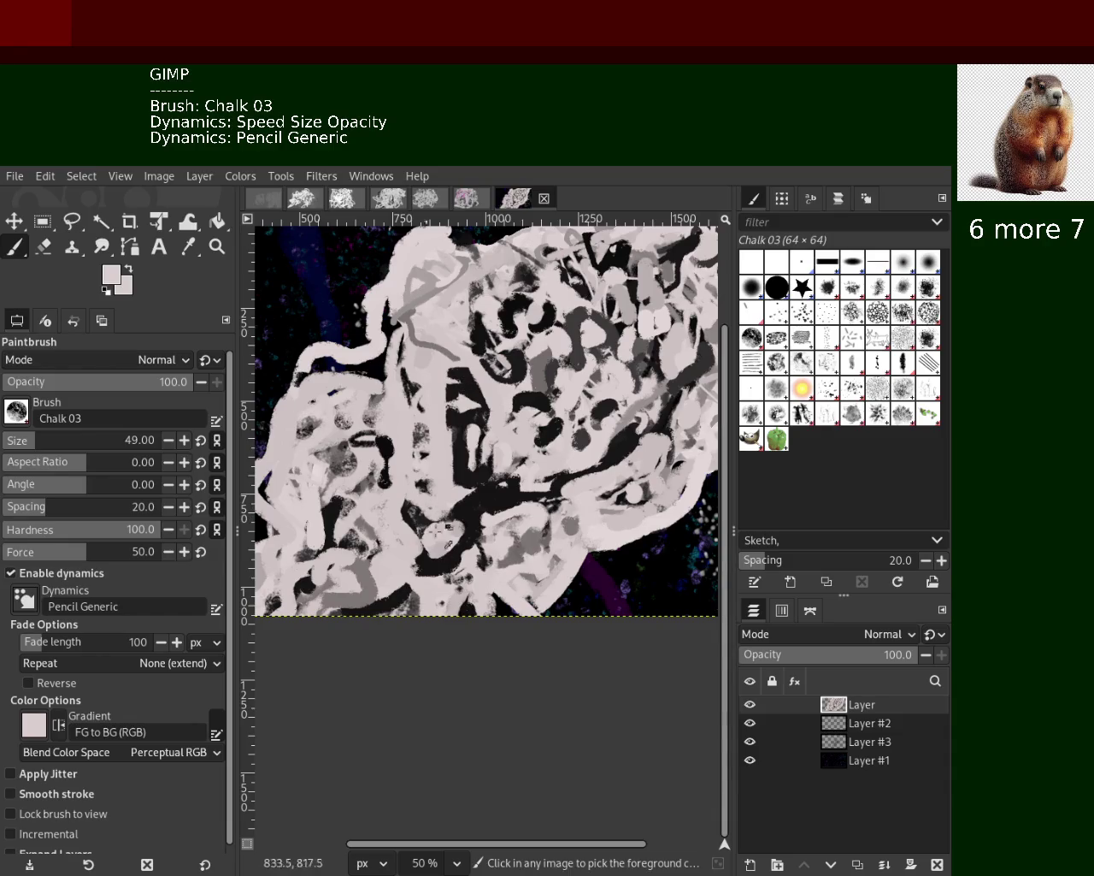
# Extend the mass's upper-left edge with sampled grey and black touches, and save as 34.xcf
pyautogui.keyDown('ctrl'); pyautogui.click(474, 512); pyautogui.keyUp('ctrl')
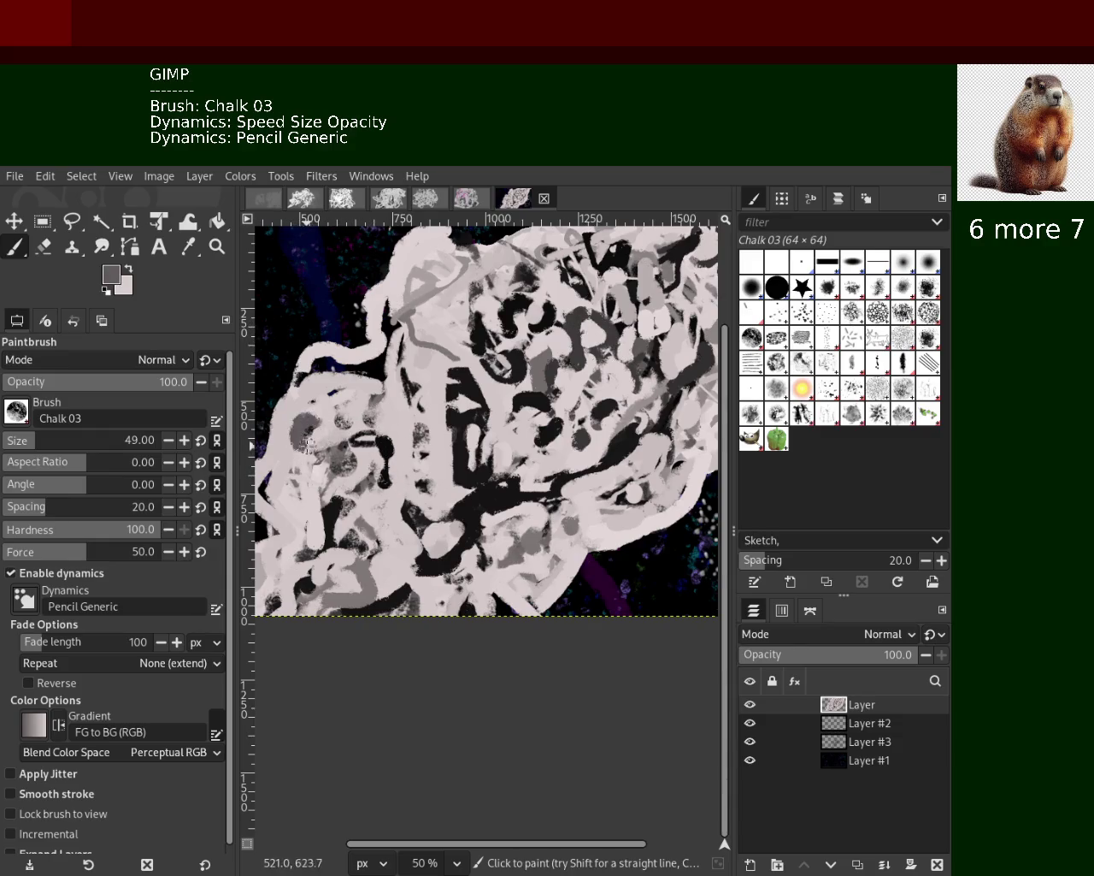
pyautogui.keyDown('ctrl'); pyautogui.click(322, 425); pyautogui.keyUp('ctrl')
pyautogui.keyDown('ctrl'); pyautogui.click(324, 426); pyautogui.keyUp('ctrl')
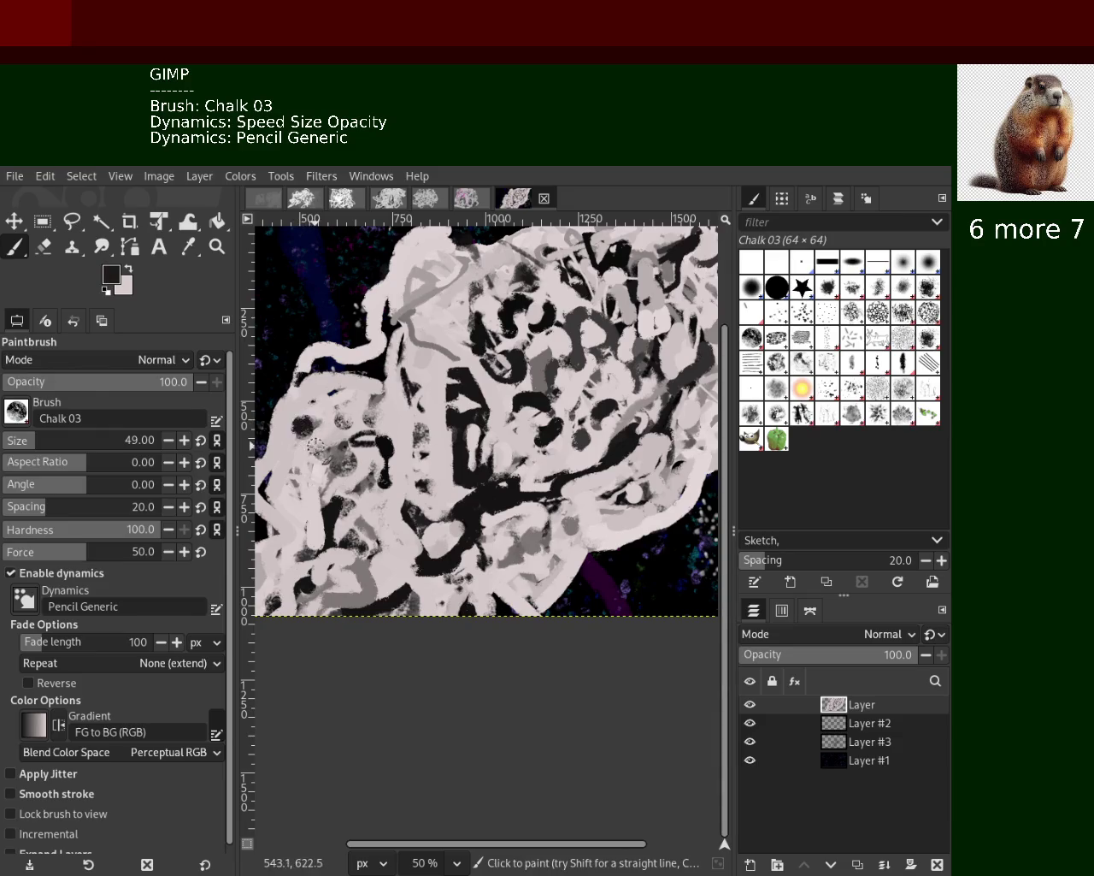
pyautogui.keyDown('ctrl'); pyautogui.click(363, 437); pyautogui.keyUp('ctrl')
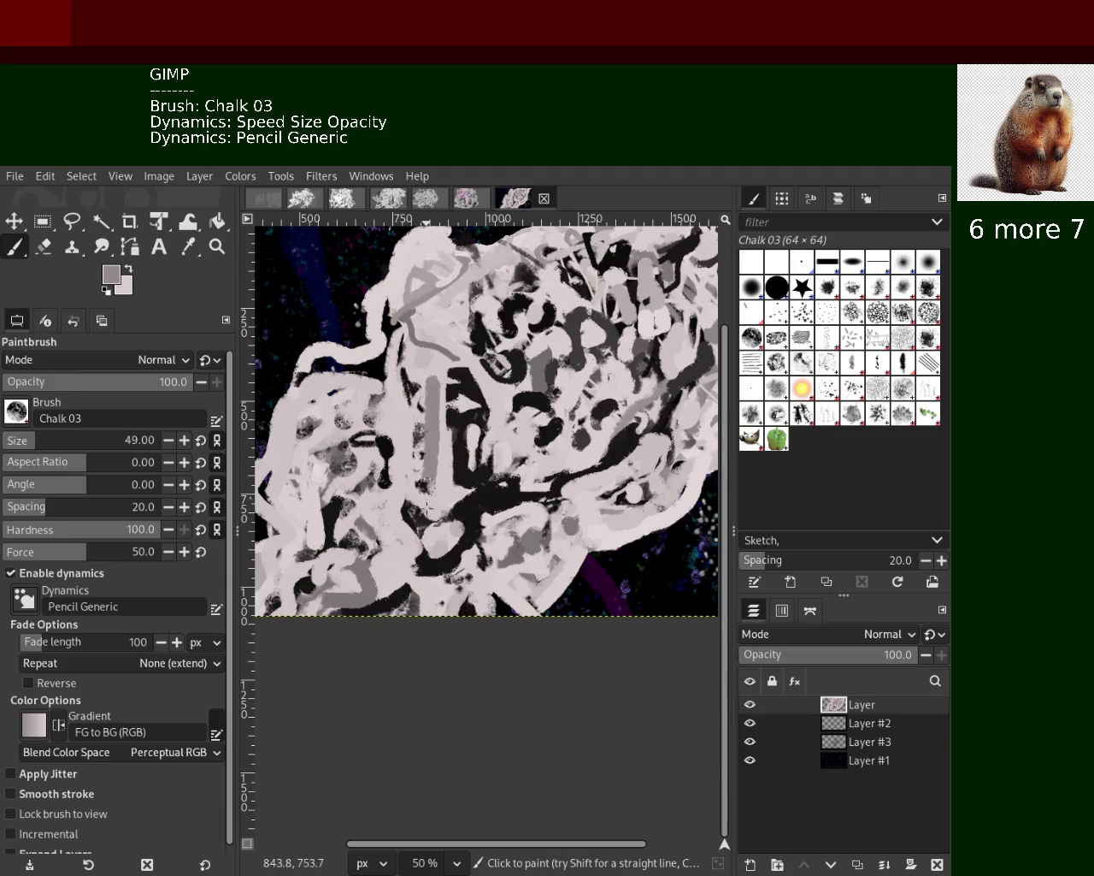
pyautogui.keyDown('ctrl'); pyautogui.click(411, 390); pyautogui.keyUp('ctrl')
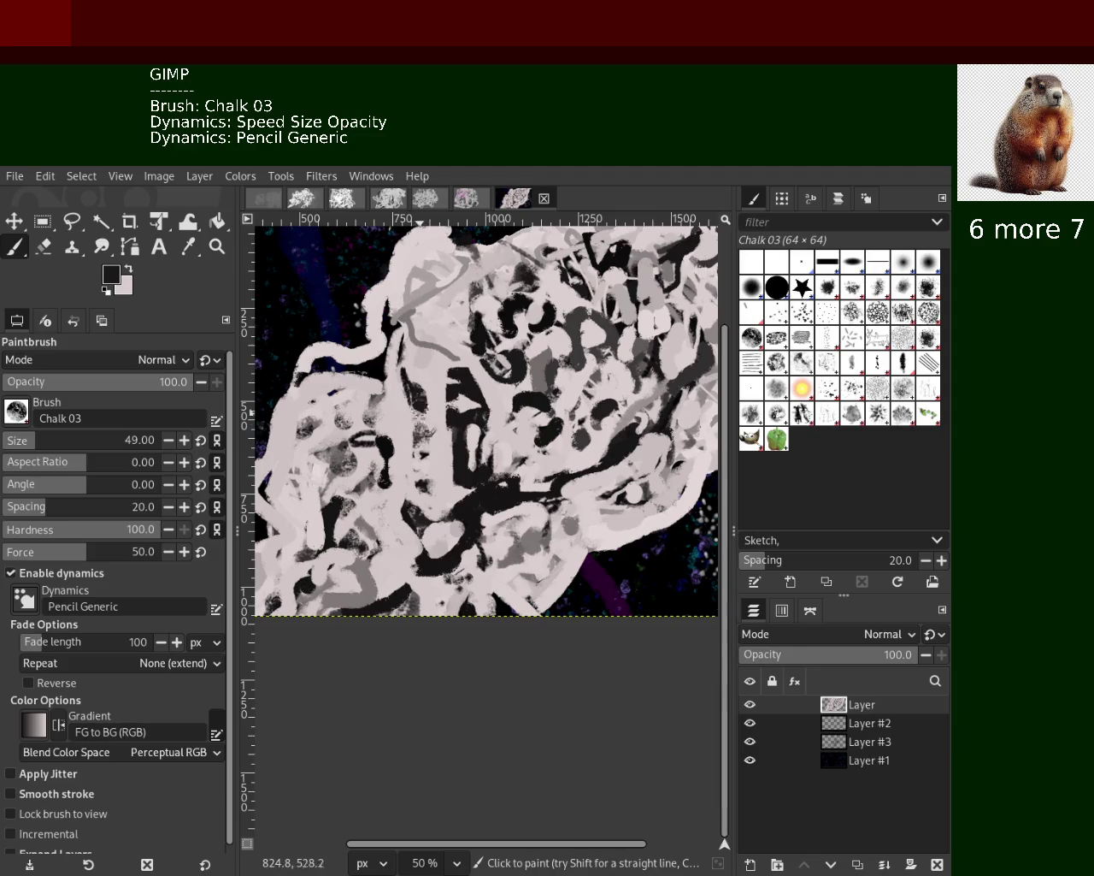
pyautogui.keyDown('ctrl'); pyautogui.click(426, 359); pyautogui.keyUp('ctrl')
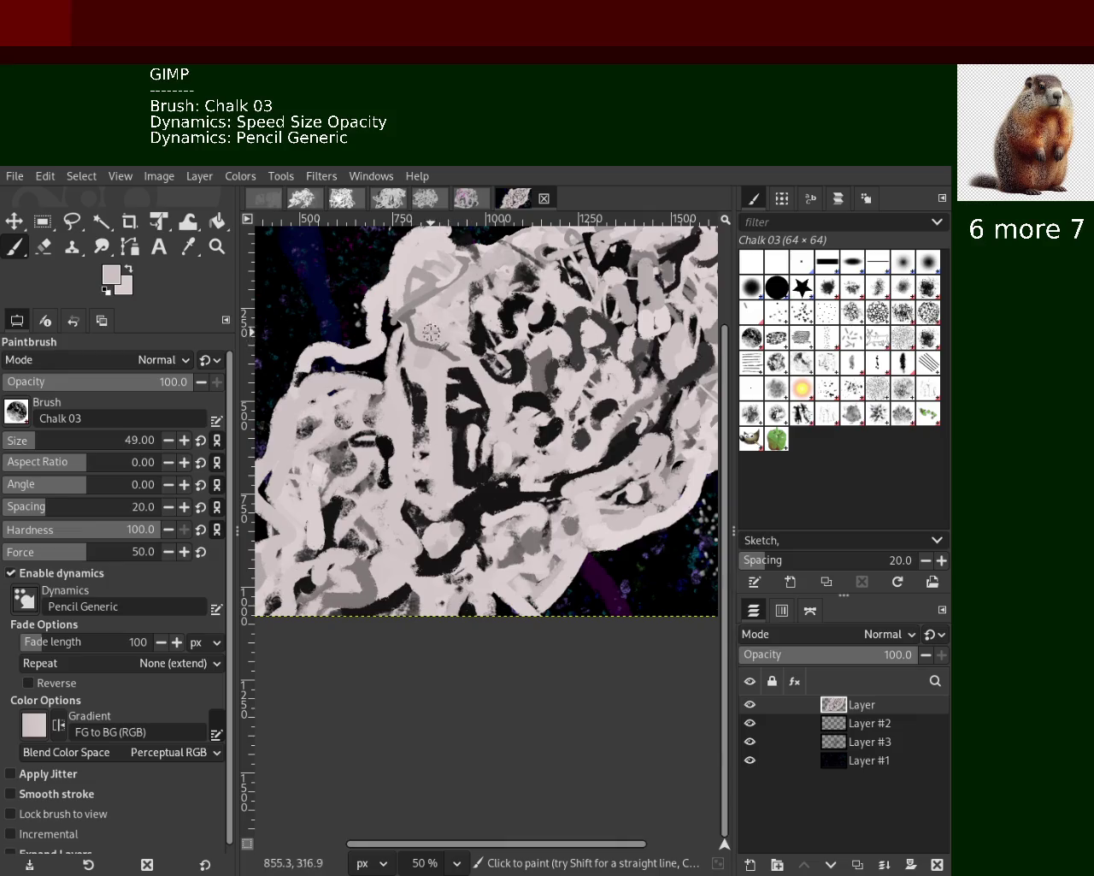
pyautogui.keyDown('ctrl'); pyautogui.click(425, 292); pyautogui.keyUp('ctrl')
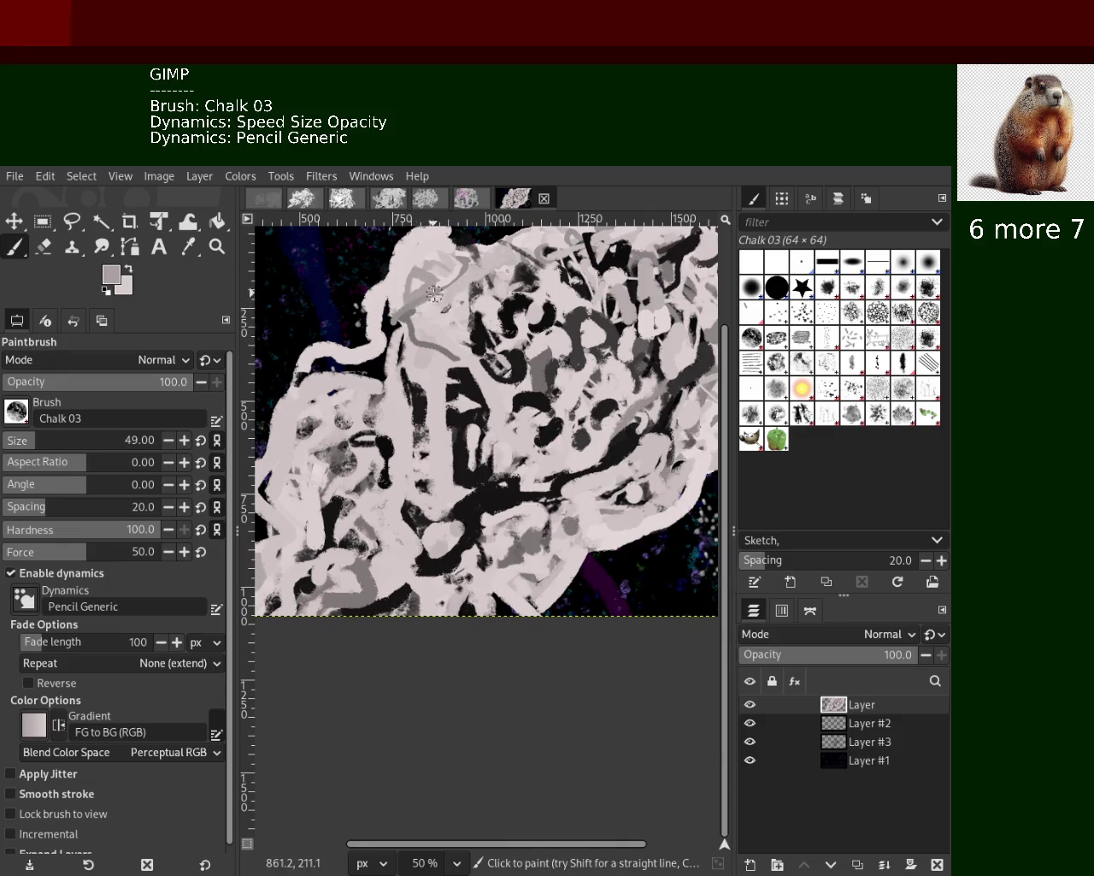
pyautogui.hotkey('ctrl', 's')
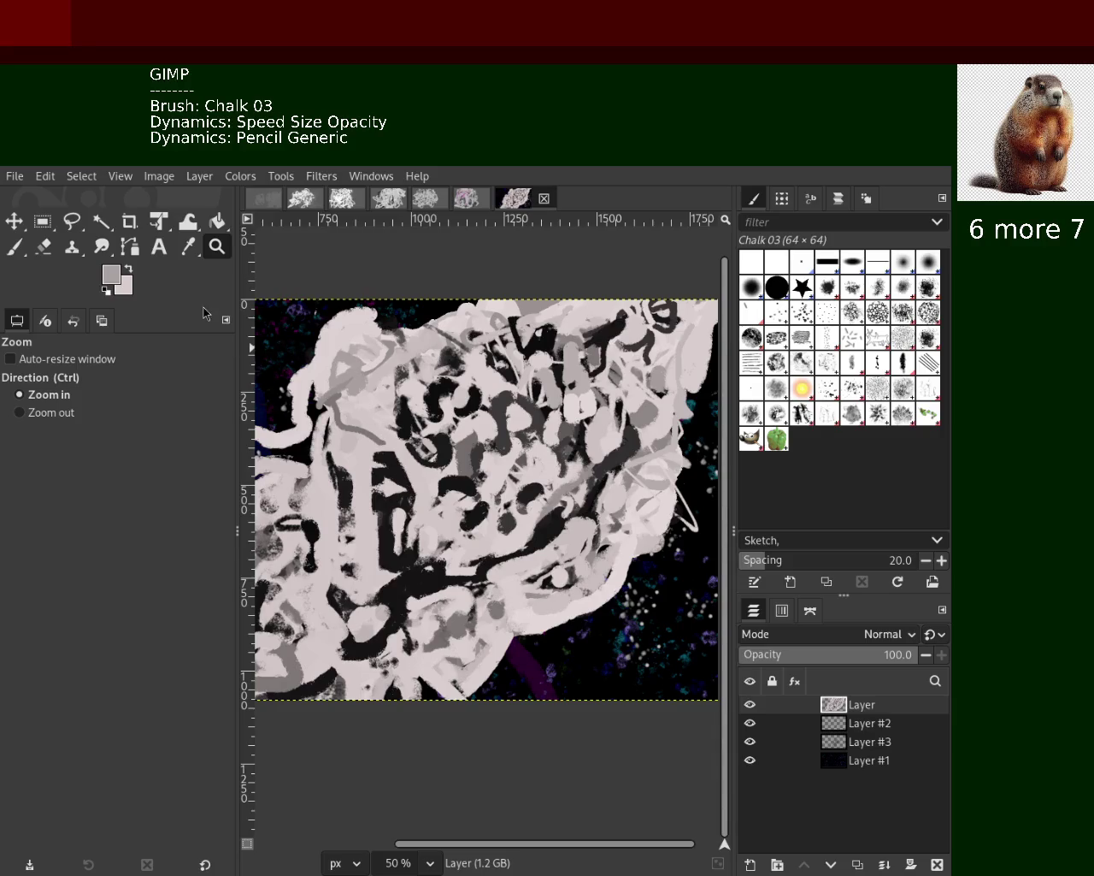
# Zoom out to view the whole painting, then magnify its right side
pyautogui.keyDown('ctrl'); pyautogui.click(513, 494); pyautogui.keyUp('ctrl')
pyautogui.click(518, 494)
pyautogui.keyDown('ctrl'); pyautogui.click(530, 494); pyautogui.keyUp('ctrl')
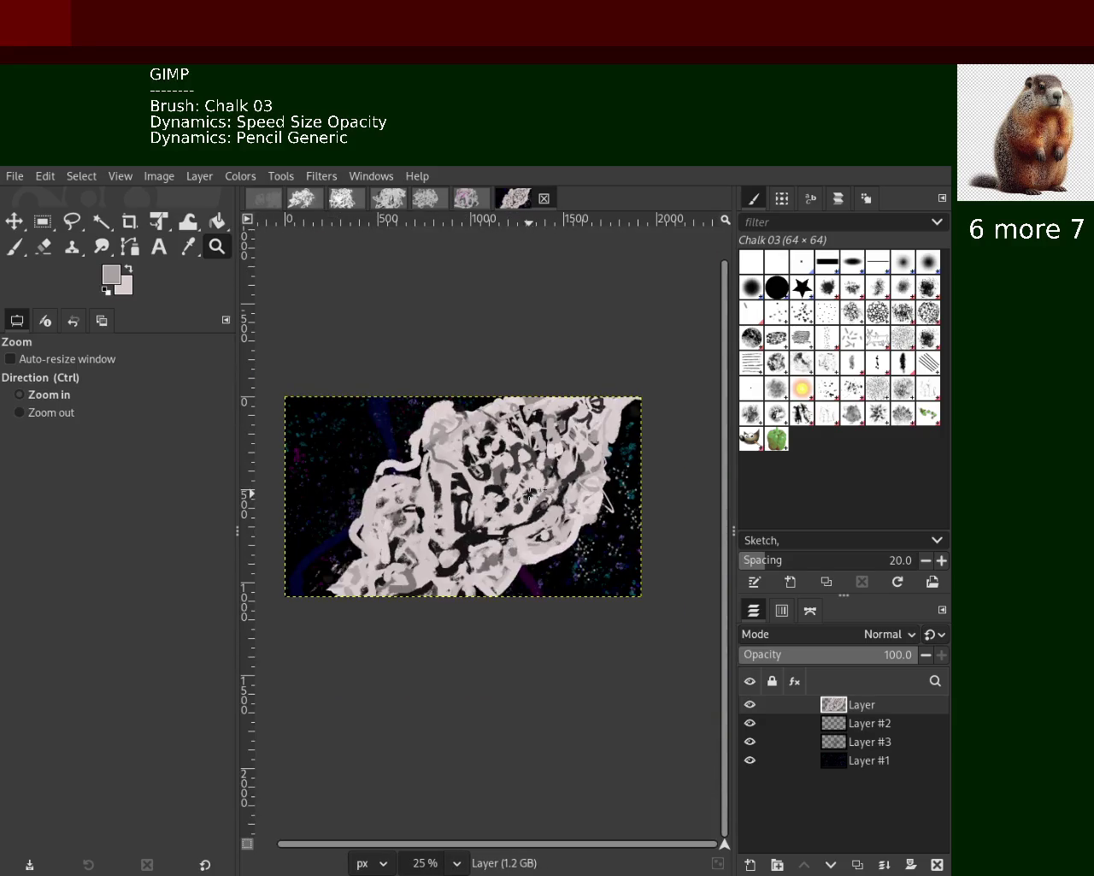
pyautogui.click(530, 494)
pyautogui.click(530, 494)
pyautogui.keyDown('ctrl'); pyautogui.click(530, 493); pyautogui.keyUp('ctrl')
pyautogui.keyDown('ctrl'); pyautogui.click(530, 493); pyautogui.keyUp('ctrl')
pyautogui.click(605, 494)
pyautogui.click(605, 494)
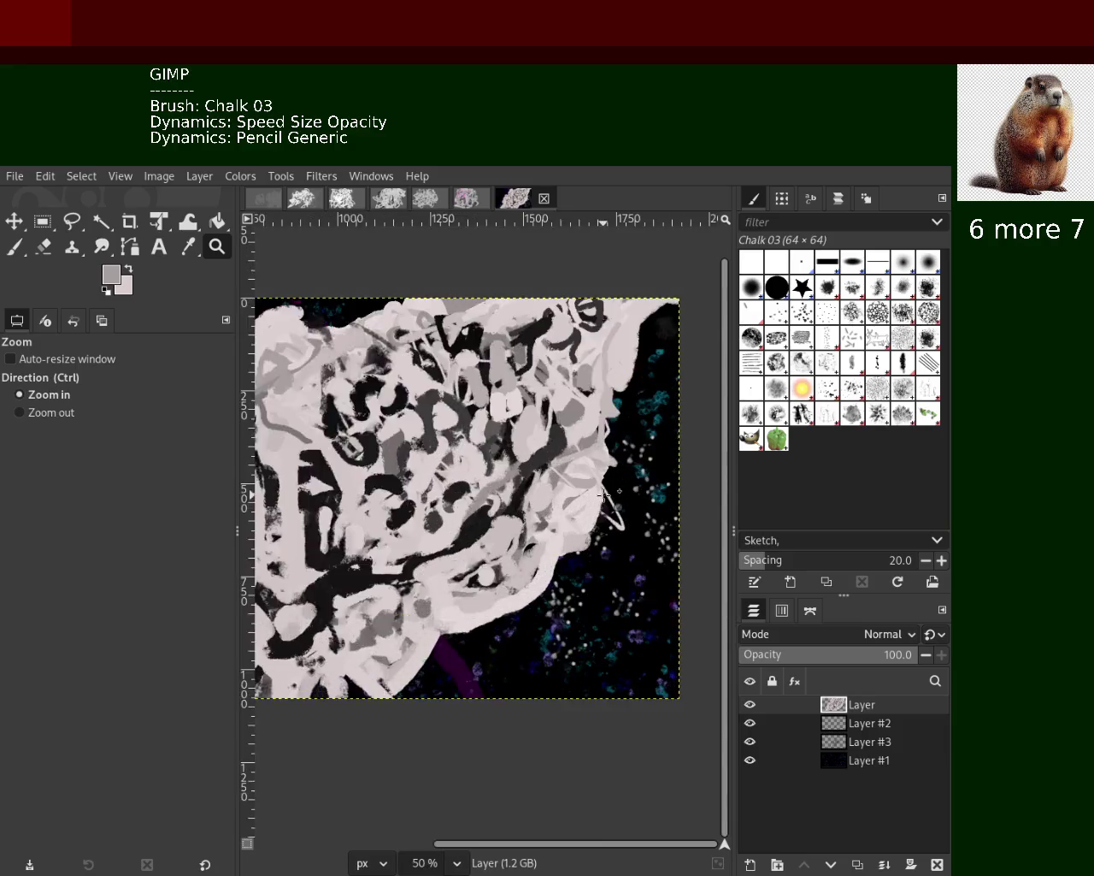
pyautogui.click(605, 494)
# Paint a light chalk stroke along the mass's right edge, then undo it
pyautogui.press('p')
pyautogui.moveTo(587, 506)
pyautogui.mouseDown()
pyautogui.moveTo(607, 416)
pyautogui.moveTo(574, 641)
pyautogui.mouseUp()
pyautogui.hotkey('ctrl', 'z')
# Fill the dark gap right of the mass with light paint and brush grey over its right part
pyautogui.moveTo(602, 424); pyautogui.dragTo(577, 581)
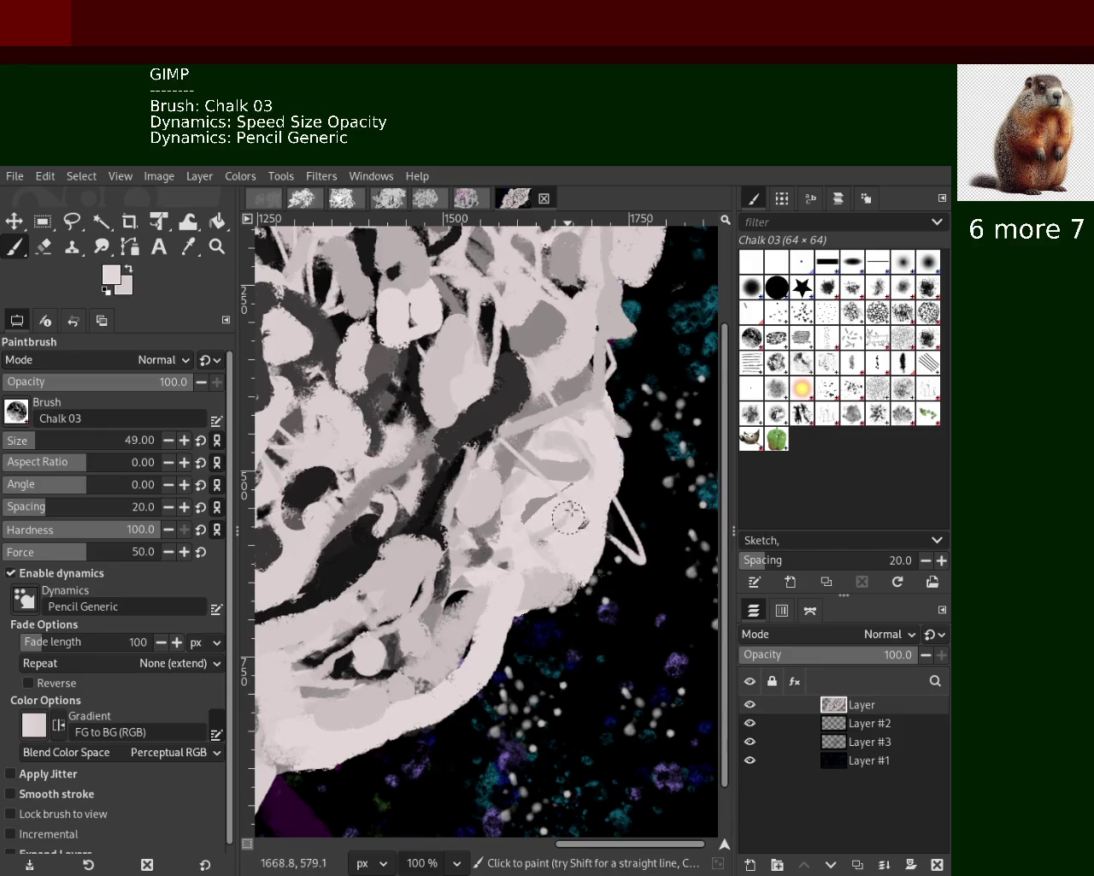
pyautogui.keyDown('ctrl'); pyautogui.click(566, 464); pyautogui.keyUp('ctrl')
pyautogui.moveTo(566, 464); pyautogui.dragTo(625, 439)
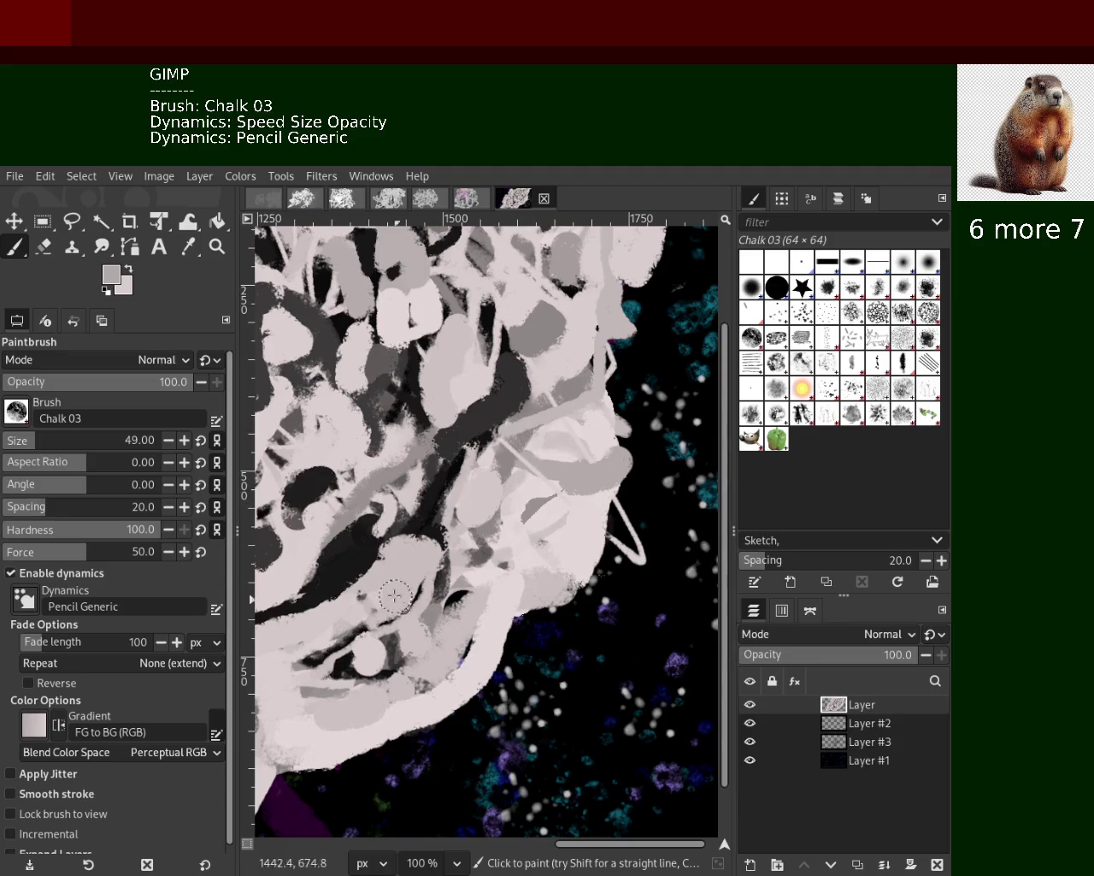
# Paint black chalk dabs around the round shapes in the lower part of the mass
pyautogui.keyDown('ctrl'); pyautogui.click(440, 534); pyautogui.keyUp('ctrl')
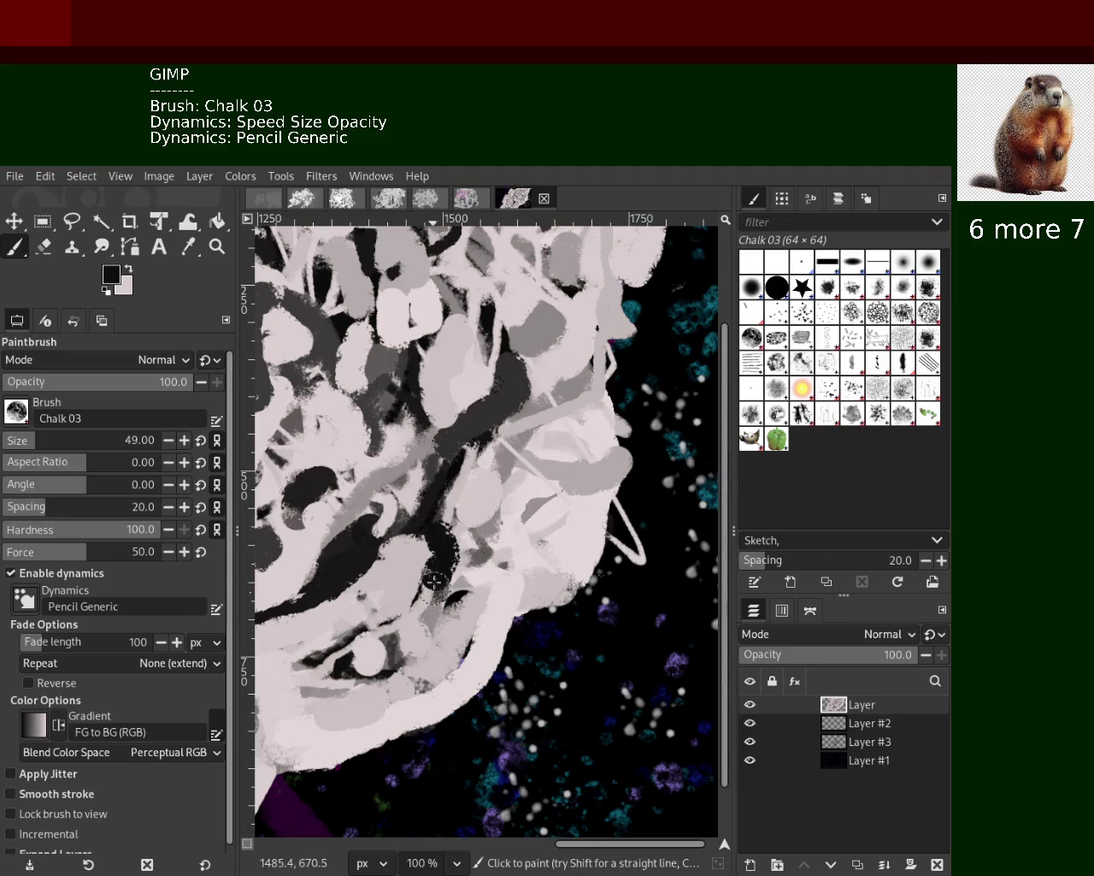
pyautogui.press('ctrl')
pyautogui.keyDown('ctrl'); pyautogui.click(348, 643); pyautogui.keyUp('ctrl')
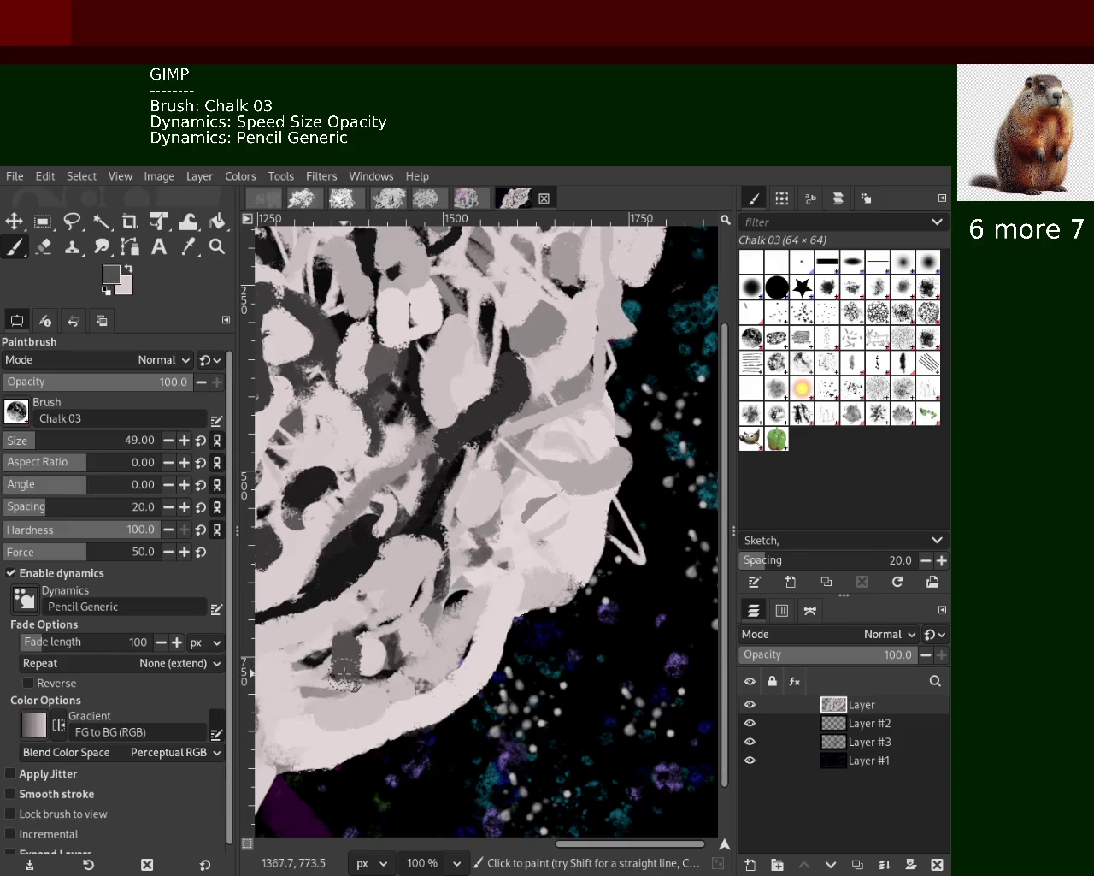
pyautogui.keyDown('ctrl'); pyautogui.click(342, 647); pyautogui.keyUp('ctrl')
pyautogui.click(340, 650)
pyautogui.moveTo(339, 650); pyautogui.dragTo(390, 637)
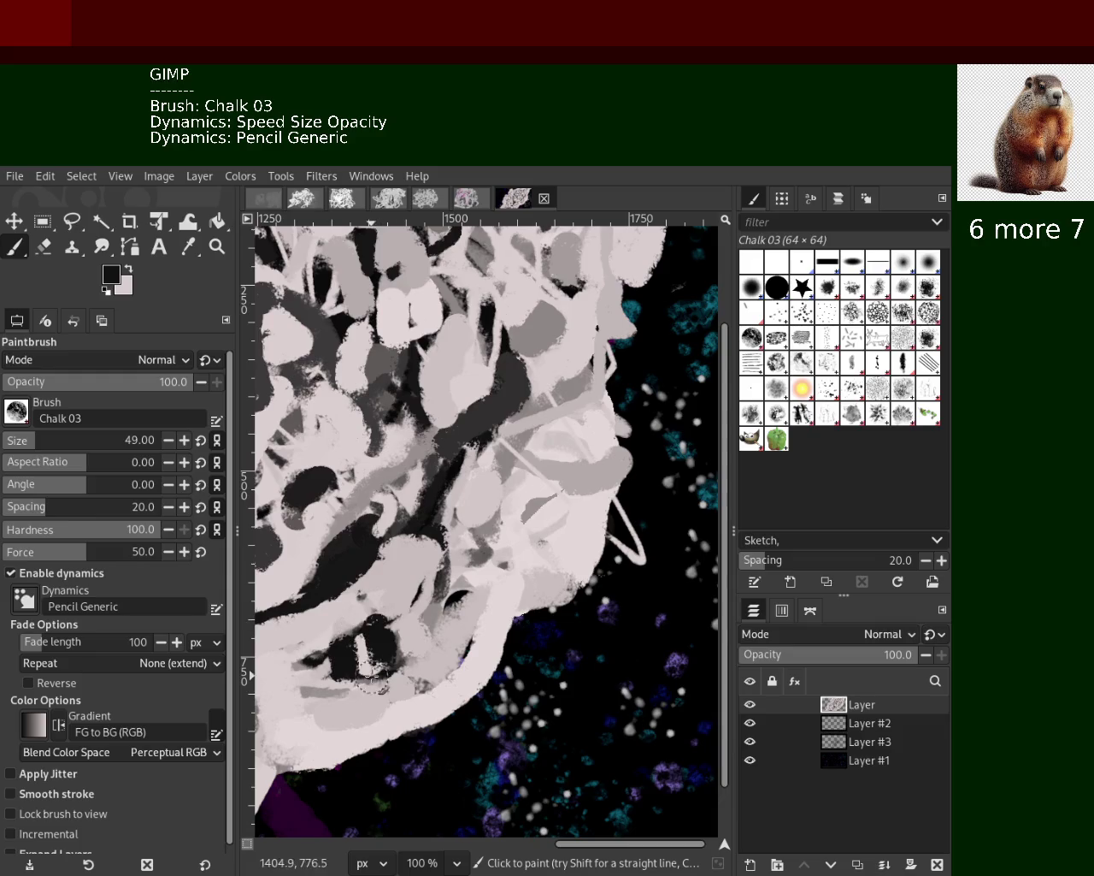
pyautogui.moveTo(444, 566)
pyautogui.mouseDown()
pyautogui.moveTo(440, 599)
pyautogui.moveTo(367, 598)
pyautogui.moveTo(415, 578)
pyautogui.mouseUp()
# Paint a black stroke through the middle of the mass, then undo it
pyautogui.keyDown('ctrl'); pyautogui.click(419, 564); pyautogui.keyUp('ctrl')
pyautogui.keyDown('ctrl'); pyautogui.click(442, 505); pyautogui.keyUp('ctrl')
pyautogui.moveTo(442, 504)
pyautogui.mouseDown()
pyautogui.moveTo(458, 454)
pyautogui.moveTo(438, 530)
pyautogui.mouseUp()
pyautogui.hotkey('ctrl', 'z')
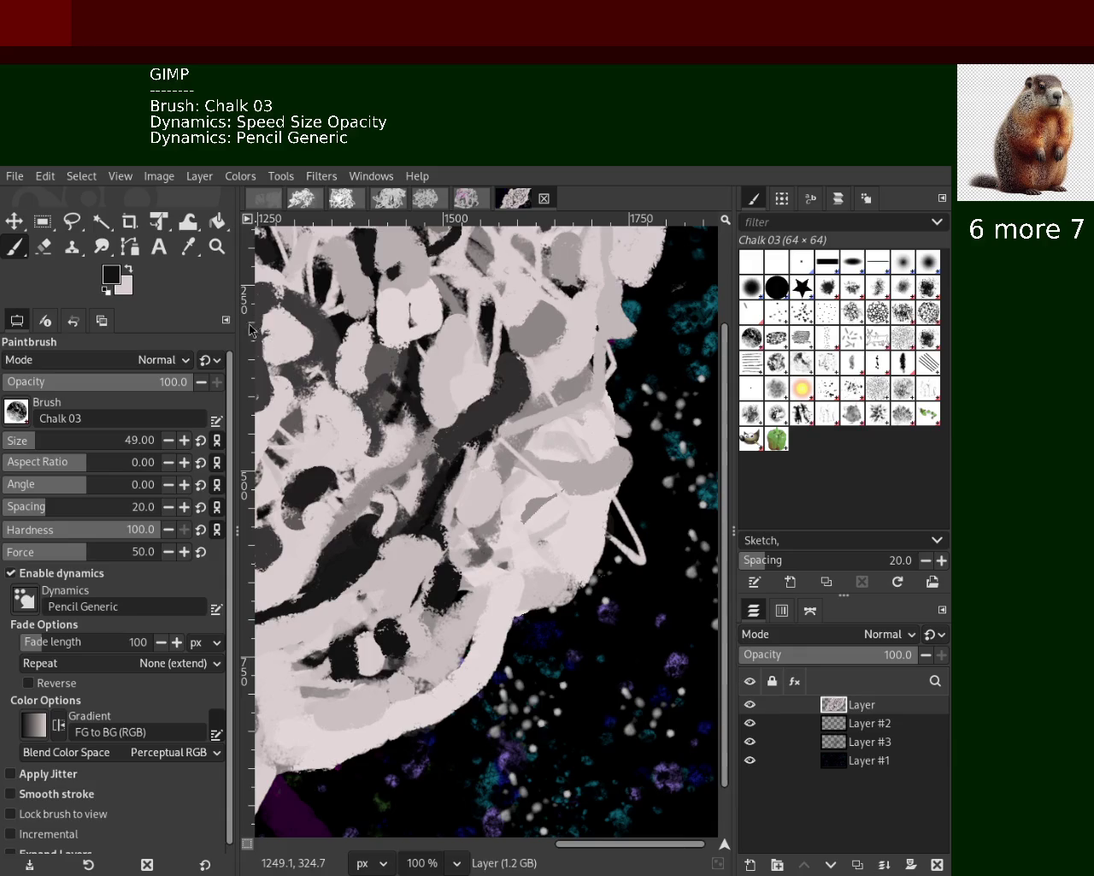
pyautogui.click(218, 247)
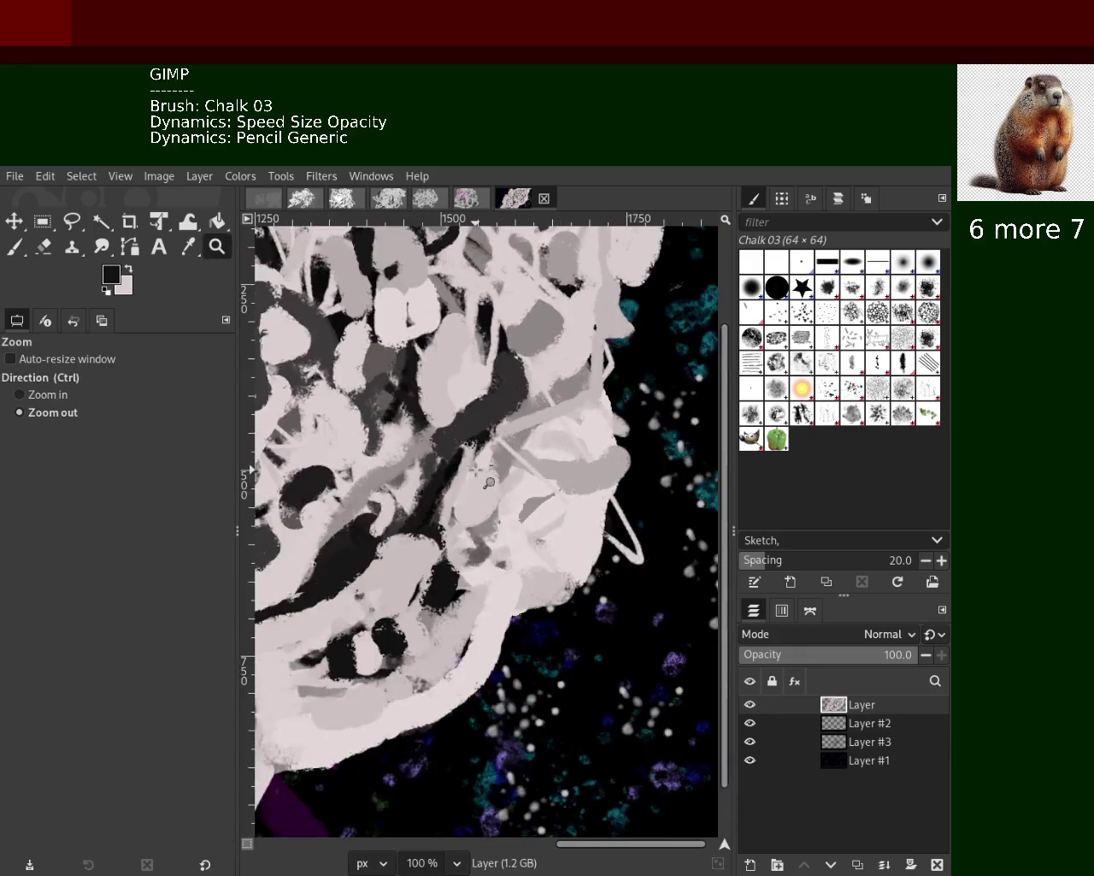
# Zoom out repeatedly to shrink the view of the painting
pyautogui.click(476, 469)
pyautogui.click(445, 470)
pyautogui.keyDown('ctrl'); pyautogui.click(411, 469); pyautogui.keyUp('ctrl')
pyautogui.click(383, 469)
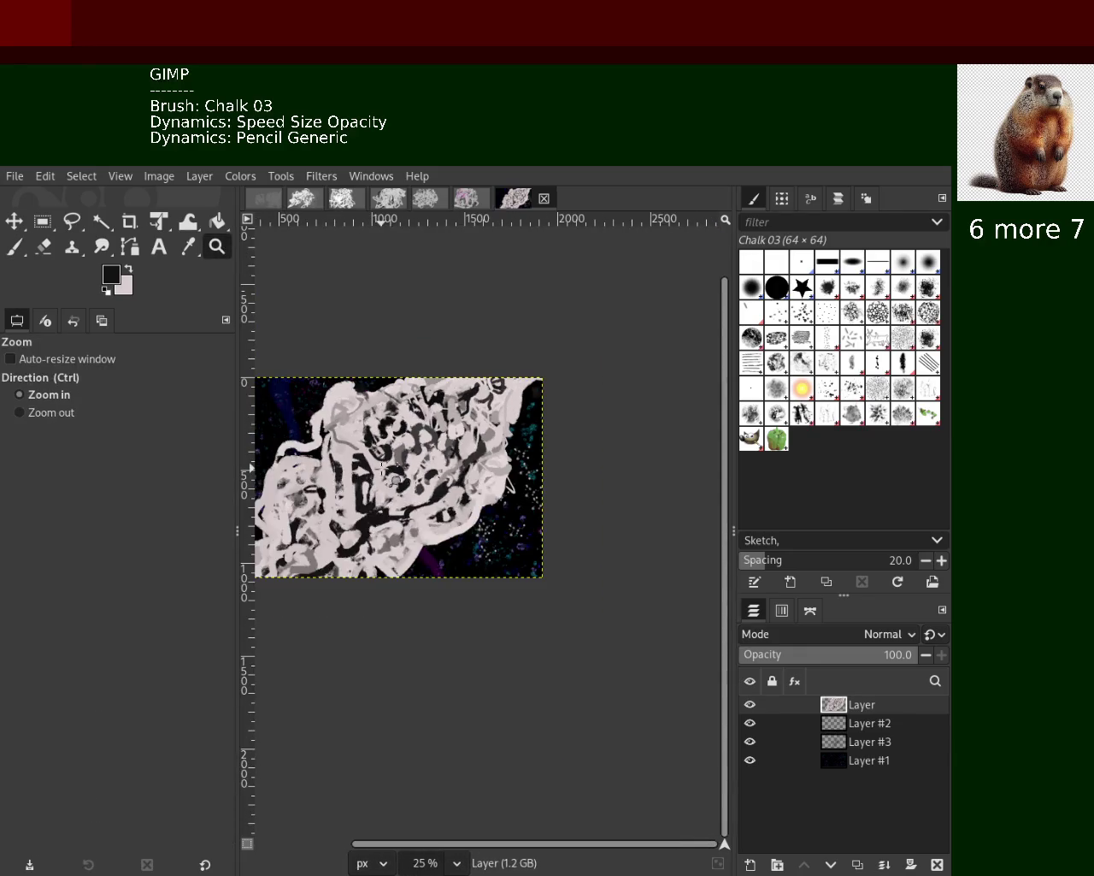
pyautogui.click(376, 472)
pyautogui.doubleClick(359, 483)
pyautogui.keyDown('ctrl'); pyautogui.click(337, 497); pyautogui.keyUp('ctrl')
pyautogui.keyDown('ctrl'); pyautogui.click(318, 509); pyautogui.keyUp('ctrl')
pyautogui.click(318, 510)
pyautogui.keyDown('ctrl'); pyautogui.click(387, 484); pyautogui.keyUp('ctrl')
pyautogui.keyDown('ctrl'); pyautogui.click(339, 519); pyautogui.keyUp('ctrl')
# Frame the whole painting in view, then sample light pink with the Chalk 03 paintbrush
pyautogui.click(494, 534)
pyautogui.click(491, 517)
pyautogui.click(485, 522)
pyautogui.keyDown('ctrl'); pyautogui.click(522, 530); pyautogui.keyUp('ctrl')
pyautogui.keyDown('ctrl'); pyautogui.click(556, 539); pyautogui.keyUp('ctrl')
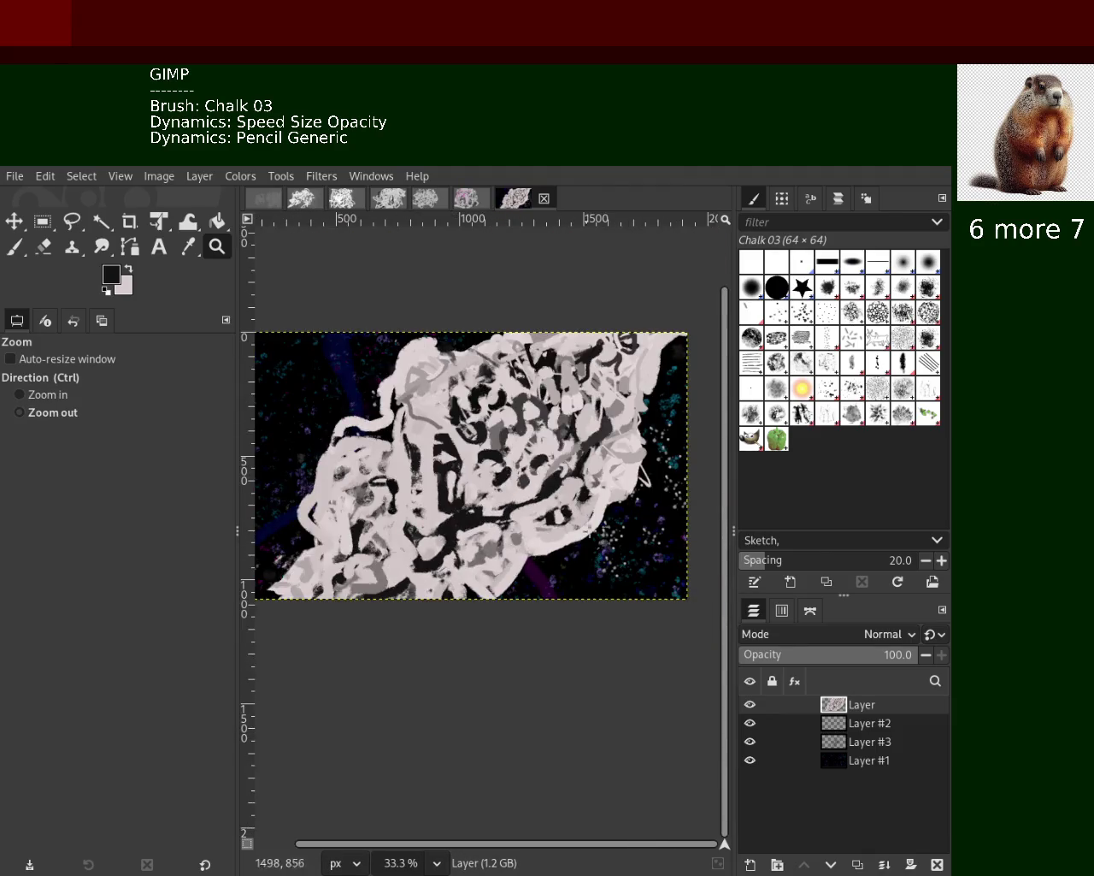
pyautogui.keyDown('ctrl'); pyautogui.click(603, 481); pyautogui.keyUp('ctrl')
pyautogui.click(569, 518)
pyautogui.click(569, 517)
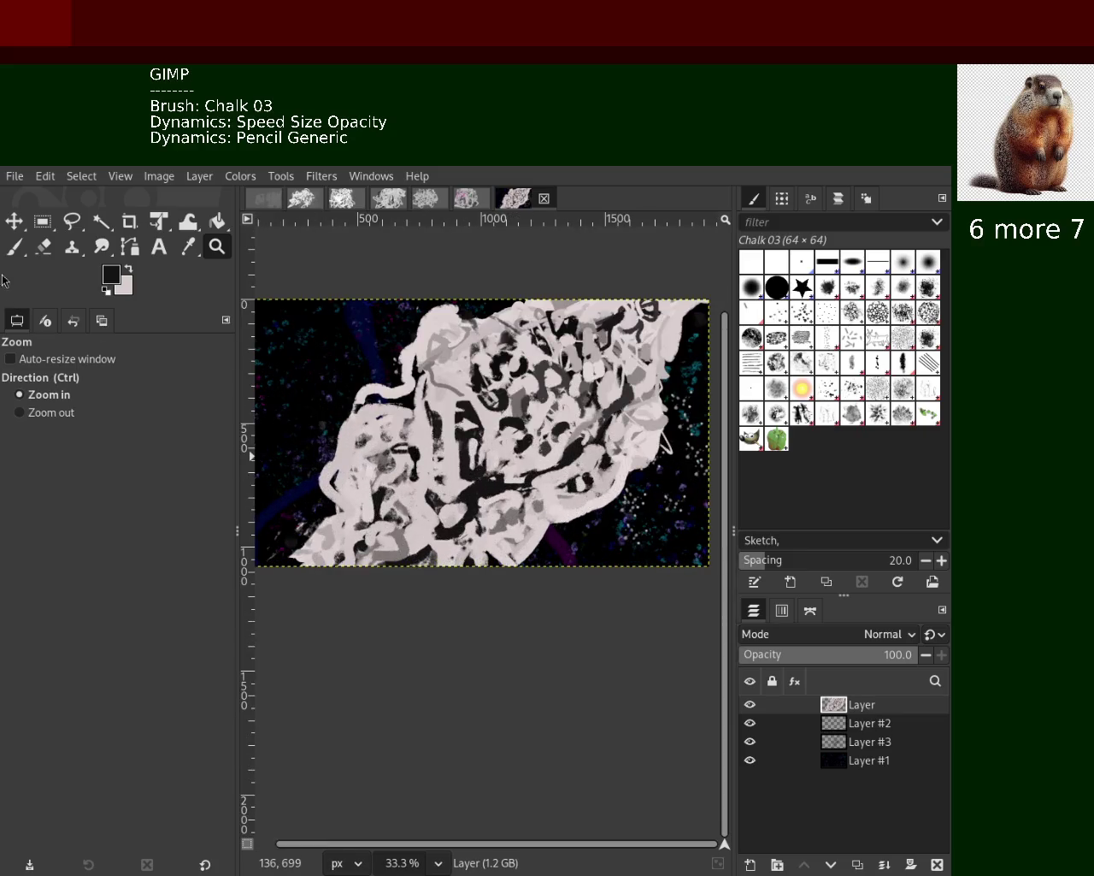
pyautogui.click(15, 246)
pyautogui.keyDown('ctrl'); pyautogui.click(611, 479); pyautogui.keyUp('ctrl')
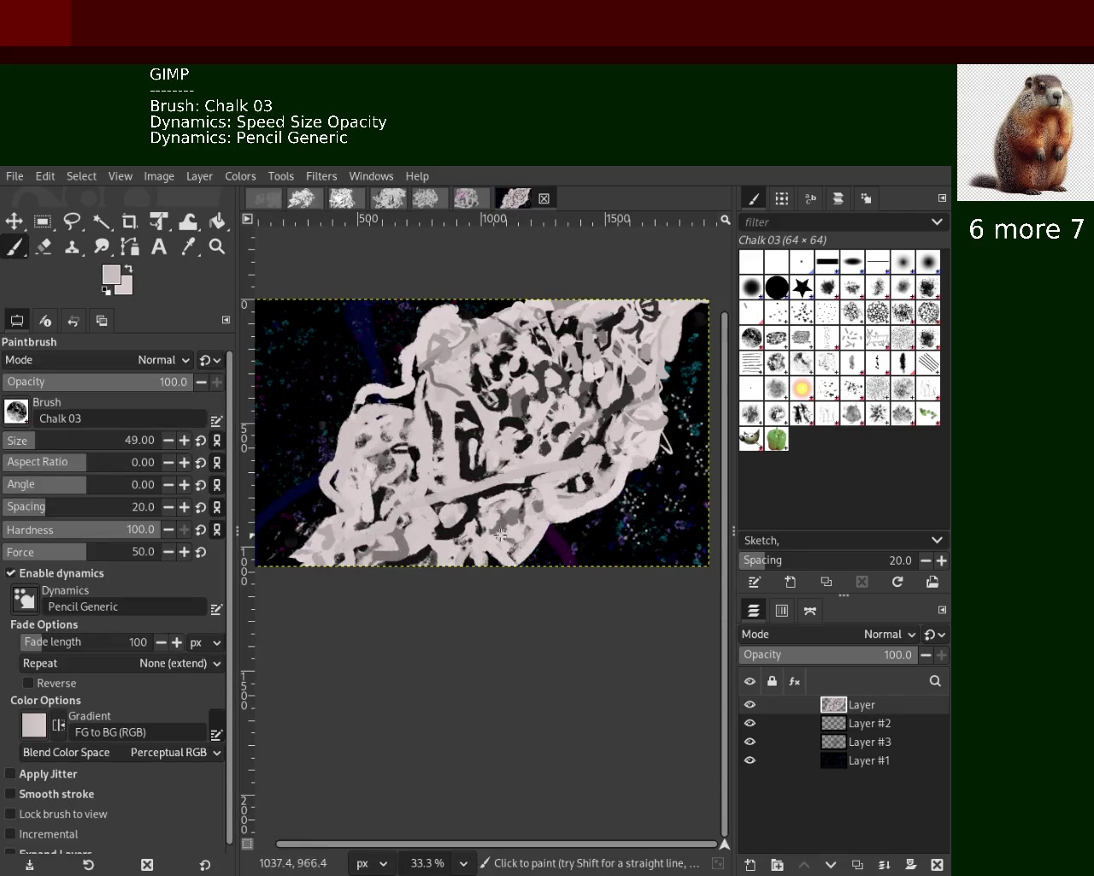
# Rework the lower-left mass with light pink strokes, then sample near-black and zoom out to 25%
pyautogui.moveTo(490, 537); pyautogui.dragTo(297, 580)
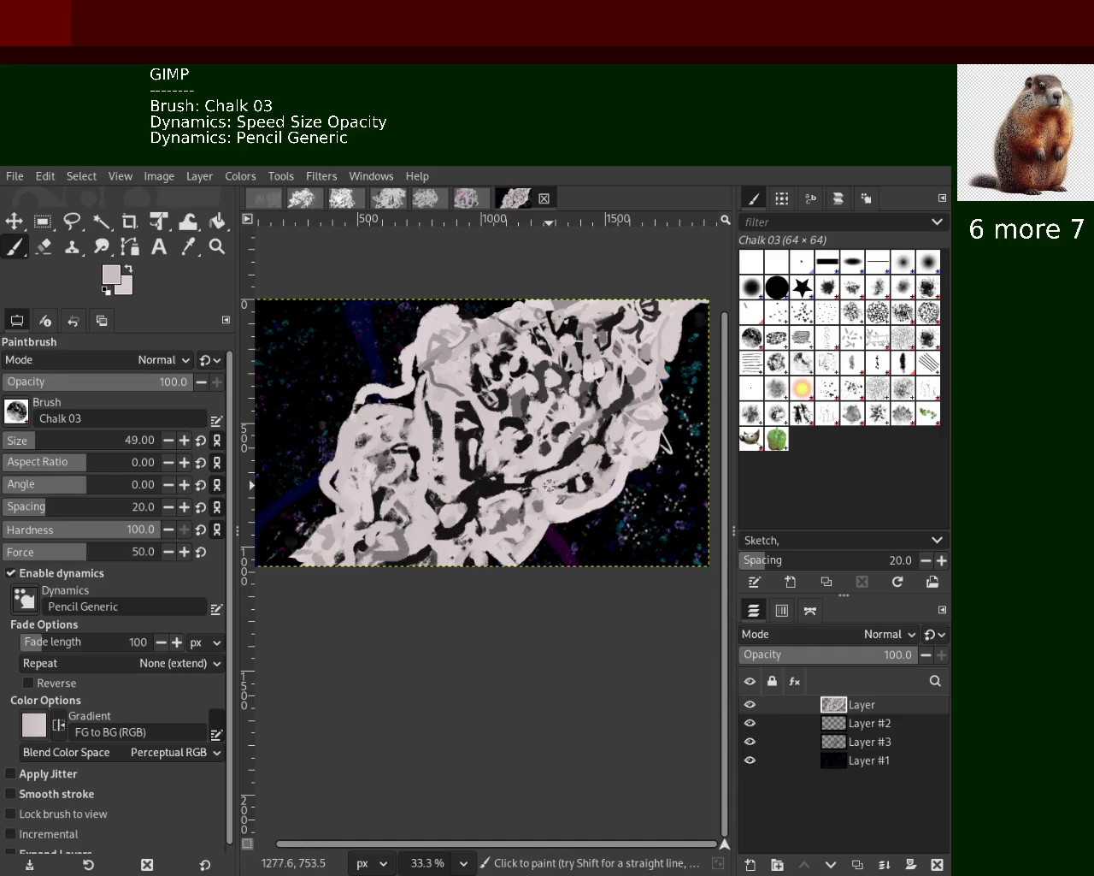
pyautogui.moveTo(541, 536); pyautogui.dragTo(595, 449)
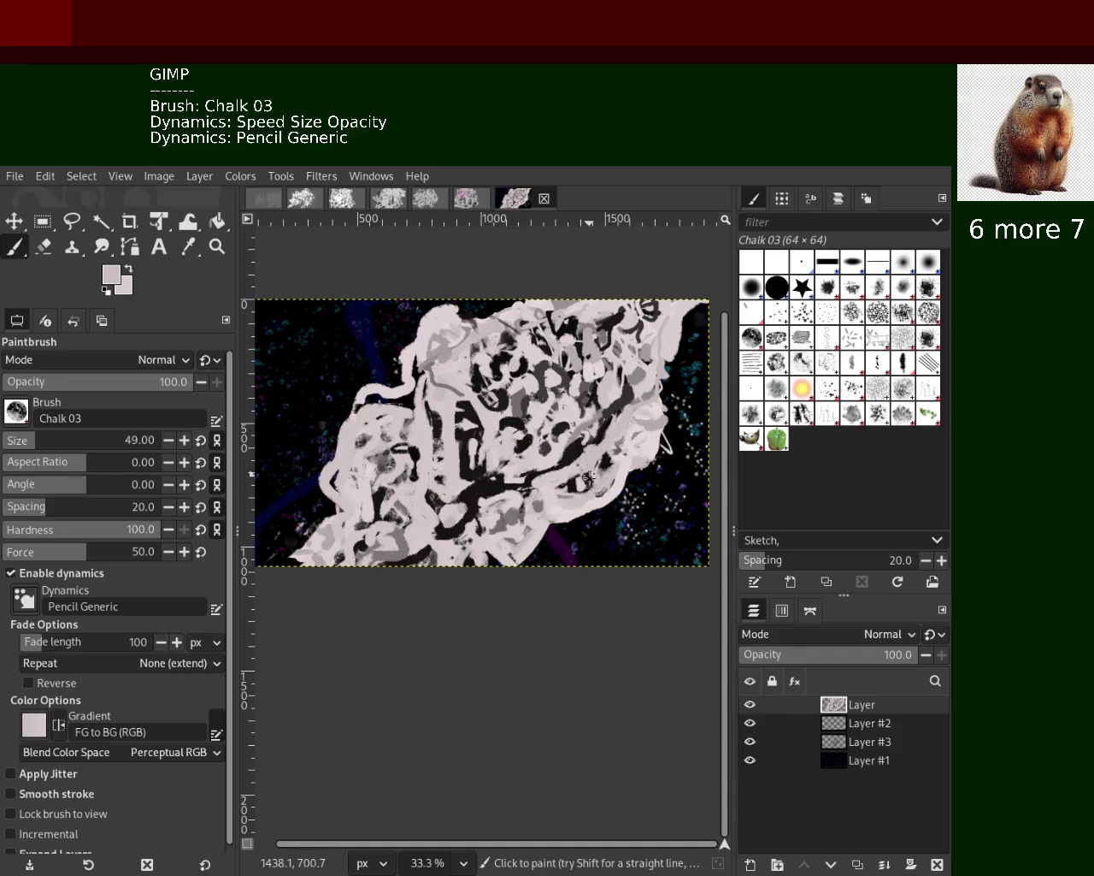
pyautogui.keyDown('ctrl'); pyautogui.click(440, 427); pyautogui.keyUp('ctrl')
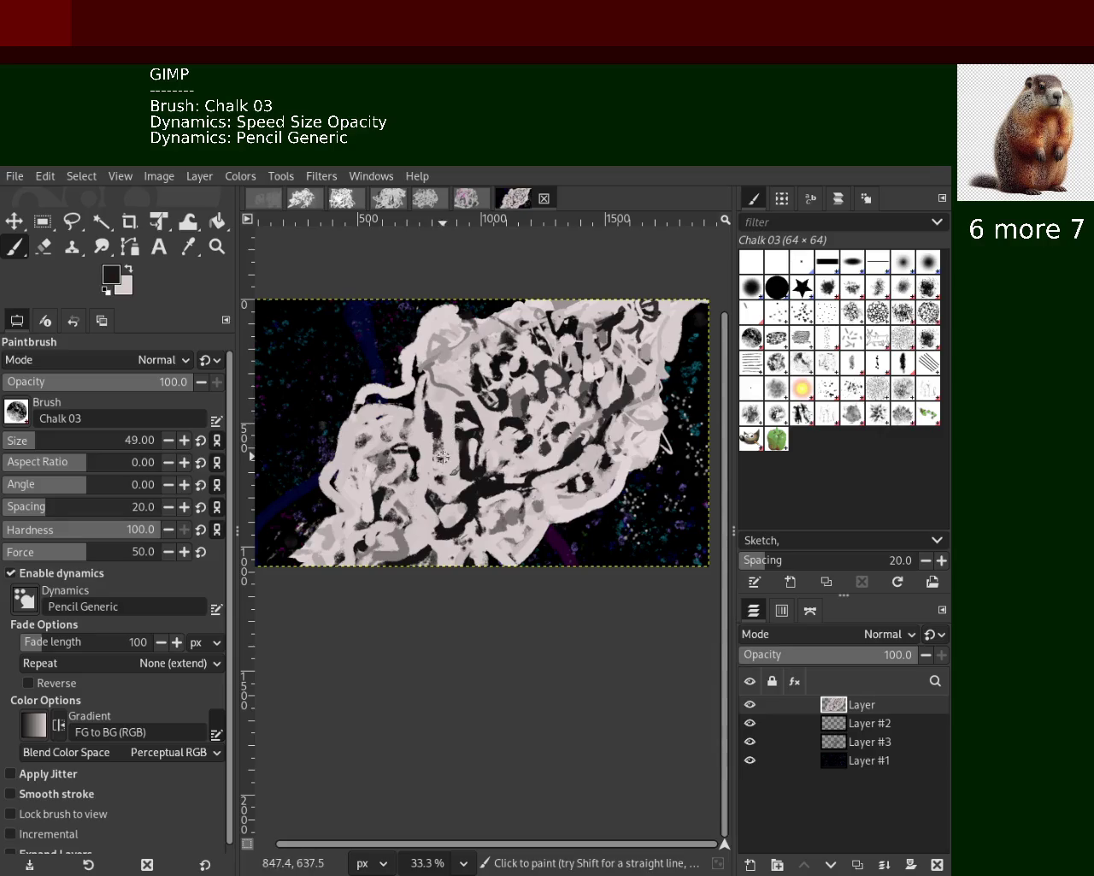
pyautogui.keyDown('ctrl'); pyautogui.click(395, 538); pyautogui.keyUp('ctrl')
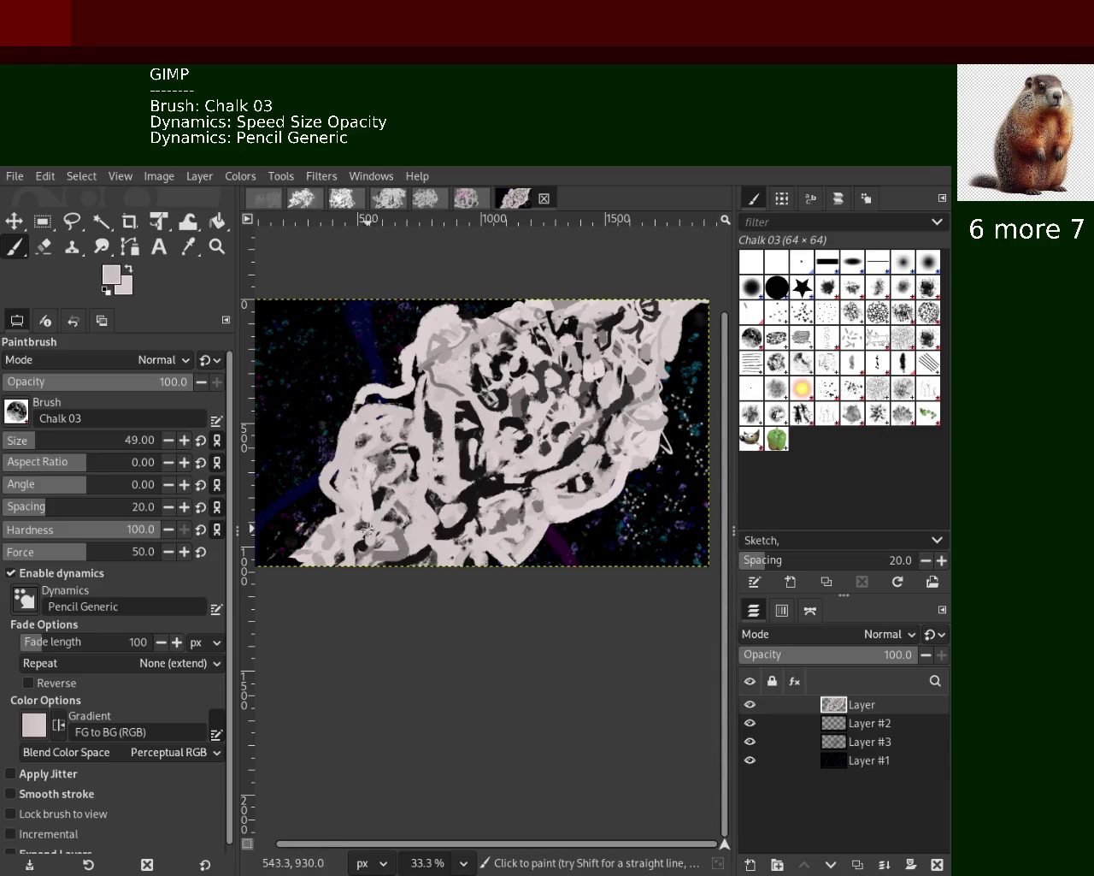
pyautogui.keyDown('ctrl'); pyautogui.click(363, 526); pyautogui.keyUp('ctrl')
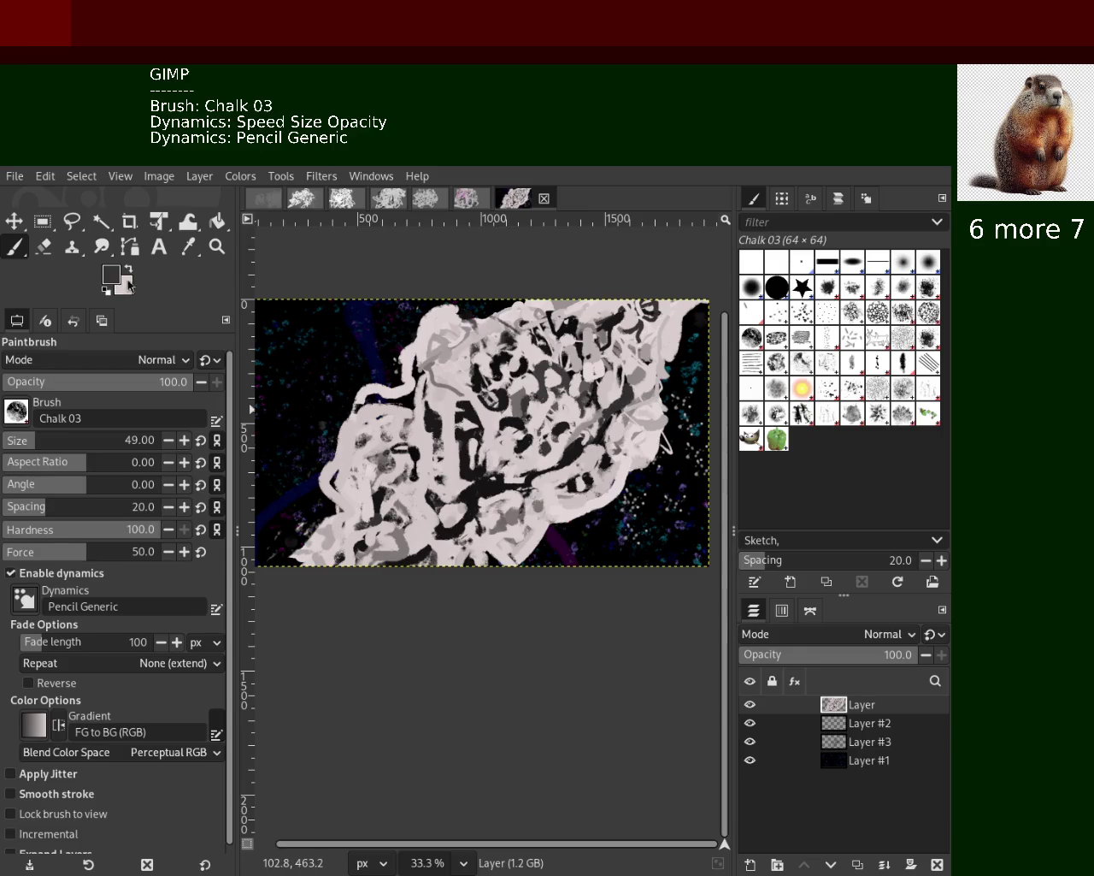
pyautogui.click(217, 248)
pyautogui.keyDown('ctrl'); pyautogui.scroll(-1, 427, 469); pyautogui.keyUp('ctrl')
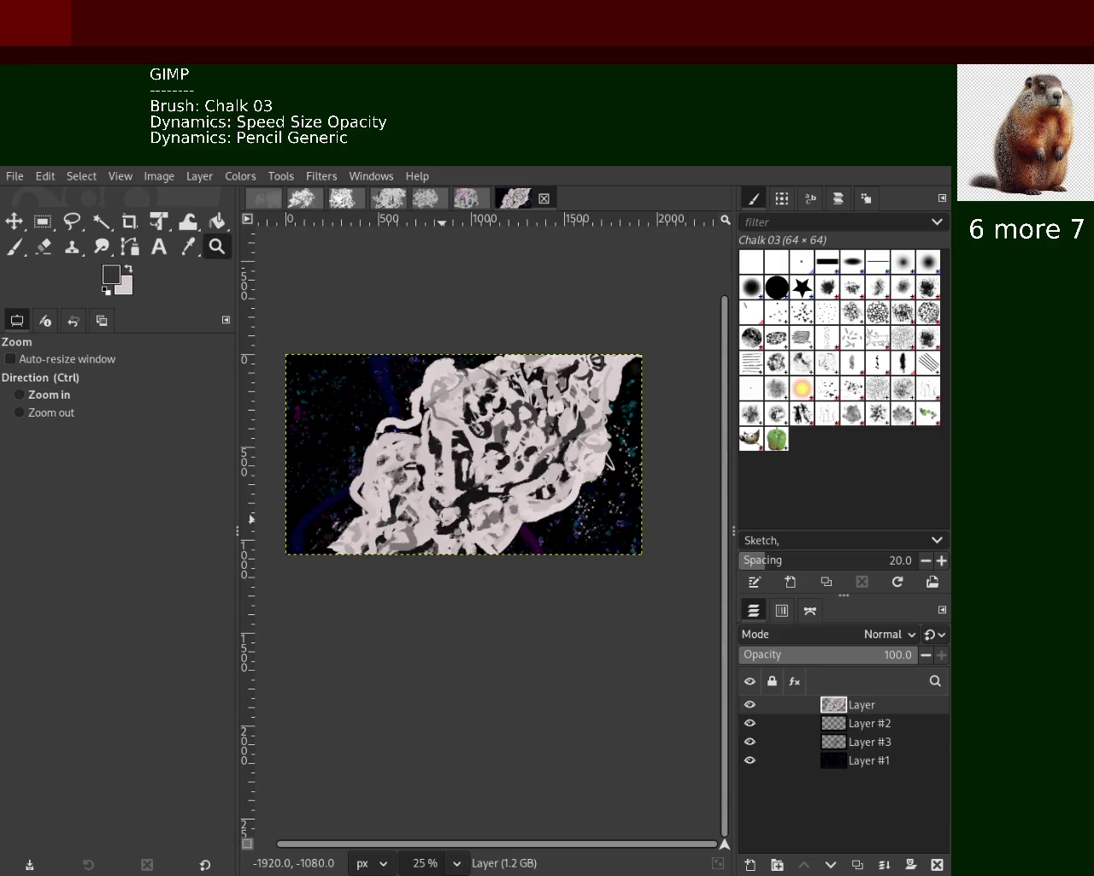
pyautogui.keyDown('ctrl'); pyautogui.scroll(2, 419, 479); pyautogui.keyUp('ctrl')
pyautogui.keyDown('ctrl'); pyautogui.scroll(-2, 411, 482); pyautogui.keyUp('ctrl')
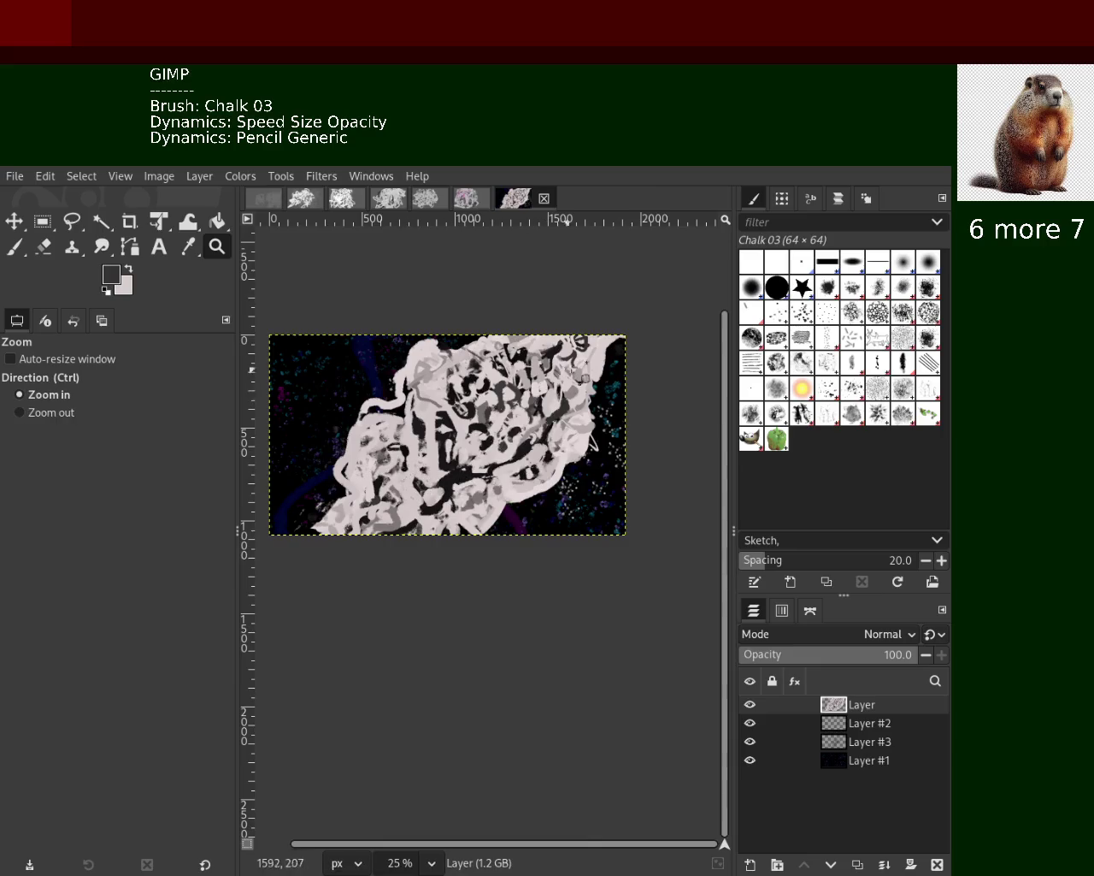
pyautogui.keyDown('ctrl'); pyautogui.scroll(1, 582, 353); pyautogui.keyUp('ctrl')
pyautogui.keyDown('ctrl'); pyautogui.scroll(-1, 581, 352); pyautogui.keyUp('ctrl')
pyautogui.keyDown('ctrl'); pyautogui.scroll(3, 581, 352); pyautogui.keyUp('ctrl')
pyautogui.keyDown('ctrl'); pyautogui.scroll(1, 581, 352); pyautogui.keyUp('ctrl')
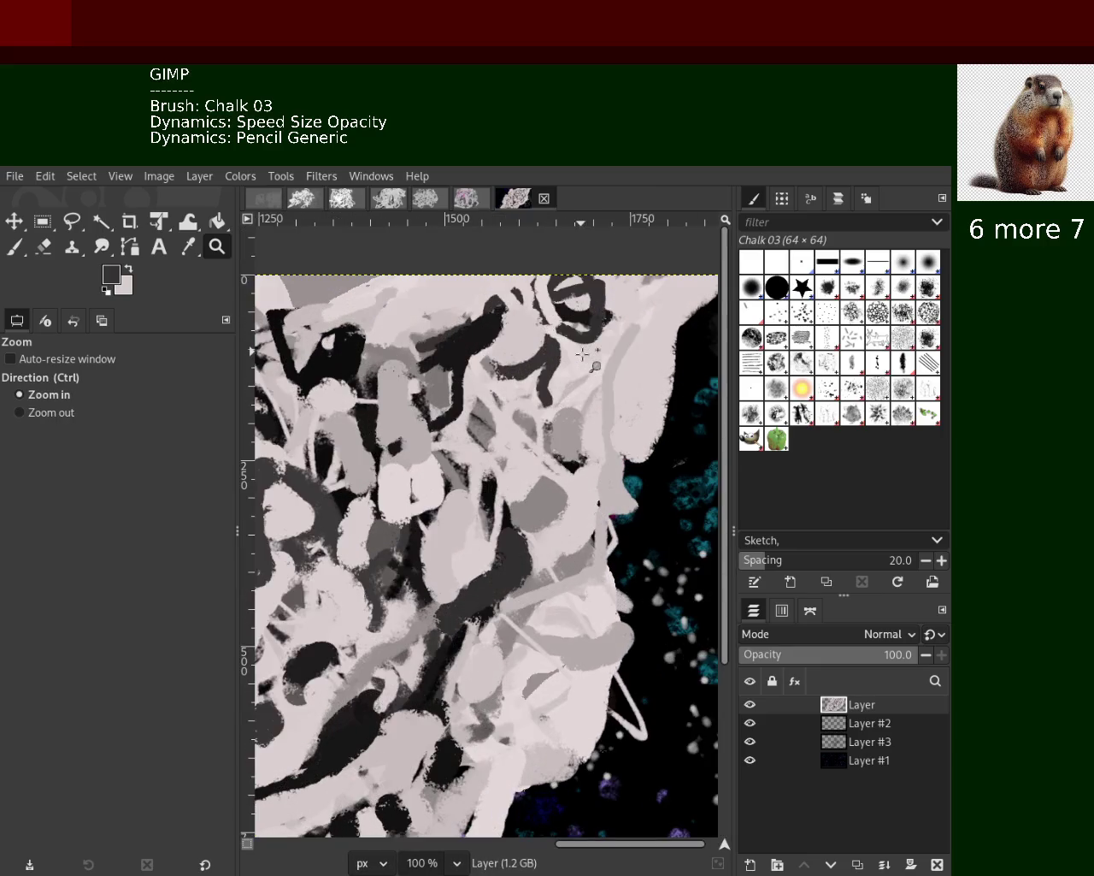
pyautogui.keyDown('ctrl'); pyautogui.scroll(-3, 582, 352); pyautogui.keyUp('ctrl')
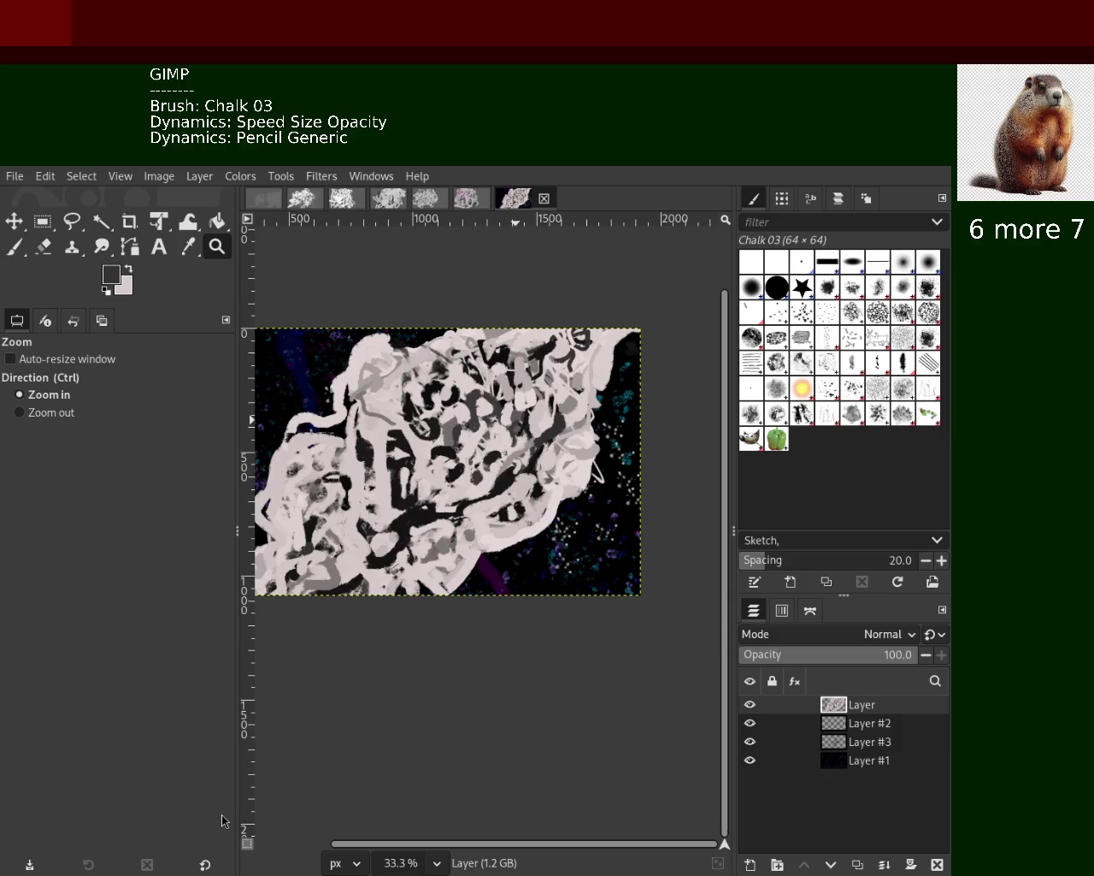
pyautogui.press('F11')
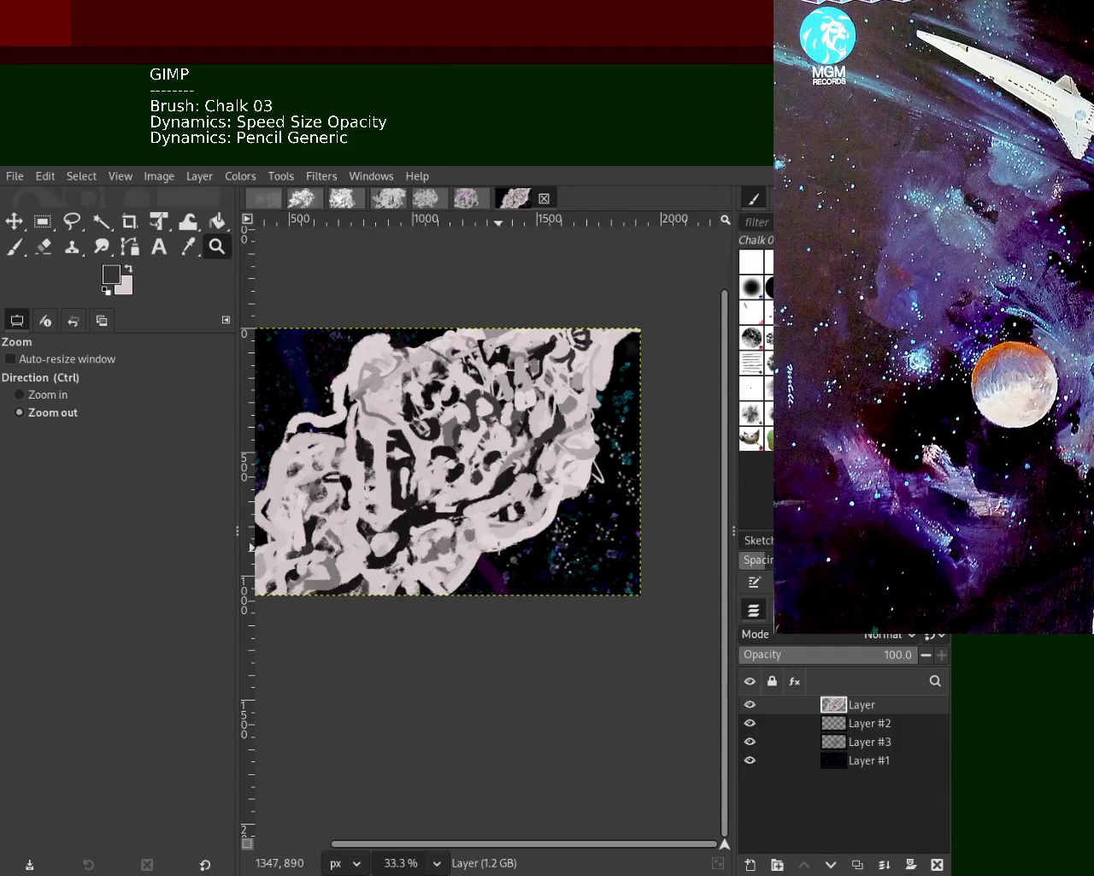
# Try a dark purple stroke low on the canvas, then undo it
pyautogui.scroll(-1, 501, 552)
pyautogui.scroll(3, 502, 552)
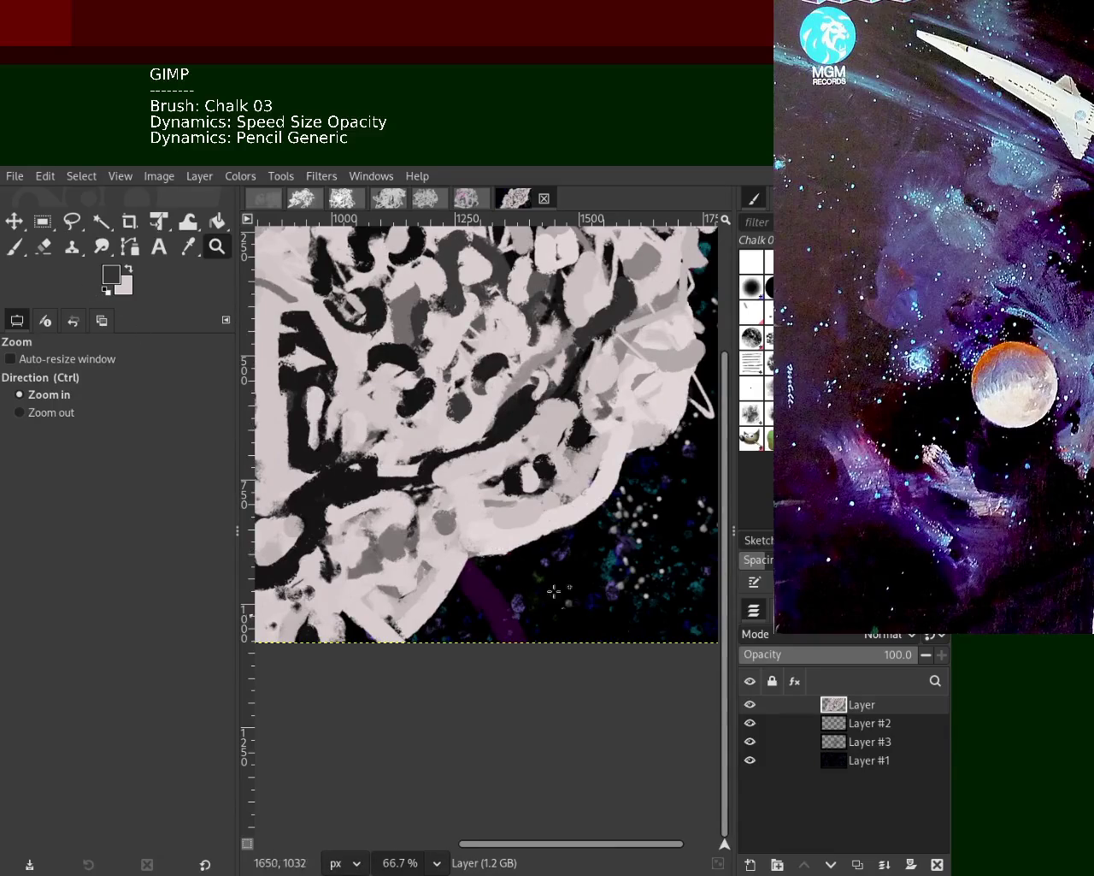
pyautogui.click(13, 247)
pyautogui.keyDown('ctrl'); pyautogui.click(480, 585); pyautogui.keyUp('ctrl')
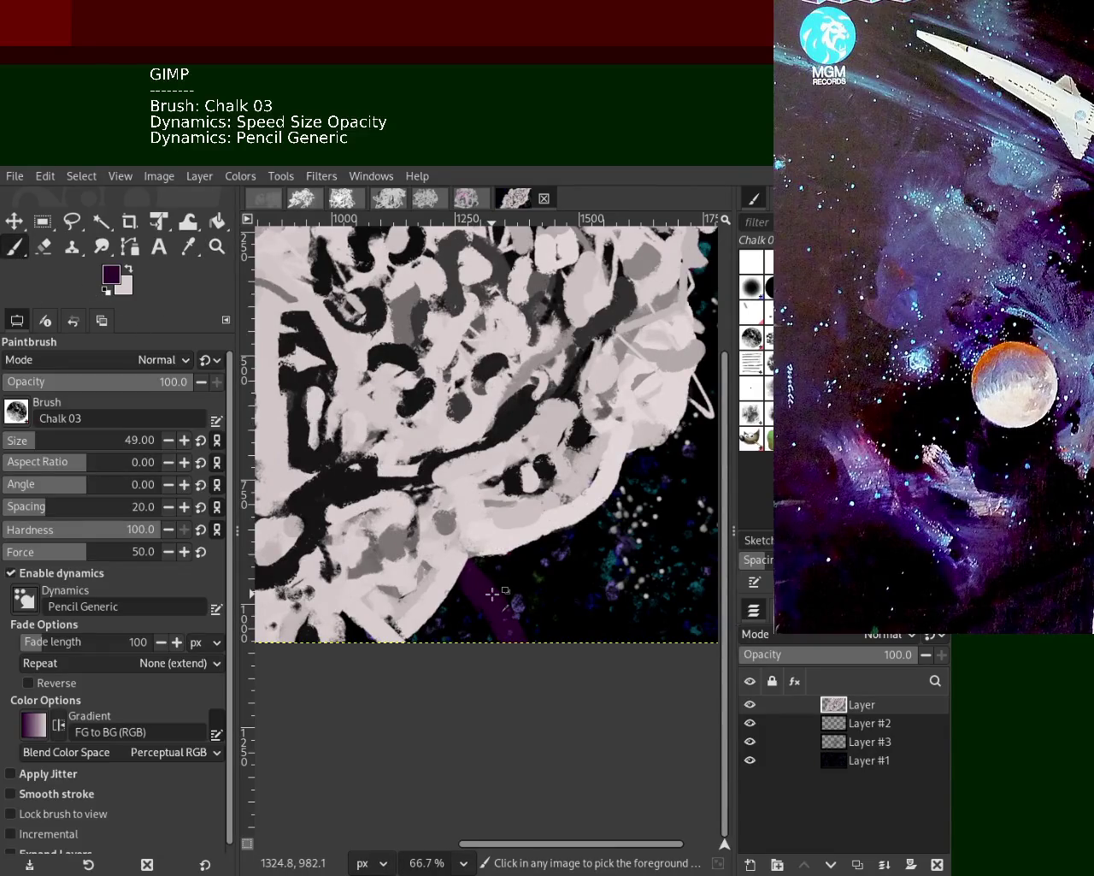
pyautogui.moveTo(547, 513); pyautogui.dragTo(426, 554)
pyautogui.hotkey('ctrl', 'z')
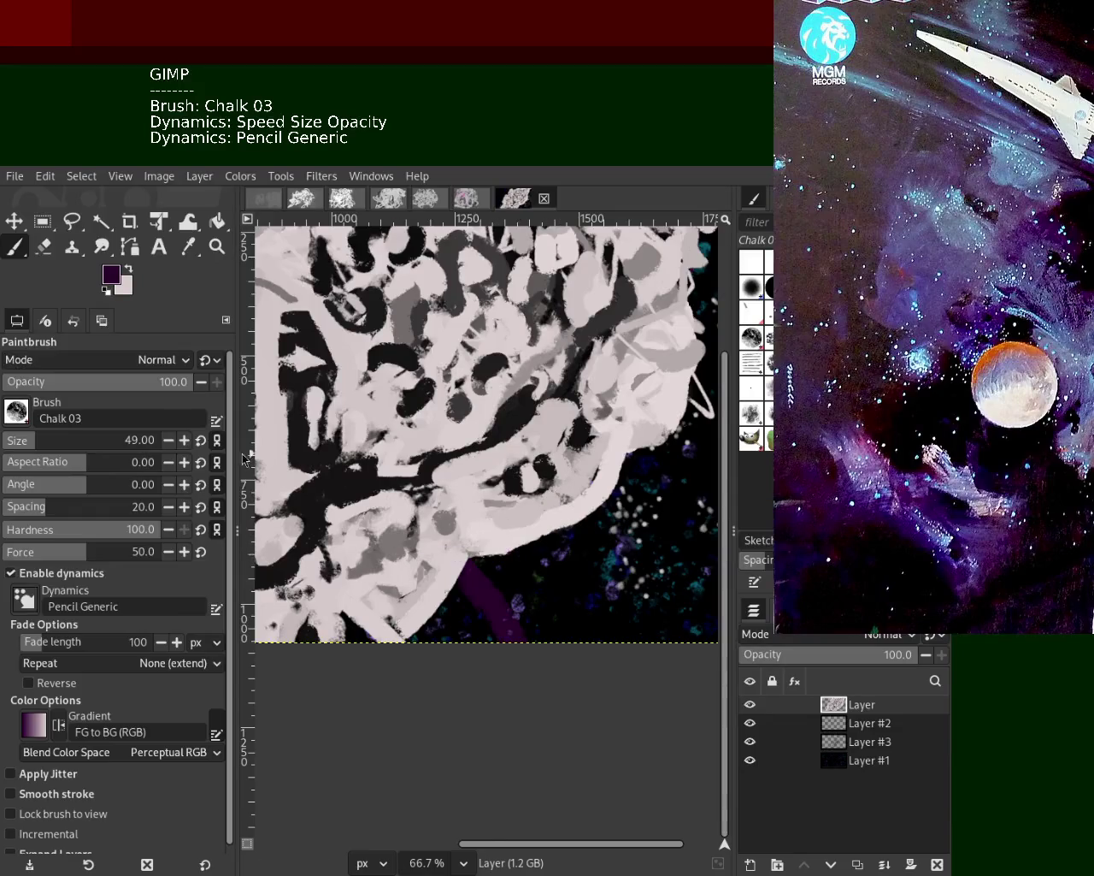
# At opacity 52, lay a straight light-grey translucent line diagonally over the purple streak
pyautogui.click(95, 382)
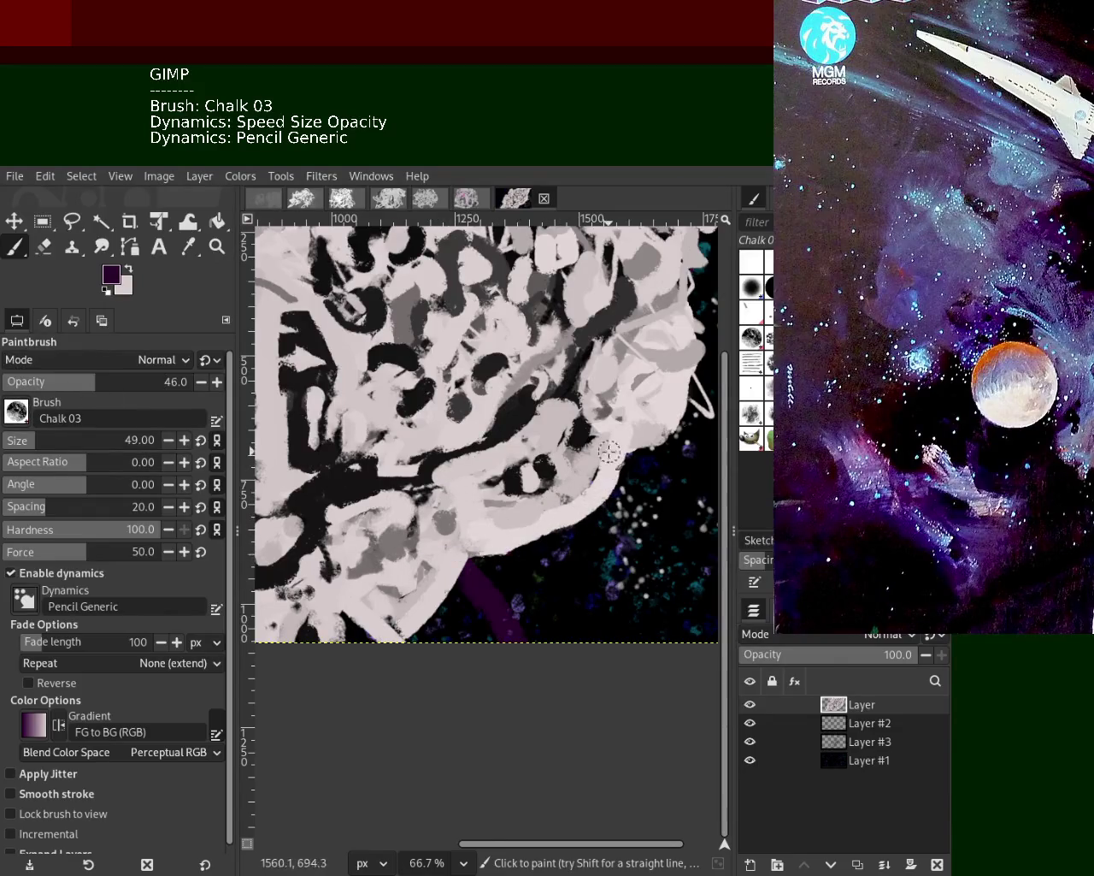
pyautogui.moveTo(464, 562); pyautogui.dragTo(400, 636)
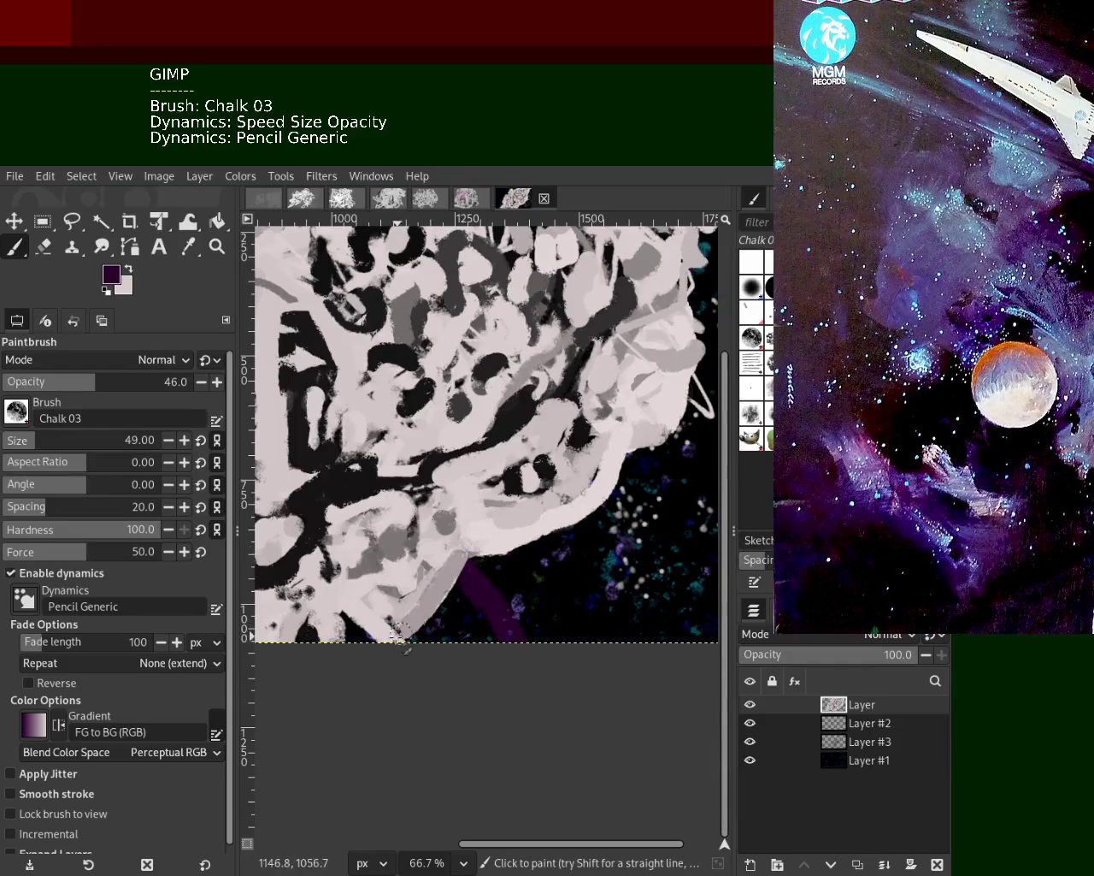
pyautogui.moveTo(466, 554); pyautogui.dragTo(389, 650)
pyautogui.hotkey('ctrl', 'z')
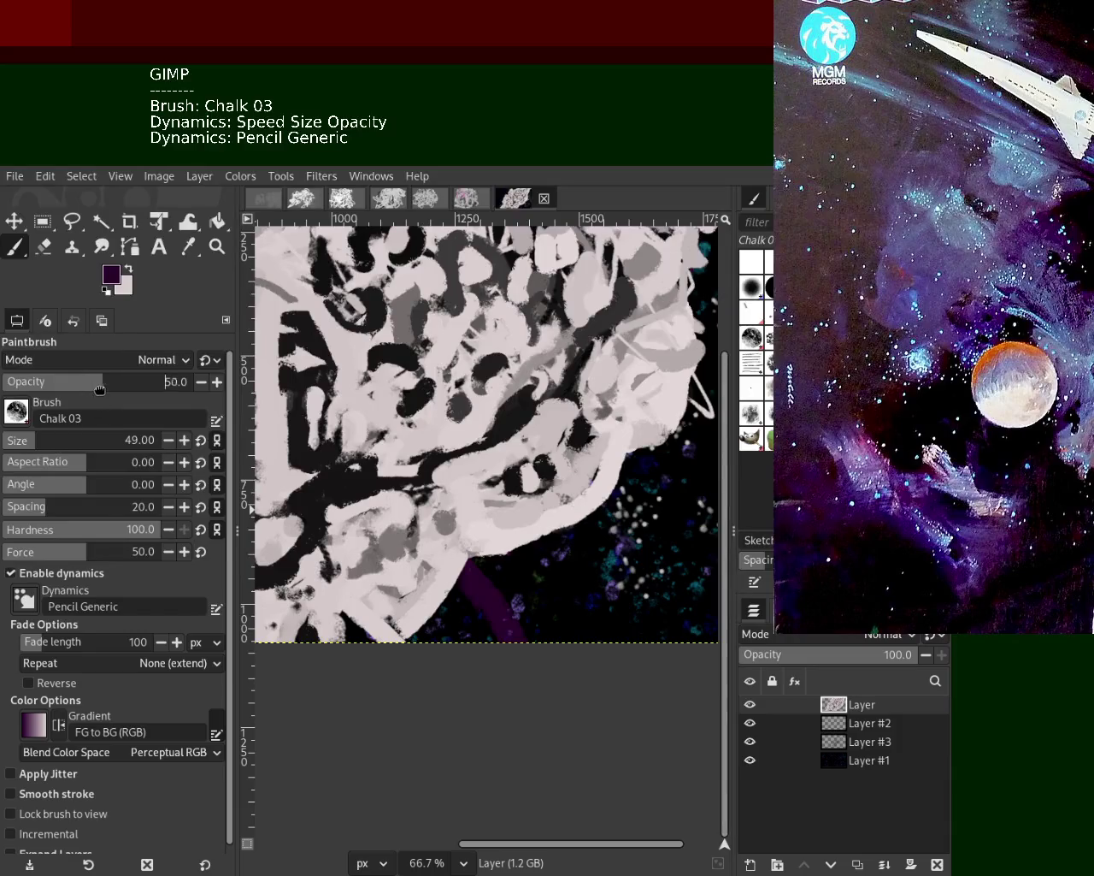
pyautogui.scroll(4, 99, 389)
pyautogui.click(457, 560)
pyautogui.keyDown('shift'); pyautogui.click(402, 637); pyautogui.keyUp('shift')
pyautogui.hotkey('ctrl', 'z')
pyautogui.hotkey('ctrl', 'y')
# Add a dark dab at the line's top, discard a curved purple stroke, and pick light pink
pyautogui.click(454, 563)
pyautogui.keyDown('shift'); pyautogui.click(427, 539); pyautogui.keyUp('shift')
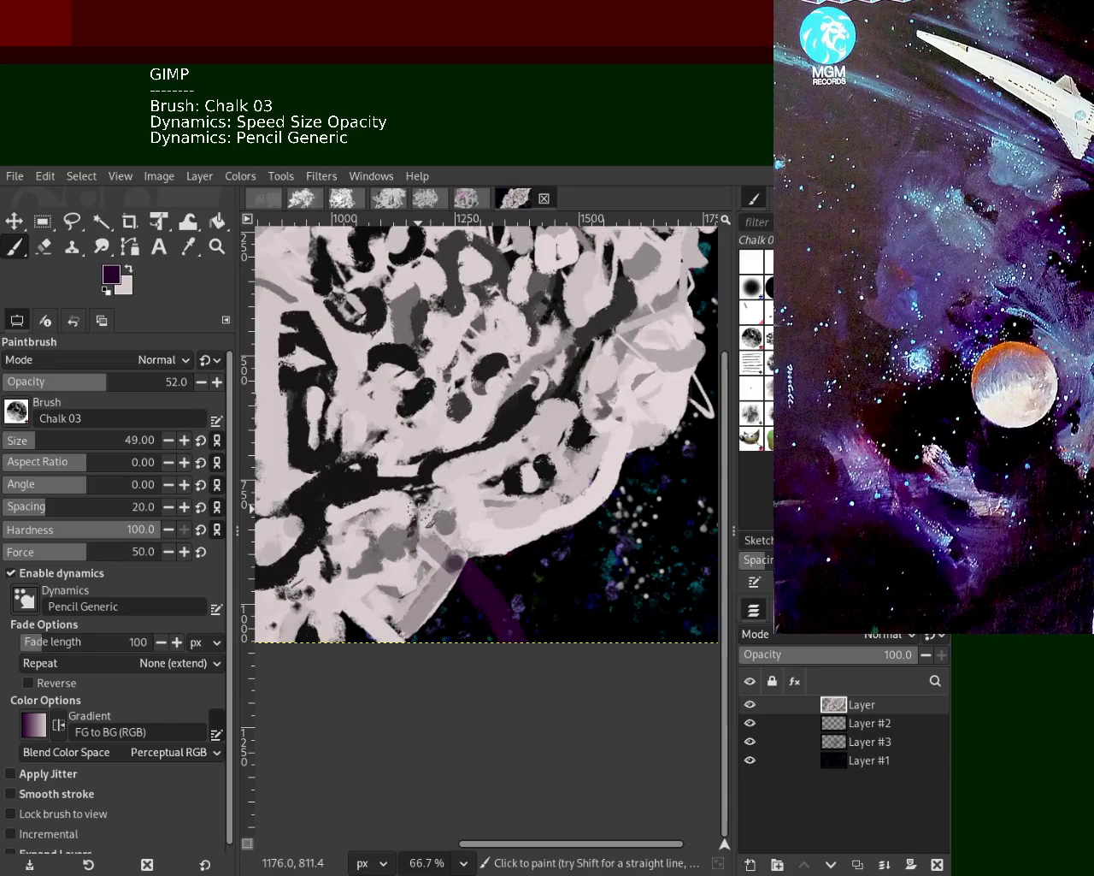
pyautogui.moveTo(423, 513); pyautogui.dragTo(315, 518)
pyautogui.hotkey('ctrl', 'z')
pyautogui.keyDown('ctrl'); pyautogui.click(470, 471); pyautogui.keyUp('ctrl')
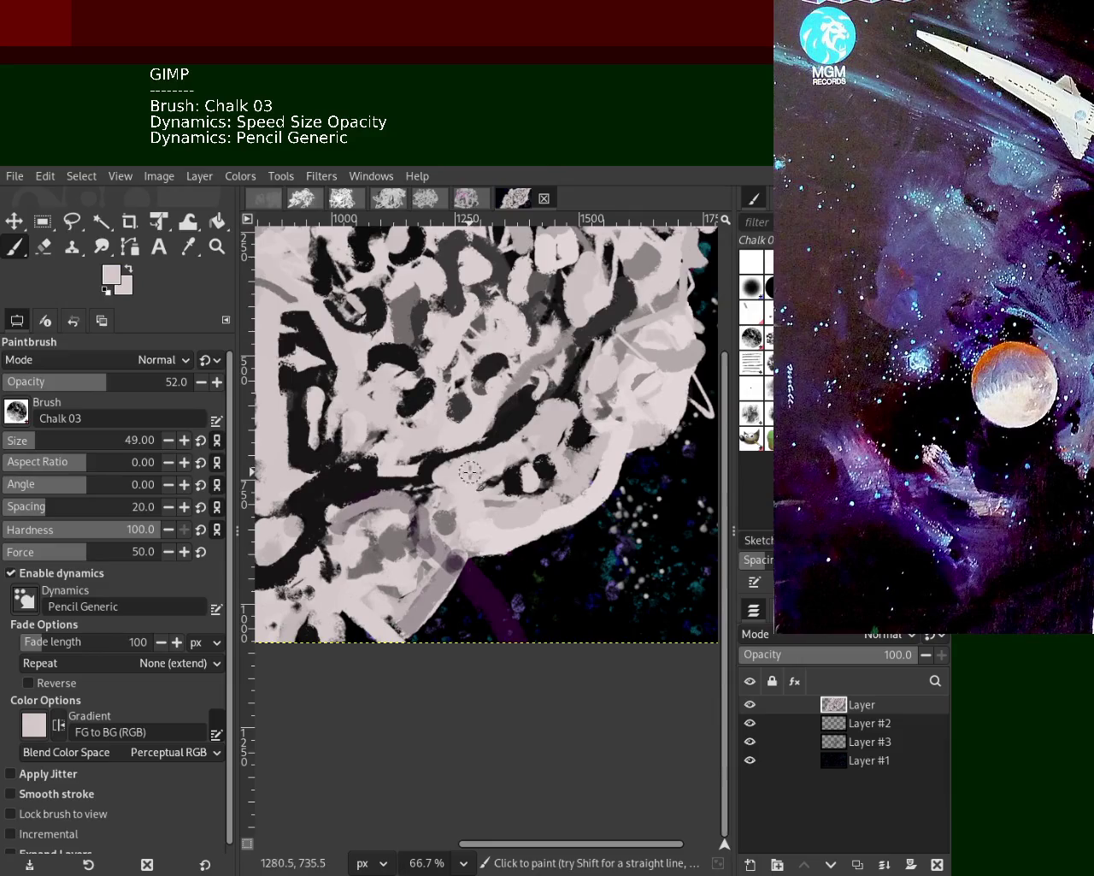
# Zoom the view back out to 50%
pyautogui.click(218, 247)
pyautogui.keyDown('ctrl'); pyautogui.click(402, 422); pyautogui.keyUp('ctrl')
pyautogui.click(427, 436)
pyautogui.keyDown('ctrl'); pyautogui.click(432, 438); pyautogui.keyUp('ctrl')
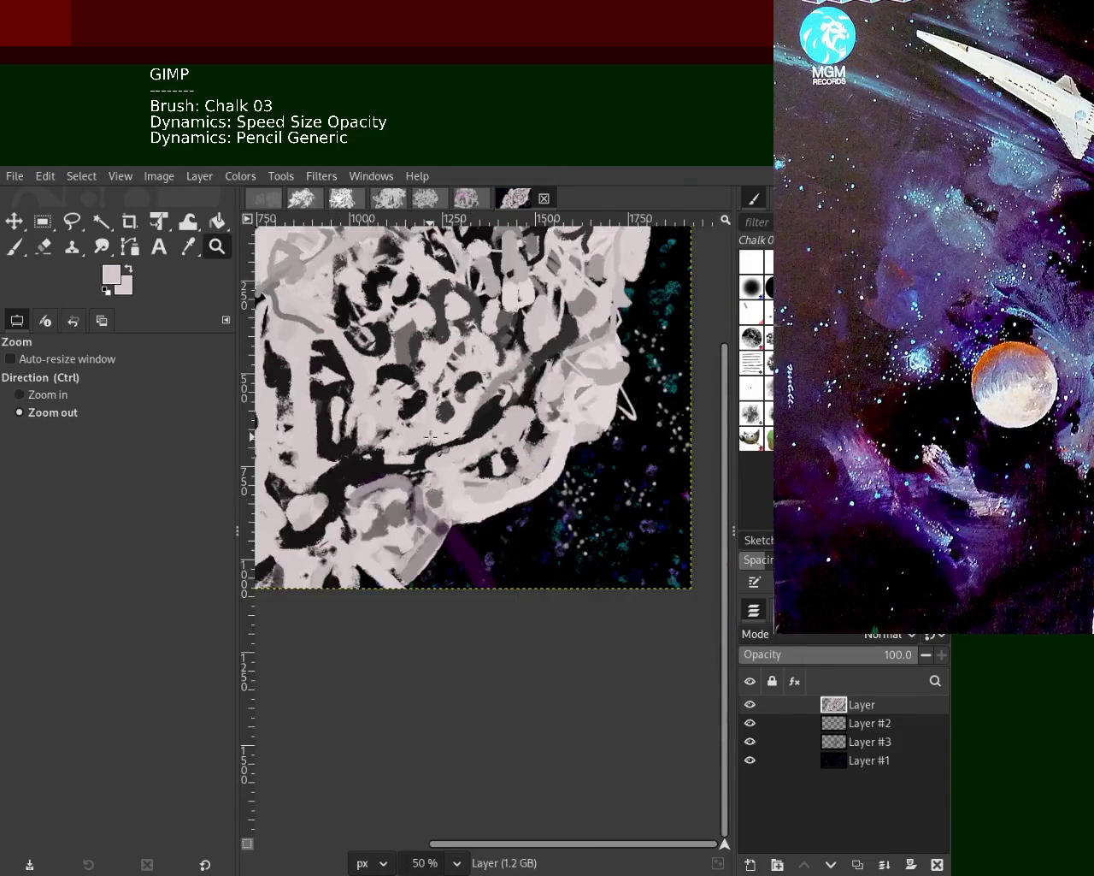
# Zoom out to 25%, then magnify the mass's right edge
pyautogui.click(432, 438)
pyautogui.keyDown('ctrl'); pyautogui.click(402, 462); pyautogui.keyUp('ctrl')
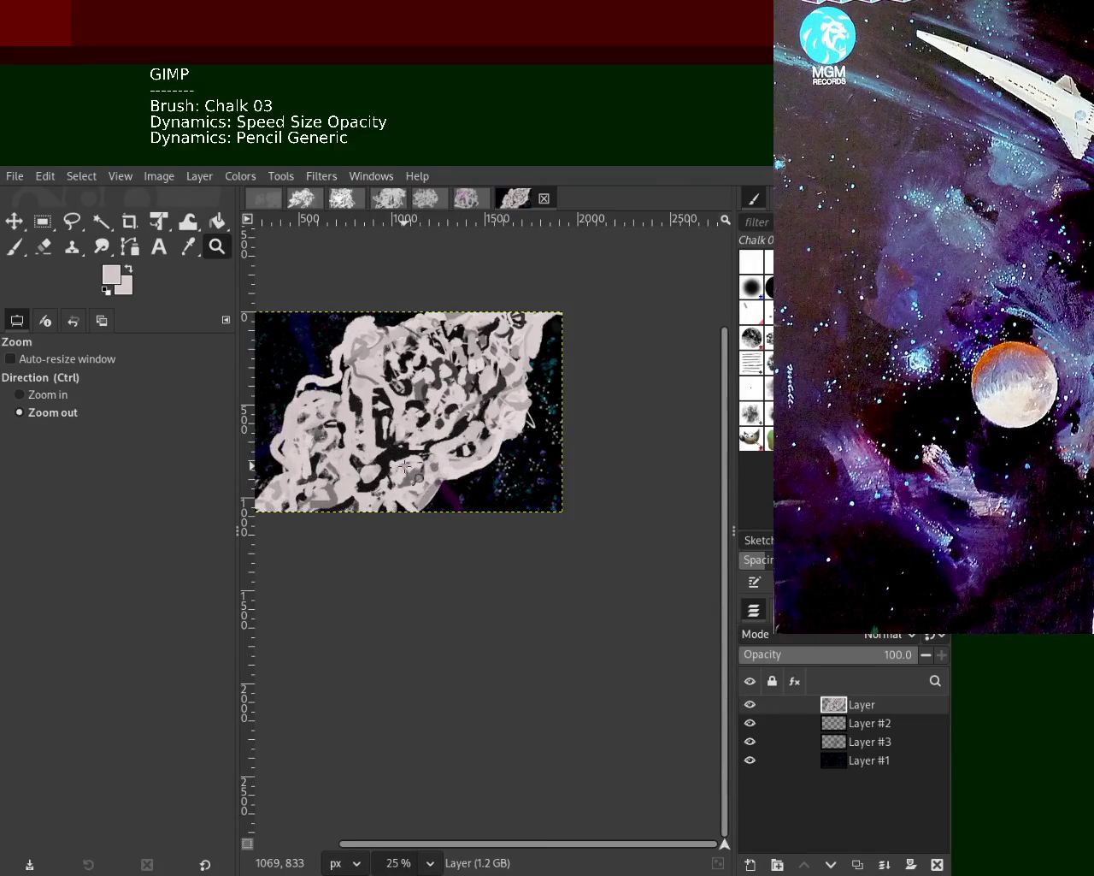
pyautogui.click(455, 434)
pyautogui.click(453, 435)
pyautogui.keyDown('ctrl'); pyautogui.click(449, 436); pyautogui.keyUp('ctrl')
pyautogui.keyDown('ctrl'); pyautogui.click(444, 437); pyautogui.keyUp('ctrl')
pyautogui.keyDown('ctrl'); pyautogui.click(438, 438); pyautogui.keyUp('ctrl')
pyautogui.keyDown('ctrl'); pyautogui.click(432, 439); pyautogui.keyUp('ctrl')
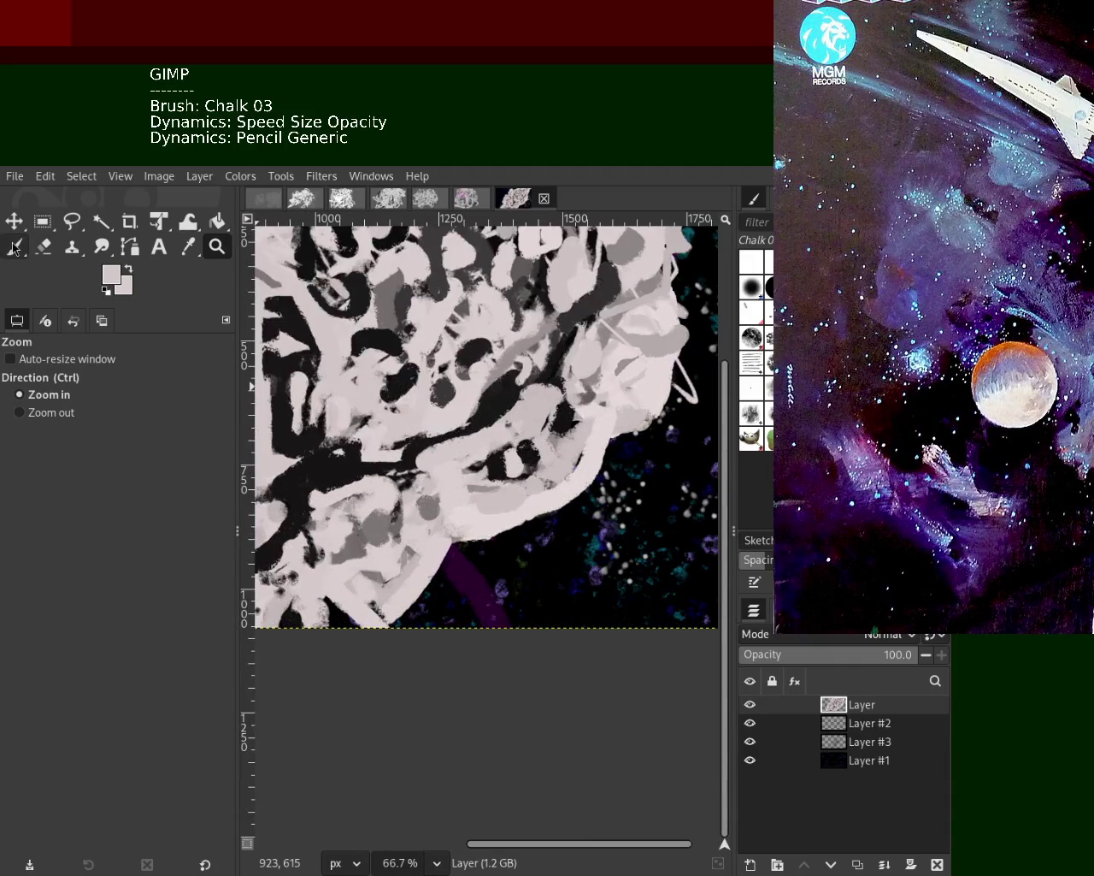
# Soften the mass's right edge with mid-grey chalk strokes sampled from the painting
pyautogui.click(14, 247)
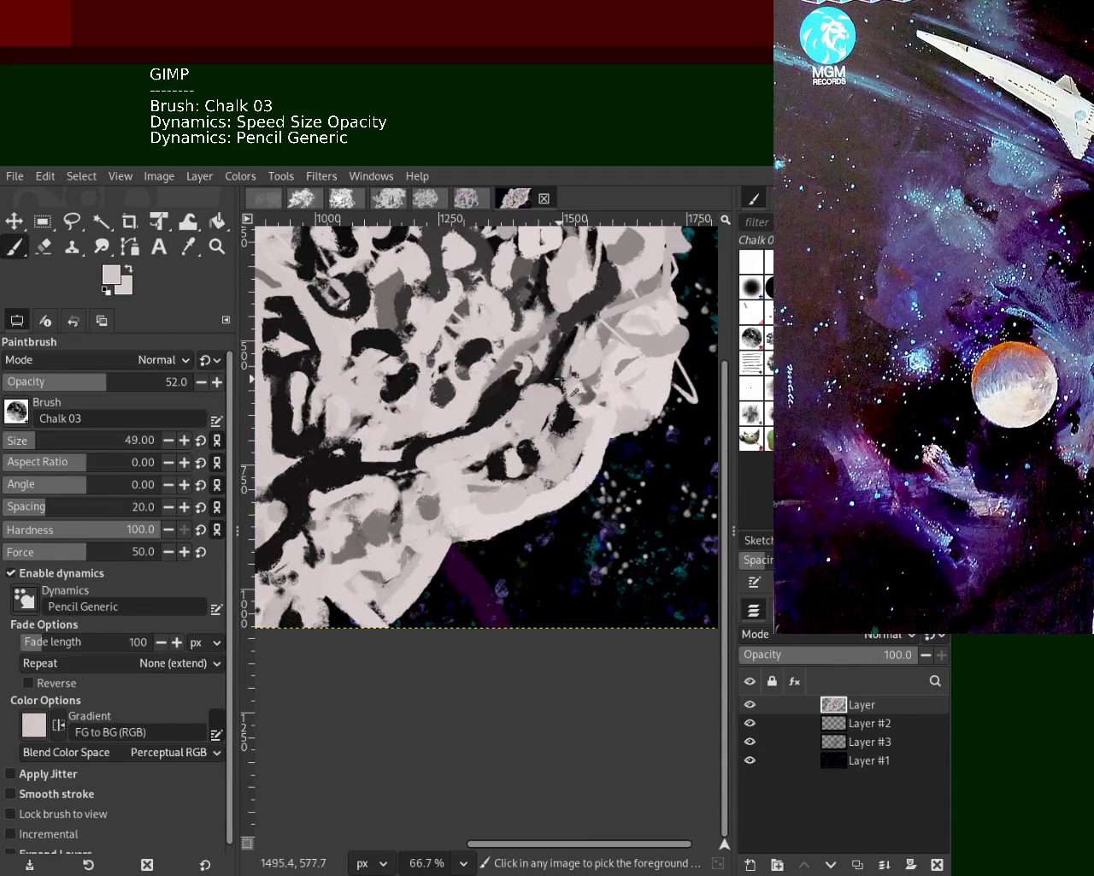
pyautogui.keyDown('ctrl'); pyautogui.click(588, 400); pyautogui.keyUp('ctrl')
pyautogui.moveTo(596, 417); pyautogui.dragTo(509, 338)
pyautogui.moveTo(560, 401); pyautogui.dragTo(496, 251)
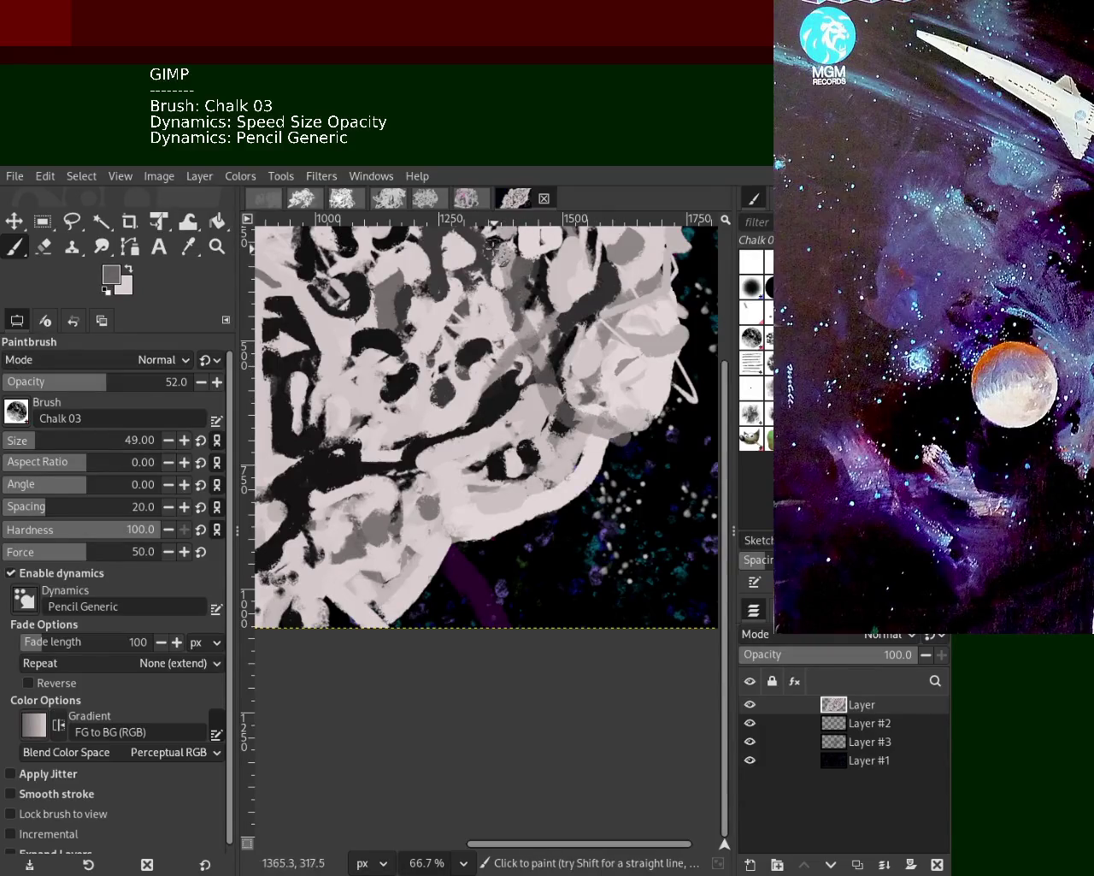
pyautogui.moveTo(684, 437)
pyautogui.mouseDown()
pyautogui.moveTo(659, 310)
pyautogui.moveTo(631, 274)
pyautogui.moveTo(643, 258)
pyautogui.moveTo(560, 355)
pyautogui.mouseUp()
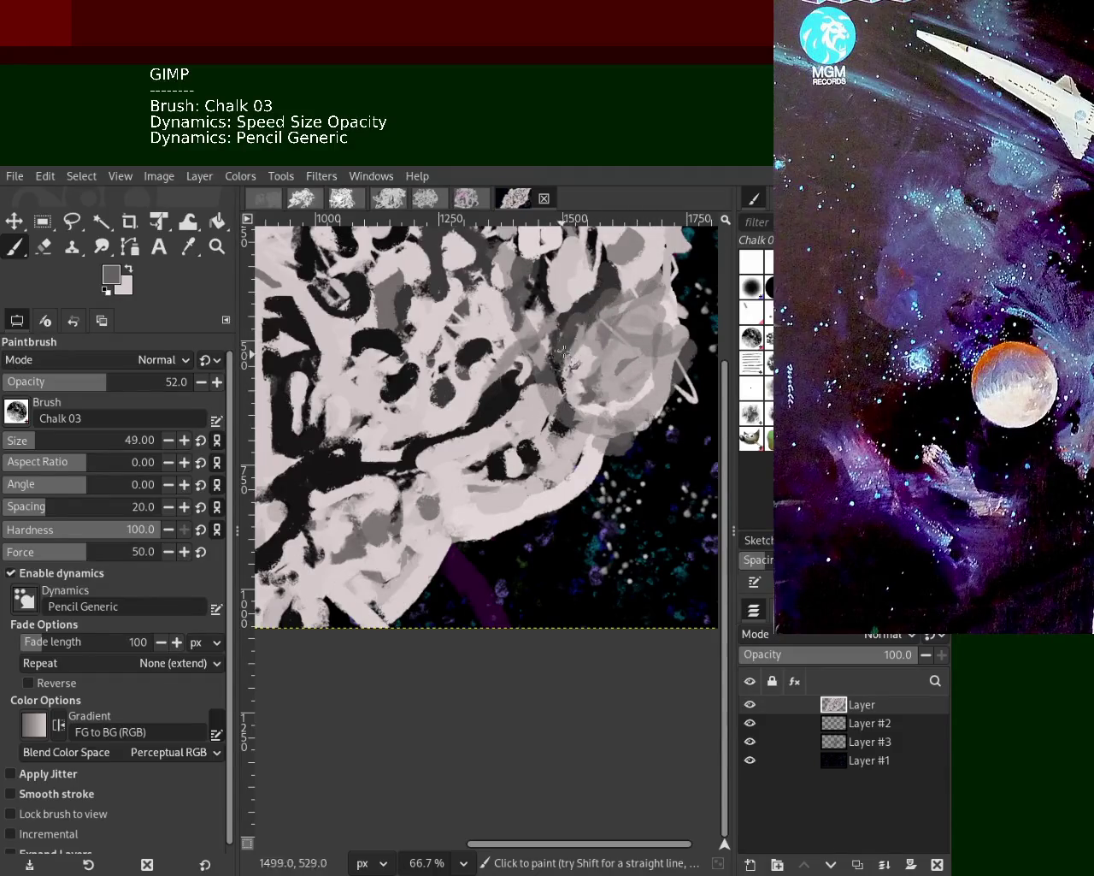
# Paint a pale stroke over the dark marks around the lower-left round shapes
pyautogui.keyDown('ctrl'); pyautogui.click(594, 452); pyautogui.keyUp('ctrl')
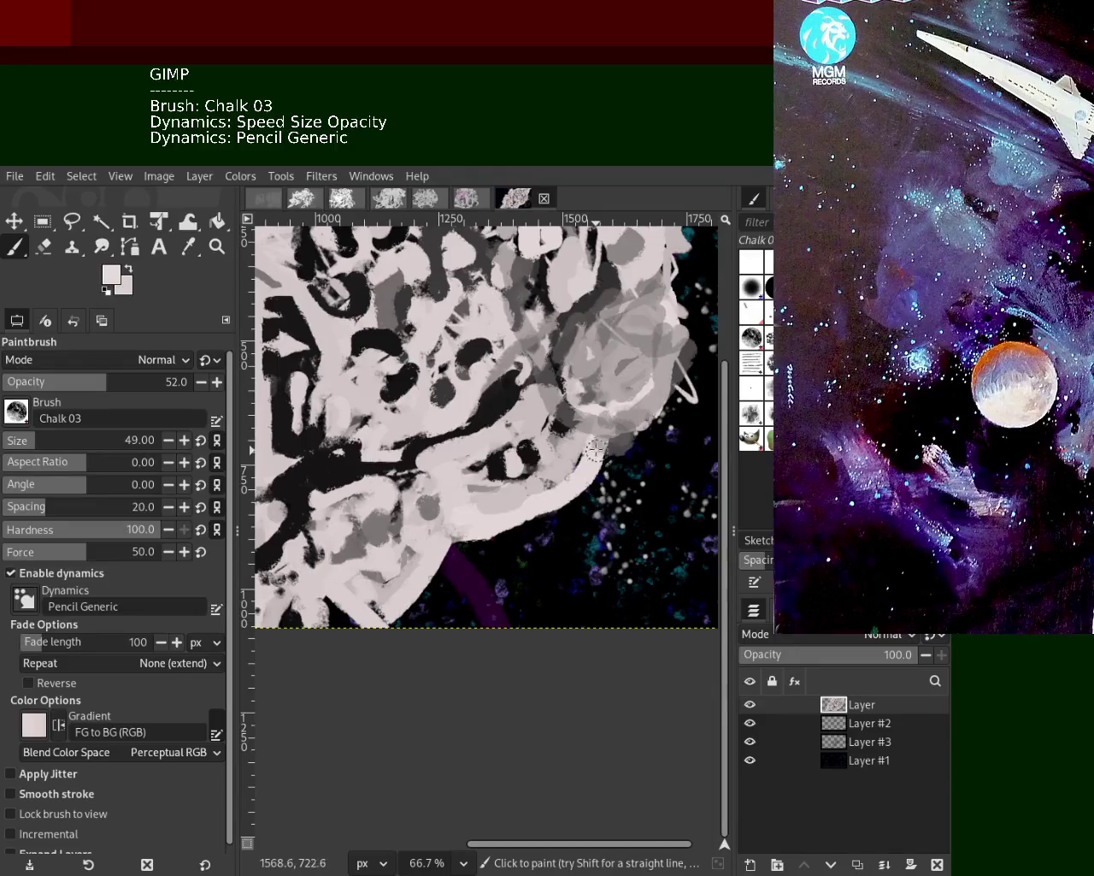
pyautogui.keyDown('ctrl'); pyautogui.click(547, 462); pyautogui.keyUp('ctrl')
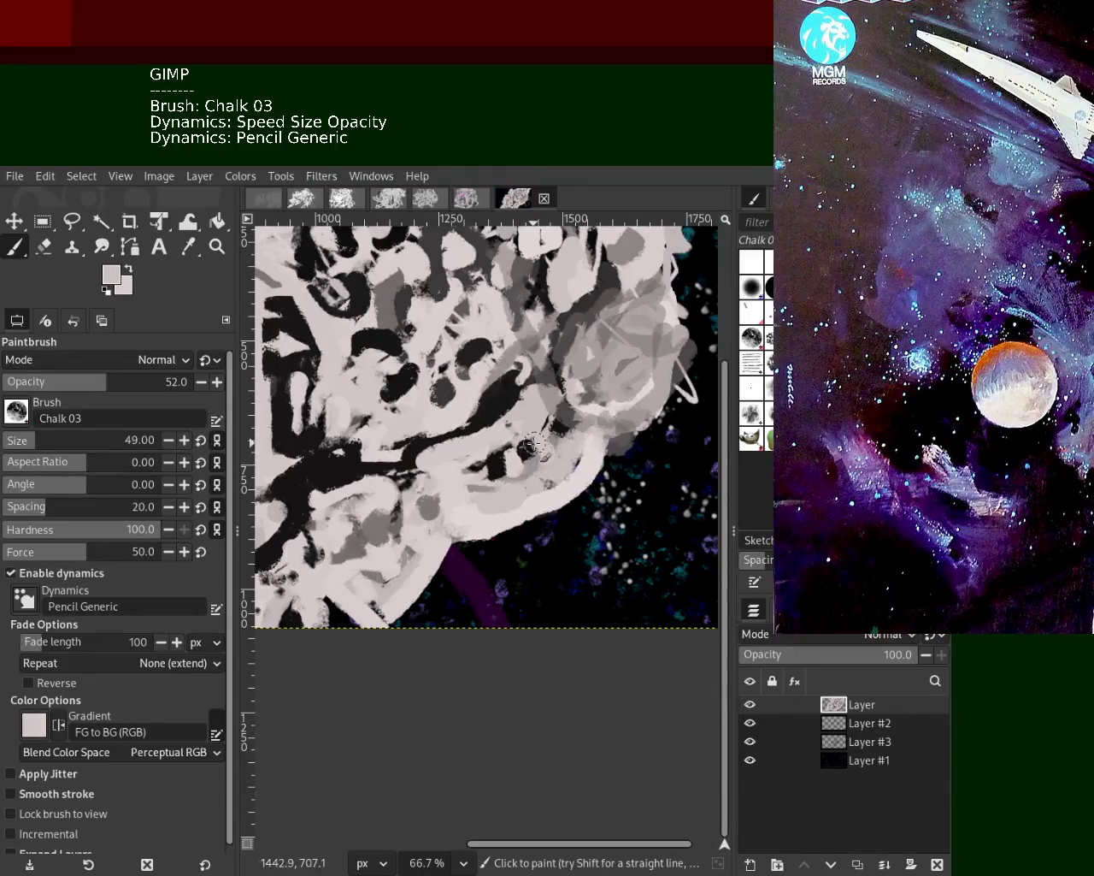
pyautogui.keyDown('ctrl'); pyautogui.click(506, 470); pyautogui.keyUp('ctrl')
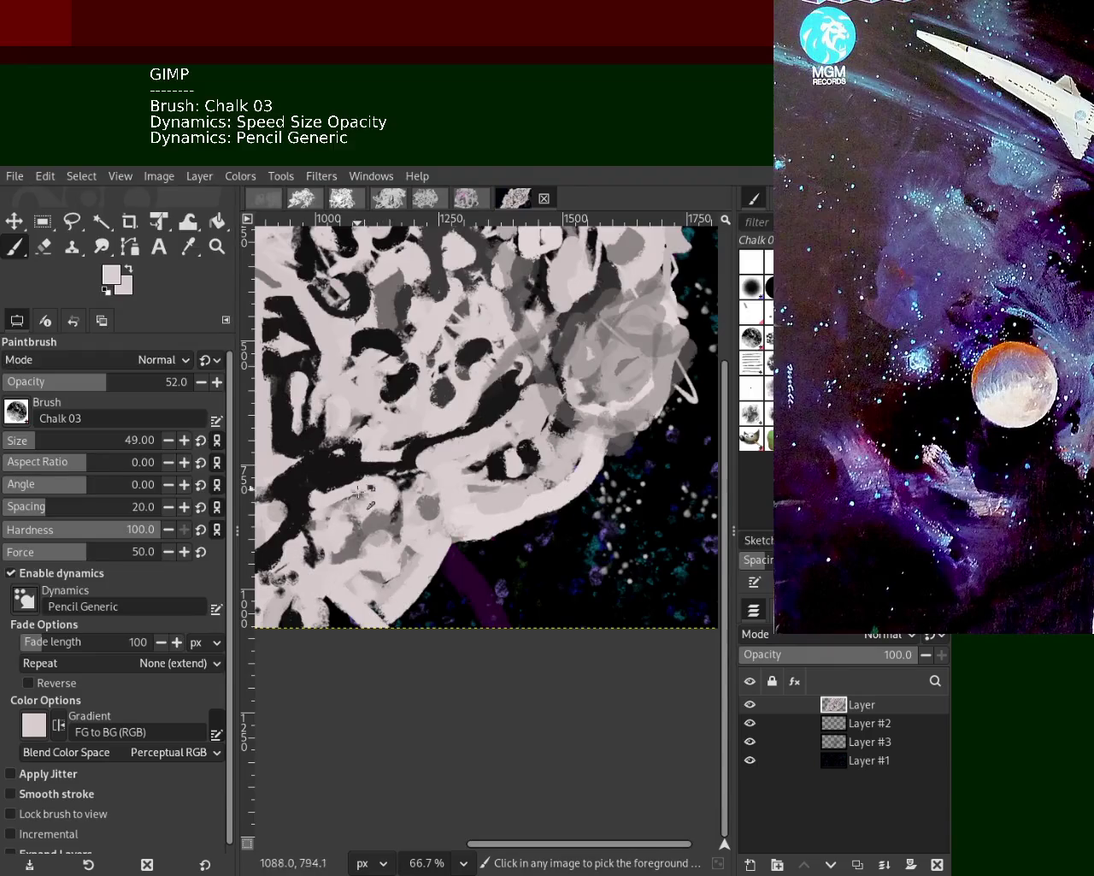
pyautogui.keyDown('ctrl'); pyautogui.click(352, 463); pyautogui.keyUp('ctrl')
pyautogui.moveTo(333, 468); pyautogui.dragTo(355, 500)
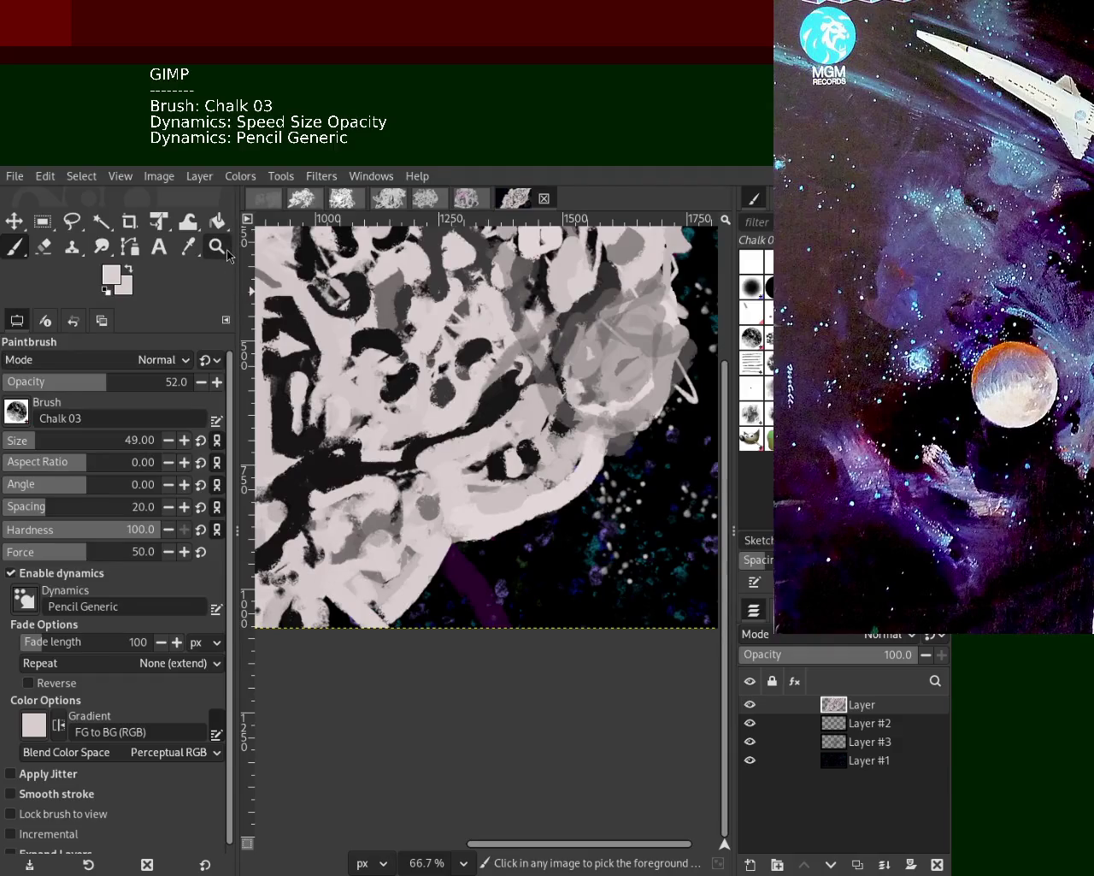
pyautogui.click(217, 247)
pyautogui.click(540, 486)
pyautogui.scroll(-4, 542, 486)
# Zoom the view out and back in, then return to the Chalk 03 paintbrush for blue glazing
pyautogui.scroll(-1, 556, 470)
pyautogui.scroll(2, 569, 458)
pyautogui.scroll(-2, 580, 448)
pyautogui.scroll(2, 581, 447)
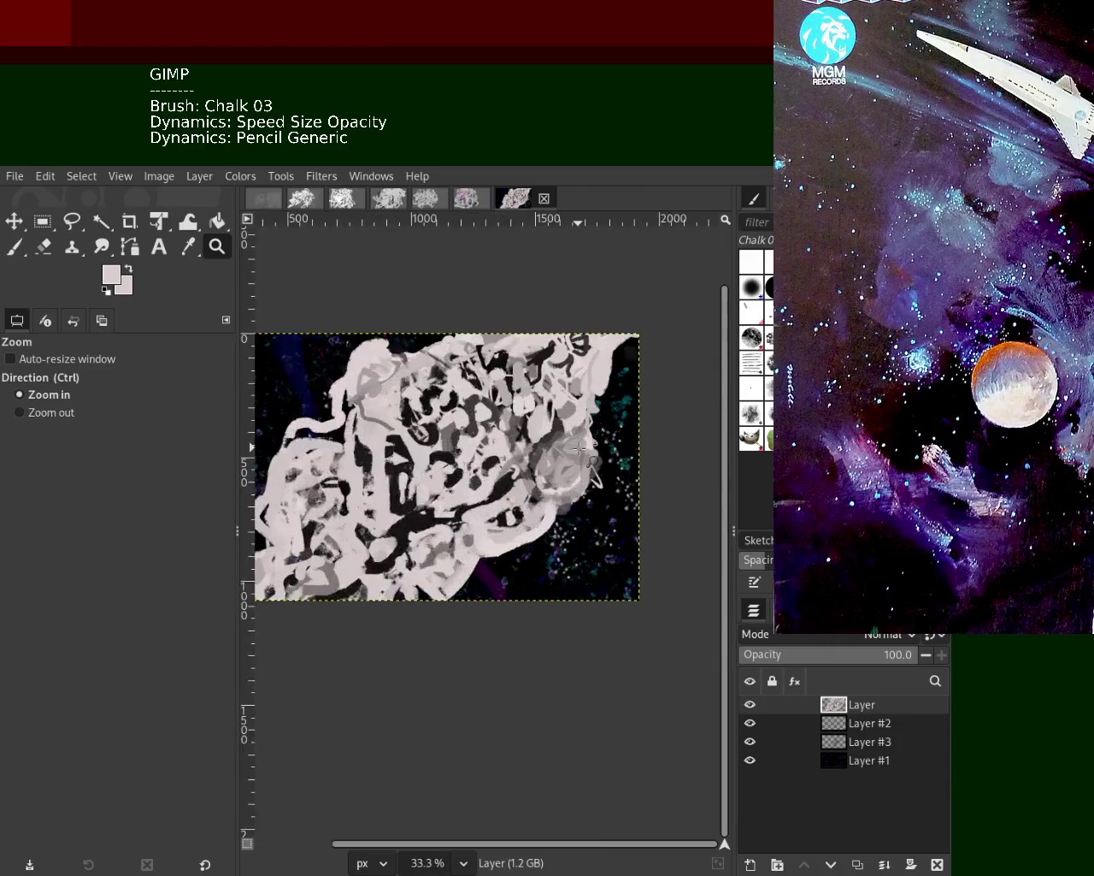
pyautogui.scroll(2, 581, 447)
pyautogui.click(15, 246)
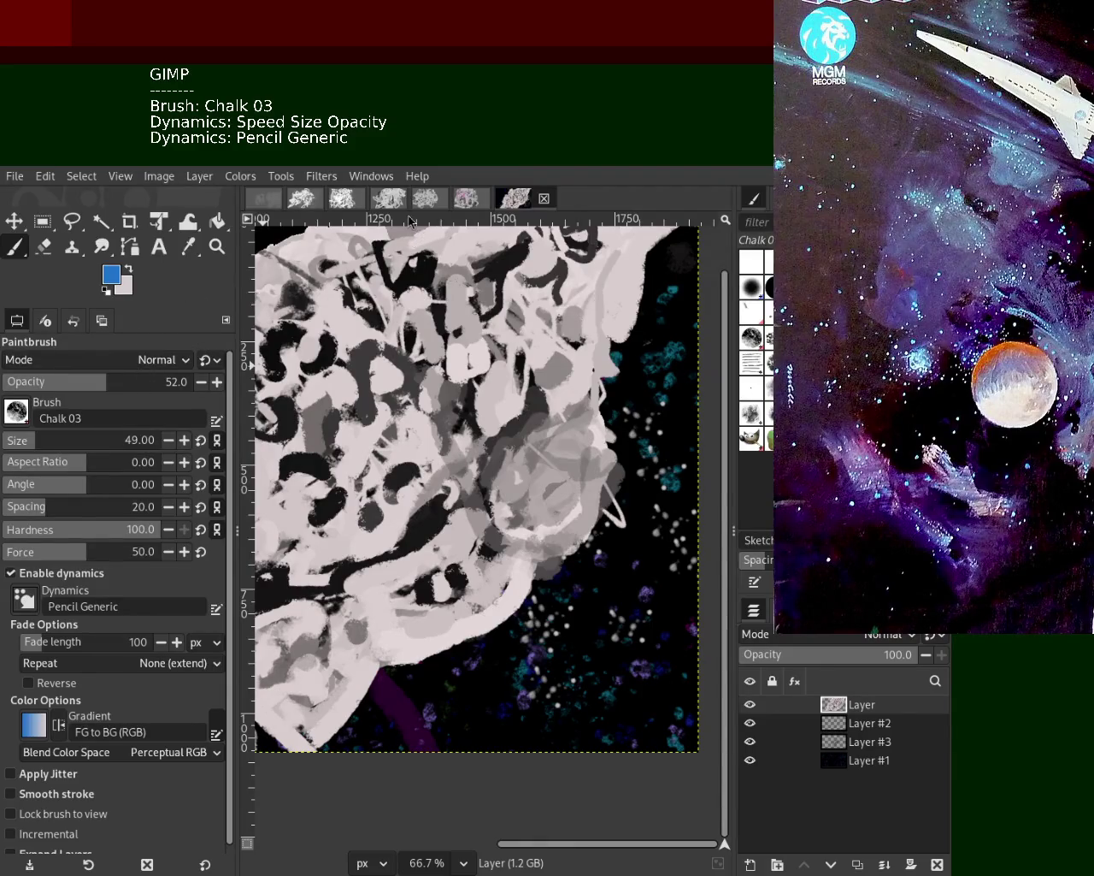
# Set the chalk brush to opacity 21 and size 287, undoing the trial blue strokes
pyautogui.moveTo(445, 284)
pyautogui.mouseDown()
pyautogui.moveTo(466, 440)
pyautogui.moveTo(500, 517)
pyautogui.moveTo(556, 560)
pyautogui.moveTo(598, 431)
pyautogui.mouseUp()
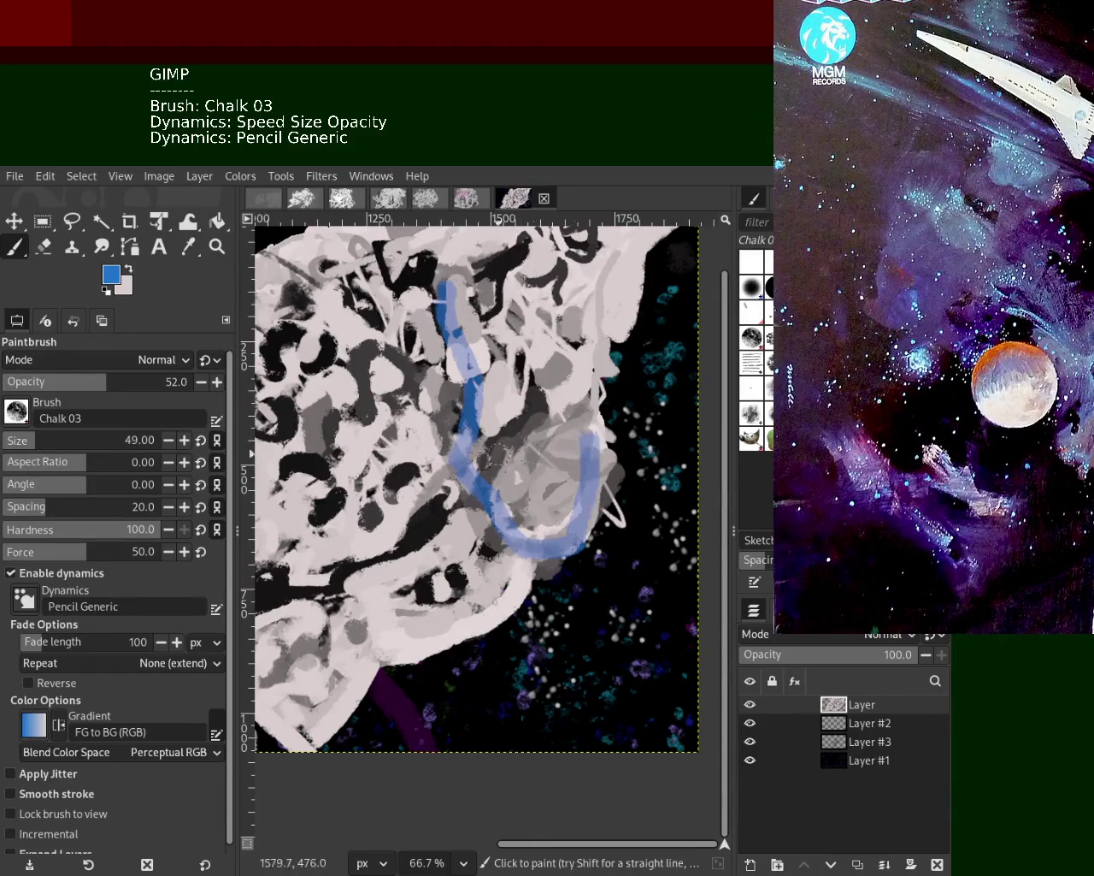
pyautogui.hotkey('ctrl', 'z')
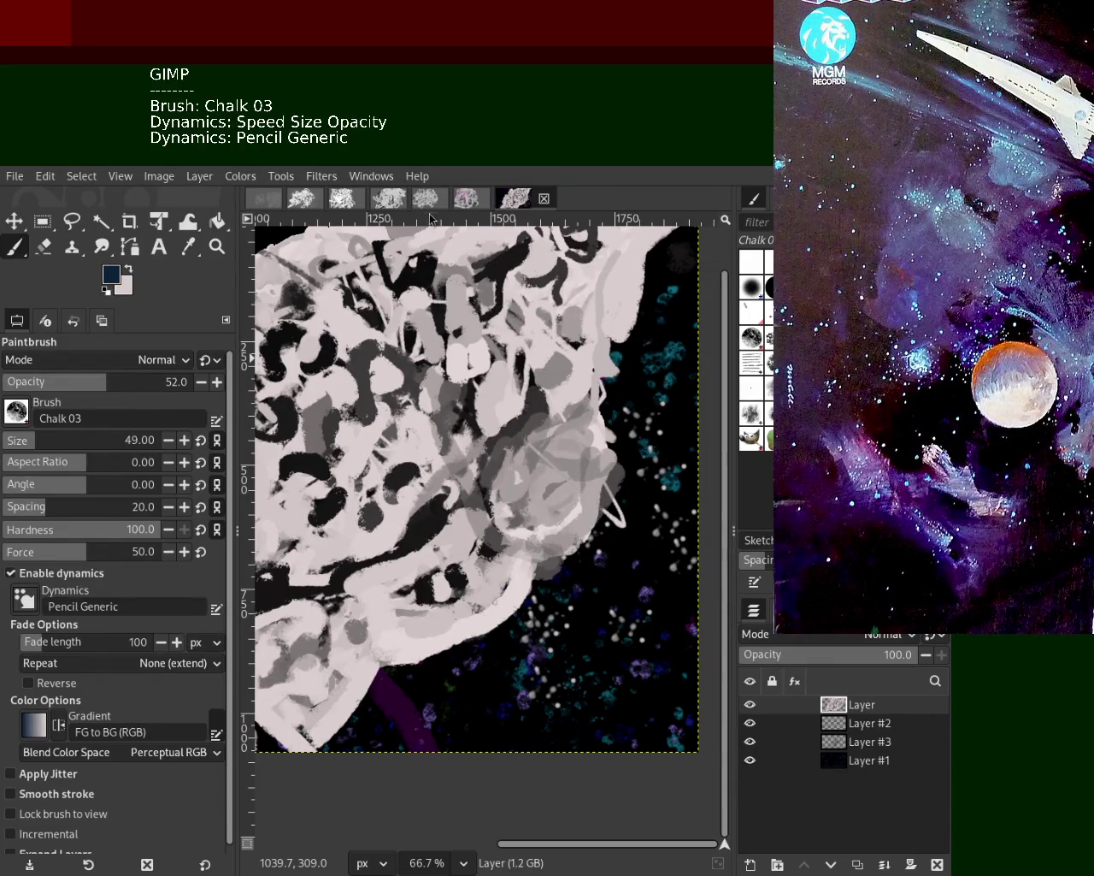
pyautogui.click(44, 382)
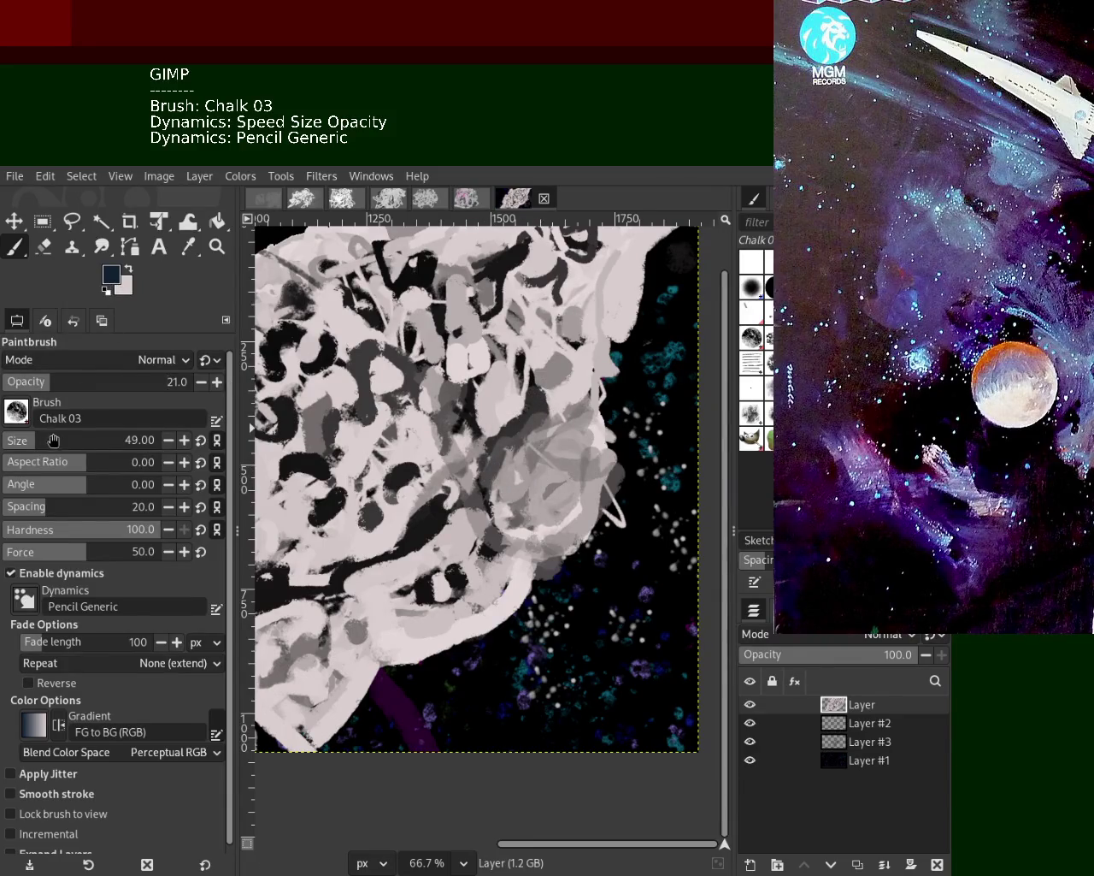
pyautogui.moveTo(52, 440); pyautogui.dragTo(82, 439)
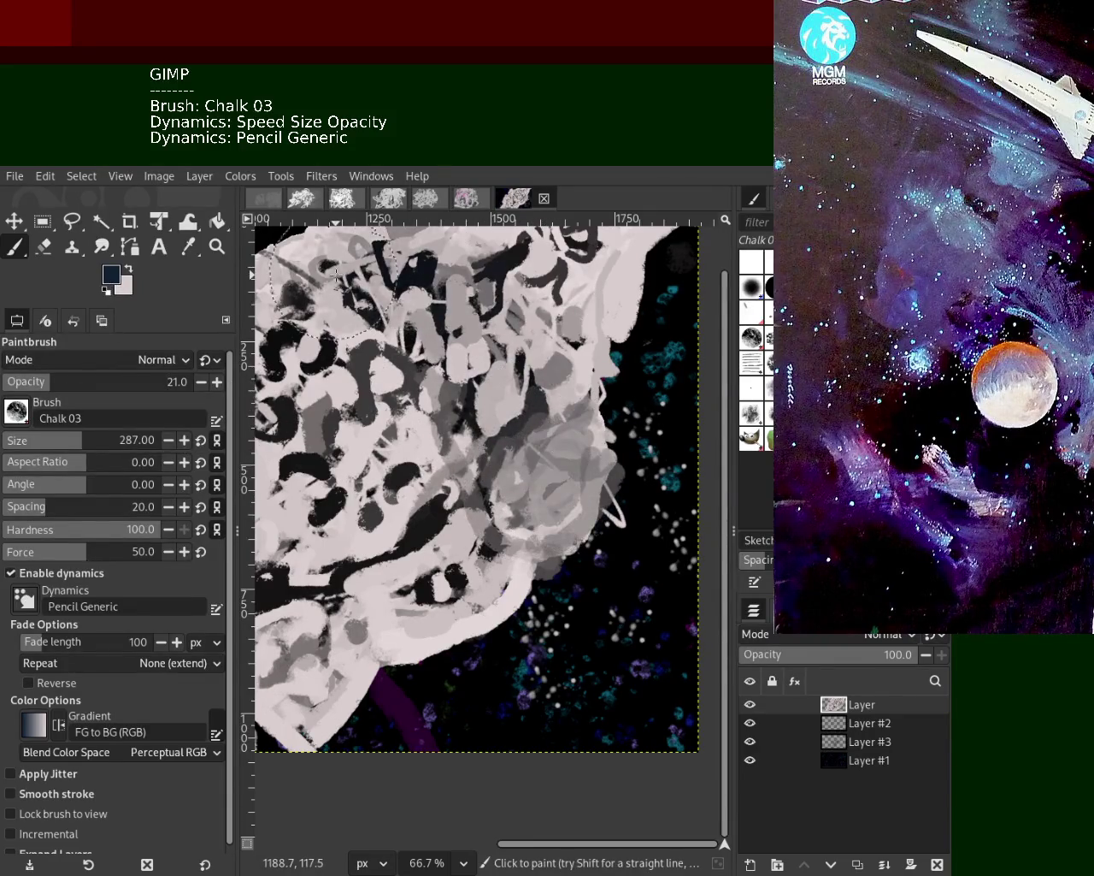
pyautogui.hotkey('ctrl', 'z')
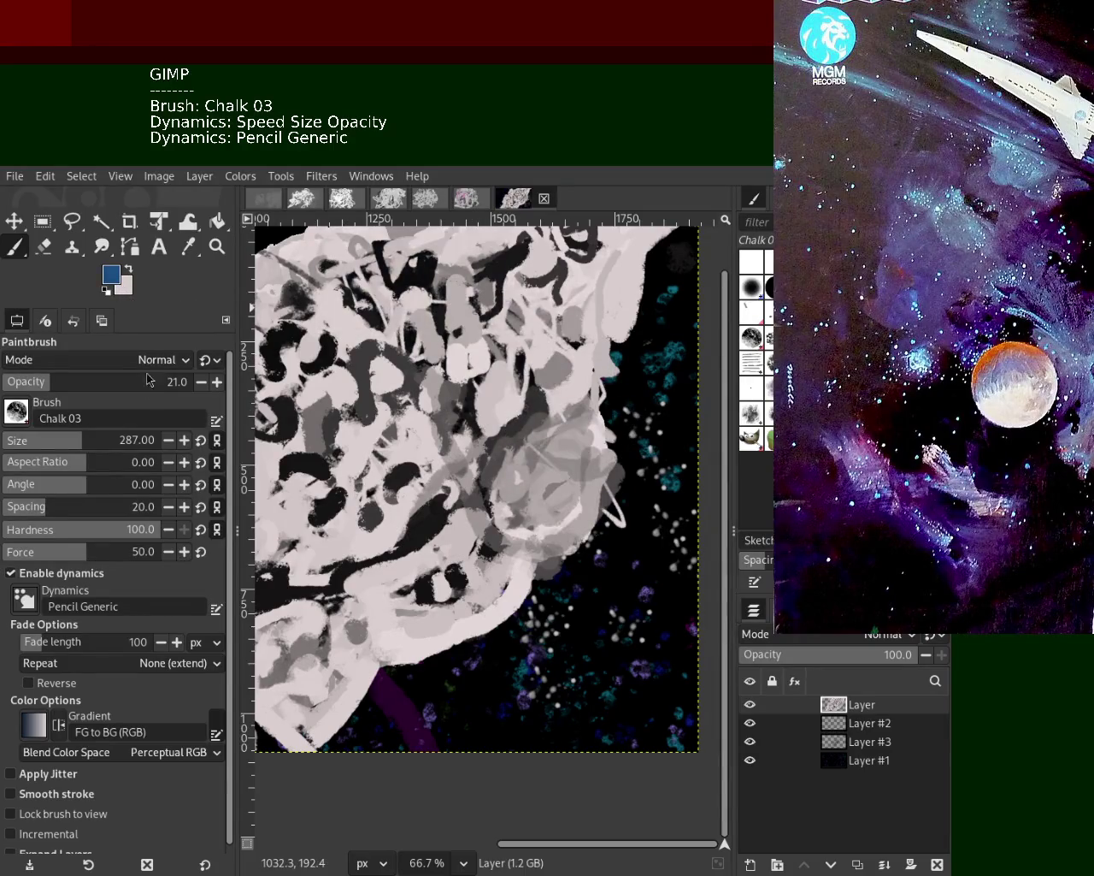
# Brush broad translucent navy chalk strokes across the upper part of the mass
pyautogui.moveTo(538, 420); pyautogui.dragTo(594, 272)
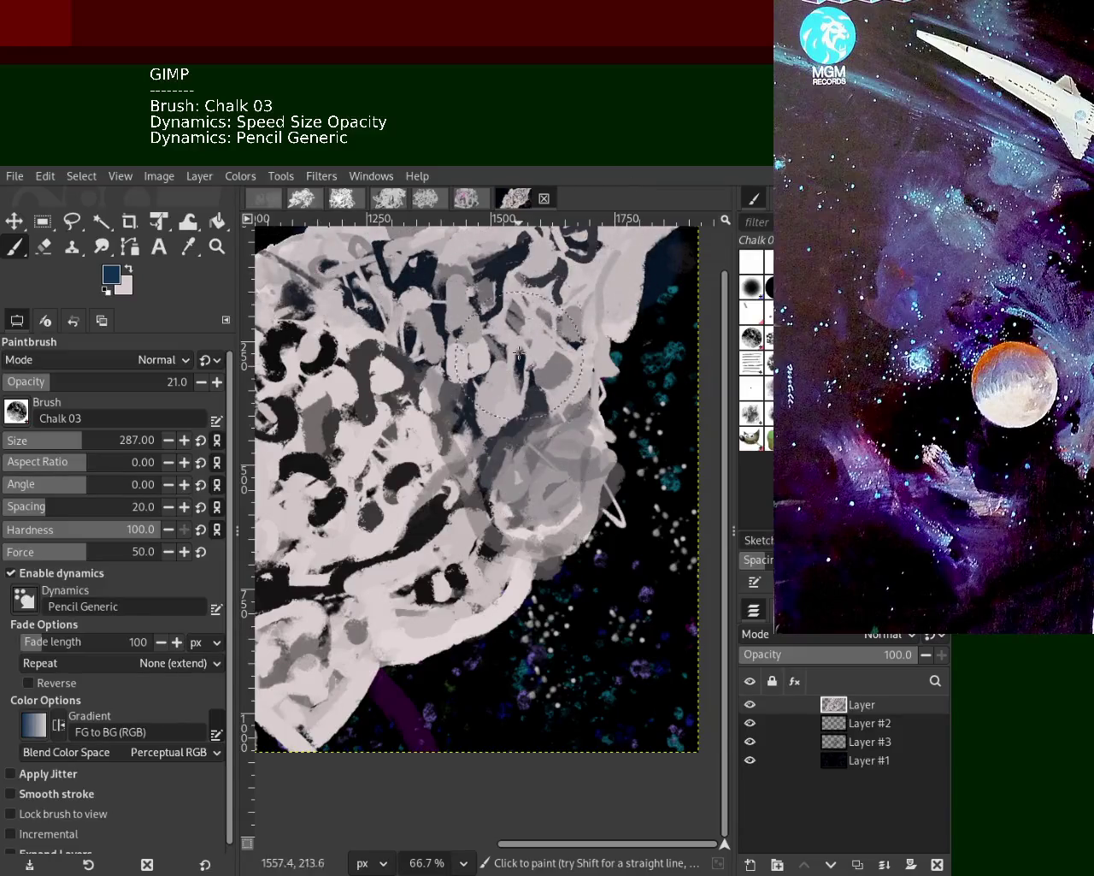
pyautogui.click(219, 248)
pyautogui.scroll(-1, 402, 505)
pyautogui.scroll(1, 402, 505)
pyautogui.scroll(-3, 402, 504)
pyautogui.scroll(-1, 401, 504)
pyautogui.scroll(2, 402, 504)
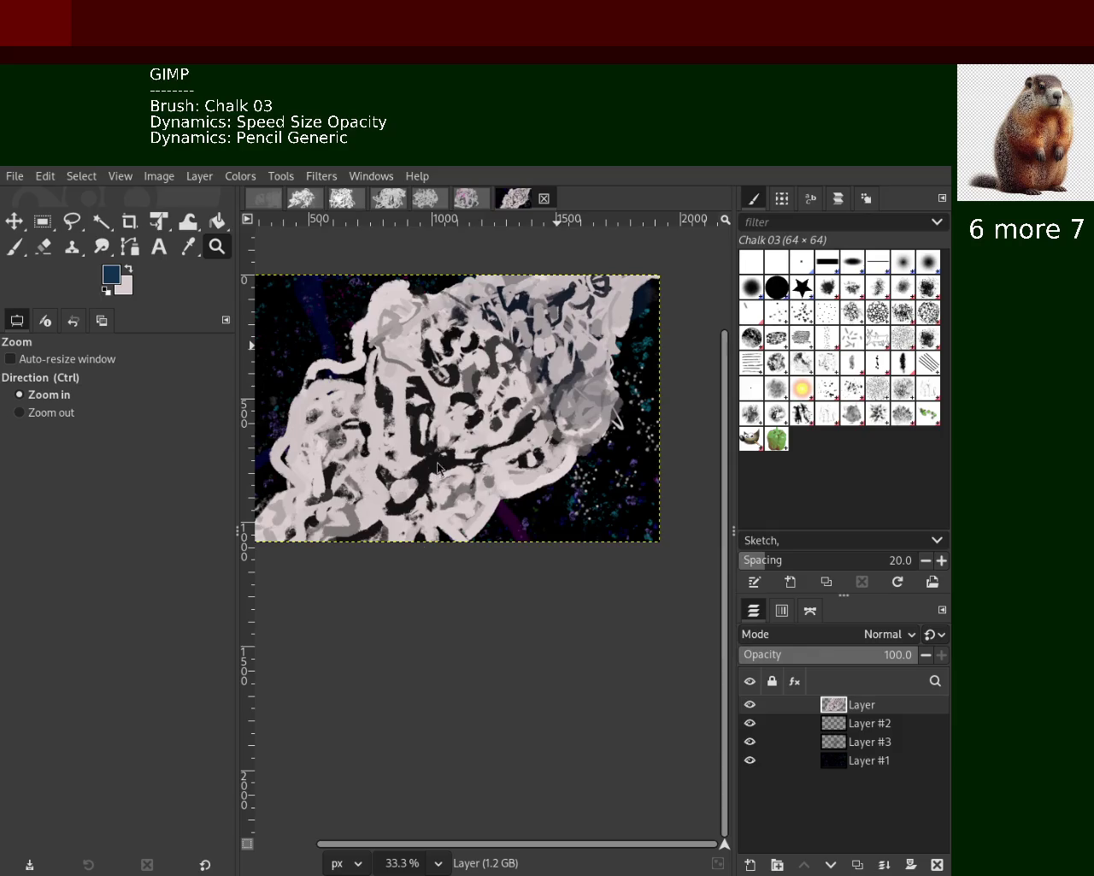
pyautogui.keyDown('ctrl'); pyautogui.click(453, 513); pyautogui.keyUp('ctrl')
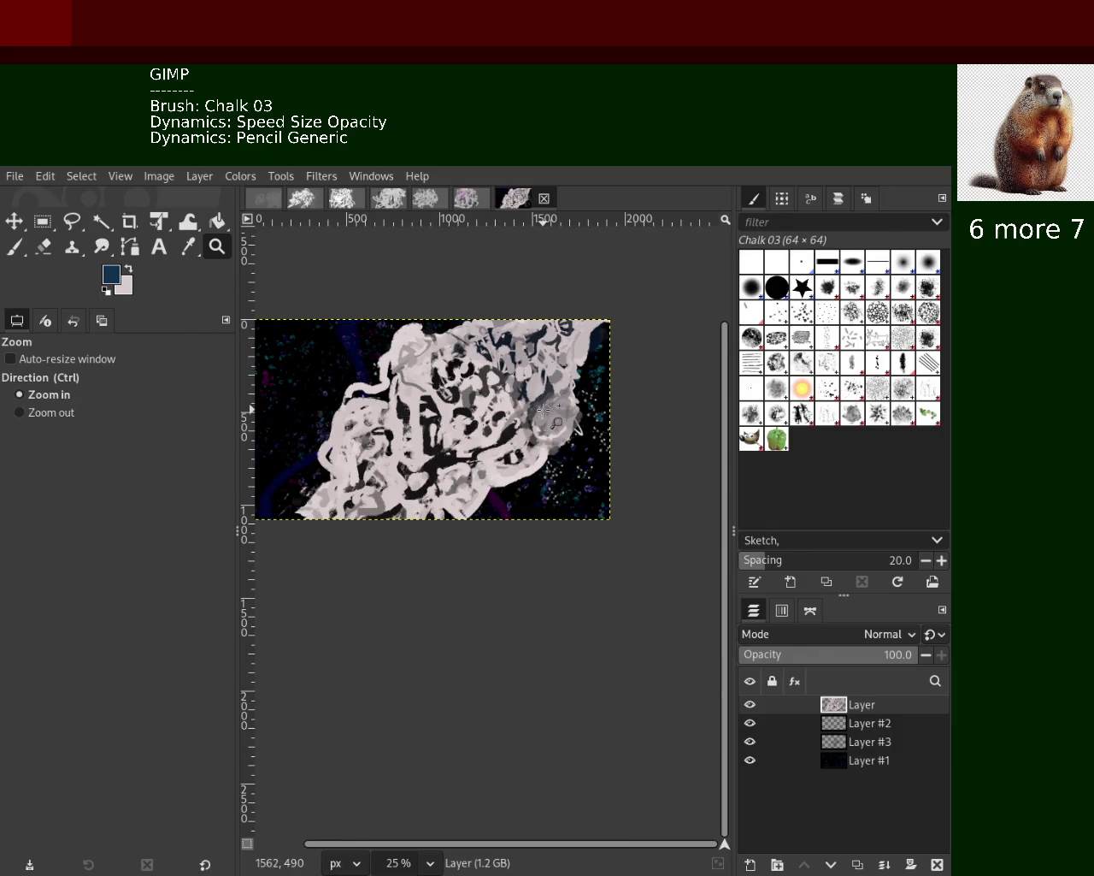
pyautogui.click(457, 516)
pyautogui.keyDown('ctrl'); pyautogui.click(459, 518); pyautogui.keyUp('ctrl')
pyautogui.click(459, 518)
pyautogui.click(459, 518)
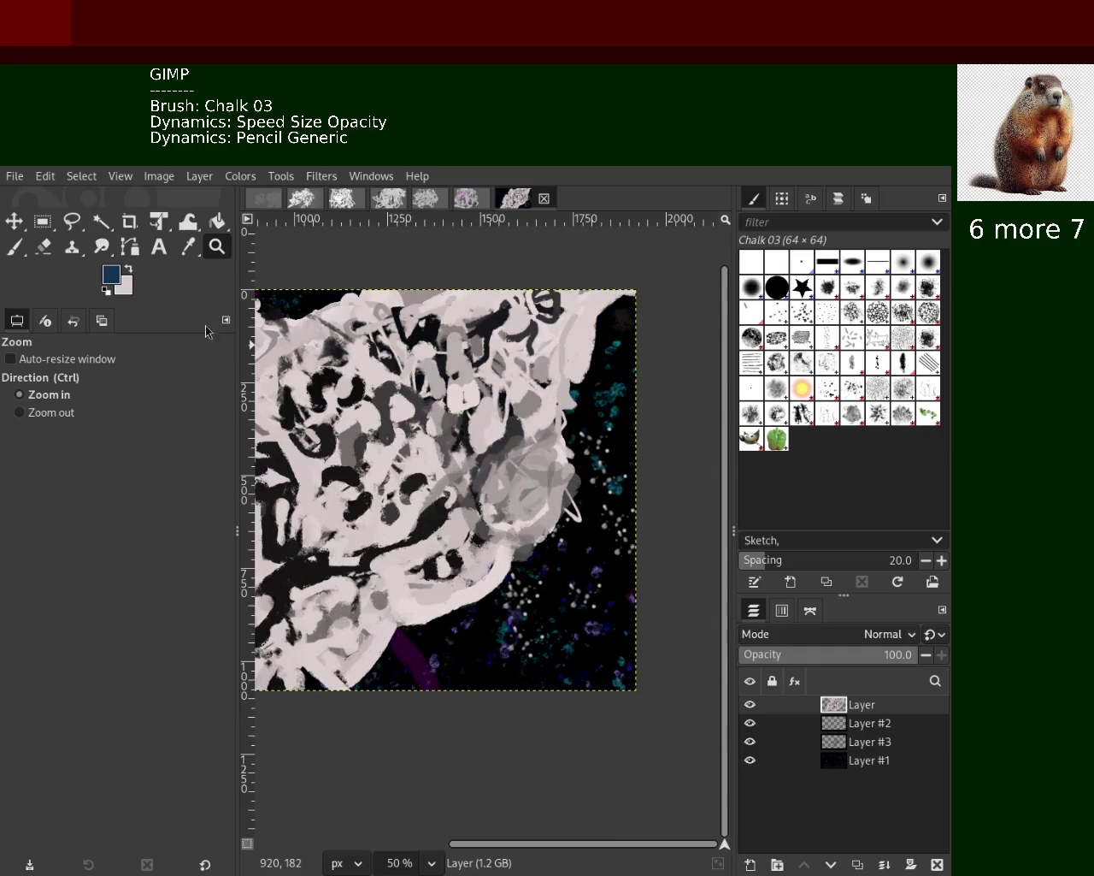
pyautogui.click(15, 247)
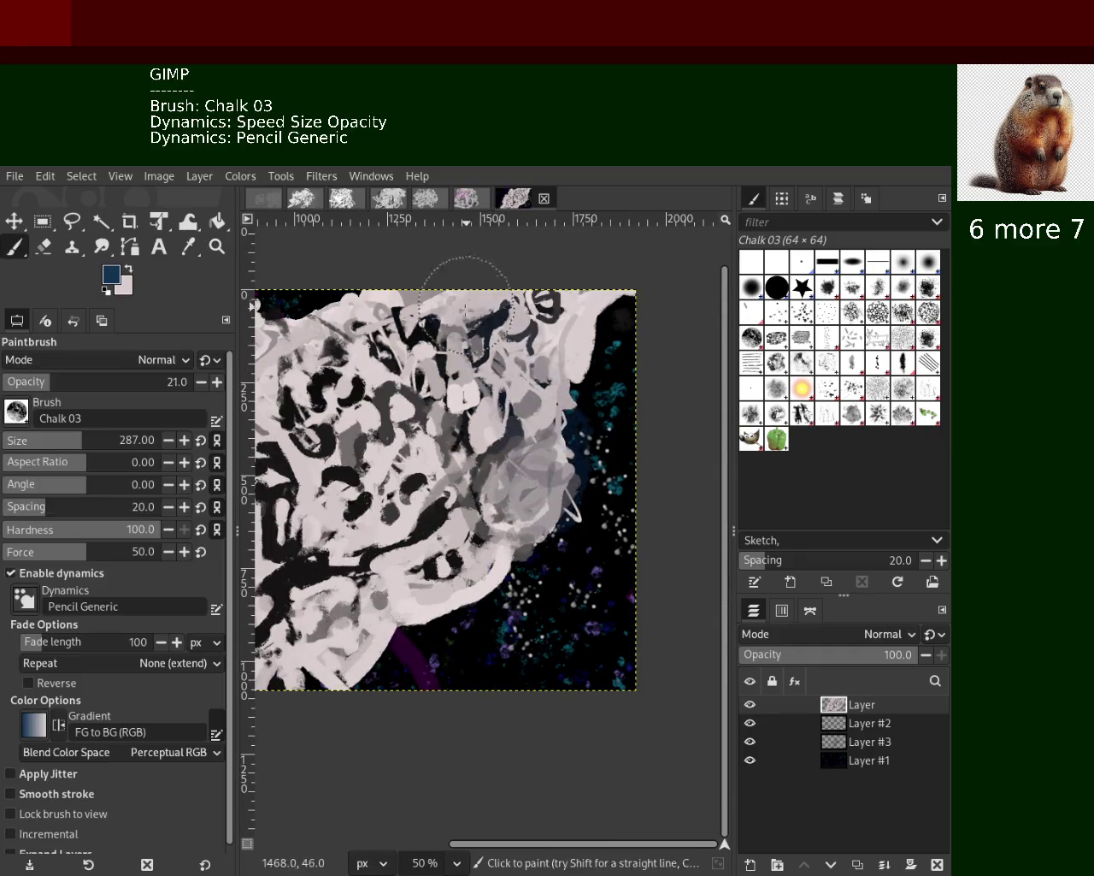
# Paint a dark blue stroke over the right and top, then undo it and four earlier strokes
pyautogui.scroll(1, 69, 384)
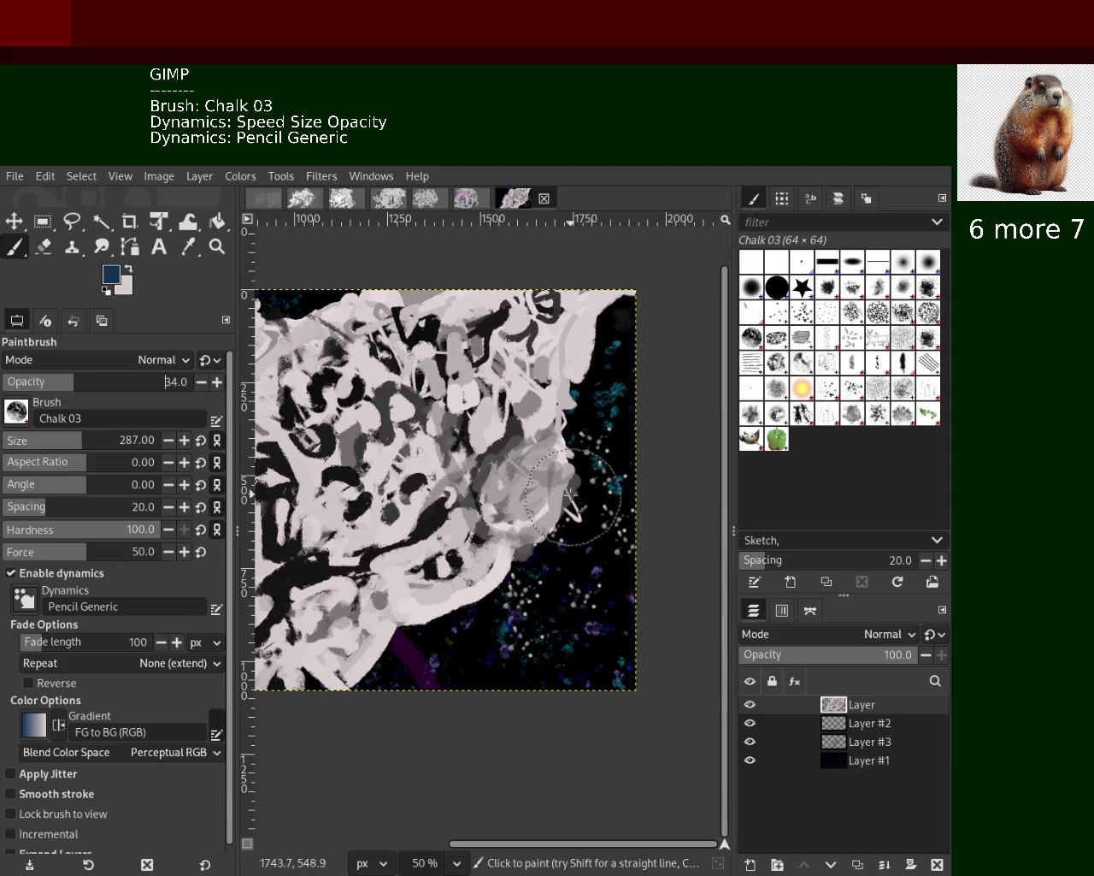
pyautogui.moveTo(573, 504); pyautogui.dragTo(576, 278)
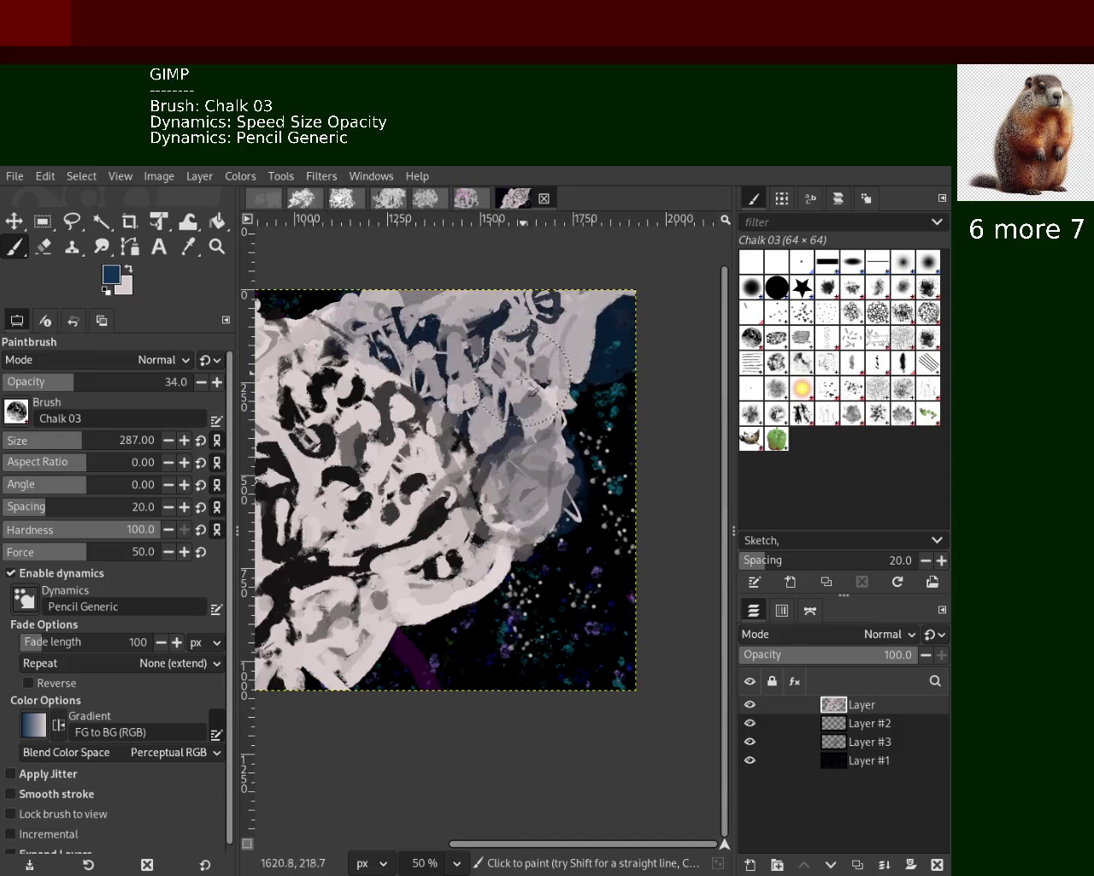
pyautogui.hotkey('ctrl', 'z')
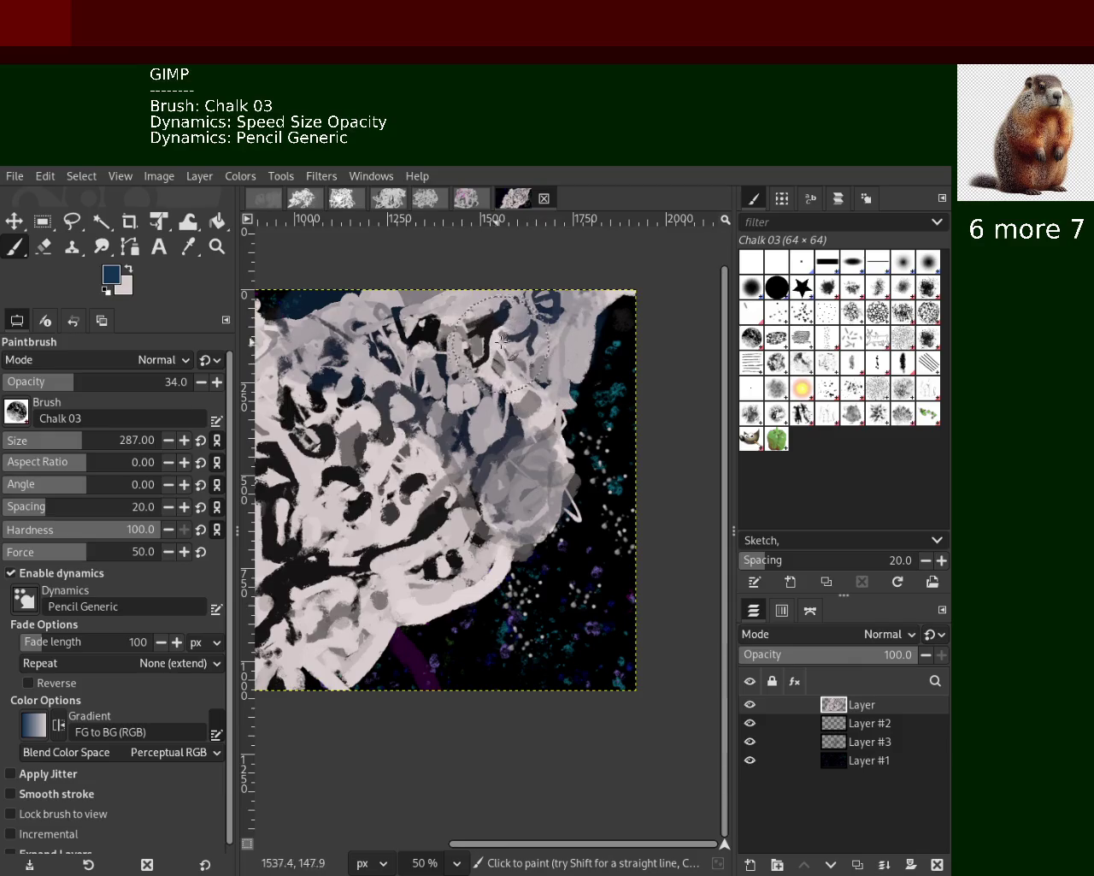
pyautogui.hotkey('ctrl', 'z')
pyautogui.hotkey('ctrl', 'z')
pyautogui.hotkey('ctrl', 'z')
pyautogui.hotkey('ctrl', 'z')
pyautogui.hotkey('ctrl', 'z')
pyautogui.hotkey('ctrl', 'z')
pyautogui.hotkey('ctrl', 'z')
pyautogui.hotkey('ctrl', 'z')
pyautogui.hotkey('ctrl', 'z')
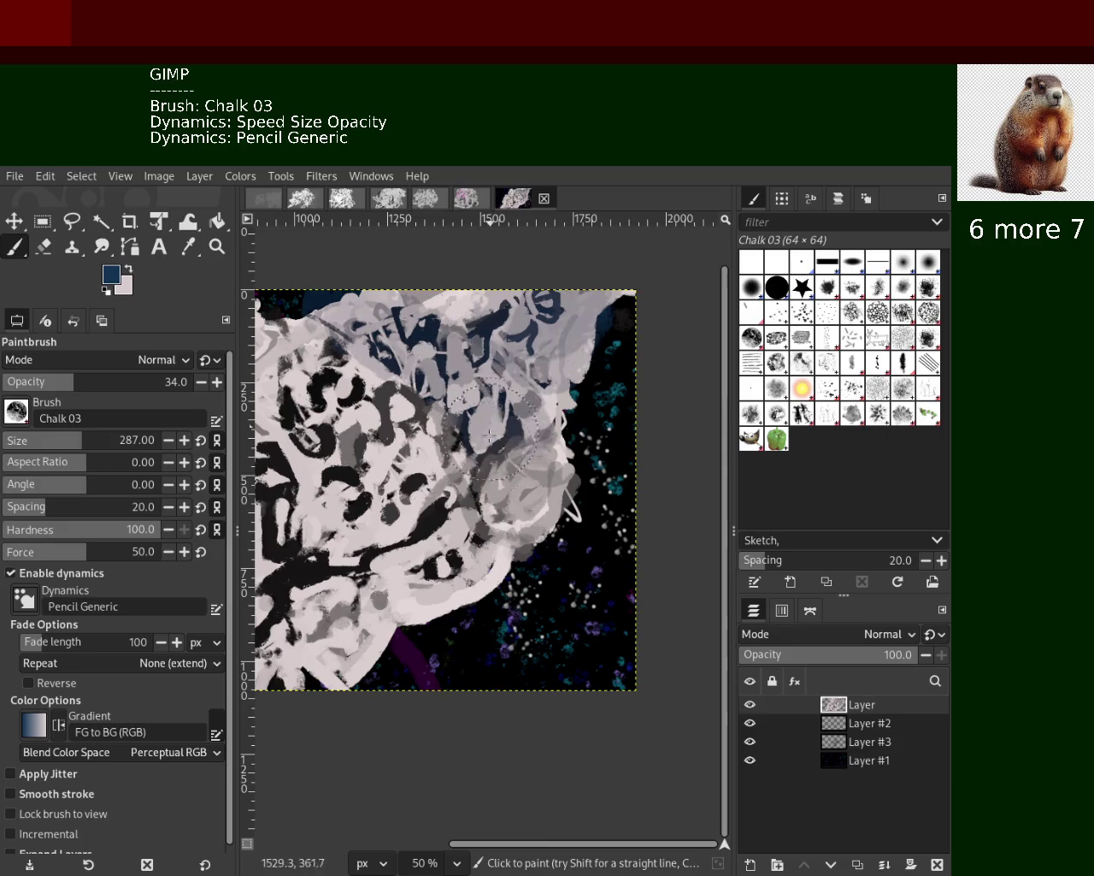
pyautogui.hotkey('ctrl', 'z')
pyautogui.hotkey('ctrl', 'z')
pyautogui.hotkey('ctrl', 'z')
pyautogui.hotkey('ctrl', 'z')
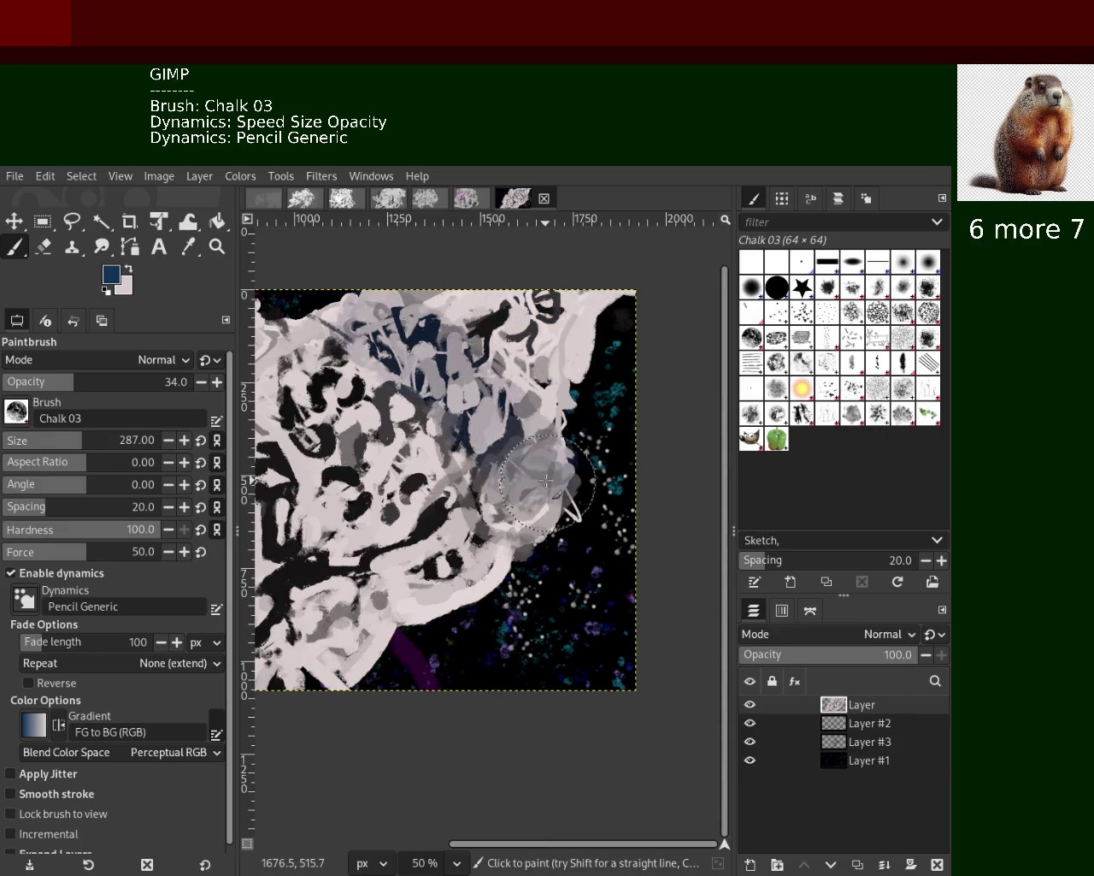
pyautogui.hotkey('ctrl', 'z')
pyautogui.hotkey('ctrl', 'z')
pyautogui.hotkey('ctrl', 'z')
pyautogui.hotkey('ctrl', 'z')
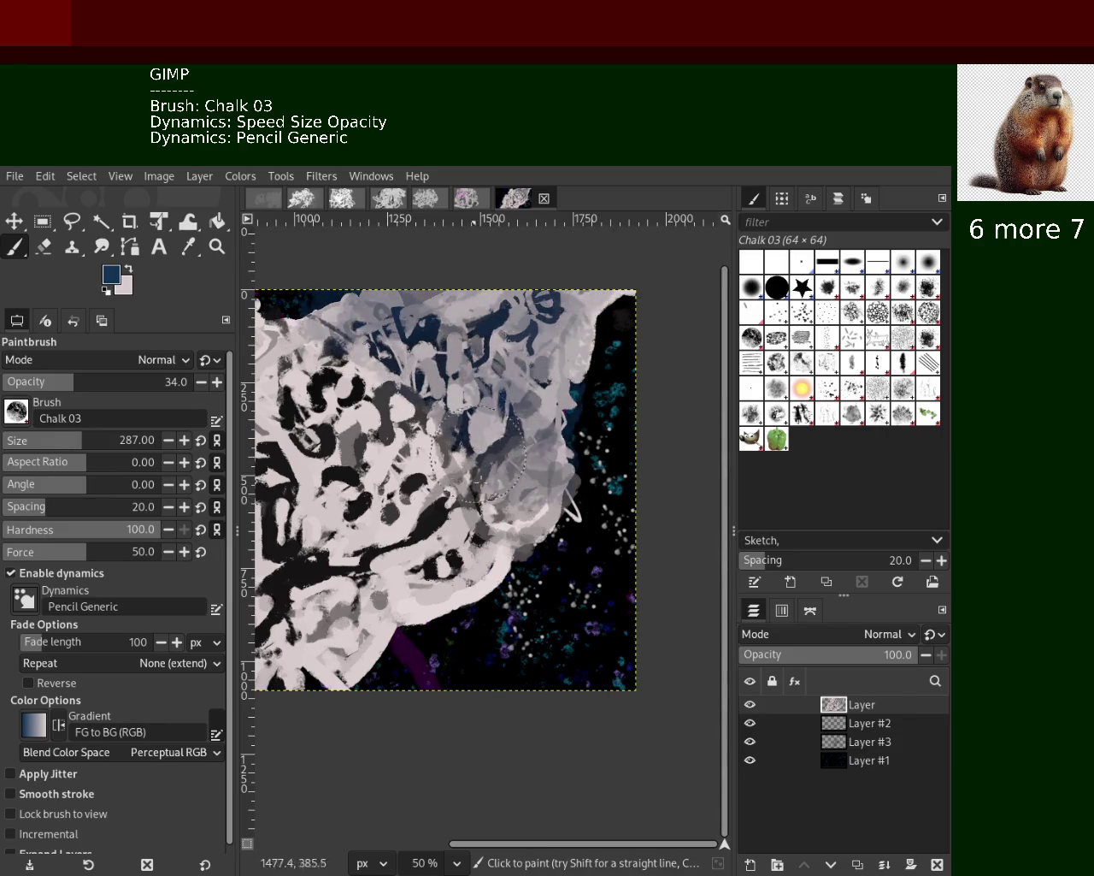
pyautogui.hotkey('ctrl', 'z')
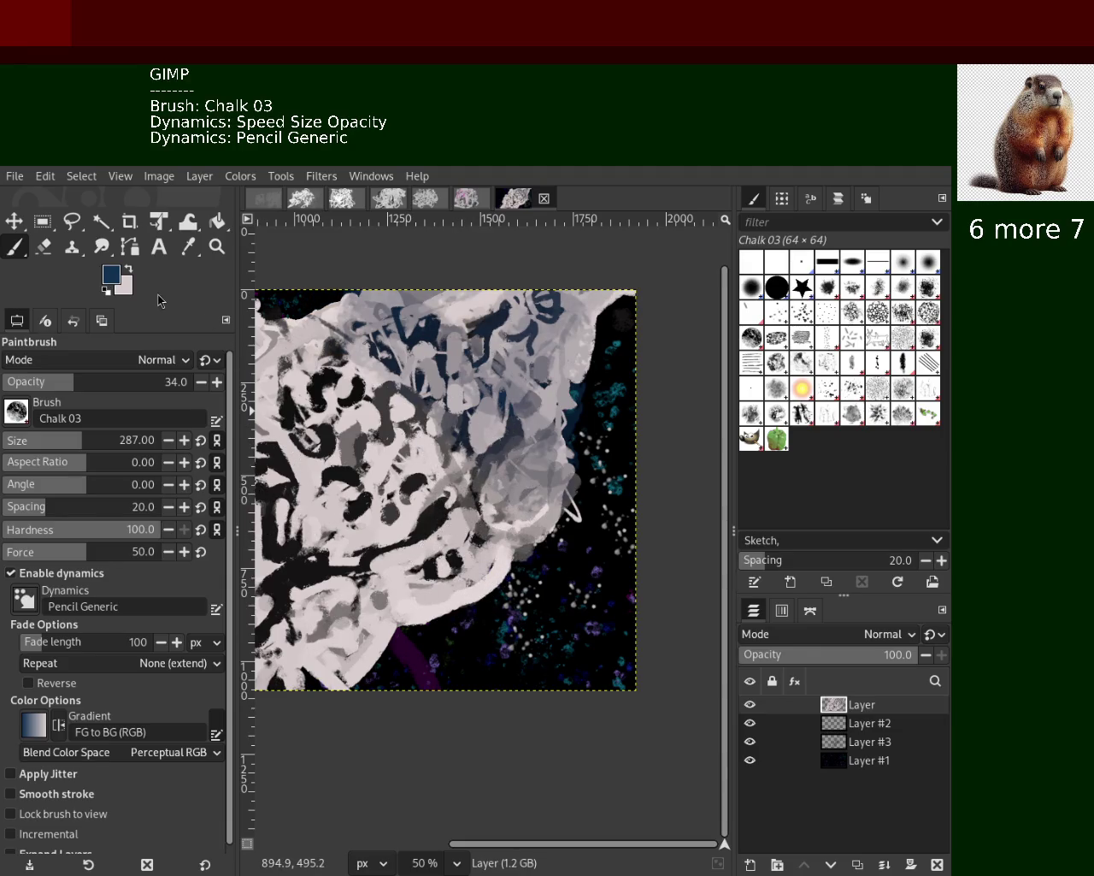
pyautogui.click(218, 247)
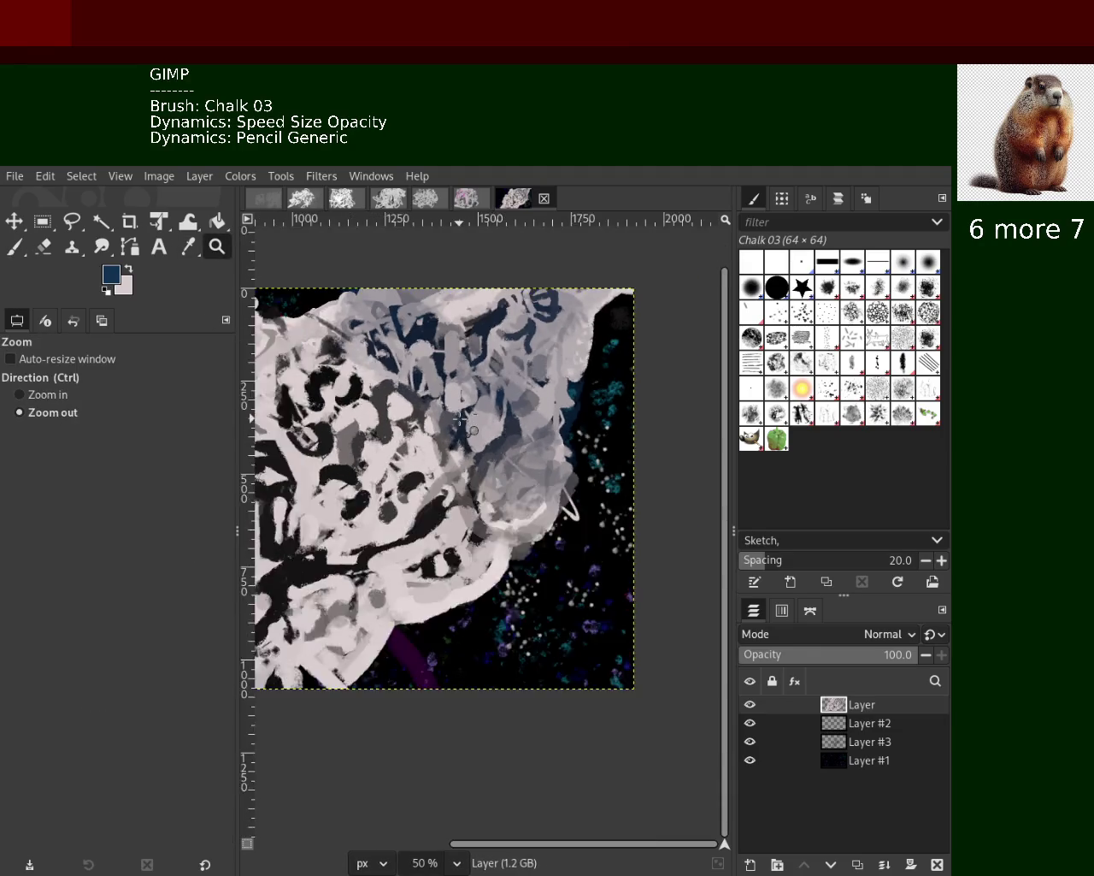
# Zoom in close on the mass and back out, returning to the chalk brush with magenta paint
pyautogui.press('-')
pyautogui.click(330, 455)
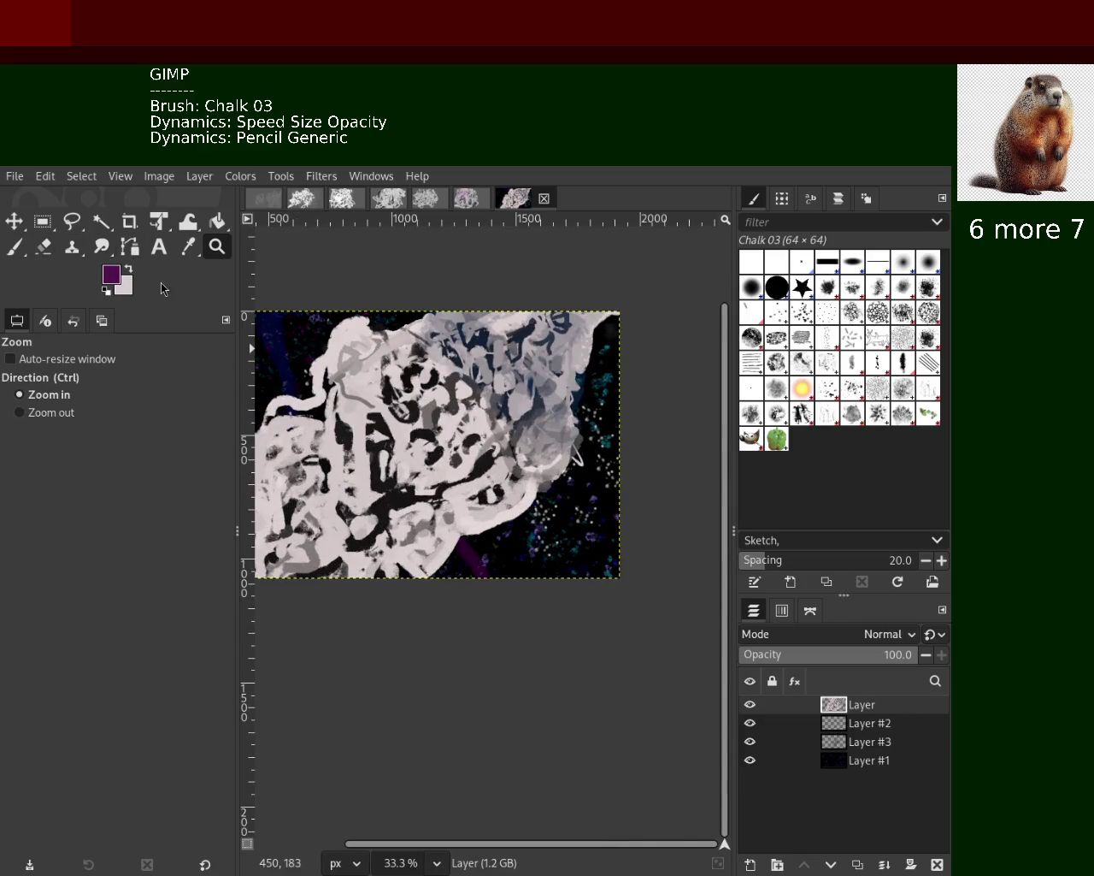
pyautogui.moveTo(294, 391); pyautogui.dragTo(290, 419)
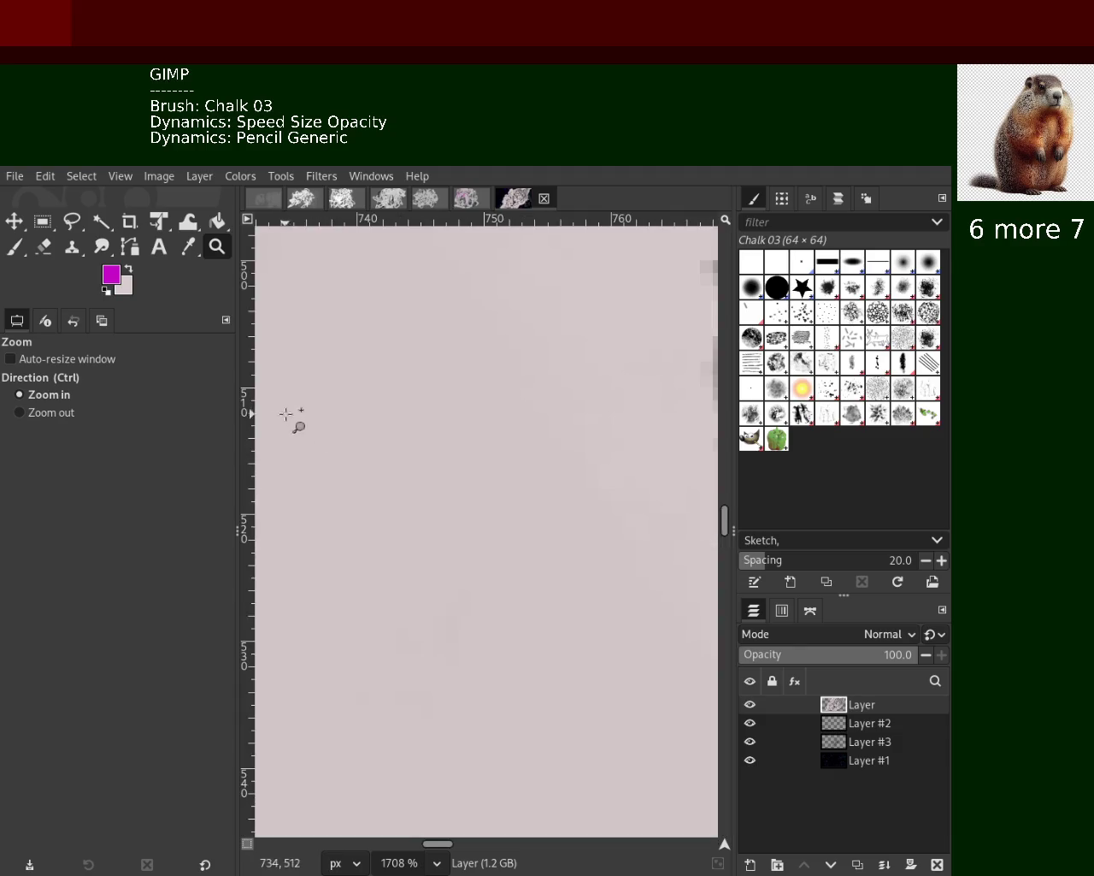
pyautogui.click(579, 452)
pyautogui.keyDown('ctrl'); pyautogui.click(579, 452); pyautogui.keyUp('ctrl')
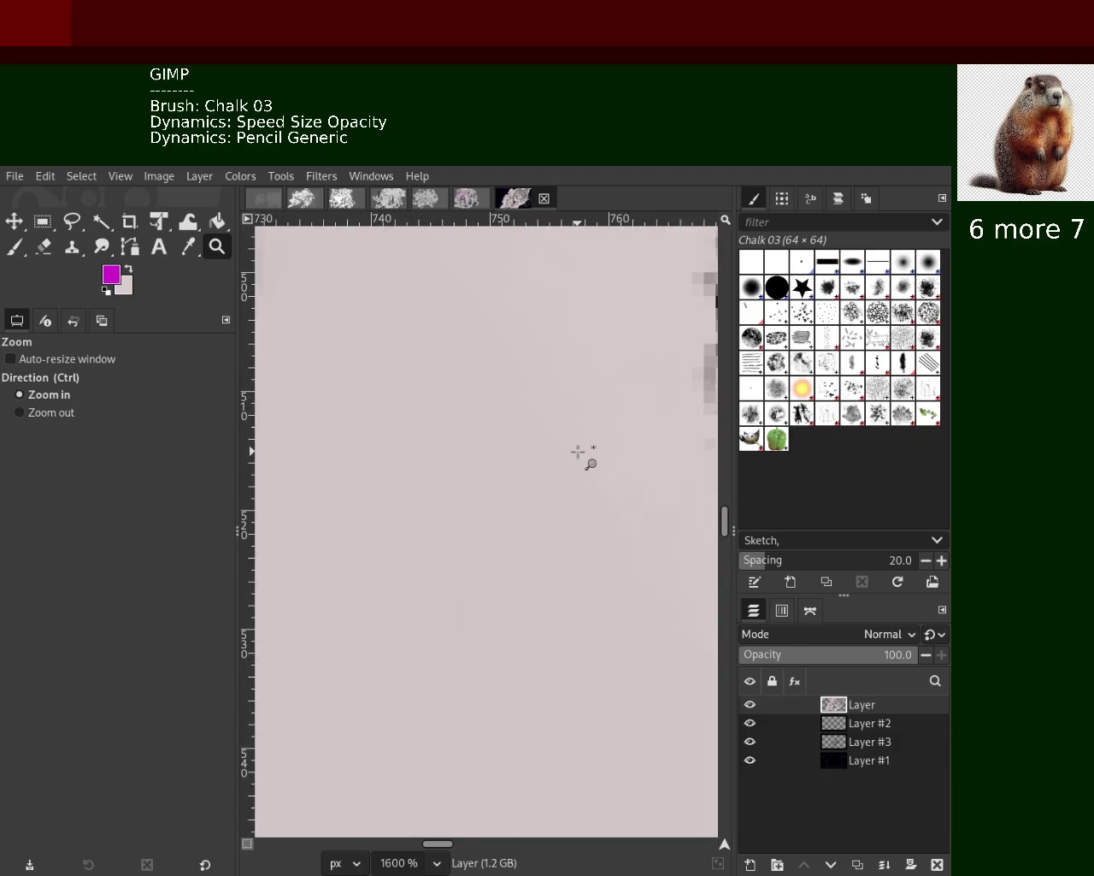
pyautogui.click(579, 453)
pyautogui.click(579, 452)
pyautogui.keyDown('ctrl'); pyautogui.click(579, 452); pyautogui.keyUp('ctrl')
pyautogui.keyDown('ctrl'); pyautogui.click(579, 452); pyautogui.keyUp('ctrl')
pyautogui.keyDown('ctrl'); pyautogui.click(578, 452); pyautogui.keyUp('ctrl')
pyautogui.keyDown('ctrl'); pyautogui.click(578, 453); pyautogui.keyUp('ctrl')
pyautogui.click(579, 452)
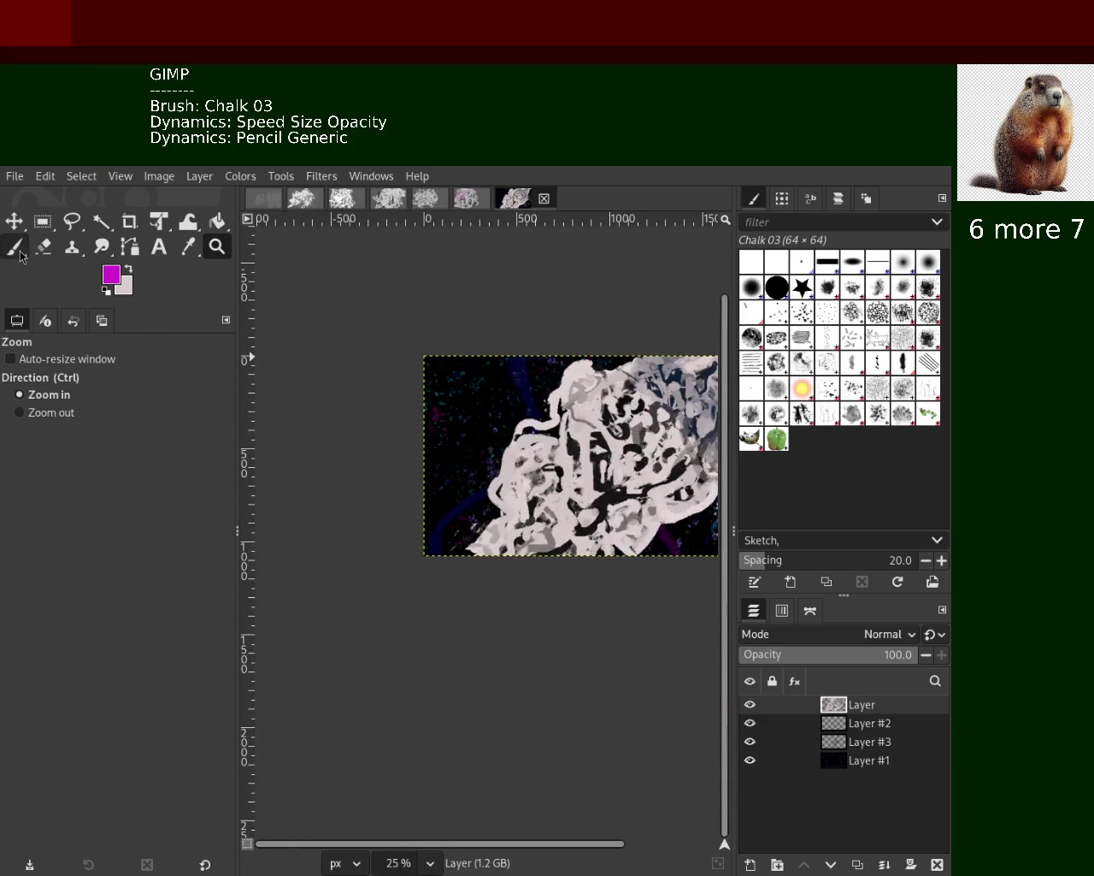
pyautogui.click(17, 248)
# Paint magenta over the figure's left side, then add light-grey chalk strokes sampled from the painting
pyautogui.moveTo(535, 444)
pyautogui.mouseDown()
pyautogui.moveTo(508, 560)
pyautogui.moveTo(482, 565)
pyautogui.mouseUp()
pyautogui.press('ctrl')
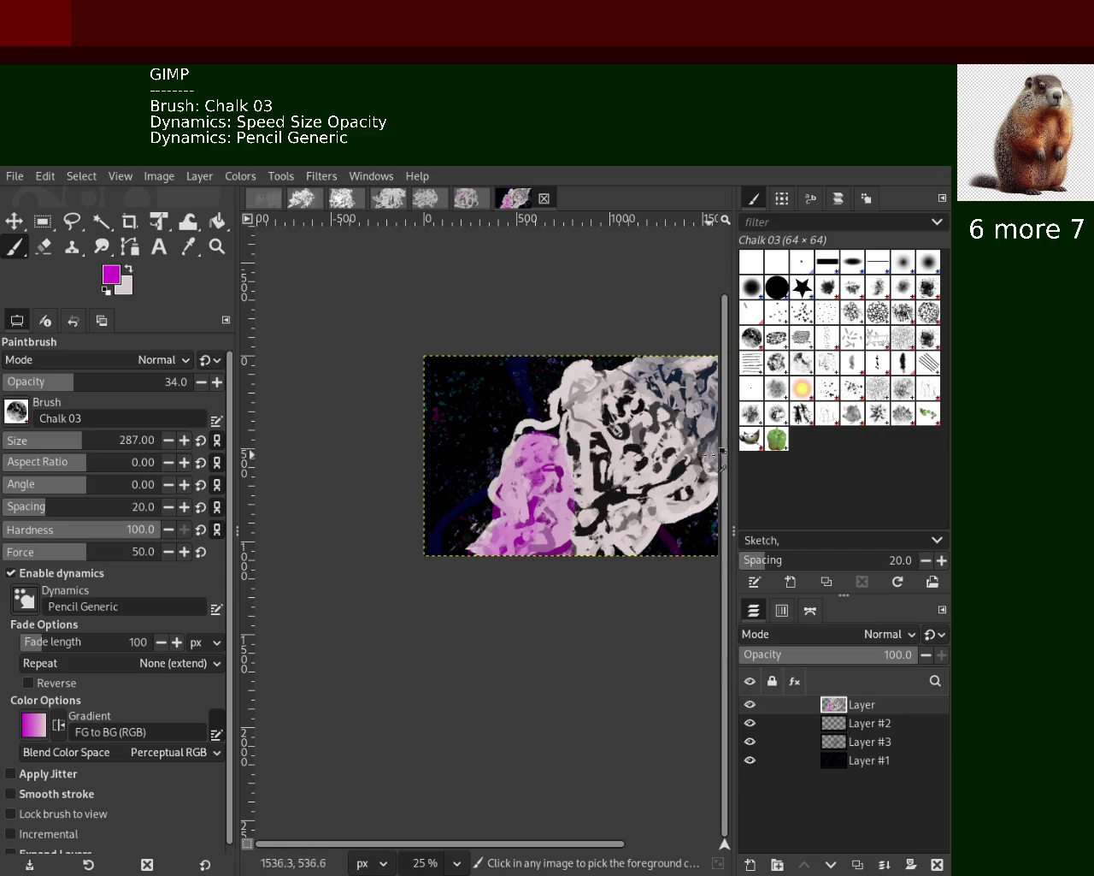
pyautogui.keyDown('ctrl'); pyautogui.click(720, 453); pyautogui.keyUp('ctrl')
pyautogui.moveTo(722, 428)
pyautogui.mouseDown()
pyautogui.moveTo(592, 470)
pyautogui.moveTo(635, 429)
pyautogui.moveTo(610, 443)
pyautogui.moveTo(632, 389)
pyautogui.moveTo(579, 456)
pyautogui.mouseUp()
pyautogui.keyDown('ctrl'); pyautogui.click(609, 443); pyautogui.keyUp('ctrl')
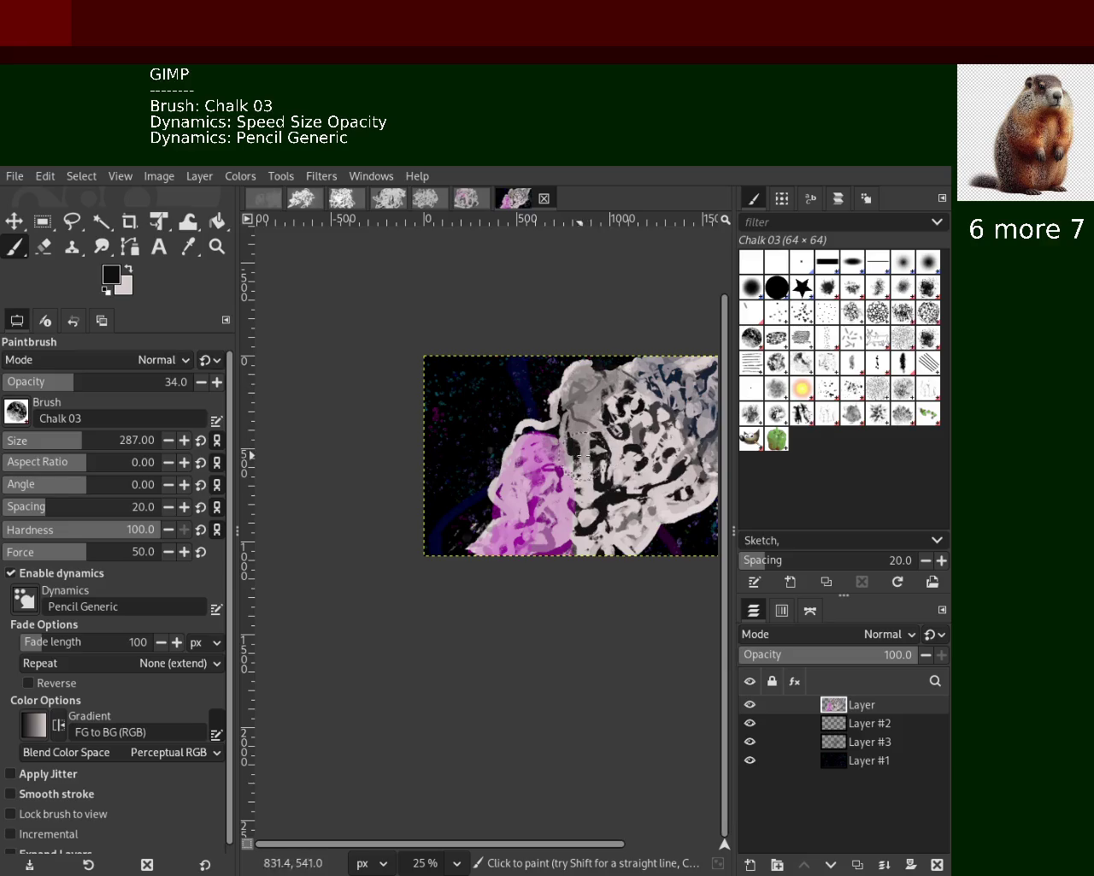
pyautogui.hotkey('ctrl', 'z')
pyautogui.hotkey('ctrl', 'y')
pyautogui.hotkey('ctrl', 'z')
# Try and undo a light patch, sample a pale pinkish-grey, and zoom out to the whole painting
pyautogui.keyDown('ctrl'); pyautogui.click(643, 472); pyautogui.keyUp('ctrl')
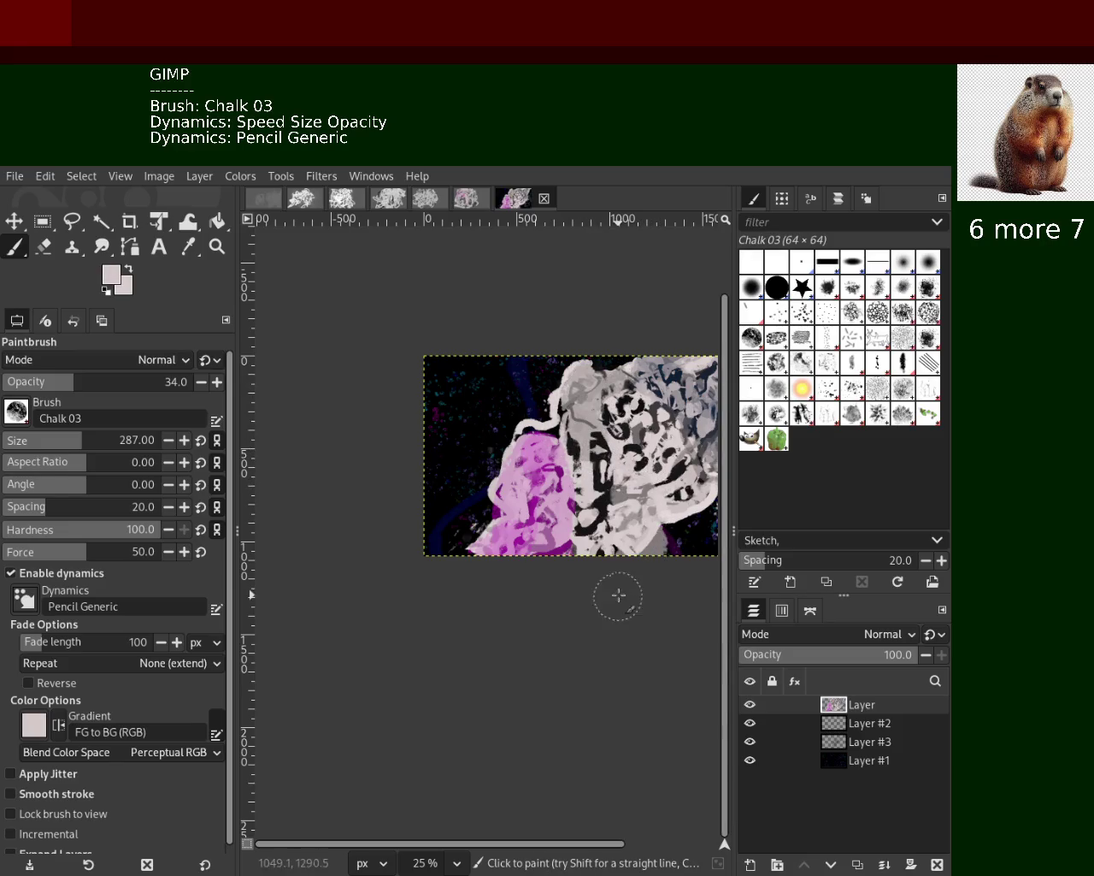
pyautogui.moveTo(633, 489); pyautogui.dragTo(621, 524)
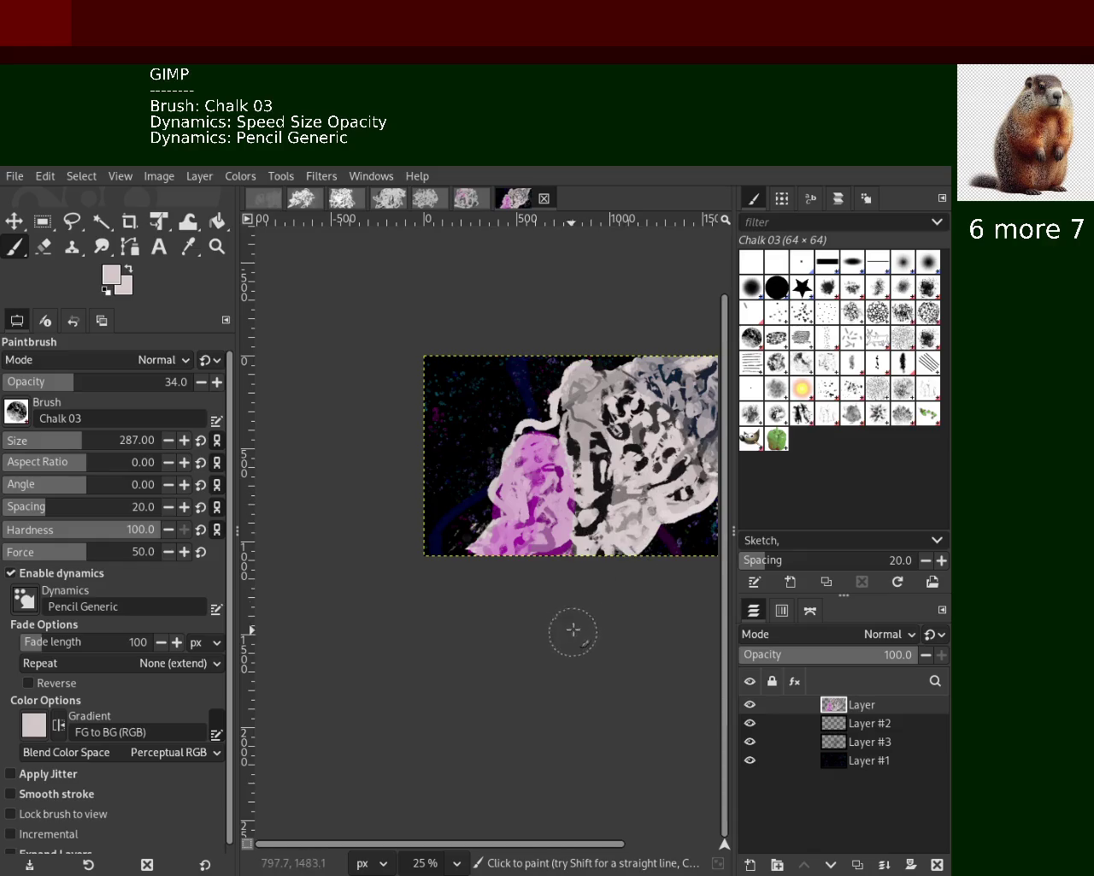
pyautogui.hotkey('ctrl', 'z')
pyautogui.keyDown('ctrl'); pyautogui.click(561, 429); pyautogui.keyUp('ctrl')
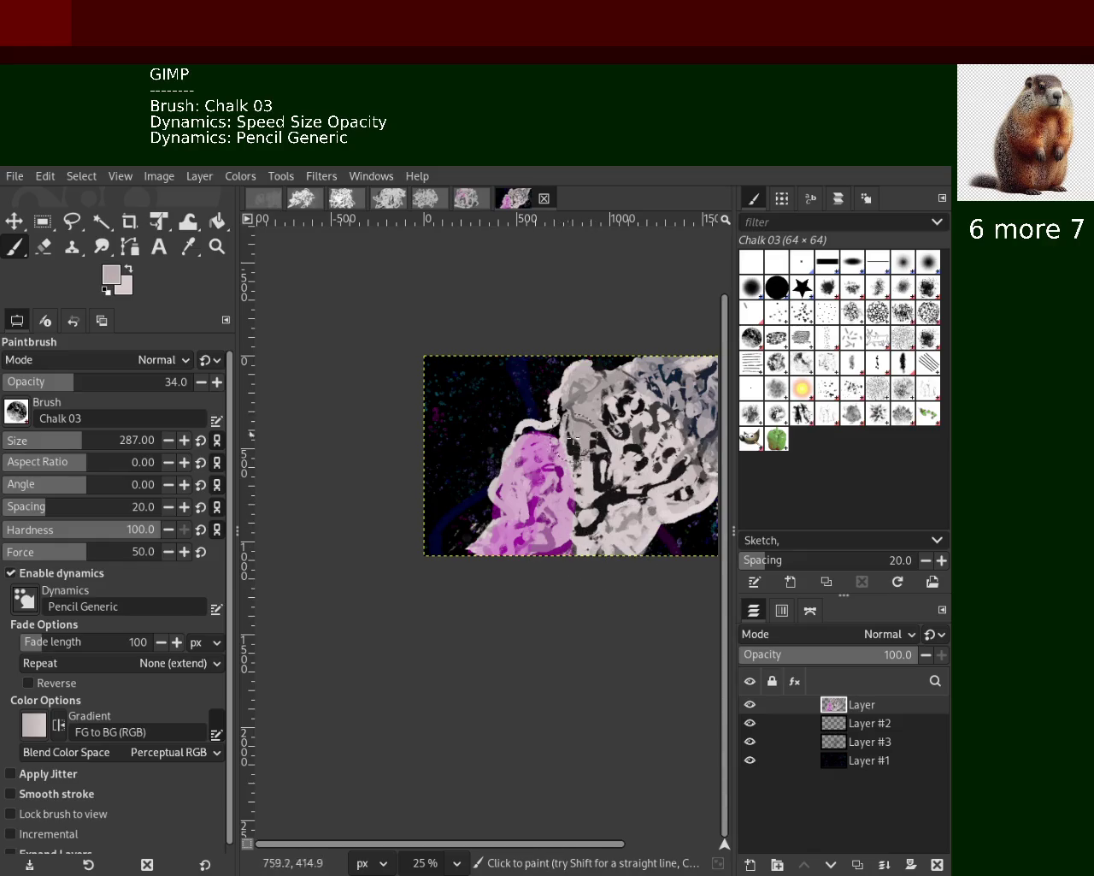
pyautogui.click(217, 247)
pyautogui.click(447, 483)
pyautogui.keyDown('ctrl'); pyautogui.click(447, 485); pyautogui.keyUp('ctrl')
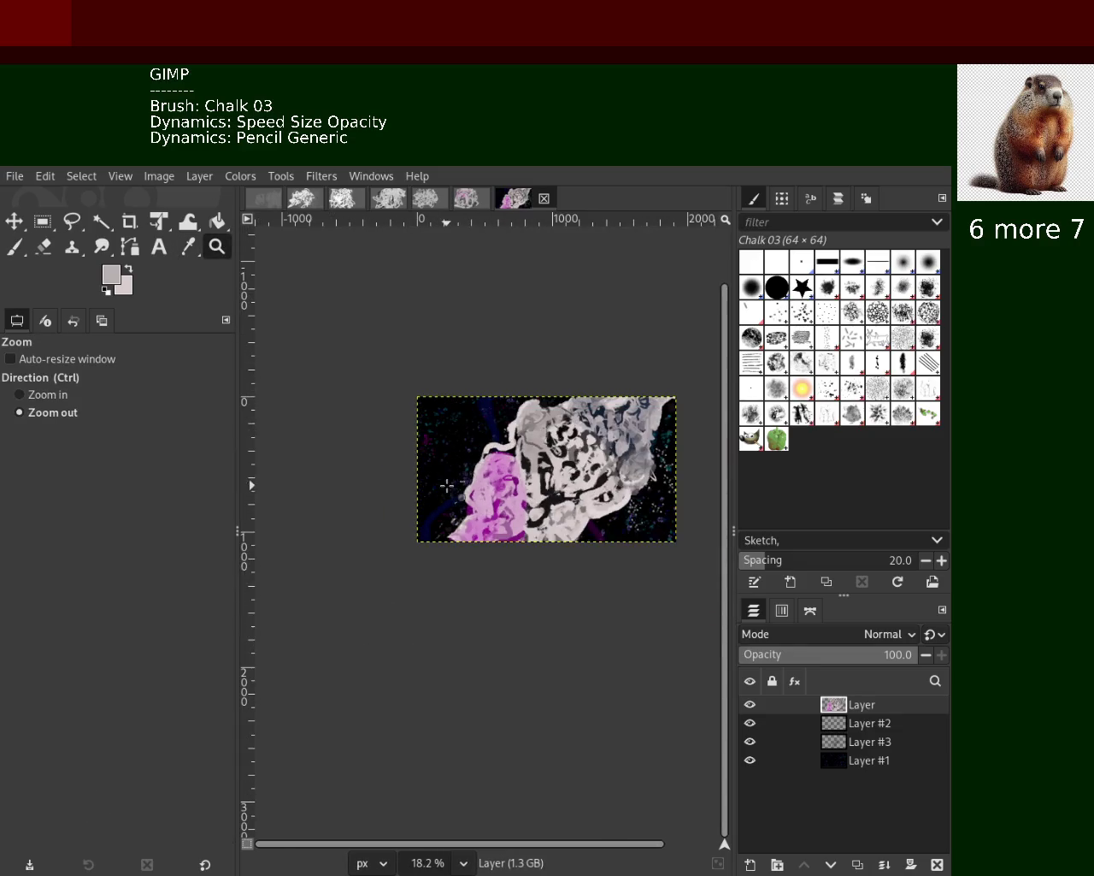
# Zoom in on the central figure and return to the Chalk 03 brush at size 32
pyautogui.click(604, 443)
pyautogui.keyDown('ctrl'); pyautogui.click(564, 462); pyautogui.keyUp('ctrl')
pyautogui.click(562, 462)
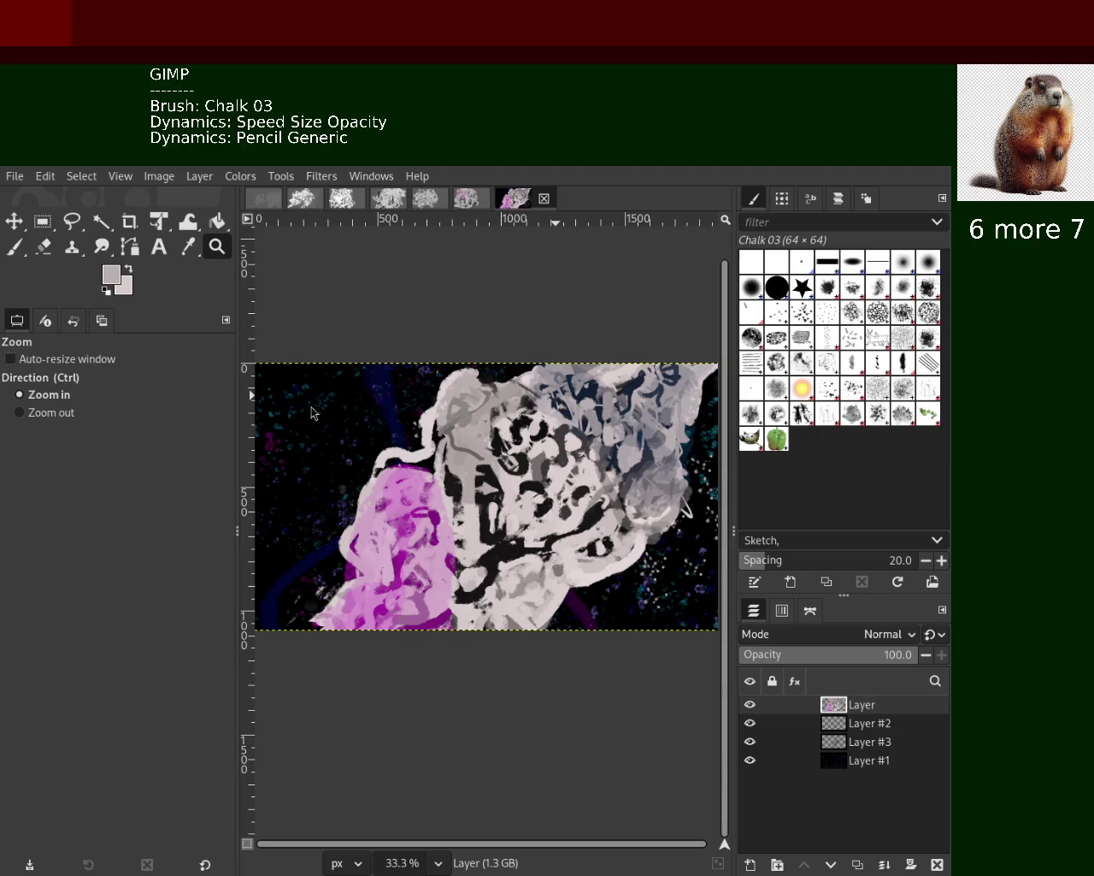
pyautogui.keyDown('ctrl'); pyautogui.click(427, 402); pyautogui.keyUp('ctrl')
pyautogui.click(427, 402)
pyautogui.click(428, 402)
pyautogui.click(427, 402)
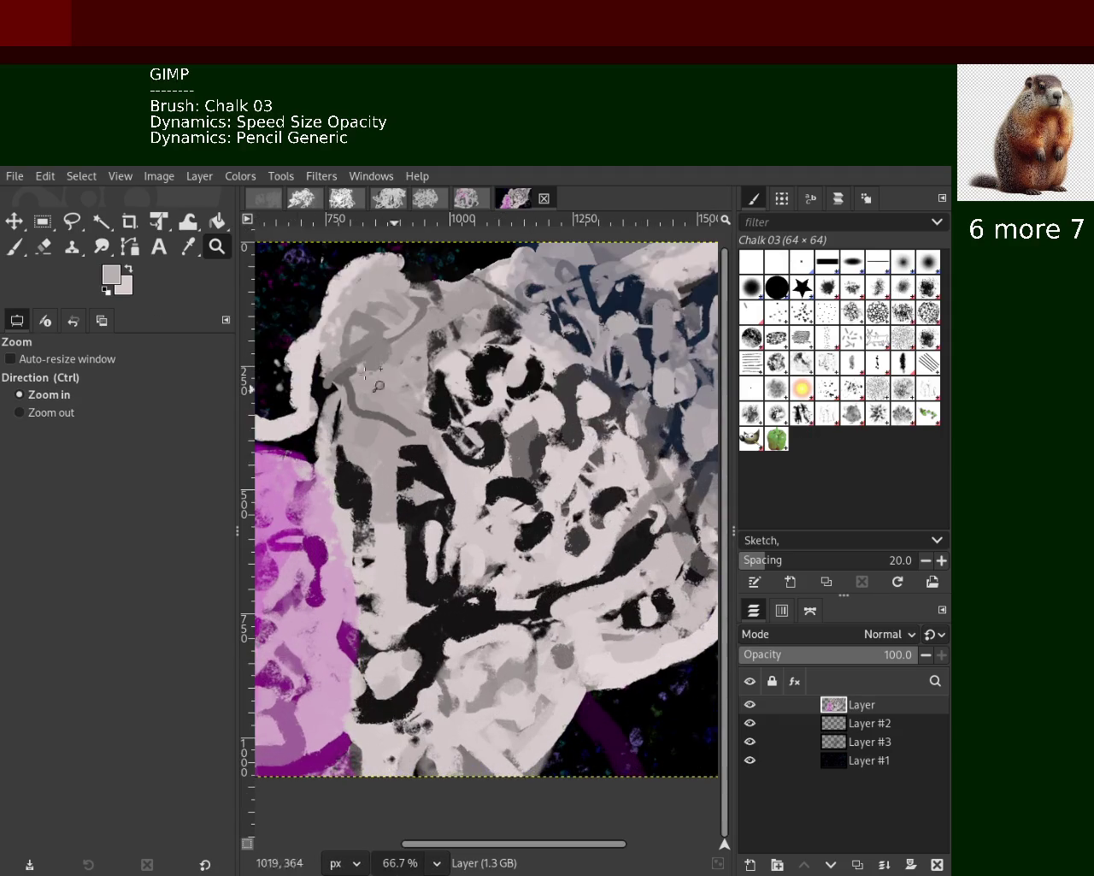
pyautogui.click(14, 247)
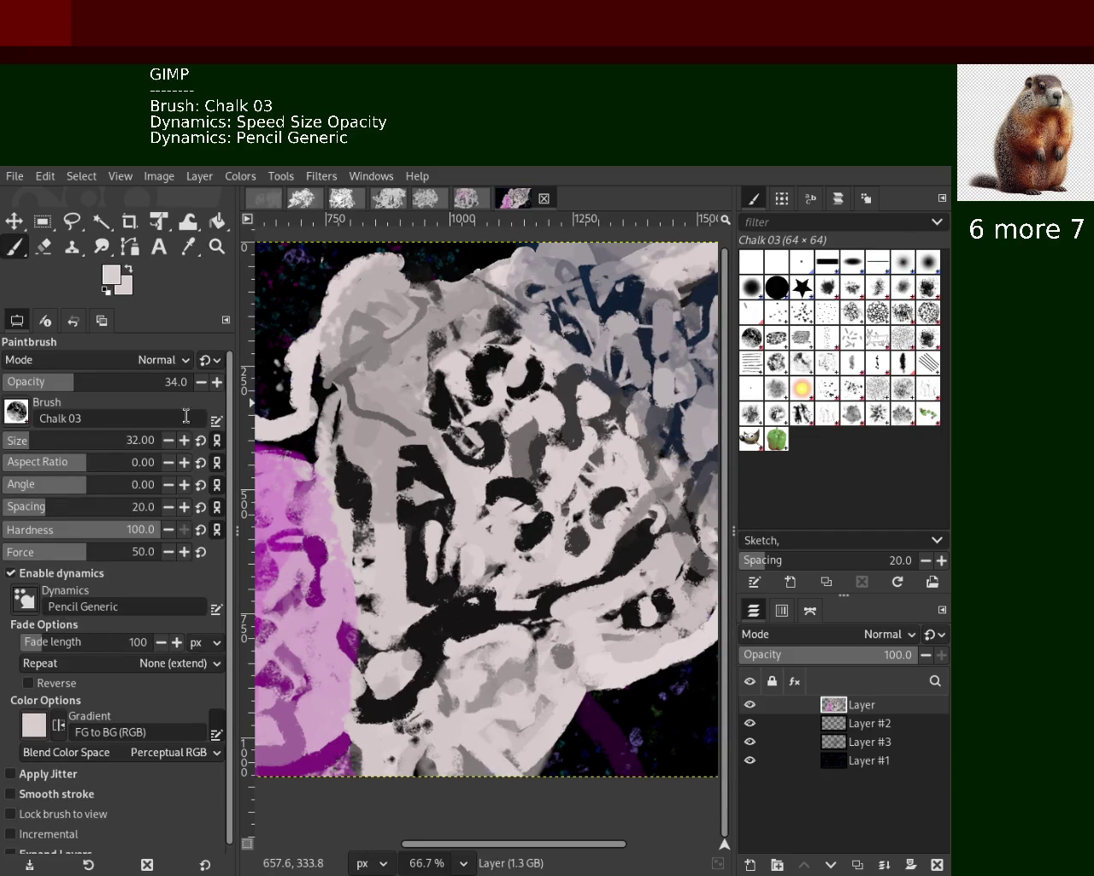
# Raise brush opacity to 72 and try several light vertical strokes over the face, undoing them
pyautogui.click(128, 386)
pyautogui.moveTo(128, 386); pyautogui.dragTo(144, 386)
pyautogui.moveTo(567, 471)
pyautogui.mouseDown()
pyautogui.moveTo(490, 383)
pyautogui.moveTo(557, 349)
pyautogui.mouseUp()
pyautogui.hotkey('ctrl', 'z')
pyautogui.moveTo(490, 462); pyautogui.dragTo(475, 337)
pyautogui.hotkey('ctrl', 'z')
pyautogui.moveTo(479, 461)
pyautogui.mouseDown()
pyautogui.moveTo(475, 337)
pyautogui.moveTo(448, 495)
pyautogui.mouseUp()
pyautogui.hotkey('ctrl', 'z')
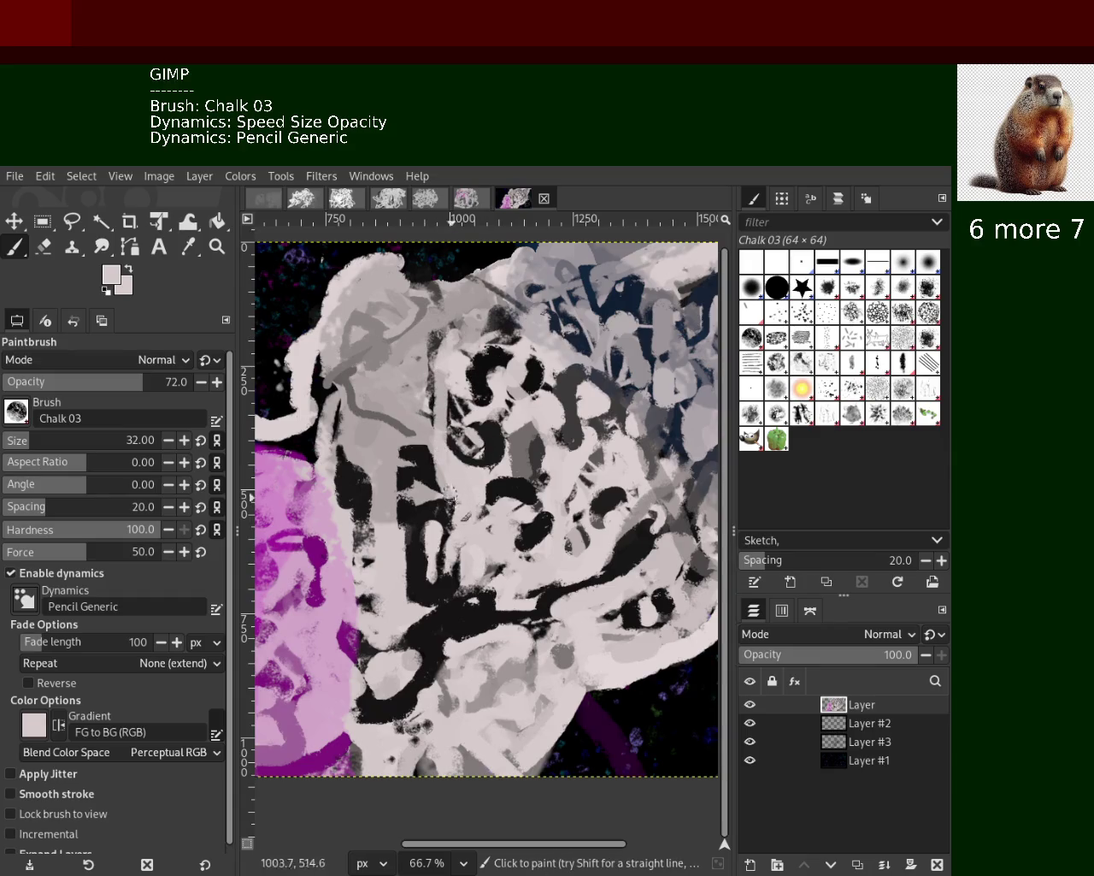
pyautogui.hotkey('ctrl', 'z')
pyautogui.moveTo(430, 347); pyautogui.dragTo(438, 616)
pyautogui.hotkey('ctrl', 'z')
pyautogui.moveTo(427, 335)
pyautogui.mouseDown()
pyautogui.moveTo(449, 555)
pyautogui.moveTo(534, 651)
pyautogui.mouseUp()
pyautogui.hotkey('ctrl', 'z')
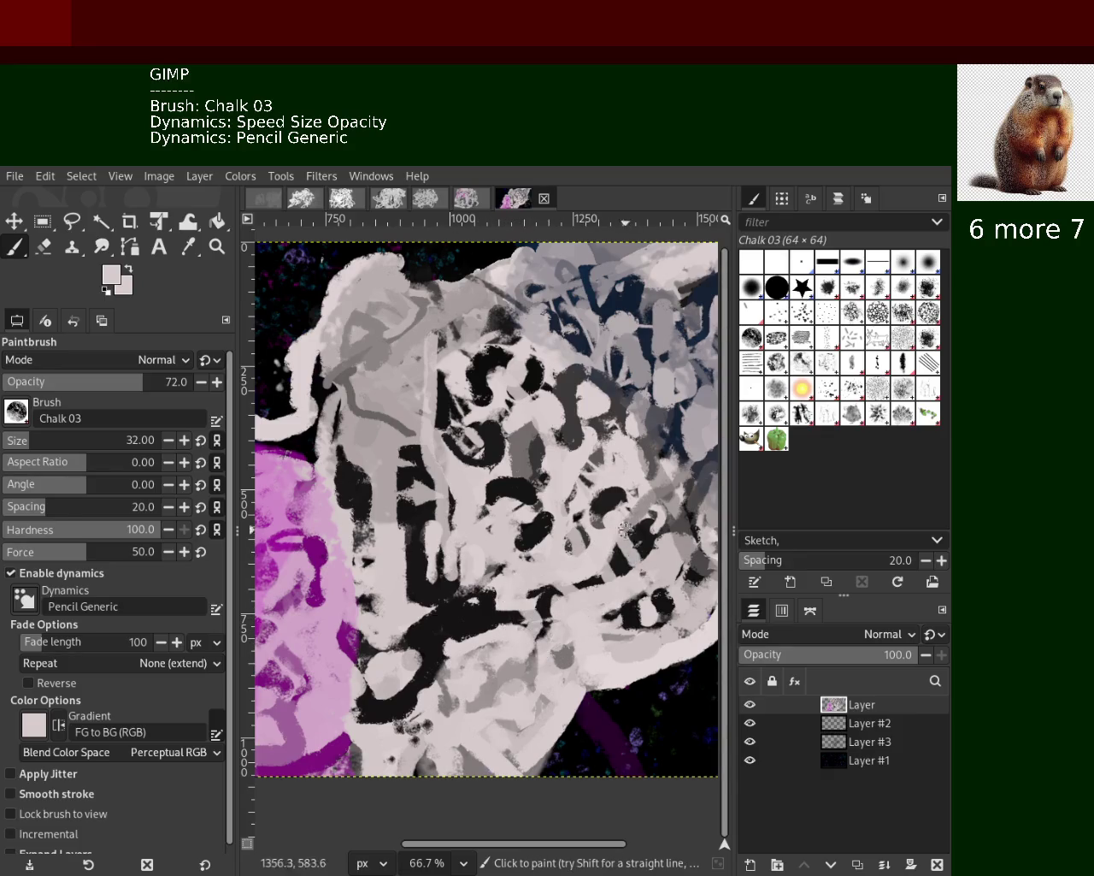
# Stroke sampled pale pink over the upper face, then a dark navy stroke up-left across the mass
pyautogui.press('ctrl')
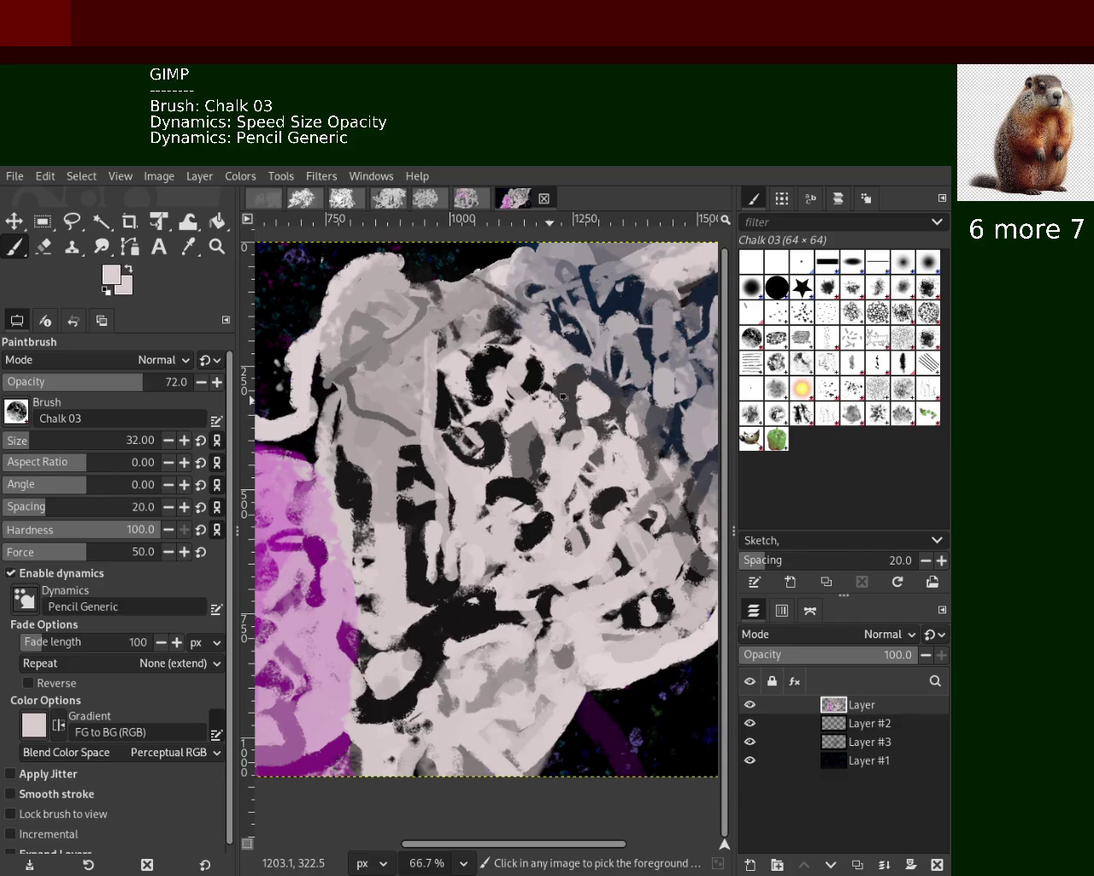
pyautogui.keyDown('ctrl'); pyautogui.click(554, 398); pyautogui.keyUp('ctrl')
pyautogui.keyDown('ctrl'); pyautogui.click(542, 348); pyautogui.keyUp('ctrl')
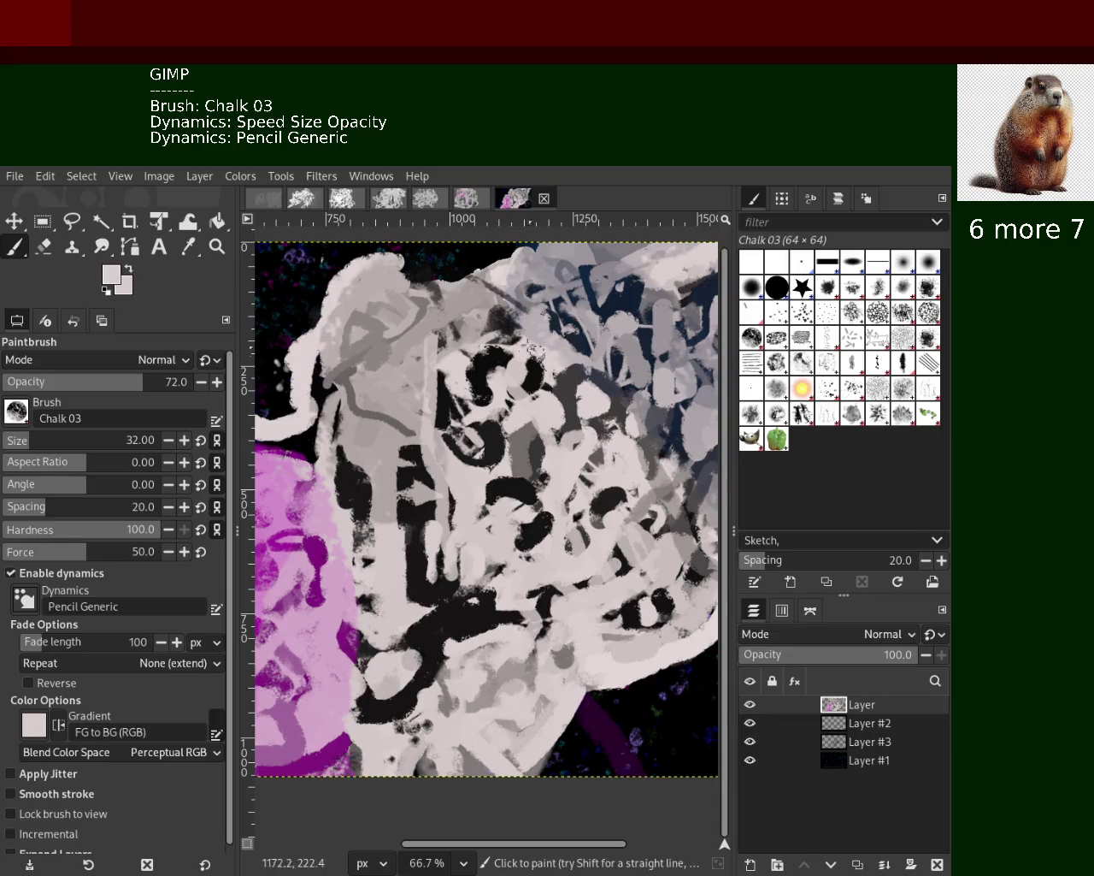
pyautogui.moveTo(542, 351); pyautogui.dragTo(470, 312)
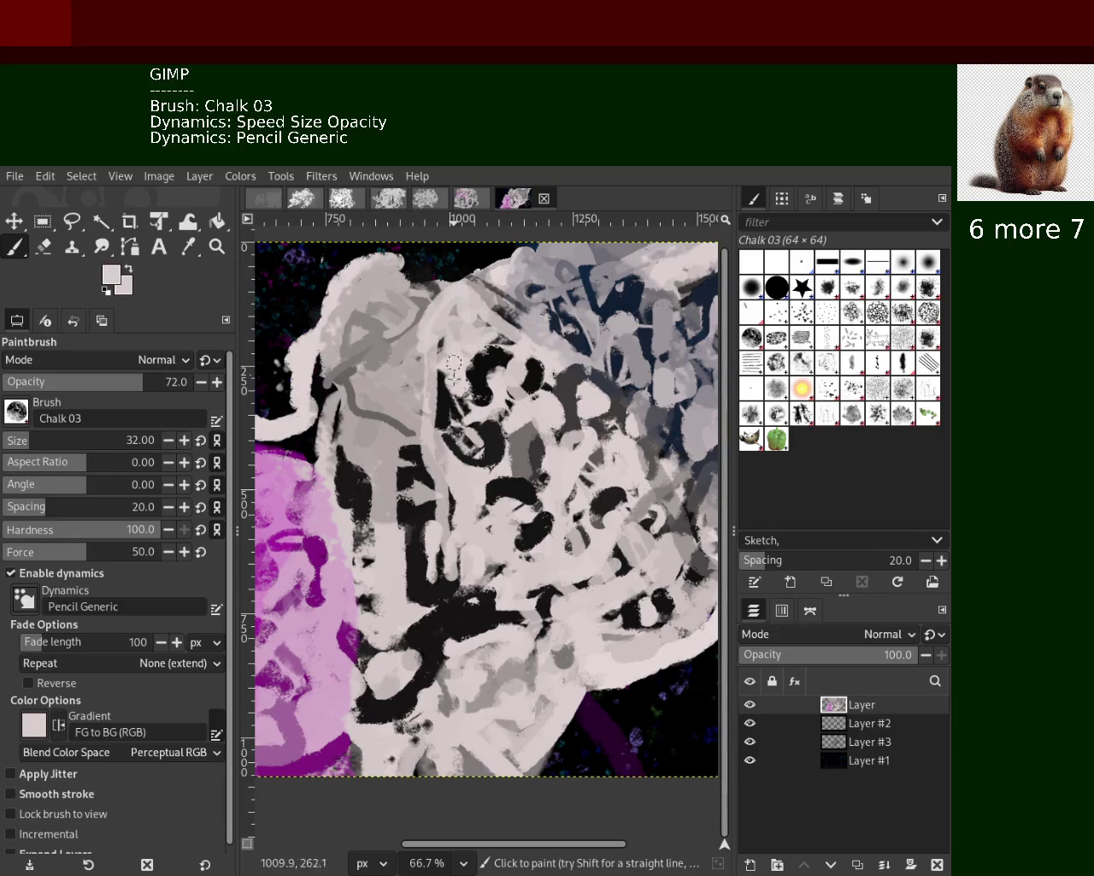
pyautogui.keyDown('ctrl'); pyautogui.click(599, 352); pyautogui.keyUp('ctrl')
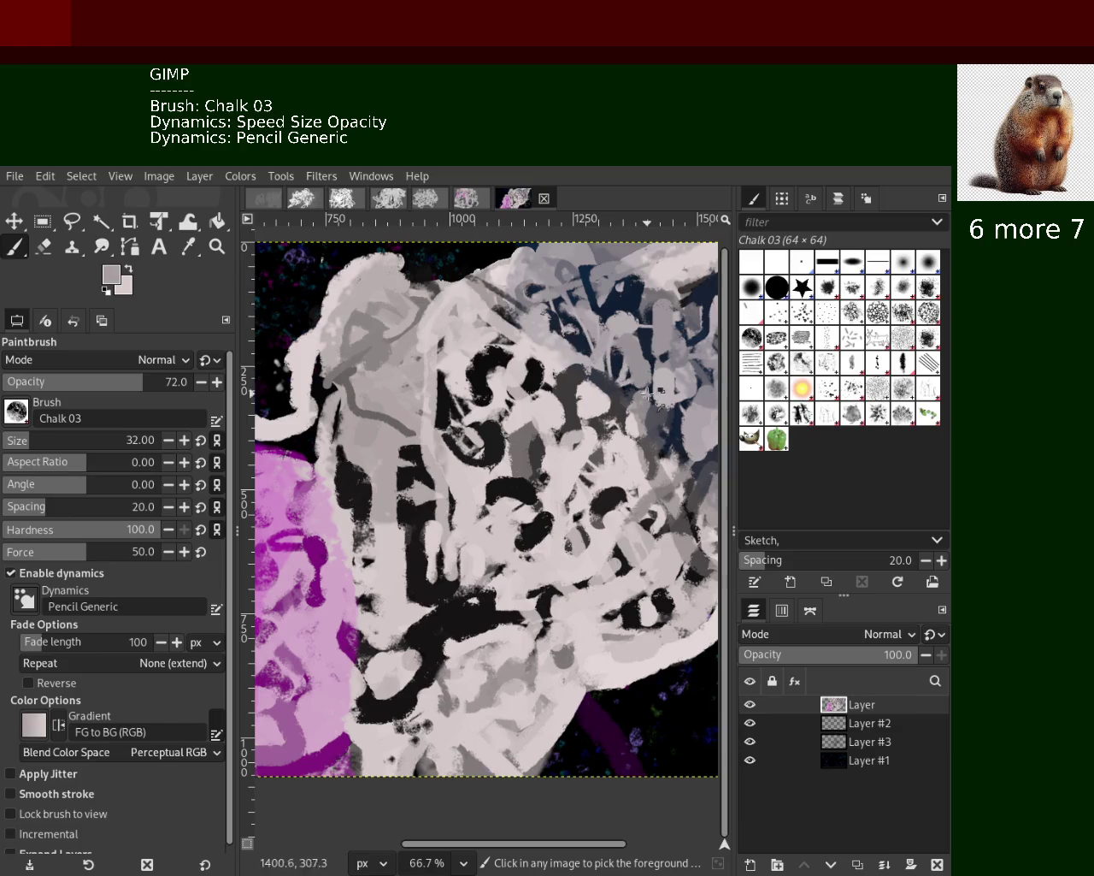
pyautogui.keyDown('ctrl'); pyautogui.click(697, 435); pyautogui.keyUp('ctrl')
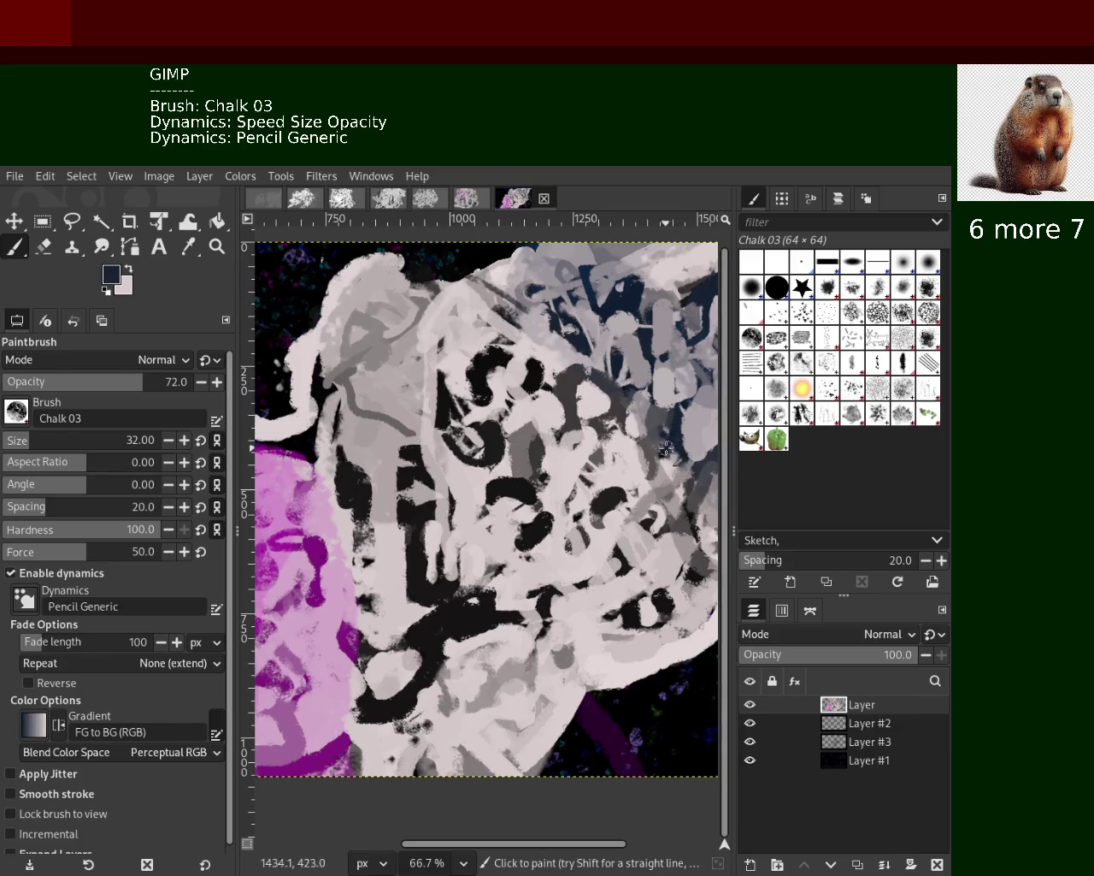
pyautogui.moveTo(650, 432)
pyautogui.mouseDown()
pyautogui.moveTo(523, 318)
pyautogui.moveTo(496, 274)
pyautogui.mouseUp()
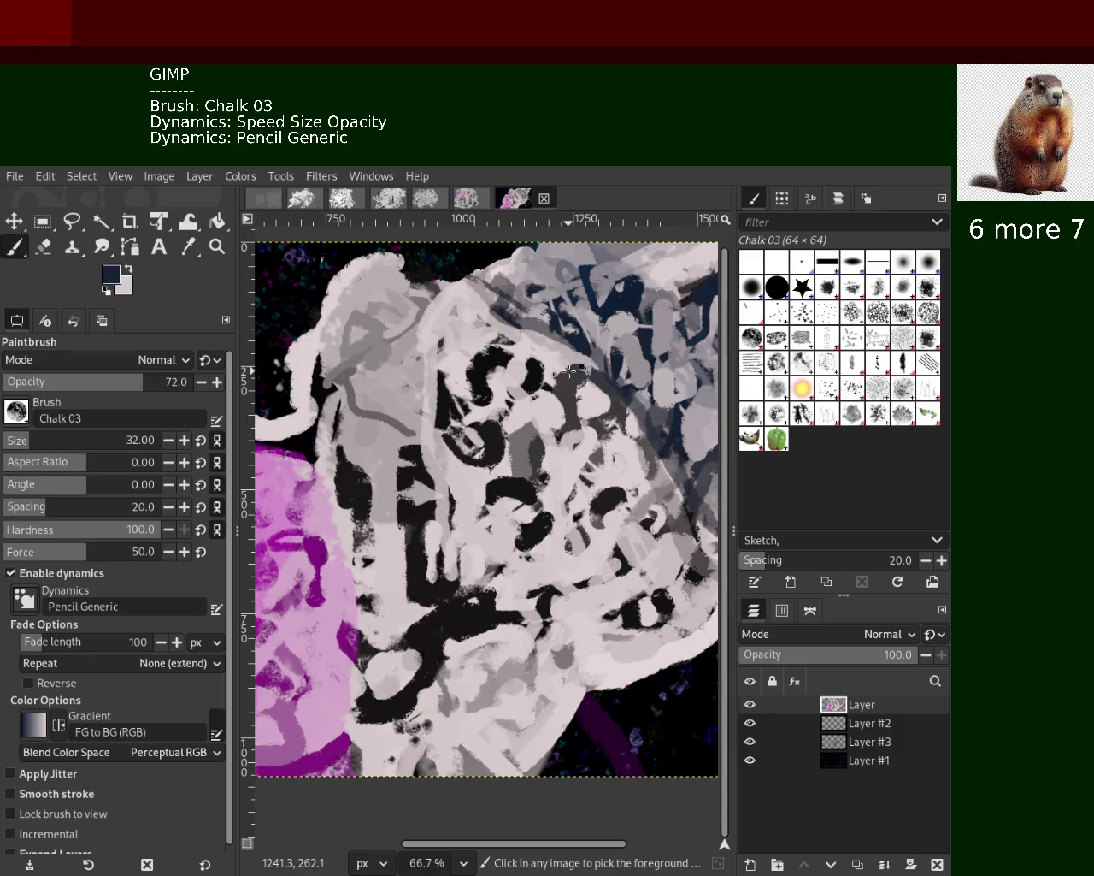
# Add a light pink chalk stroke down-right and a dark navy stroke at the upper right
pyautogui.keyDown('ctrl'); pyautogui.click(583, 367); pyautogui.keyUp('ctrl')
pyautogui.moveTo(598, 376); pyautogui.dragTo(675, 505)
pyautogui.hotkey('ctrl', 'z')
pyautogui.keyDown('ctrl'); pyautogui.click(629, 441); pyautogui.keyUp('ctrl')
pyautogui.moveTo(628, 440)
pyautogui.mouseDown()
pyautogui.moveTo(719, 583)
pyautogui.moveTo(654, 457)
pyautogui.moveTo(510, 335)
pyautogui.mouseUp()
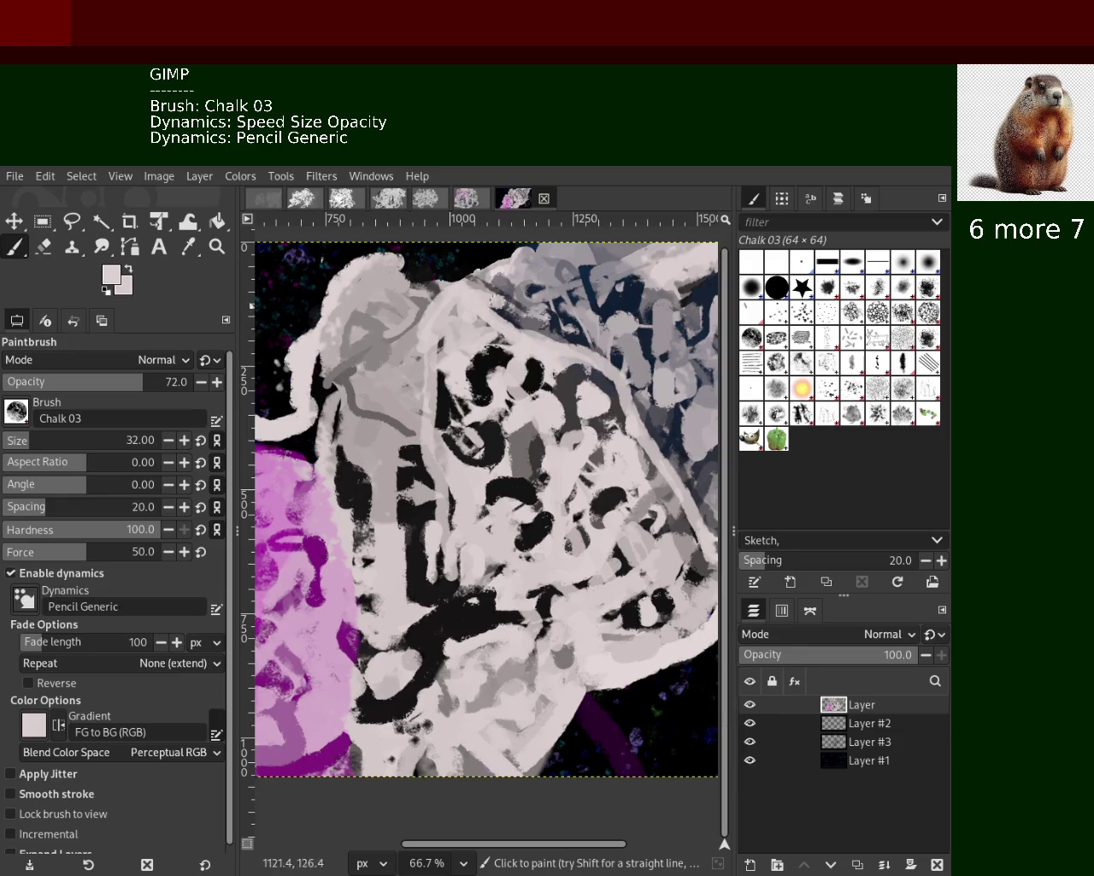
pyautogui.keyDown('ctrl'); pyautogui.click(607, 313); pyautogui.keyUp('ctrl')
pyautogui.moveTo(624, 306); pyautogui.dragTo(689, 257)
pyautogui.scroll(1, 665, 267)
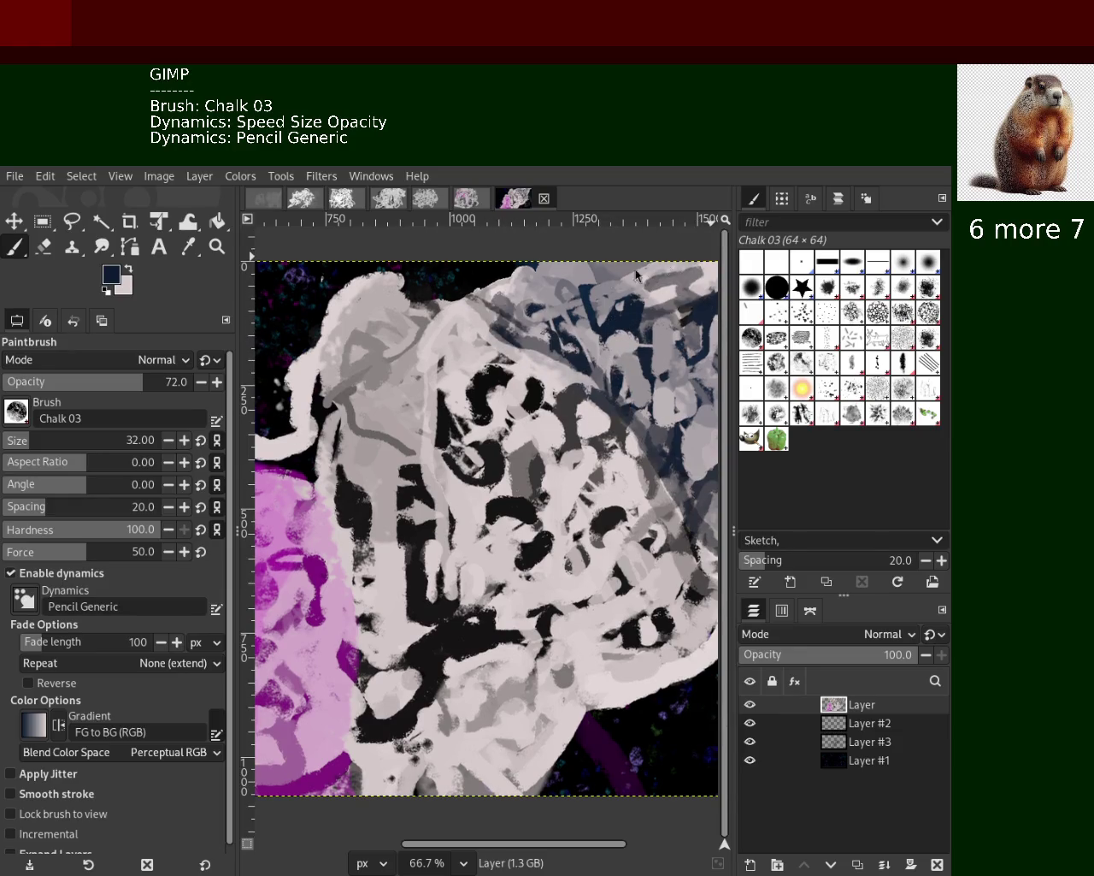
# Zoom out, then paint sampled light-grey chalk strokes across the middle of the mass
pyautogui.press('z')
pyautogui.keyDown('ctrl'); pyautogui.click(462, 376); pyautogui.keyUp('ctrl')
pyautogui.keyDown('ctrl'); pyautogui.scroll(2, 489, 446); pyautogui.keyUp('ctrl')
pyautogui.keyDown('ctrl'); pyautogui.scroll(-4, 496, 452); pyautogui.keyUp('ctrl')
pyautogui.keyDown('ctrl'); pyautogui.scroll(1, 505, 455); pyautogui.keyUp('ctrl')
pyautogui.keyDown('ctrl'); pyautogui.scroll(2, 511, 460); pyautogui.keyUp('ctrl')
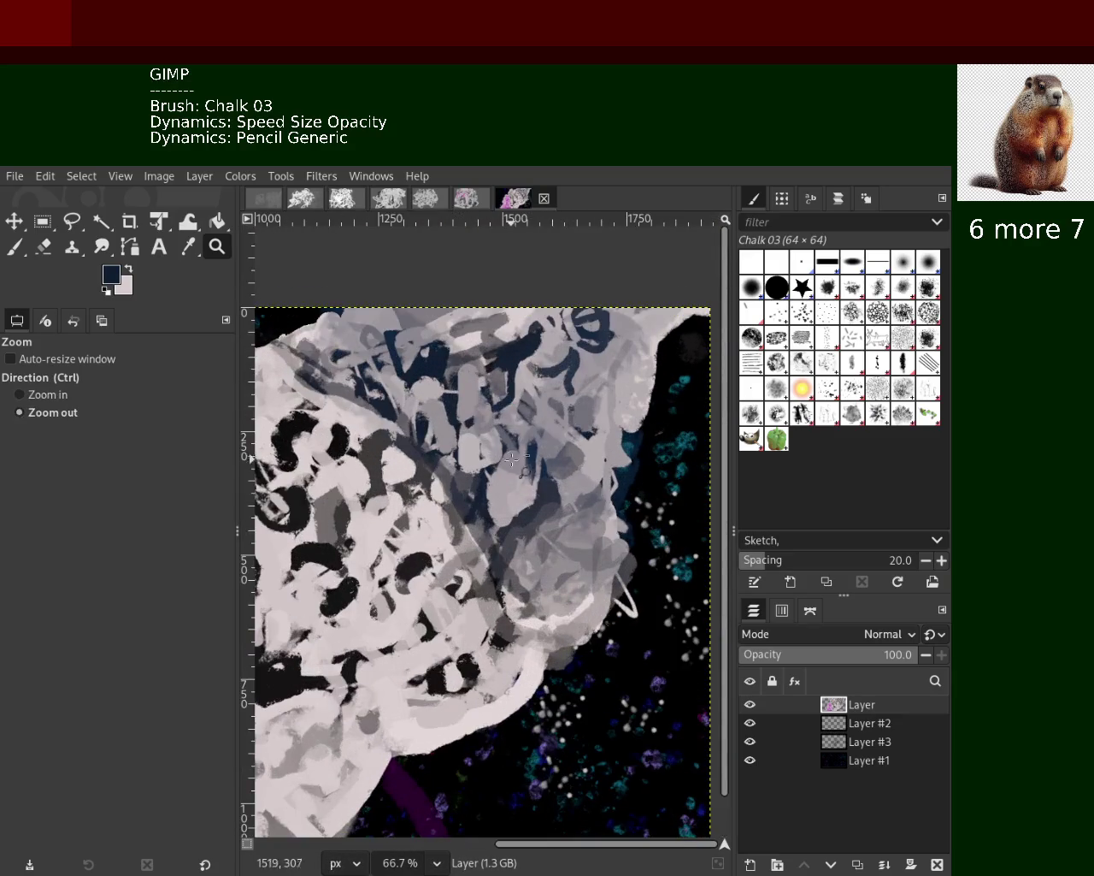
pyautogui.click(15, 247)
pyautogui.keyDown('ctrl'); pyautogui.click(466, 494); pyautogui.keyUp('ctrl')
pyautogui.moveTo(508, 477)
pyautogui.mouseDown()
pyautogui.moveTo(482, 446)
pyautogui.moveTo(614, 511)
pyautogui.mouseUp()
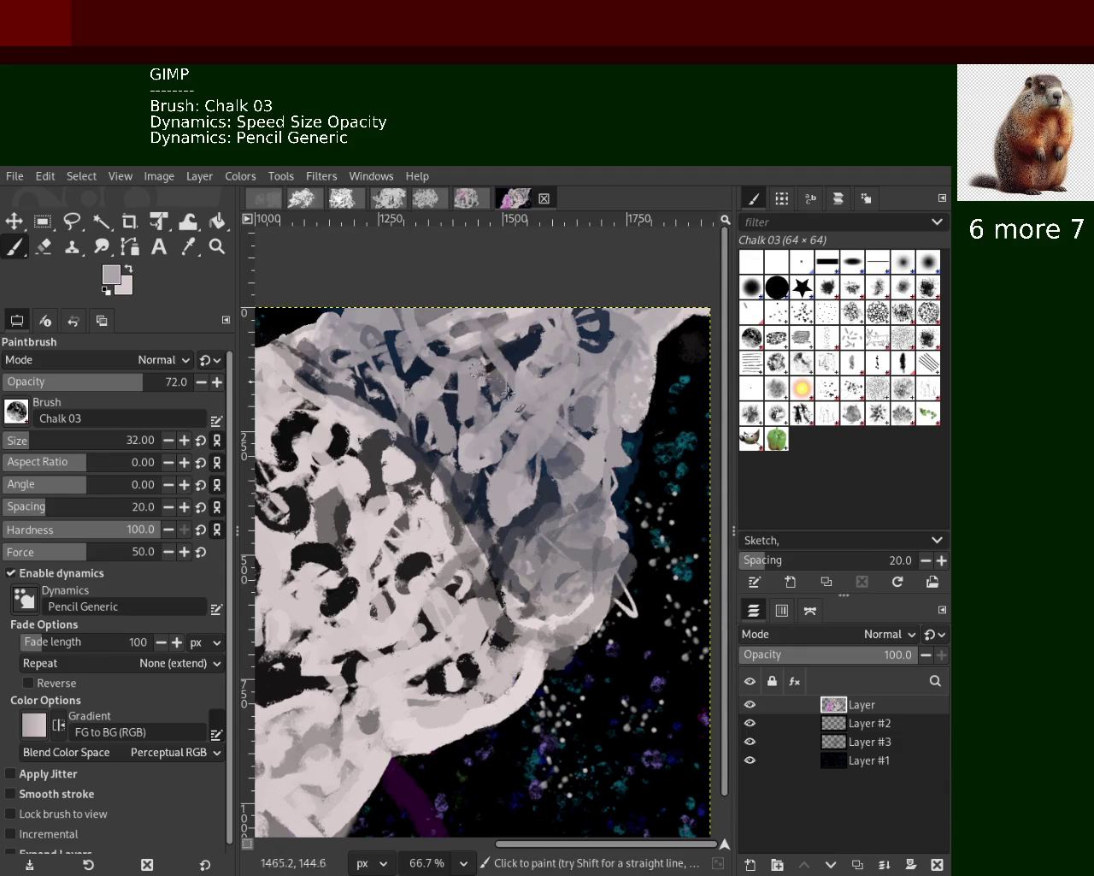
pyautogui.moveTo(614, 511)
pyautogui.mouseDown()
pyautogui.moveTo(488, 518)
pyautogui.moveTo(487, 505)
pyautogui.moveTo(540, 630)
pyautogui.moveTo(578, 291)
pyautogui.moveTo(511, 443)
pyautogui.mouseUp()
# Add dark navy marks near the top-left and light-grey strokes down from the upper right
pyautogui.keyDown('ctrl'); pyautogui.click(487, 518); pyautogui.keyUp('ctrl')
pyautogui.keyDown('ctrl'); pyautogui.click(487, 505); pyautogui.keyUp('ctrl')
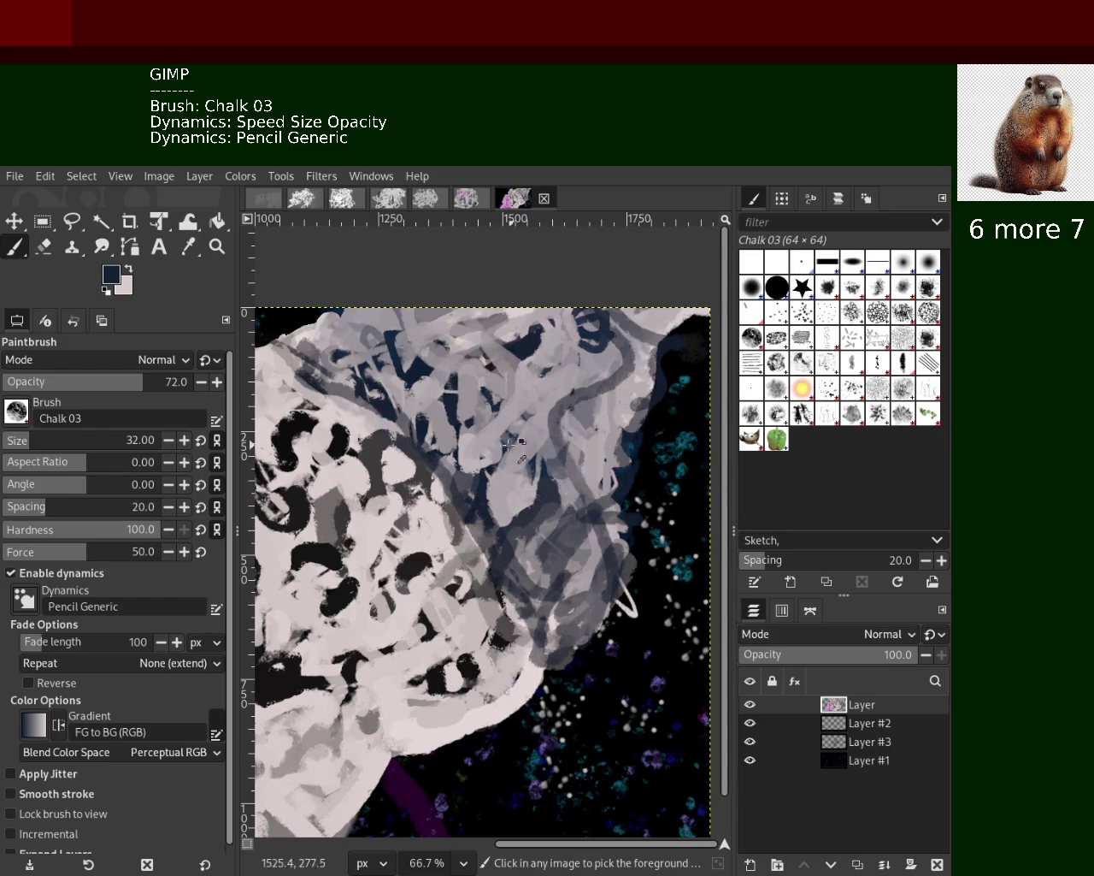
pyautogui.hotkey('ctrl', 'z')
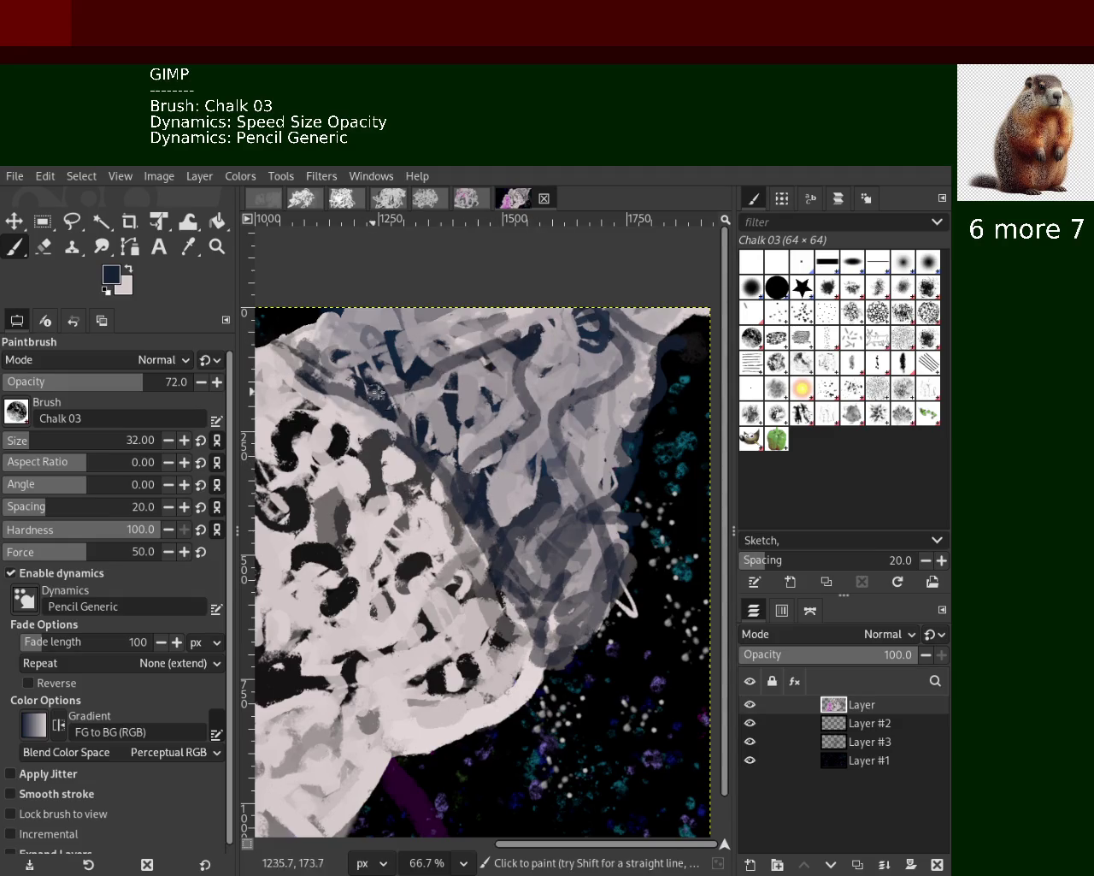
pyautogui.moveTo(421, 346); pyautogui.dragTo(375, 338)
pyautogui.keyDown('ctrl'); pyautogui.click(436, 389); pyautogui.keyUp('ctrl')
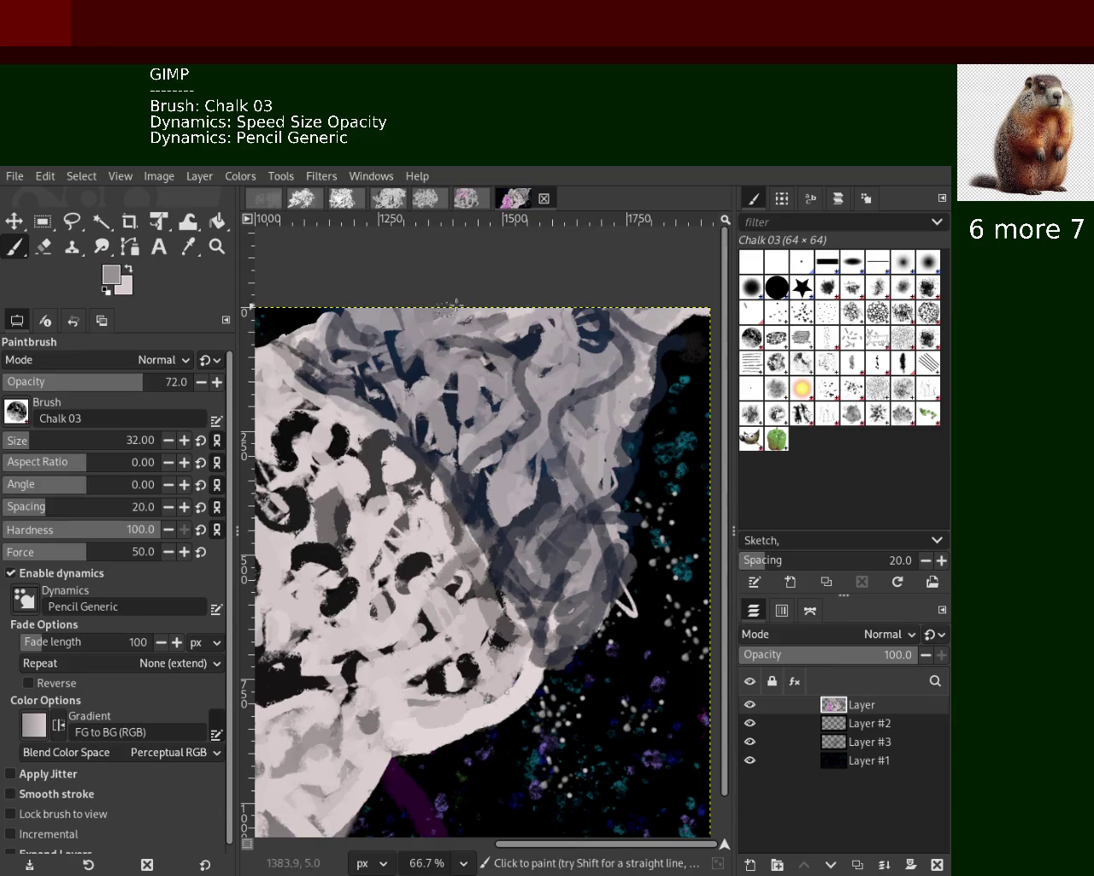
pyautogui.keyDown('ctrl'); pyautogui.click(672, 314); pyautogui.keyUp('ctrl')
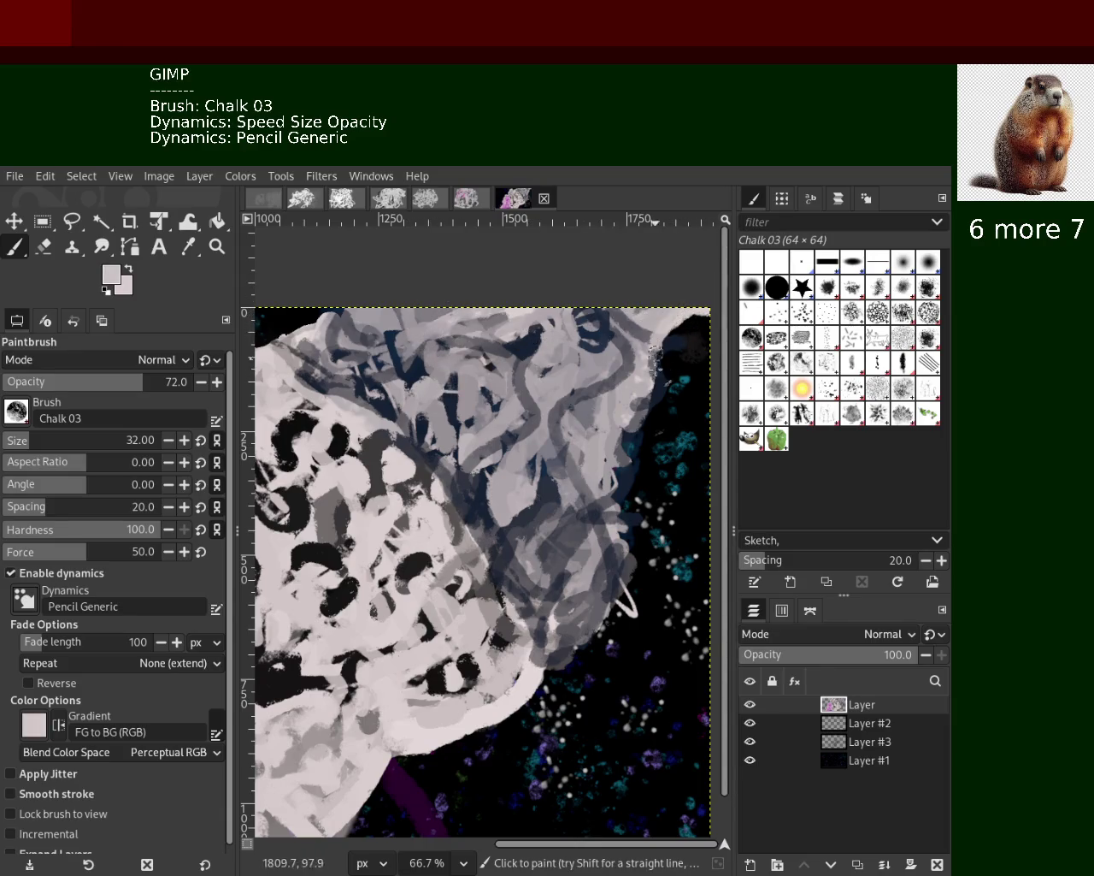
pyautogui.moveTo(655, 347); pyautogui.dragTo(591, 553)
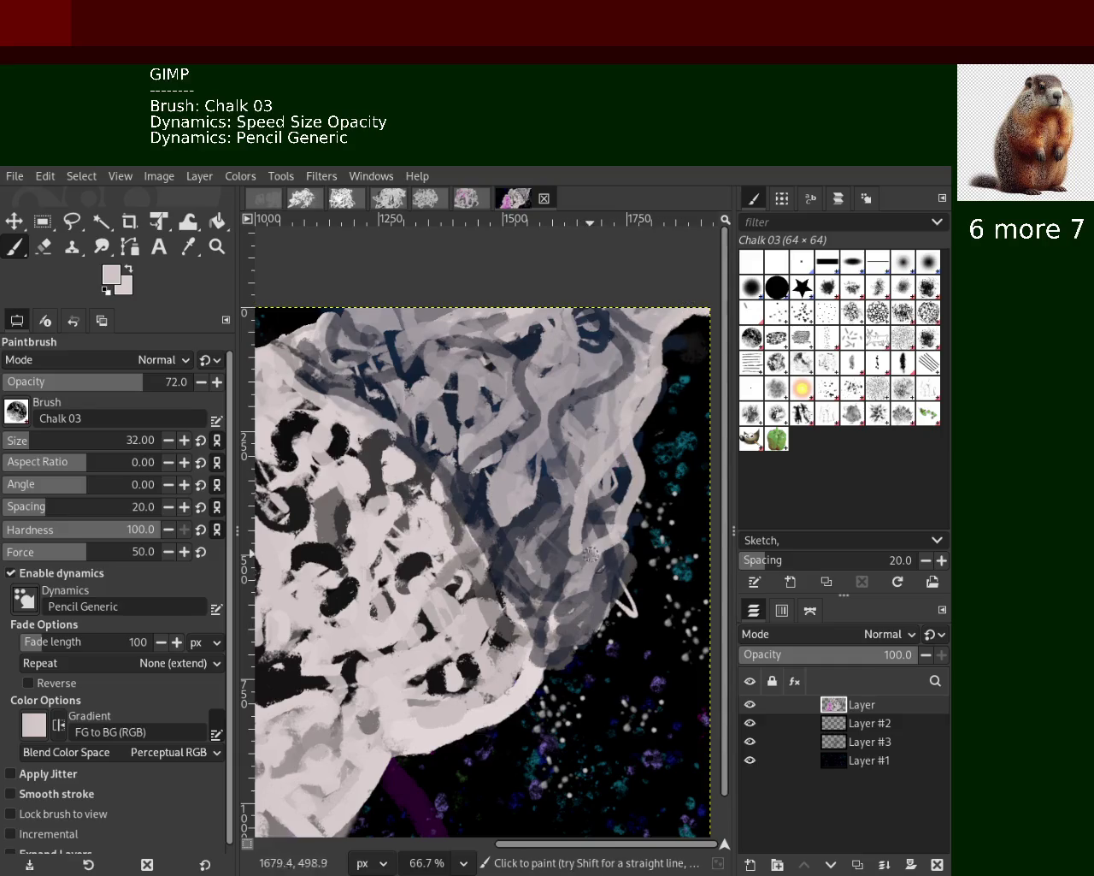
pyautogui.moveTo(643, 520); pyautogui.dragTo(560, 630)
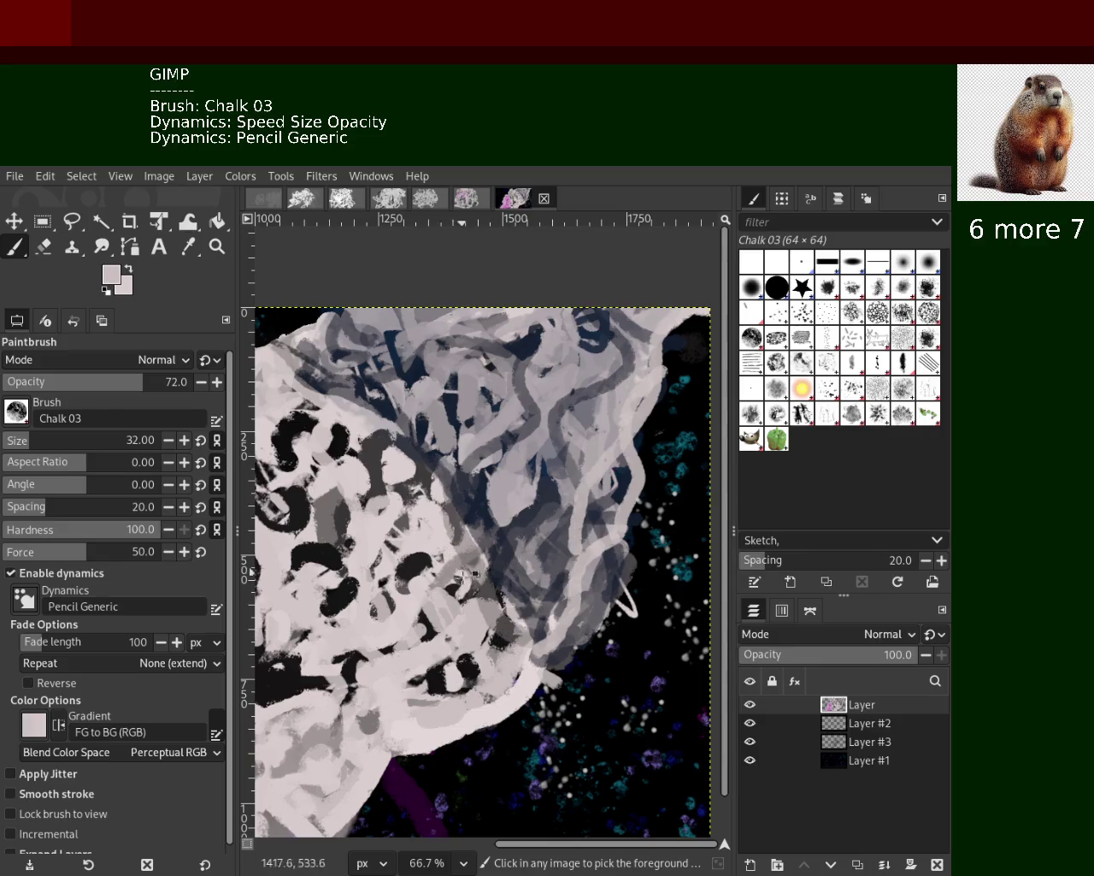
# Paint looping light chalk strokes spilling from the mass's lower edge, redoing two attempts
pyautogui.keyDown('ctrl'); pyautogui.click(466, 601); pyautogui.keyUp('ctrl')
pyautogui.moveTo(544, 680)
pyautogui.mouseDown()
pyautogui.moveTo(385, 387)
pyautogui.moveTo(504, 701)
pyautogui.mouseUp()
pyautogui.hotkey('ctrl', 'z')
pyautogui.hotkey('ctrl', 'z')
pyautogui.moveTo(556, 645)
pyautogui.mouseDown()
pyautogui.moveTo(368, 387)
pyautogui.moveTo(486, 710)
pyautogui.mouseUp()
pyautogui.hotkey('ctrl', 'z')
pyautogui.hotkey('ctrl', 'z')
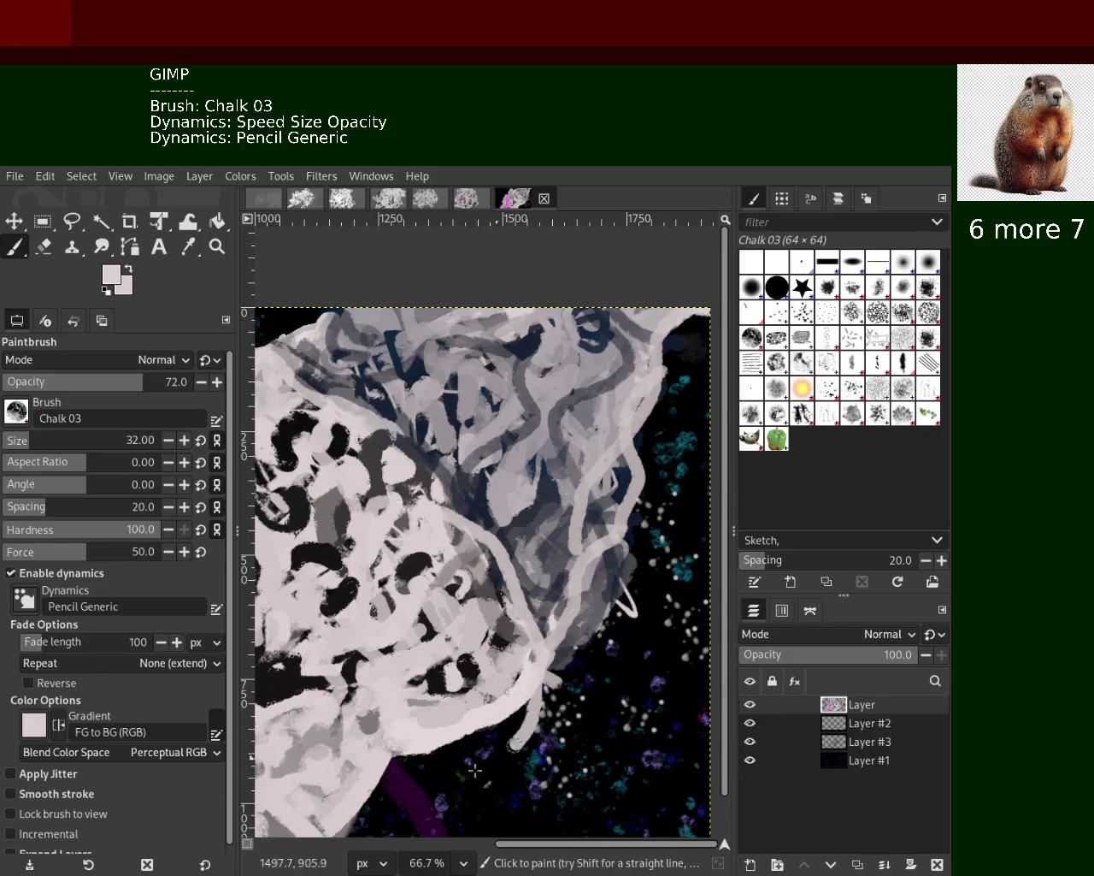
pyautogui.moveTo(530, 658)
pyautogui.mouseDown()
pyautogui.moveTo(509, 766)
pyautogui.moveTo(581, 739)
pyautogui.mouseUp()
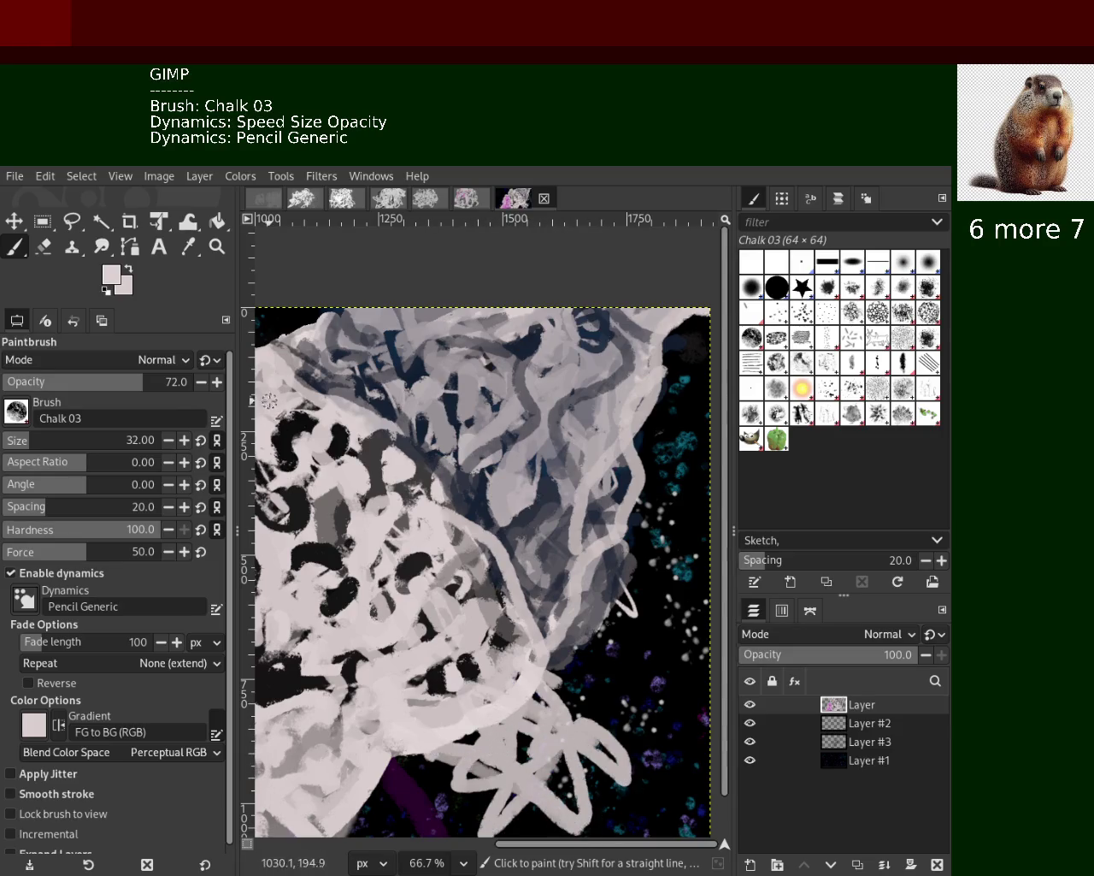
# Zoom out to show the whole painting and return to the chalk brush
pyautogui.press('z')
pyautogui.scroll(-1, 539, 504)
pyautogui.scroll(2, 539, 505)
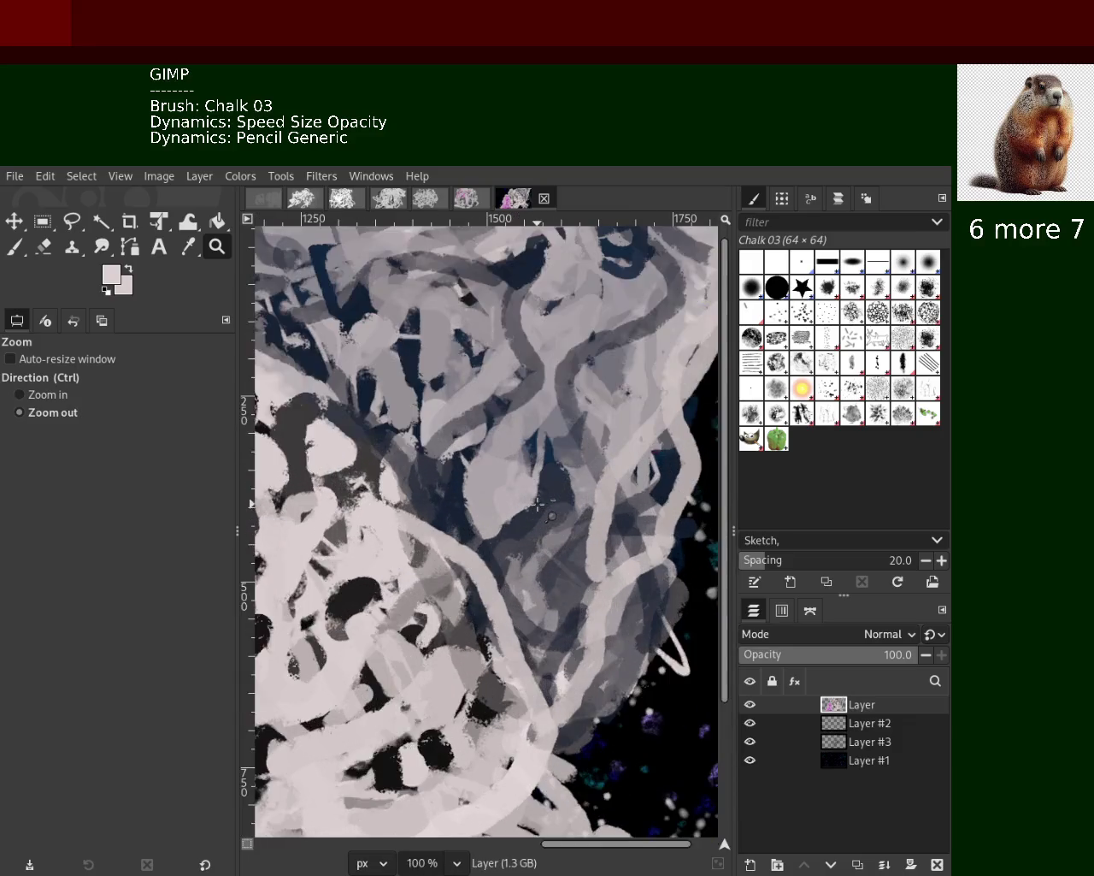
pyautogui.scroll(-3, 539, 504)
pyautogui.scroll(-1, 539, 505)
pyautogui.scroll(-1, 366, 473)
pyautogui.scroll(2, 366, 473)
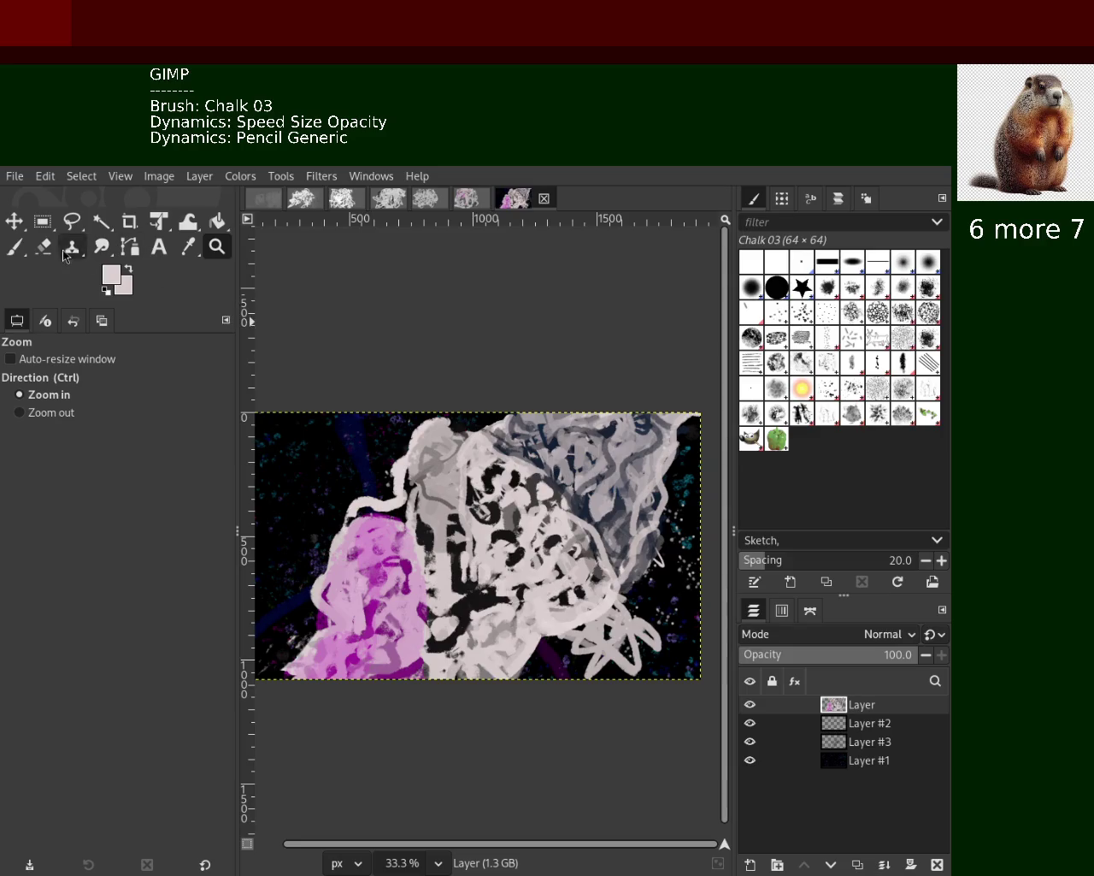
pyautogui.click(17, 248)
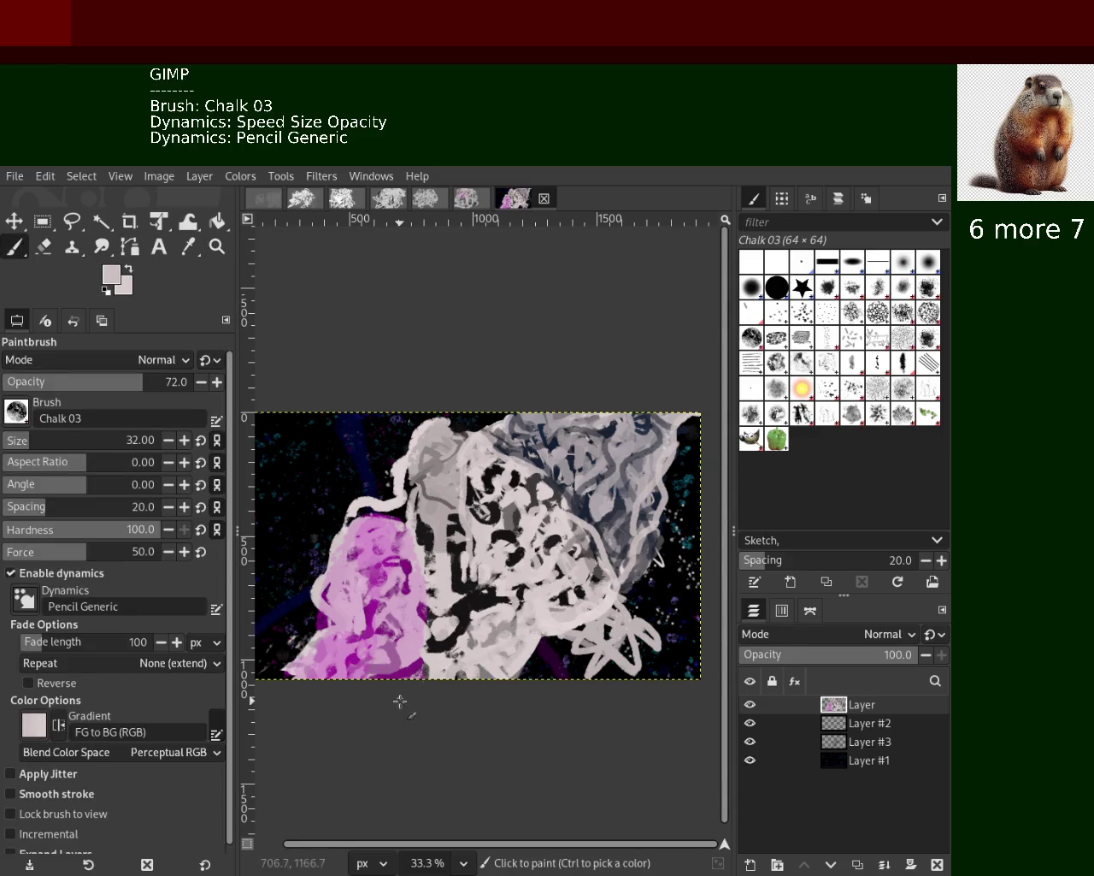
# Paint a faint pink stroke across the lower middle and a sampled grey vertical stroke through the centre
pyautogui.moveTo(466, 658); pyautogui.dragTo(554, 624)
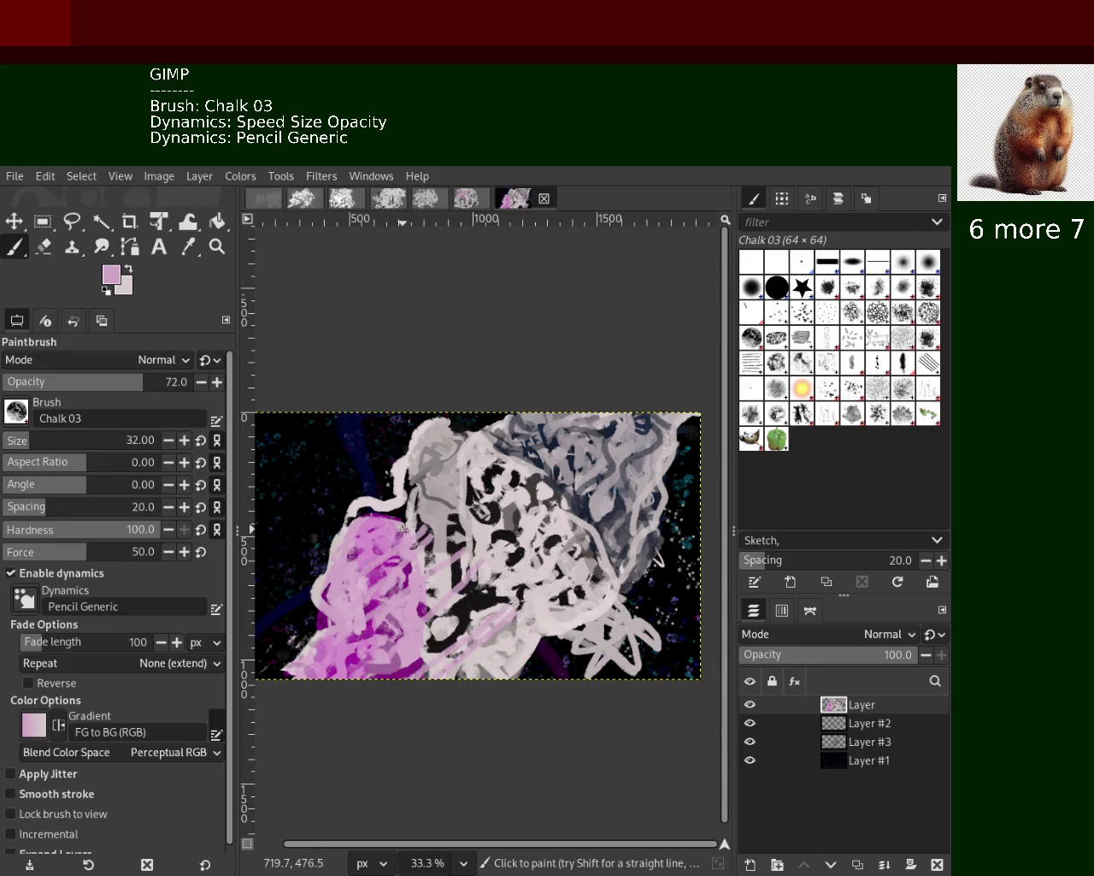
pyautogui.keyDown('ctrl'); pyautogui.click(440, 505); pyautogui.keyUp('ctrl')
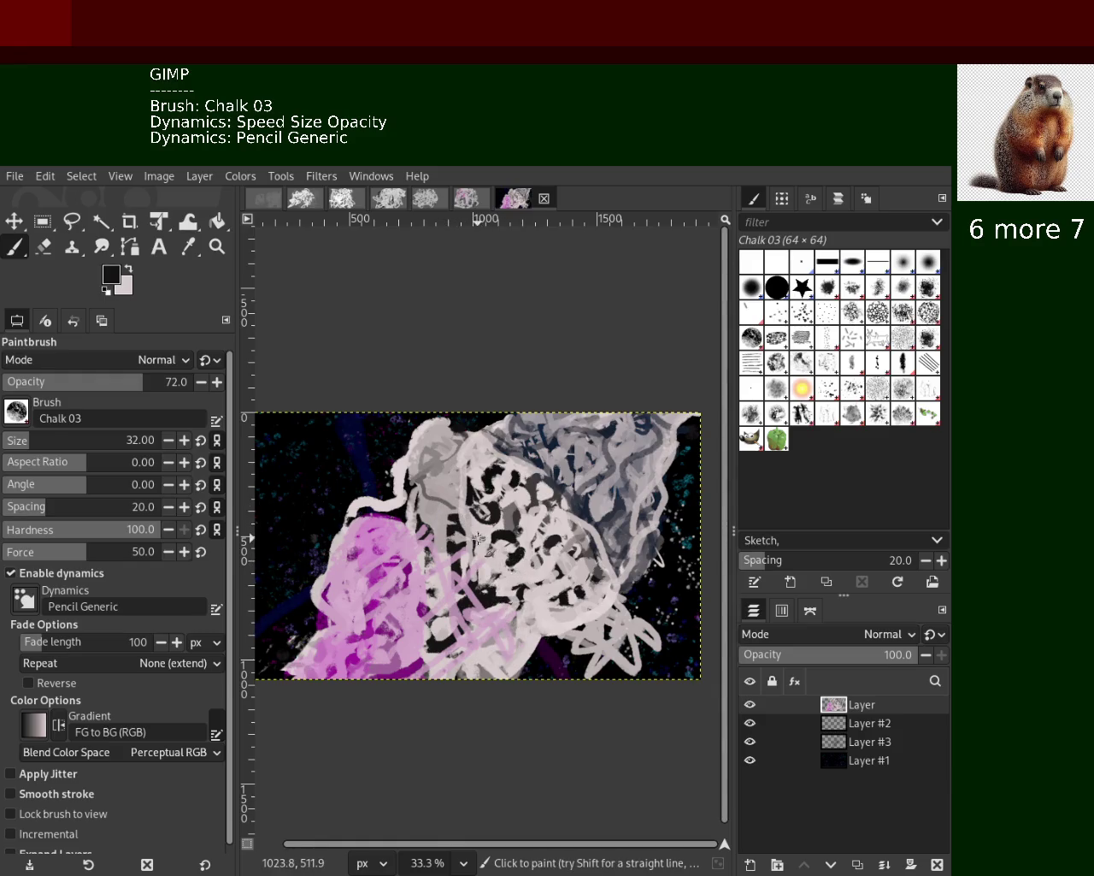
pyautogui.keyDown('ctrl'); pyautogui.click(467, 451); pyautogui.keyUp('ctrl')
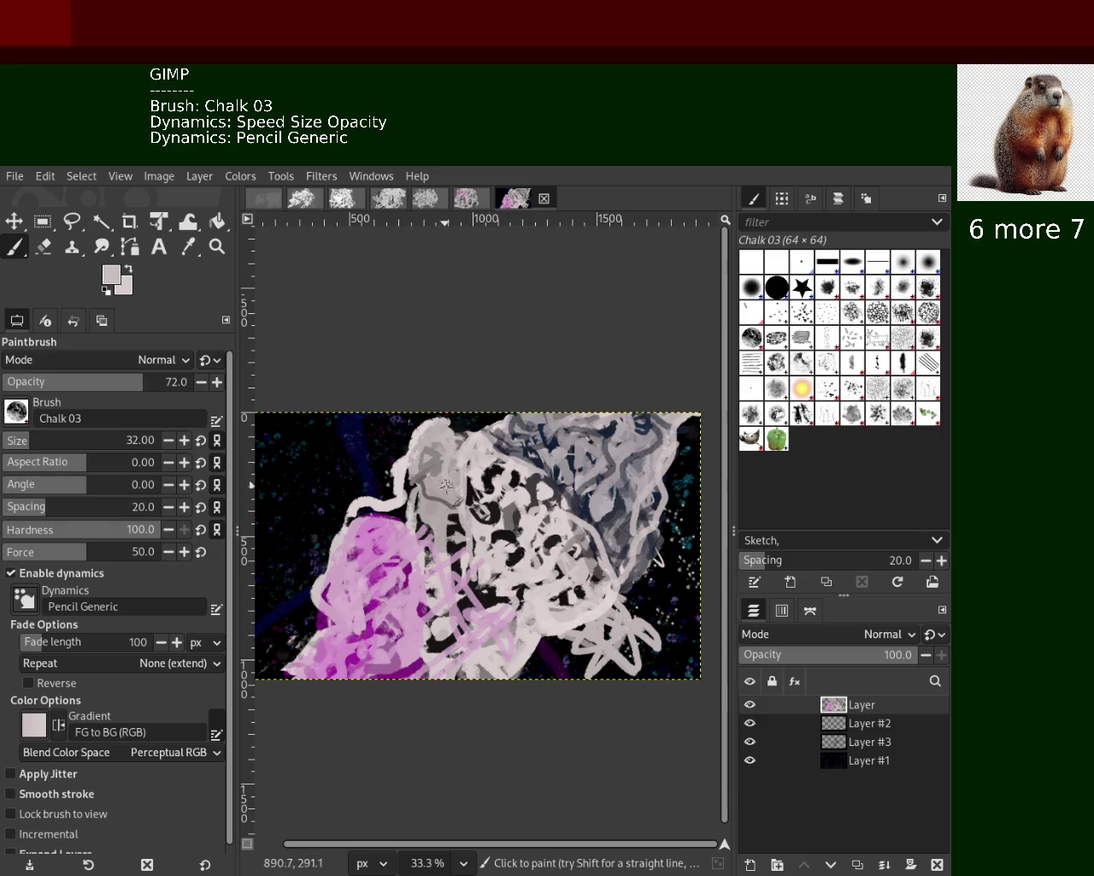
pyautogui.keyDown('ctrl'); pyautogui.click(498, 490); pyautogui.keyUp('ctrl')
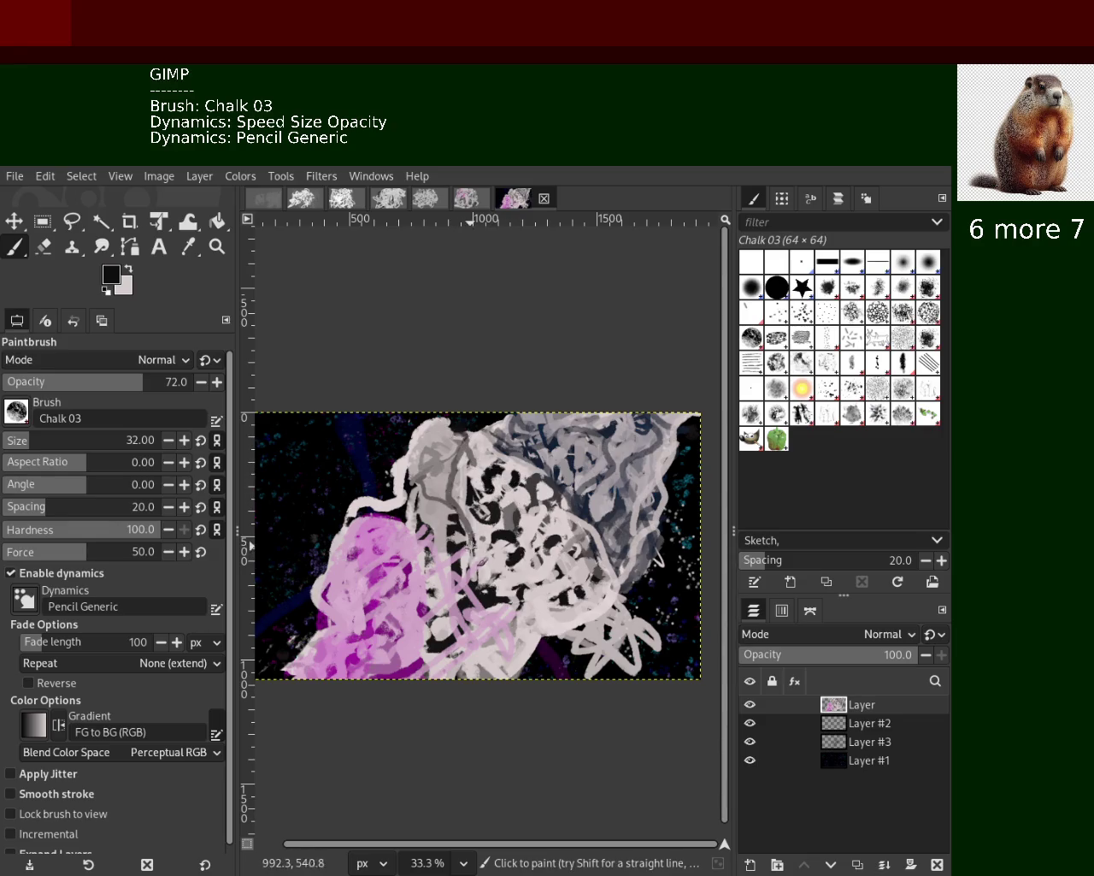
pyautogui.keyDown('ctrl'); pyautogui.click(516, 505); pyautogui.keyUp('ctrl')
pyautogui.moveTo(477, 579); pyautogui.dragTo(478, 482)
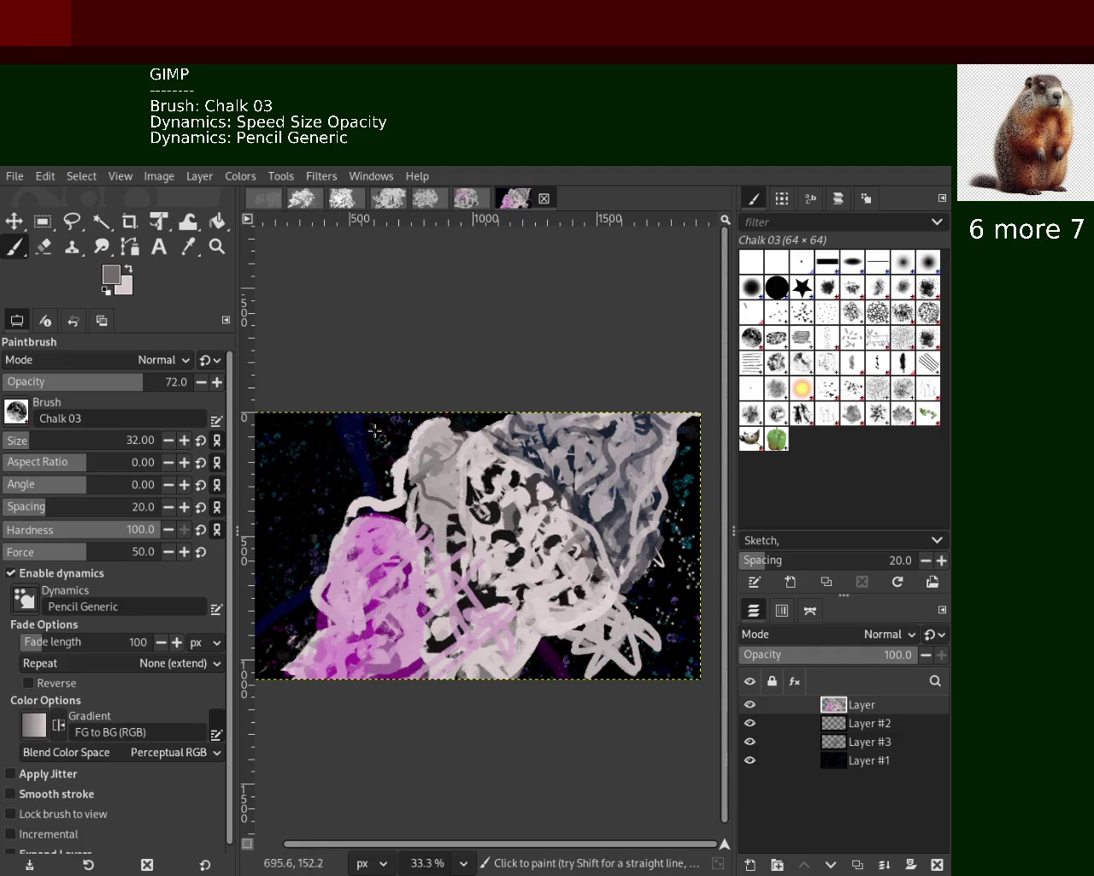
# Zoom out to 33.3% to see the whole painting and sample a pale pinkish-white for the brush
pyautogui.click(218, 246)
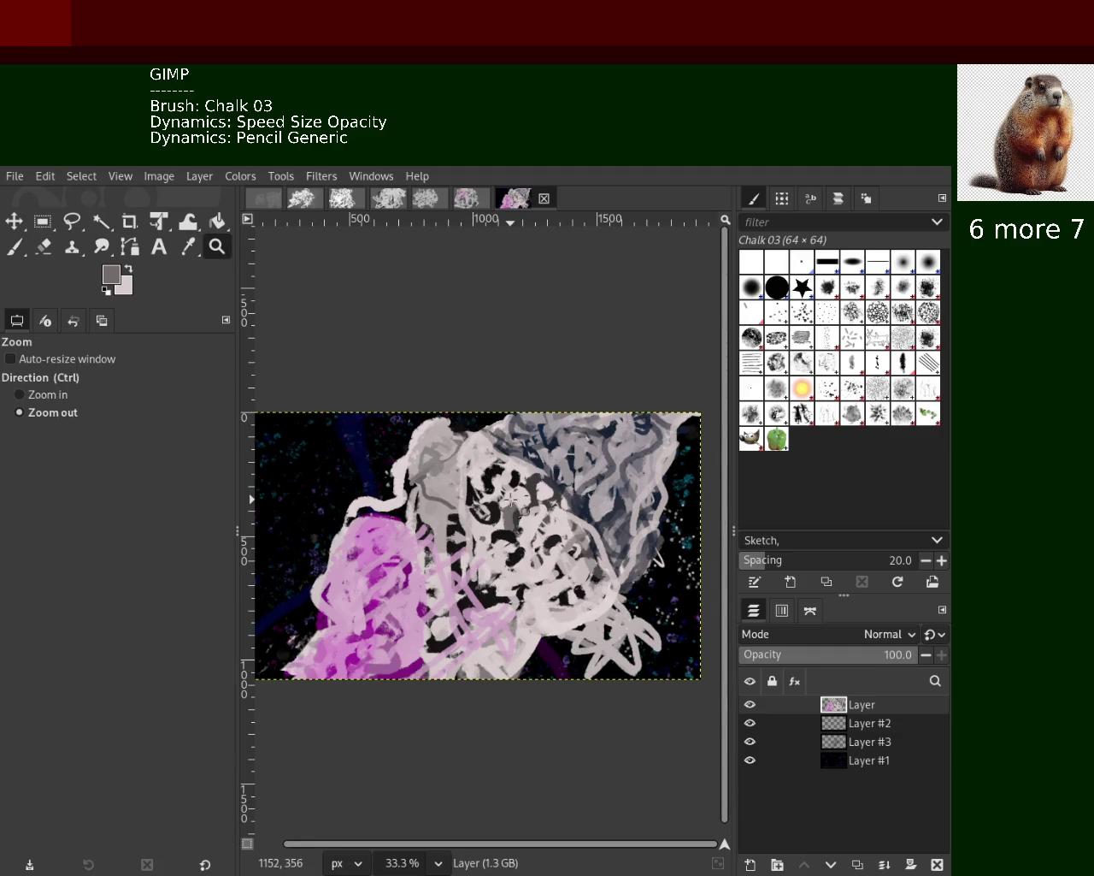
pyautogui.keyDown('ctrl'); pyautogui.click(472, 499); pyautogui.keyUp('ctrl')
pyautogui.click(539, 537)
pyautogui.click(539, 525)
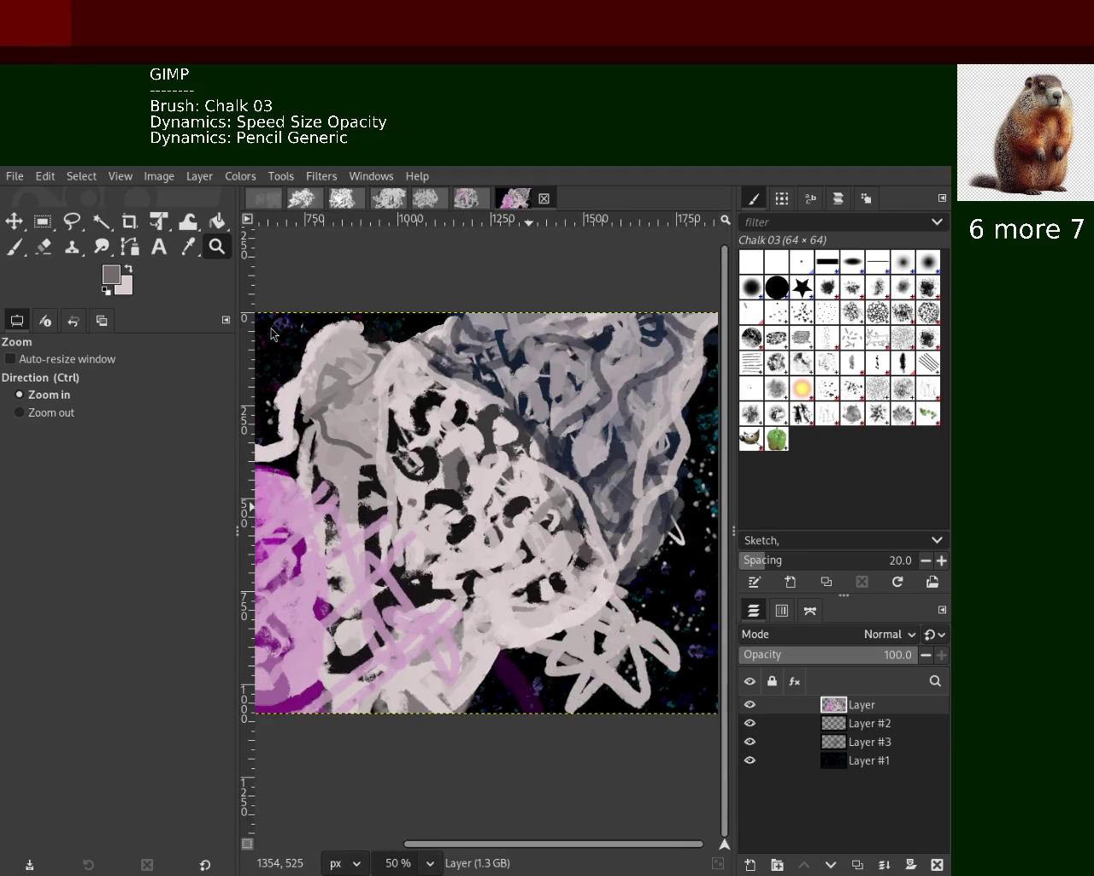
pyautogui.keyDown('ctrl'); pyautogui.click(522, 498); pyautogui.keyUp('ctrl')
pyautogui.click(14, 247)
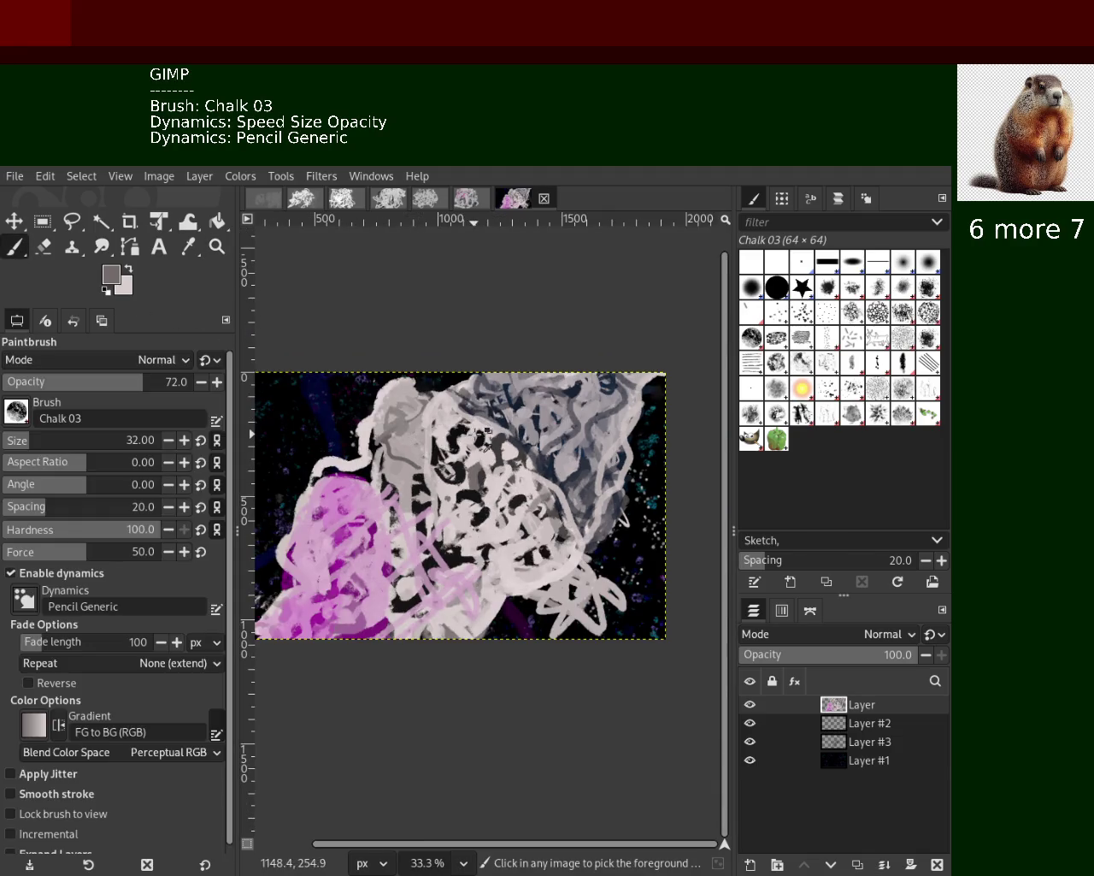
pyautogui.keyDown('ctrl'); pyautogui.click(482, 437); pyautogui.keyUp('ctrl')
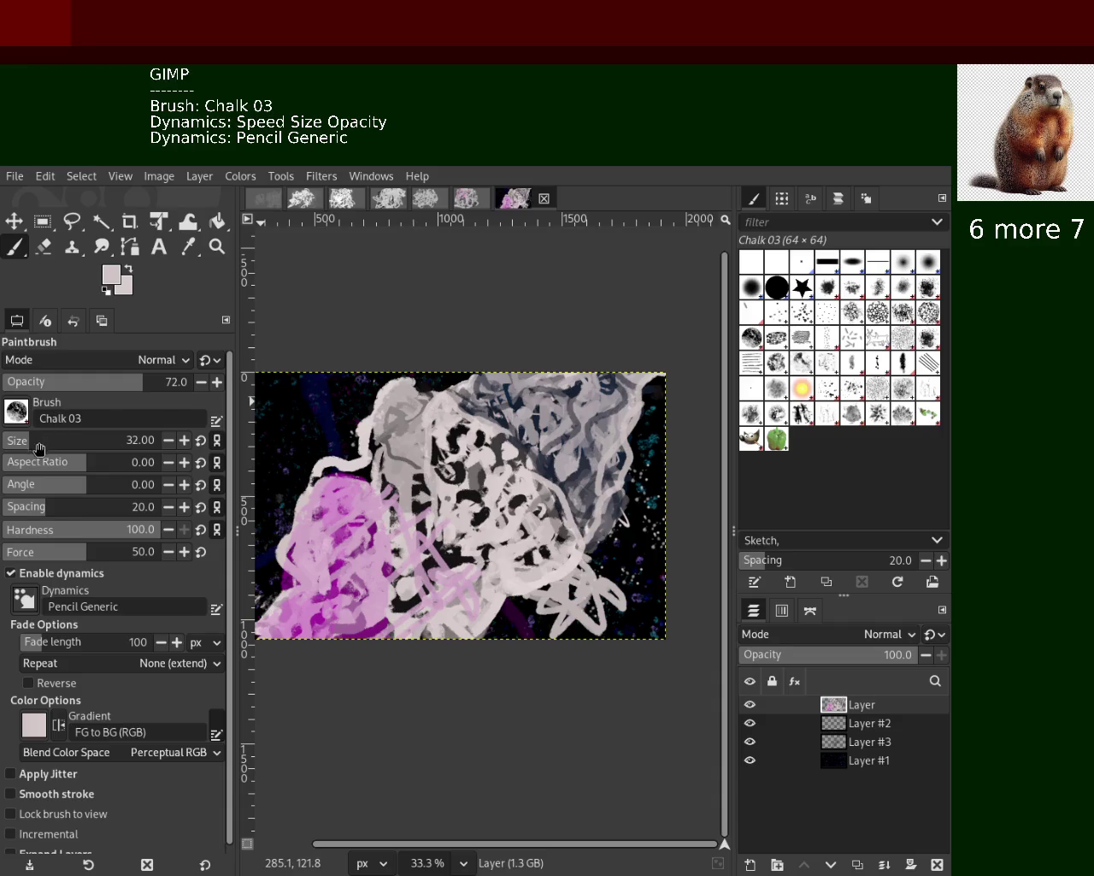
# Enlarge the Chalk 03 brush to 116 and paint a white stripe plus short bottom strokes
pyautogui.moveTo(38, 443); pyautogui.dragTo(51, 441)
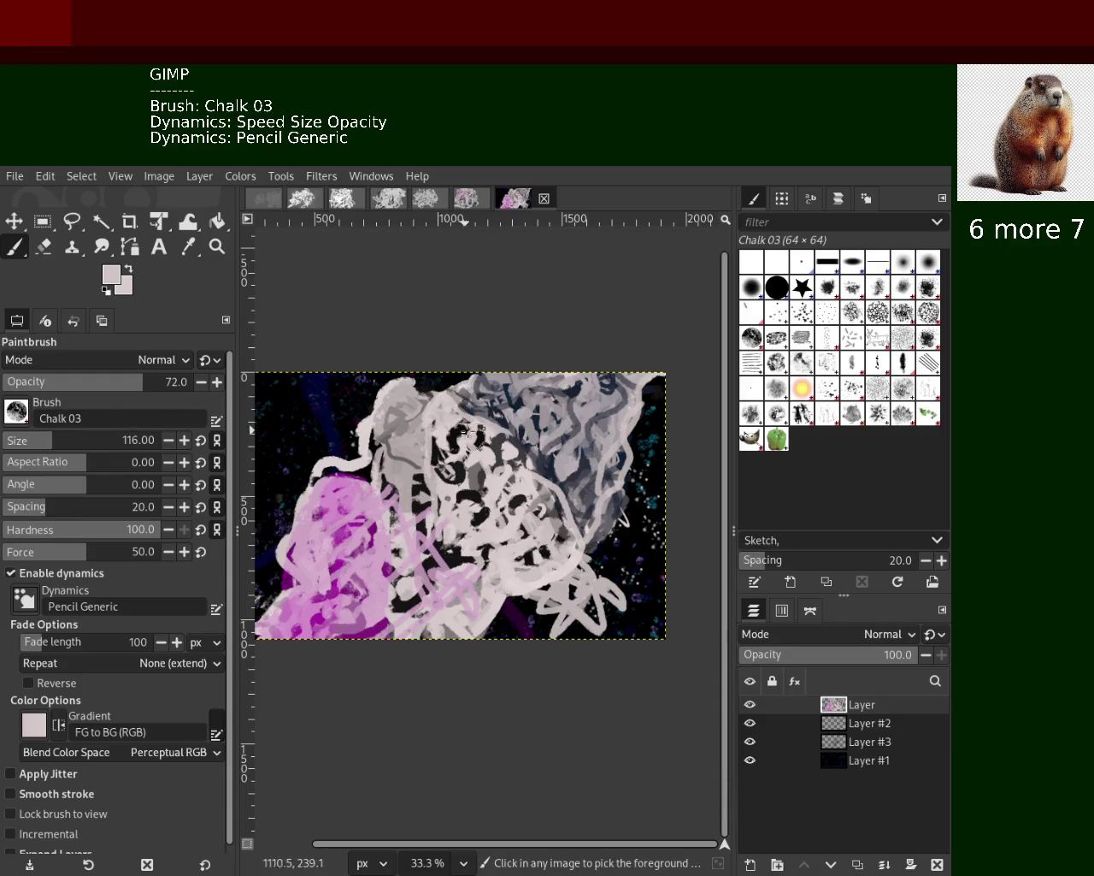
pyautogui.moveTo(464, 428)
pyautogui.mouseDown()
pyautogui.moveTo(421, 464)
pyautogui.moveTo(393, 401)
pyautogui.mouseUp()
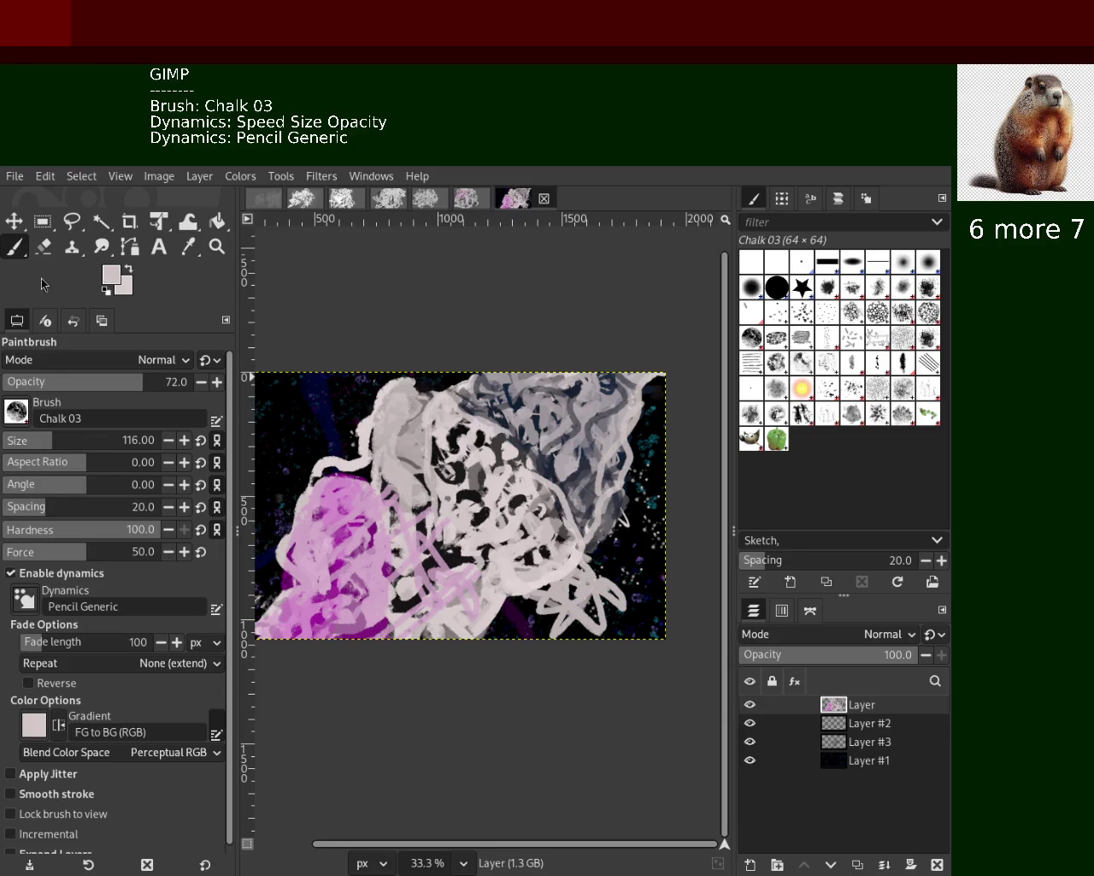
pyautogui.moveTo(409, 392); pyautogui.dragTo(484, 637)
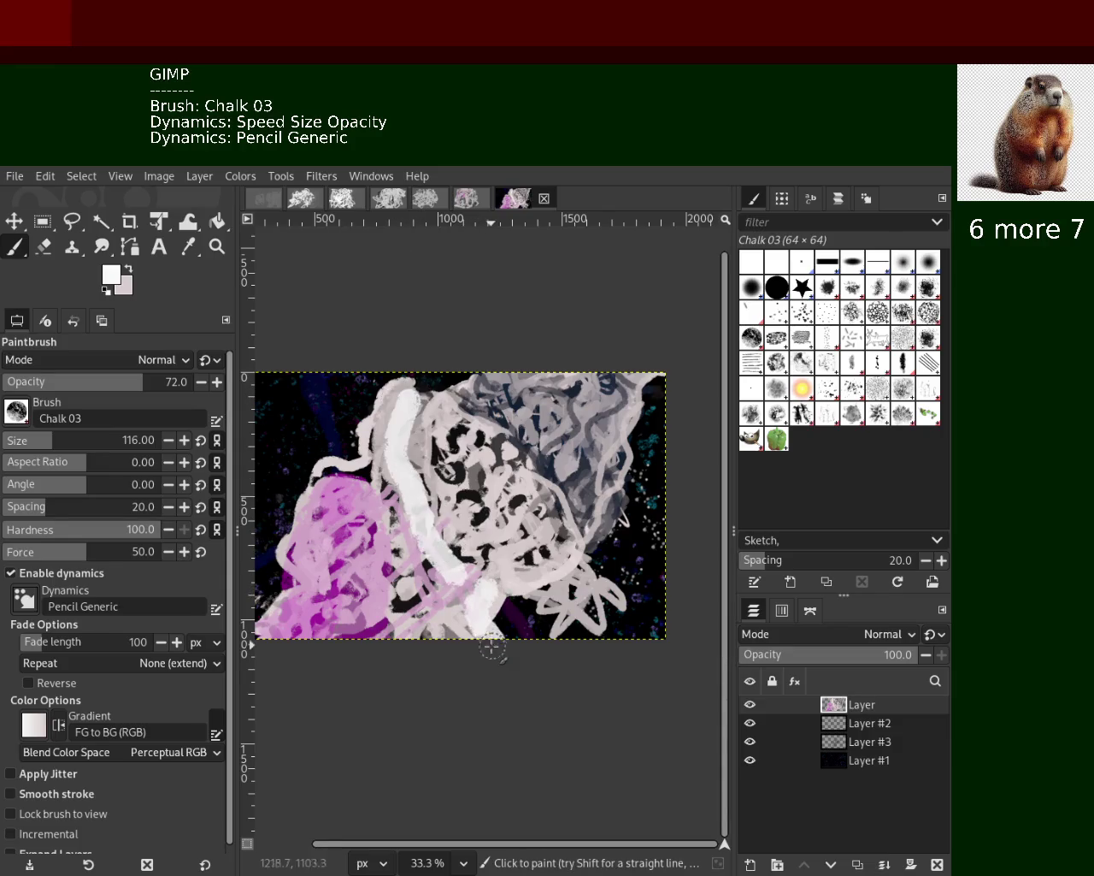
pyautogui.moveTo(505, 572); pyautogui.dragTo(551, 637)
pyautogui.moveTo(523, 575); pyautogui.dragTo(532, 664)
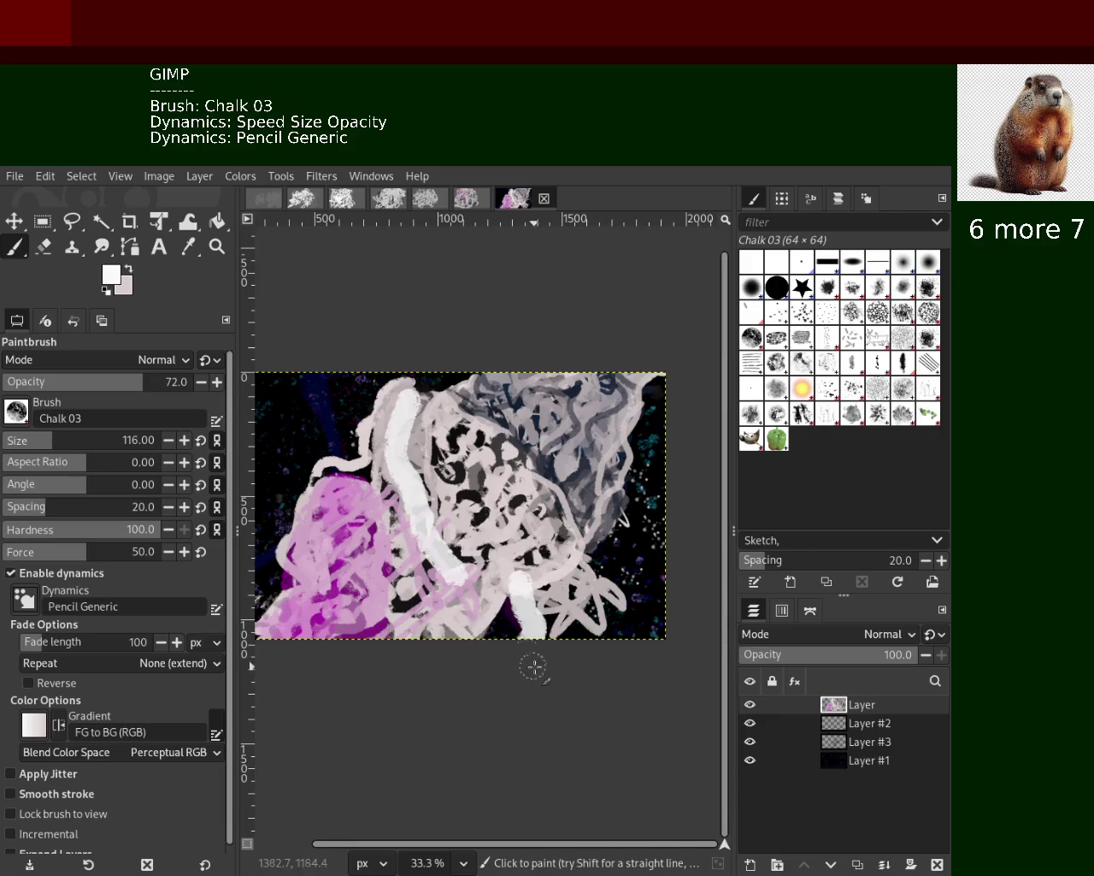
# Sample light grey and whiter tones to glaze, then brighten, the white stripe
pyautogui.keyDown('ctrl'); pyautogui.click(435, 416); pyautogui.keyUp('ctrl')
pyautogui.moveTo(391, 420)
pyautogui.mouseDown()
pyautogui.moveTo(428, 525)
pyautogui.moveTo(435, 462)
pyautogui.mouseUp()
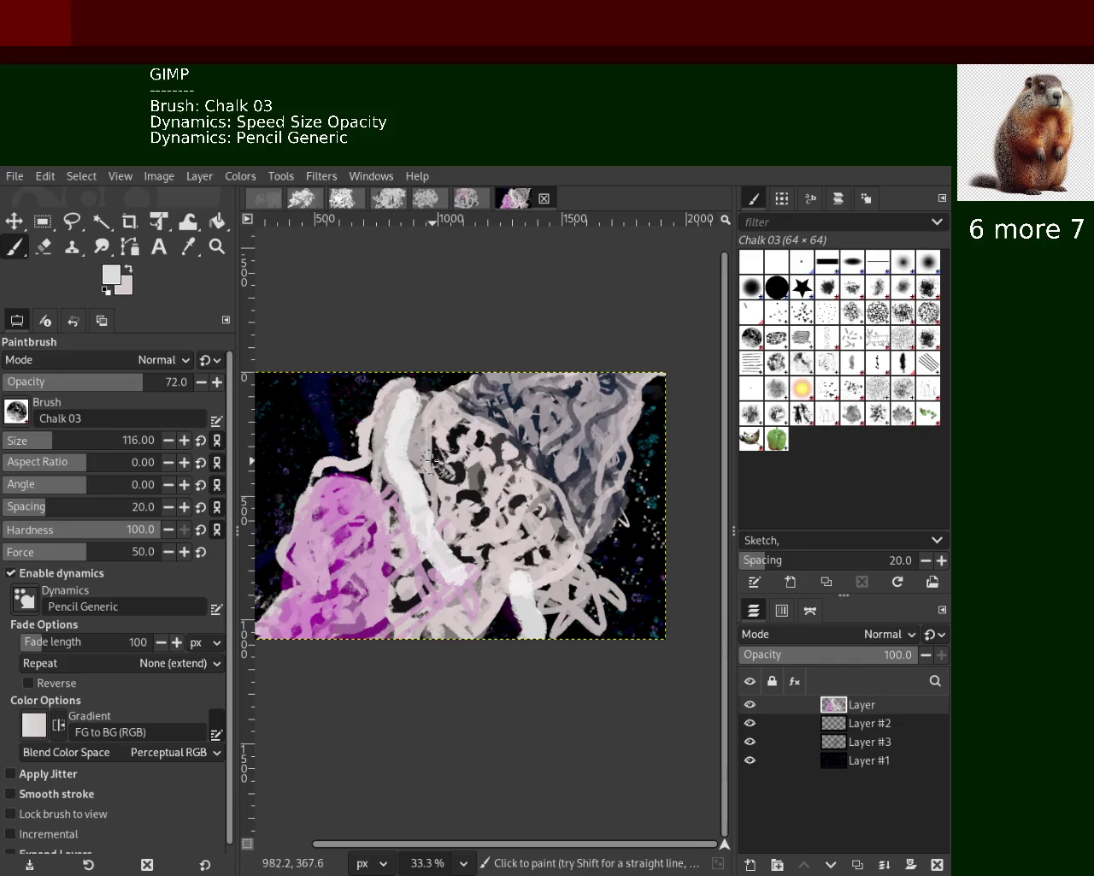
pyautogui.keyDown('ctrl'); pyautogui.click(408, 424); pyautogui.keyUp('ctrl')
pyautogui.moveTo(380, 454)
pyautogui.mouseDown()
pyautogui.moveTo(406, 398)
pyautogui.moveTo(409, 462)
pyautogui.mouseUp()
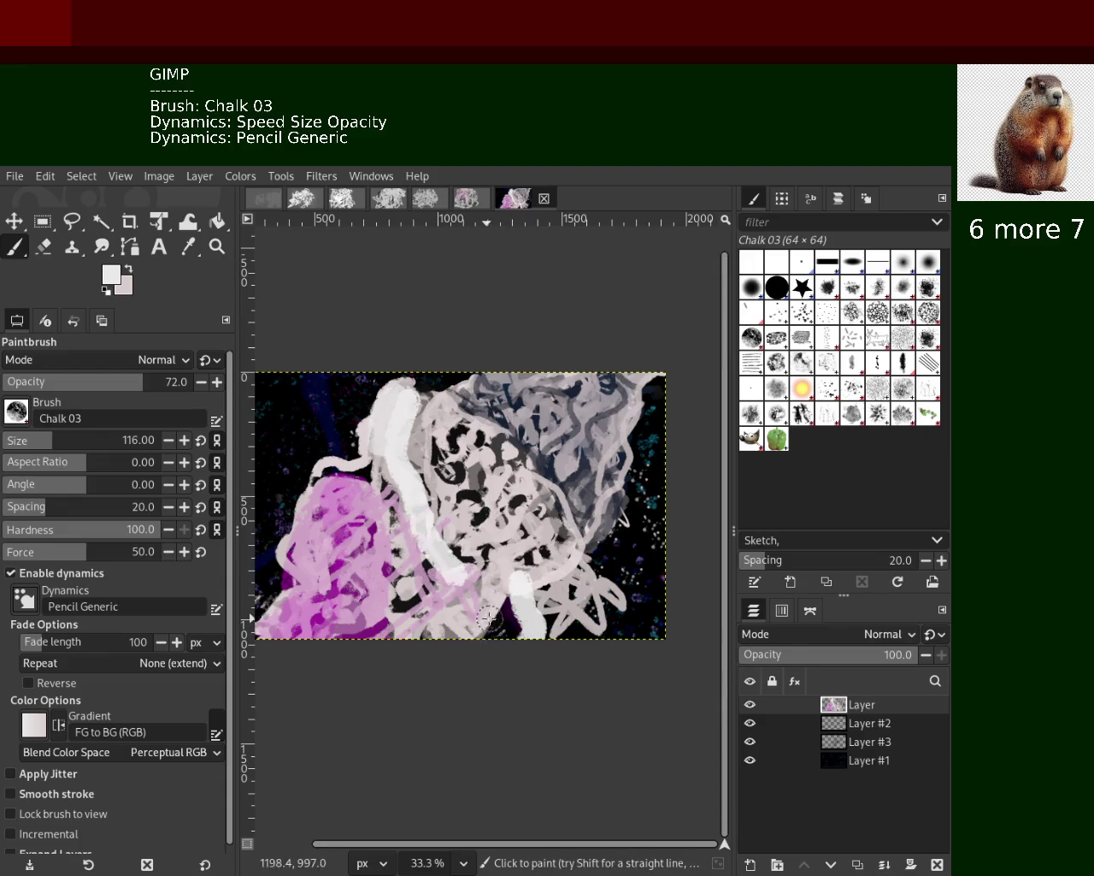
# Sample light pink and other colours from the painting, and shrink the brush to 64
pyautogui.keyDown('ctrl'); pyautogui.click(439, 610); pyautogui.keyUp('ctrl')
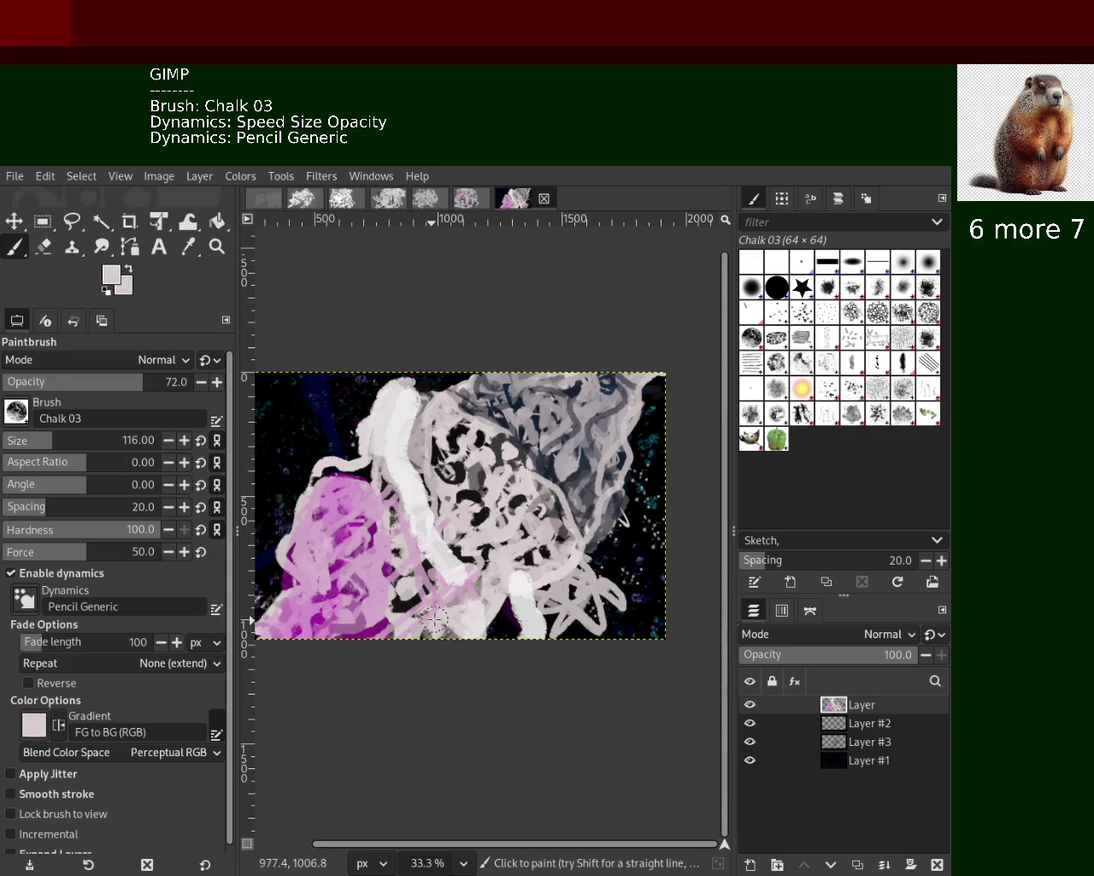
pyautogui.keyDown('ctrl'); pyautogui.click(419, 604); pyautogui.keyUp('ctrl')
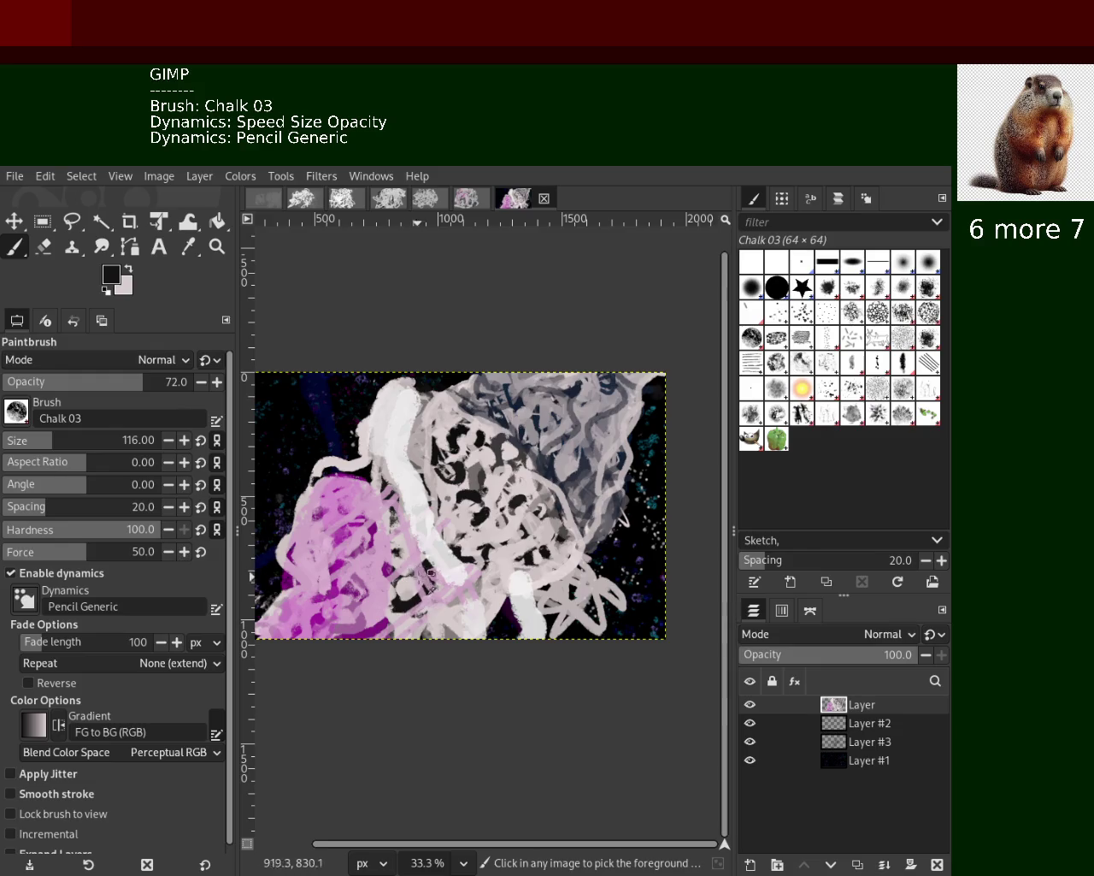
pyautogui.keyDown('ctrl'); pyautogui.click(413, 542); pyautogui.keyUp('ctrl')
pyautogui.keyDown('ctrl'); pyautogui.click(347, 477); pyautogui.keyUp('ctrl')
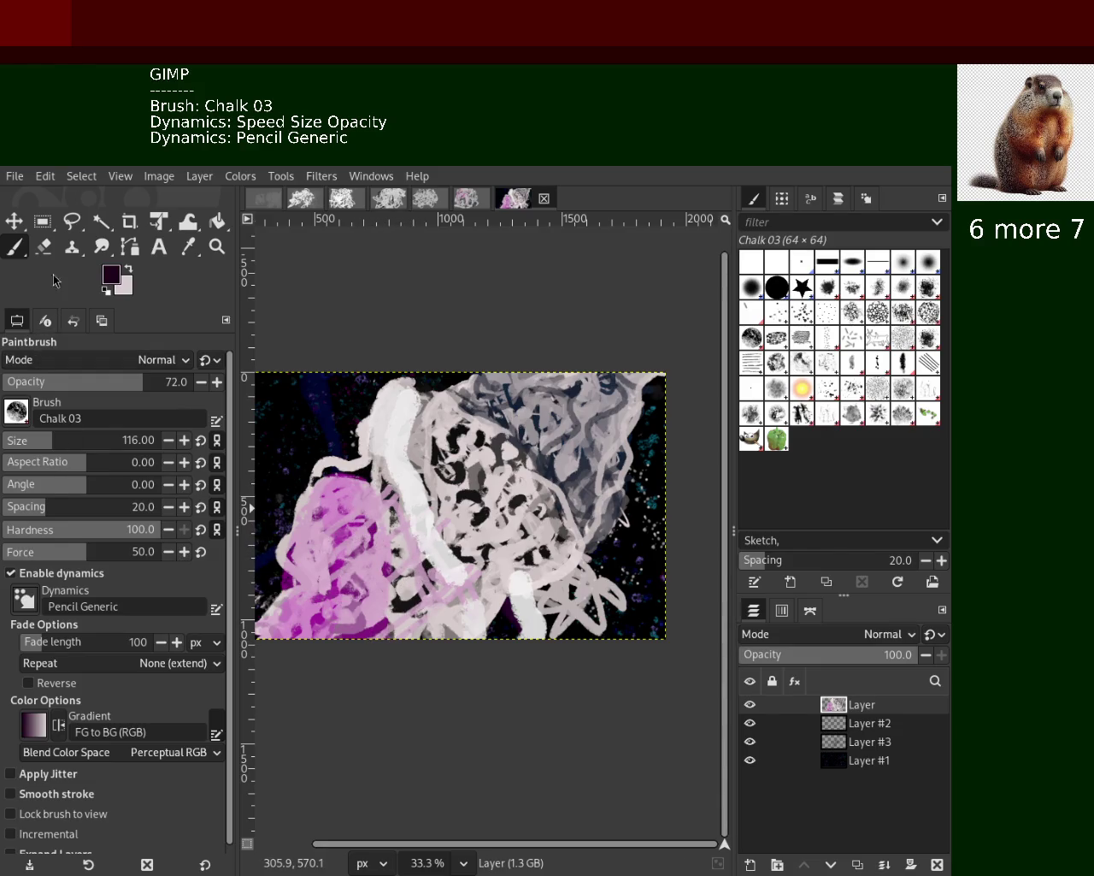
pyautogui.moveTo(33, 443); pyautogui.dragTo(15, 443)
# Paint light pink strokes and a dark grey curve over the magenta patch
pyautogui.keyDown('ctrl'); pyautogui.click(275, 499); pyautogui.keyUp('ctrl')
pyautogui.moveTo(323, 494)
pyautogui.mouseDown()
pyautogui.moveTo(350, 641)
pyautogui.moveTo(339, 514)
pyautogui.moveTo(349, 593)
pyautogui.mouseUp()
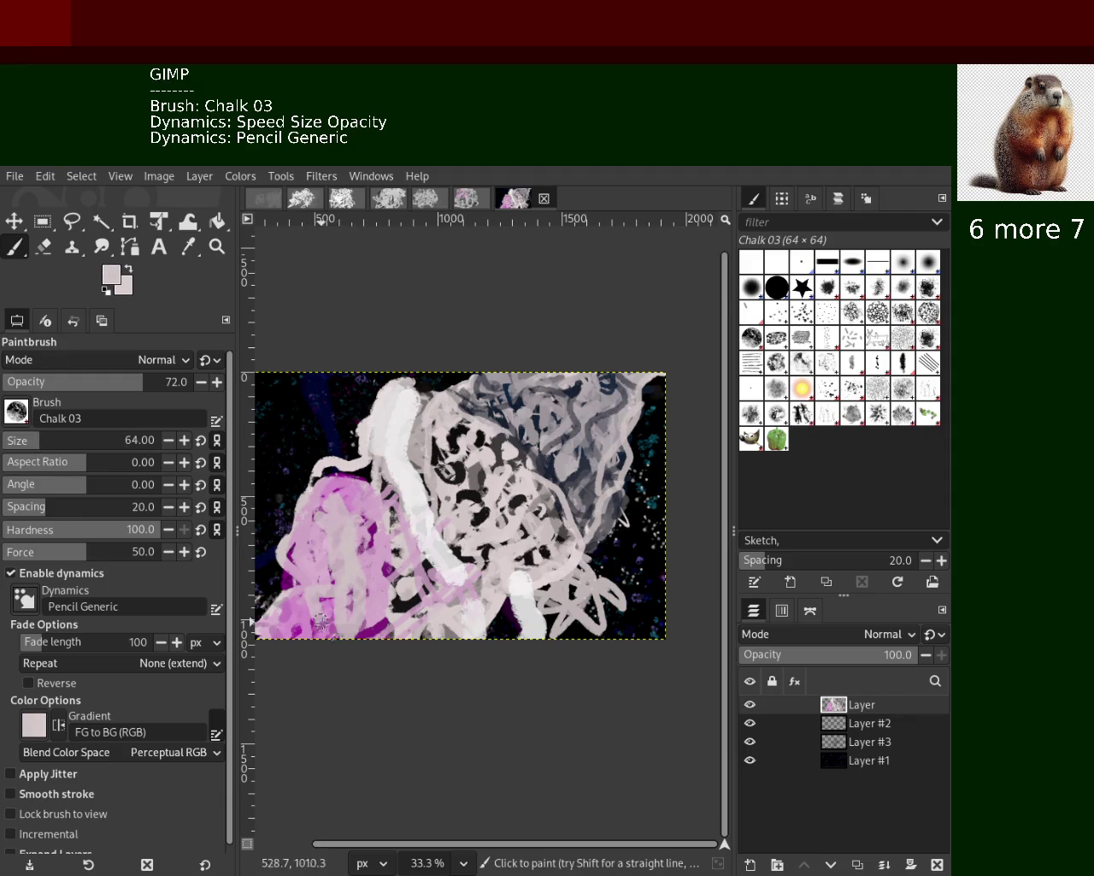
pyautogui.keyDown('ctrl'); pyautogui.click(405, 604); pyautogui.keyUp('ctrl')
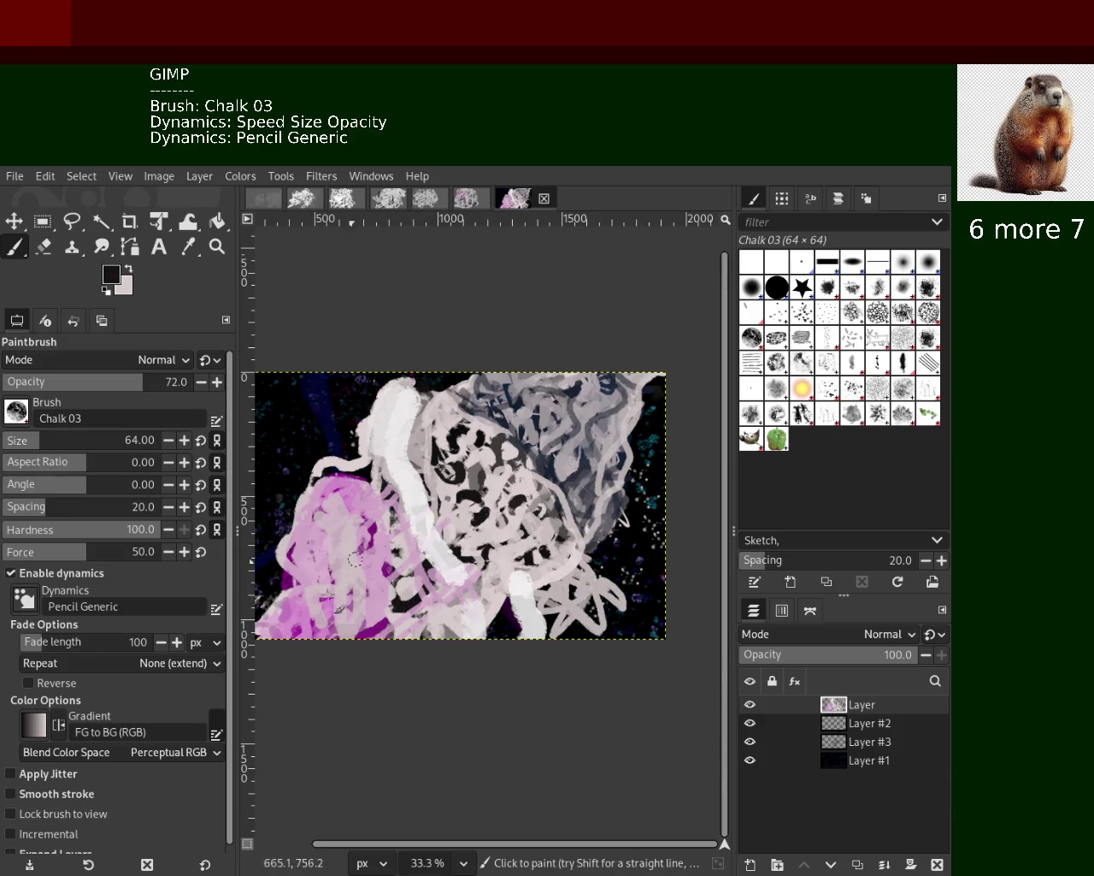
pyautogui.moveTo(290, 633); pyautogui.dragTo(347, 530)
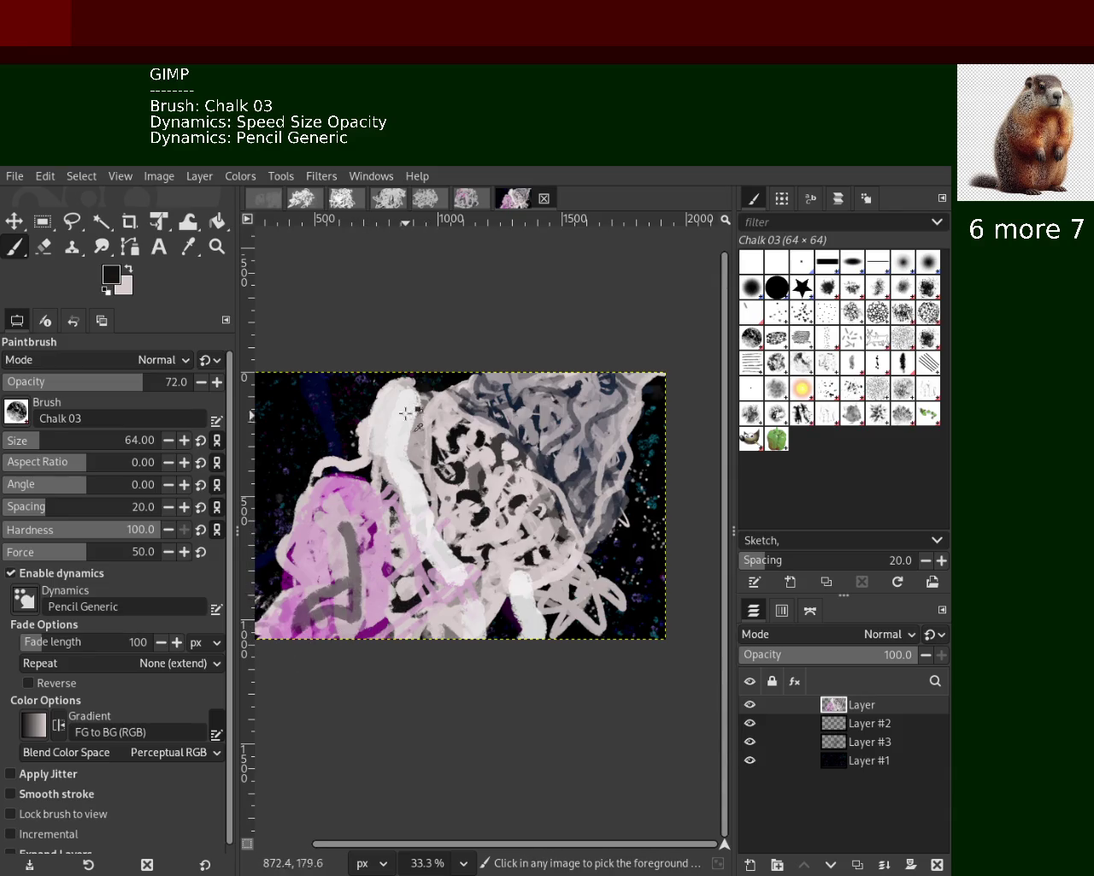
# Add light grey chalk strokes across the centre and down to the bottom edge
pyautogui.keyDown('ctrl'); pyautogui.click(407, 567); pyautogui.keyUp('ctrl')
pyautogui.moveTo(452, 442)
pyautogui.mouseDown()
pyautogui.moveTo(453, 428)
pyautogui.moveTo(492, 516)
pyautogui.moveTo(462, 462)
pyautogui.moveTo(466, 522)
pyautogui.moveTo(434, 460)
pyautogui.moveTo(432, 406)
pyautogui.moveTo(433, 495)
pyautogui.mouseUp()
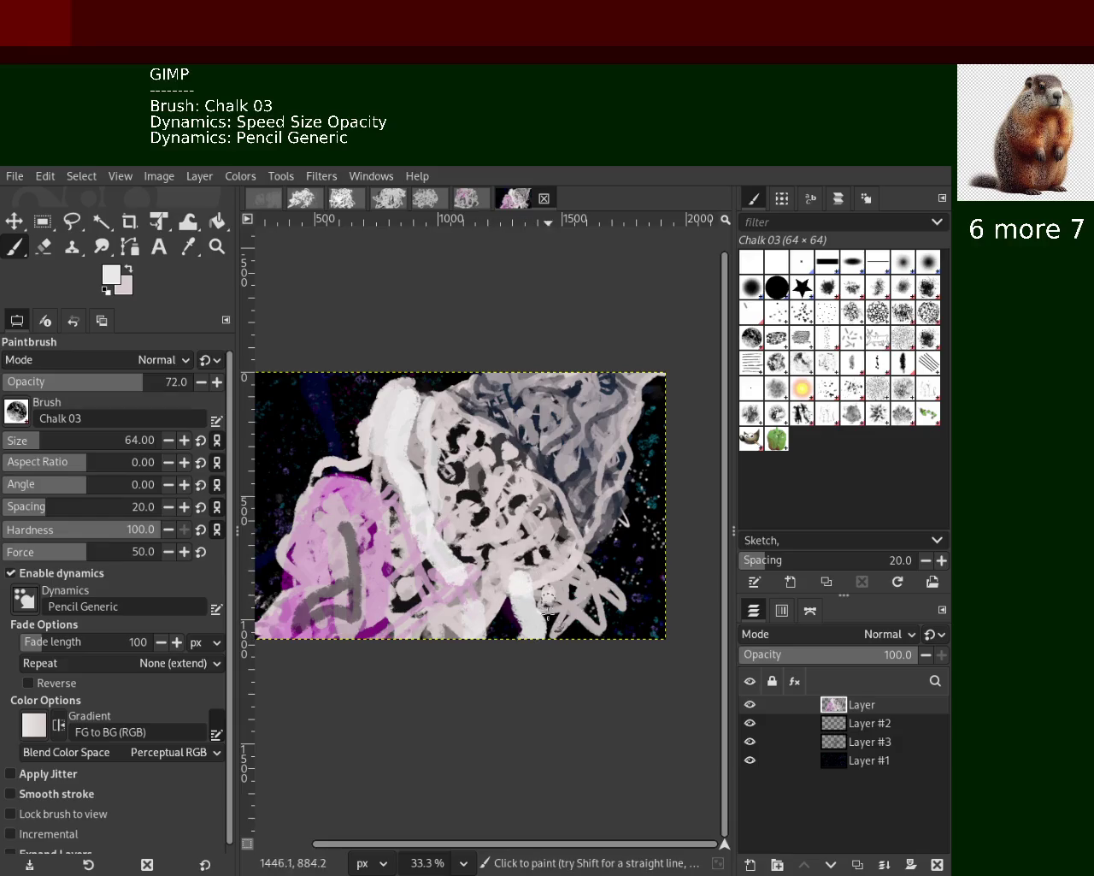
pyautogui.moveTo(582, 580)
pyautogui.mouseDown()
pyautogui.moveTo(603, 599)
pyautogui.moveTo(608, 584)
pyautogui.moveTo(601, 580)
pyautogui.moveTo(609, 597)
pyautogui.moveTo(579, 631)
pyautogui.mouseUp()
pyautogui.moveTo(546, 577); pyautogui.dragTo(570, 635)
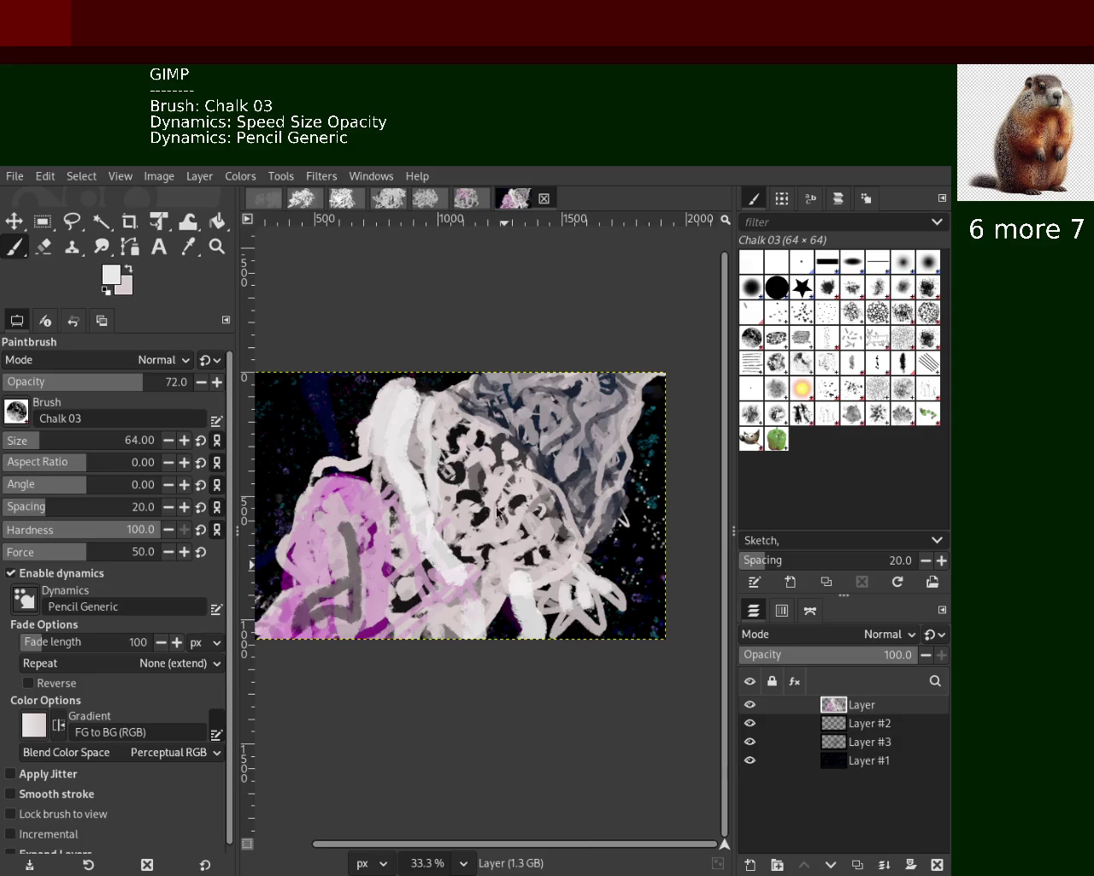
# Set the view to 50% and paint a light chalk stroke on the mass
pyautogui.click(217, 247)
pyautogui.keyDown('ctrl'); pyautogui.click(582, 534); pyautogui.keyUp('ctrl')
pyautogui.click(581, 535)
pyautogui.click(581, 534)
pyautogui.click(582, 534)
pyautogui.click(553, 545)
pyautogui.keyDown('ctrl'); pyautogui.click(553, 544); pyautogui.keyUp('ctrl')
pyautogui.keyDown('ctrl'); pyautogui.click(553, 544); pyautogui.keyUp('ctrl')
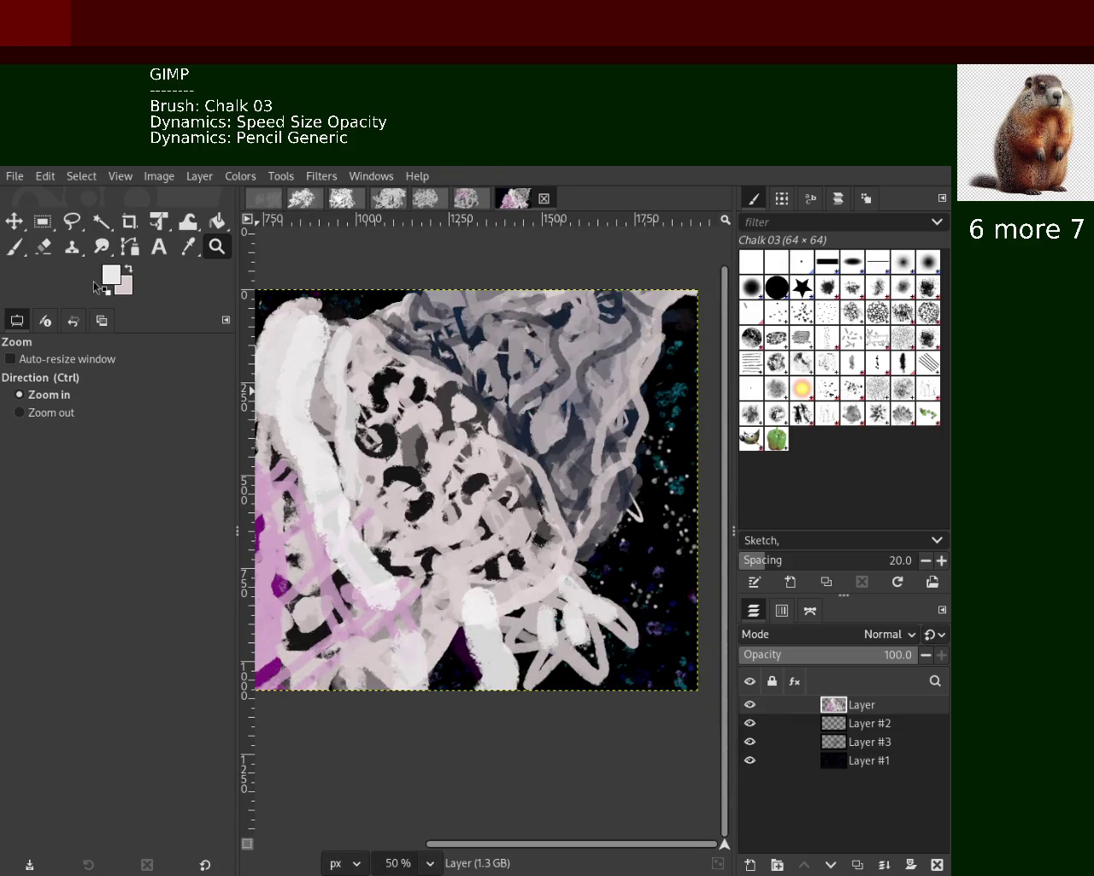
pyautogui.click(17, 248)
pyautogui.moveTo(431, 418); pyautogui.dragTo(488, 460)
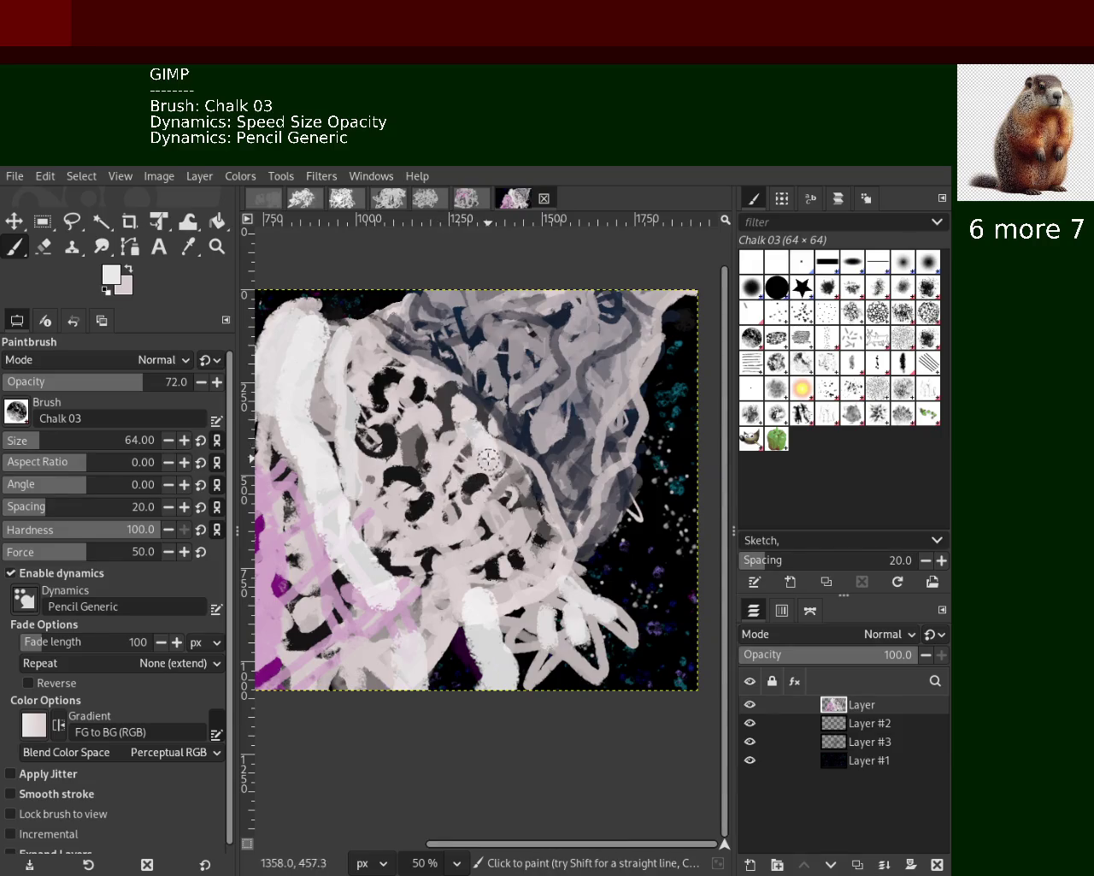
# Sample greys from the painting and paint a mid-grey stroke in the lower part
pyautogui.keyDown('ctrl'); pyautogui.click(483, 440); pyautogui.keyUp('ctrl')
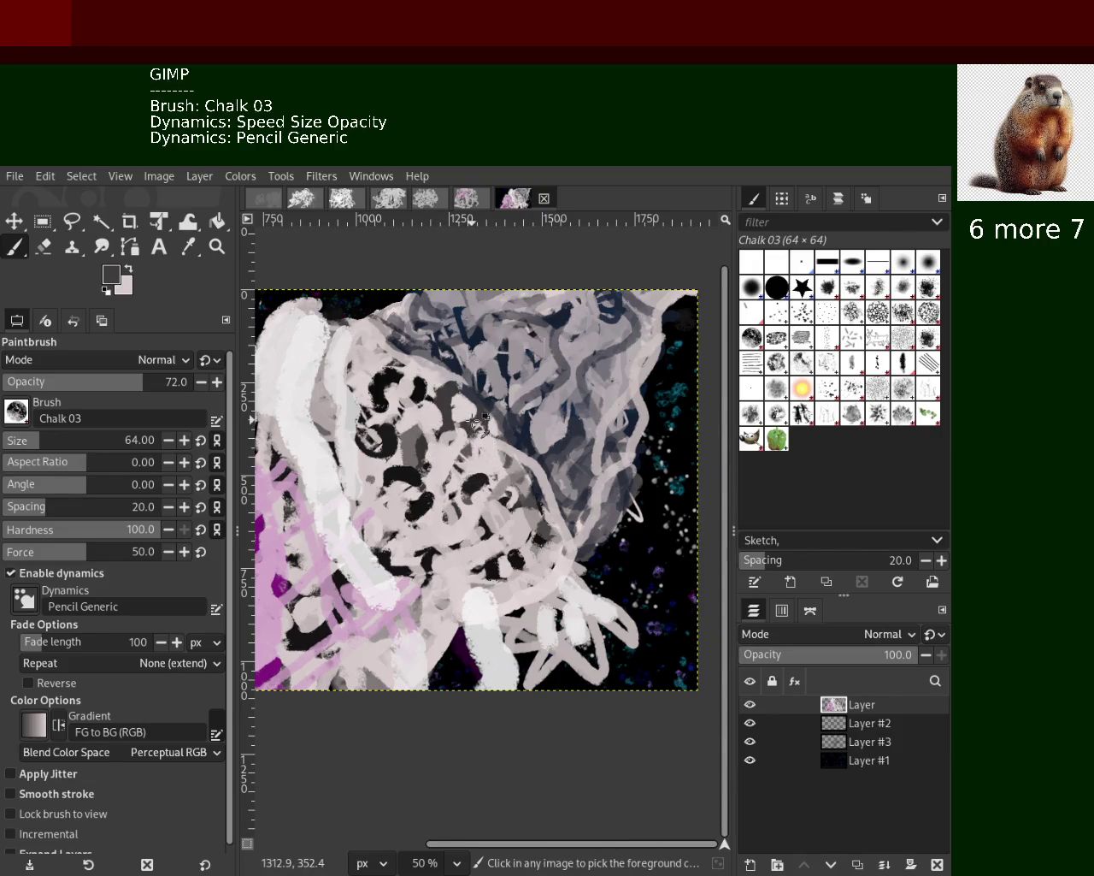
pyautogui.keyDown('ctrl'); pyautogui.click(426, 487); pyautogui.keyUp('ctrl')
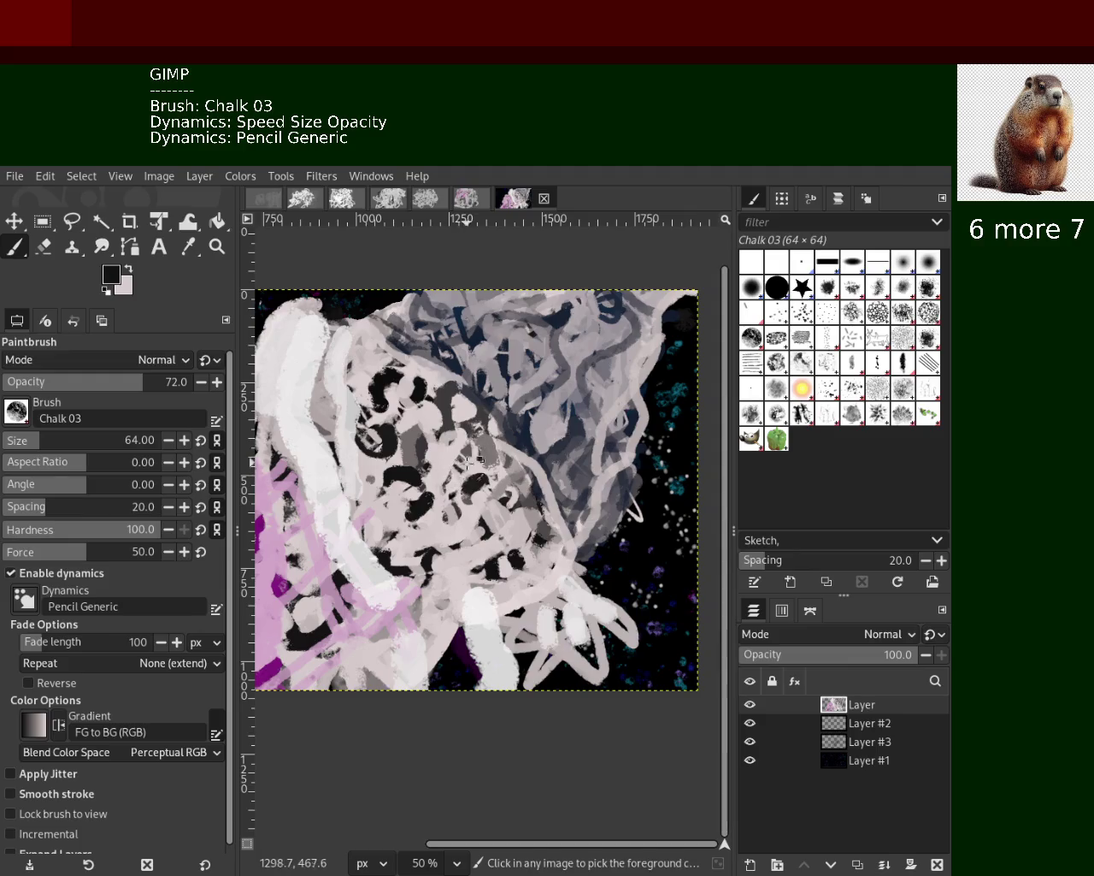
pyautogui.keyDown('ctrl'); pyautogui.click(468, 473); pyautogui.keyUp('ctrl')
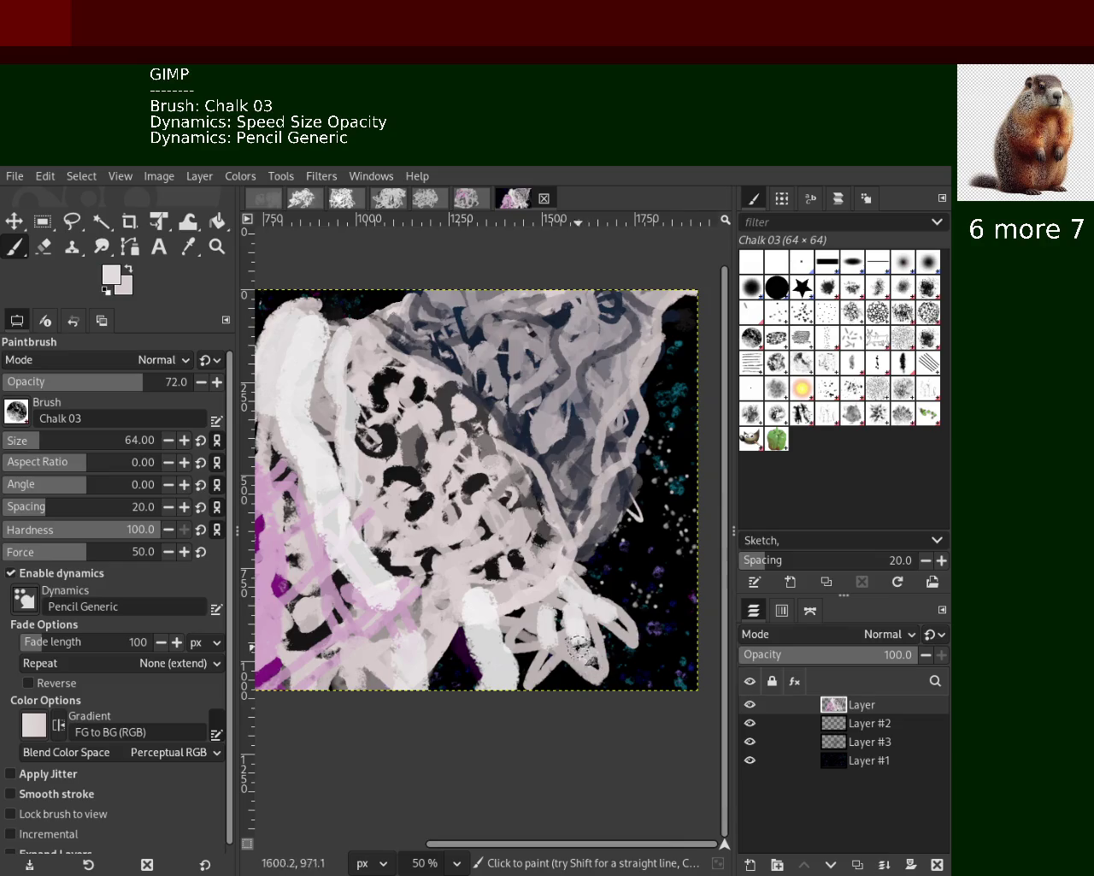
pyautogui.keyDown('ctrl'); pyautogui.click(531, 648); pyautogui.keyUp('ctrl')
pyautogui.moveTo(513, 674); pyautogui.dragTo(493, 648)
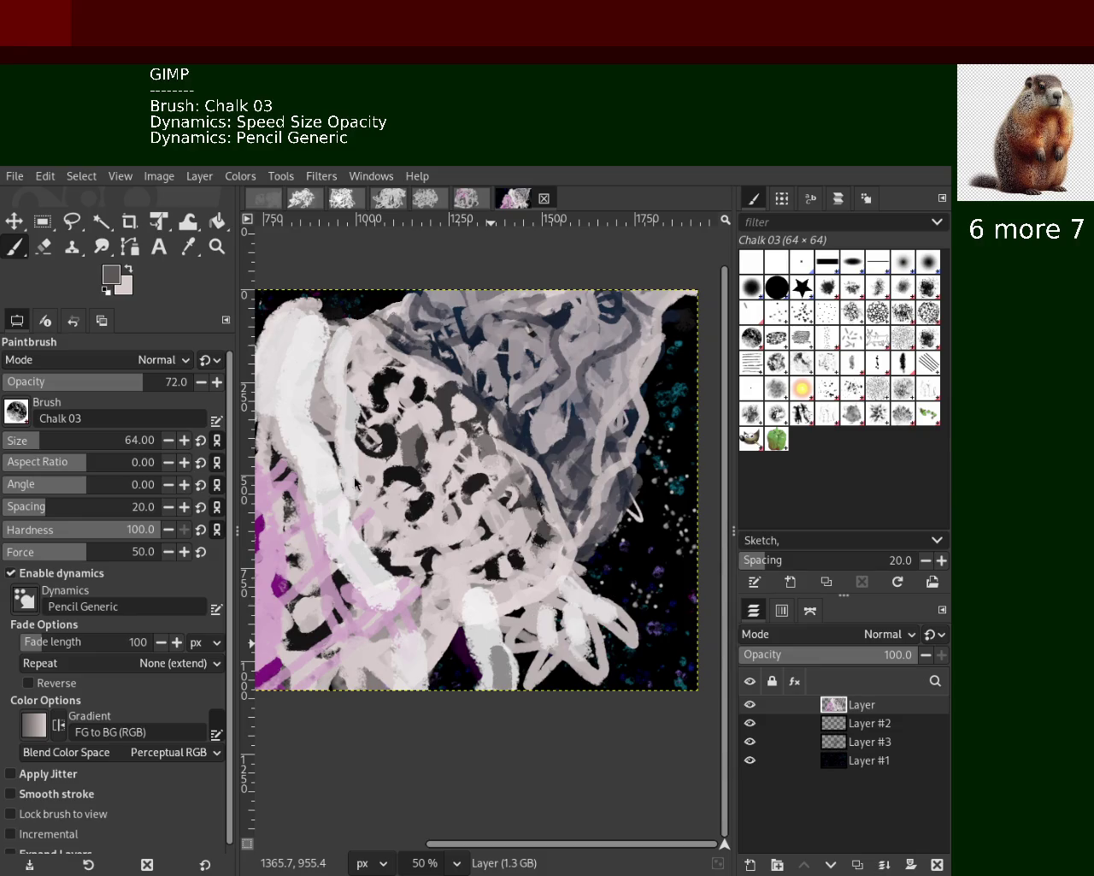
# Add a near-white chalk stroke near the lower-right feet, undoing a misplaced dark grey stroke
pyautogui.keyDown('ctrl'); pyautogui.click(568, 637); pyautogui.keyUp('ctrl')
pyautogui.moveTo(603, 599); pyautogui.dragTo(590, 672)
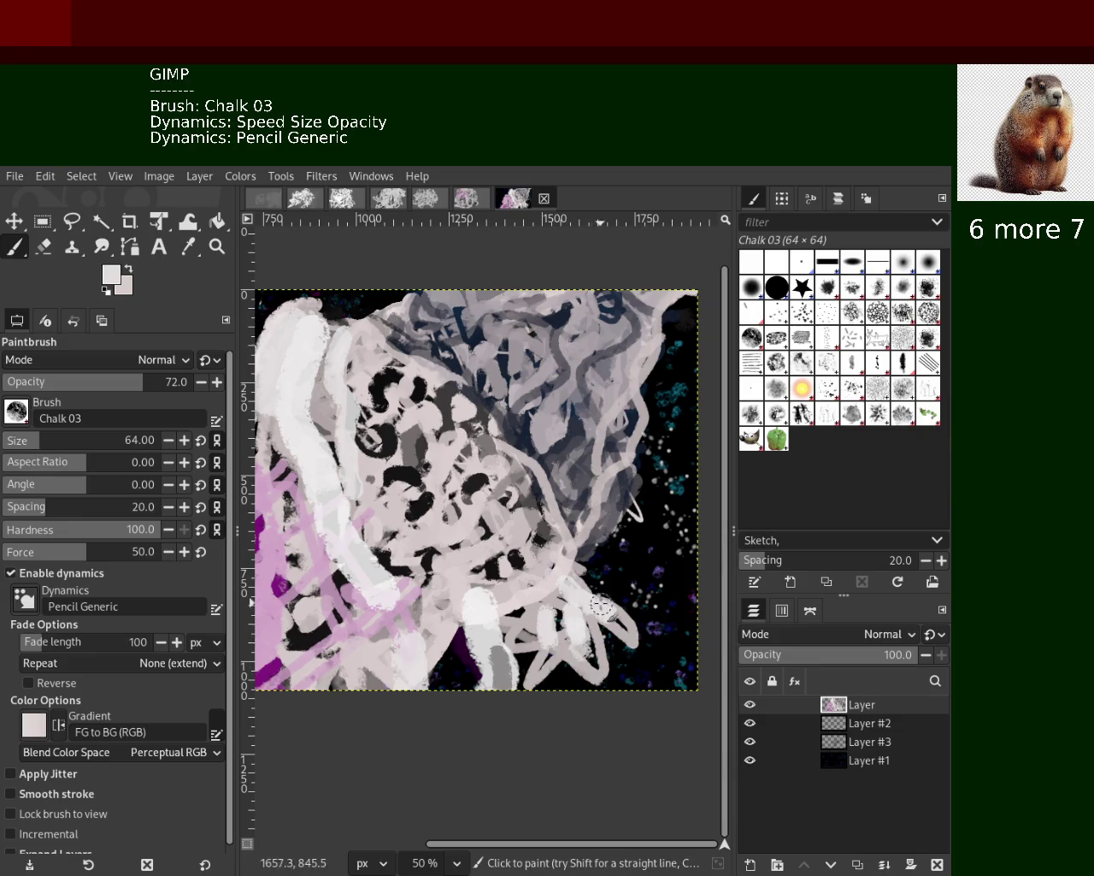
pyautogui.keyDown('ctrl'); pyautogui.click(533, 584); pyautogui.keyUp('ctrl')
pyautogui.moveTo(543, 588)
pyautogui.mouseDown()
pyautogui.moveTo(490, 600)
pyautogui.moveTo(560, 564)
pyautogui.mouseUp()
pyautogui.hotkey('ctrl', 'z')
pyautogui.hotkey('ctrl', 'z')
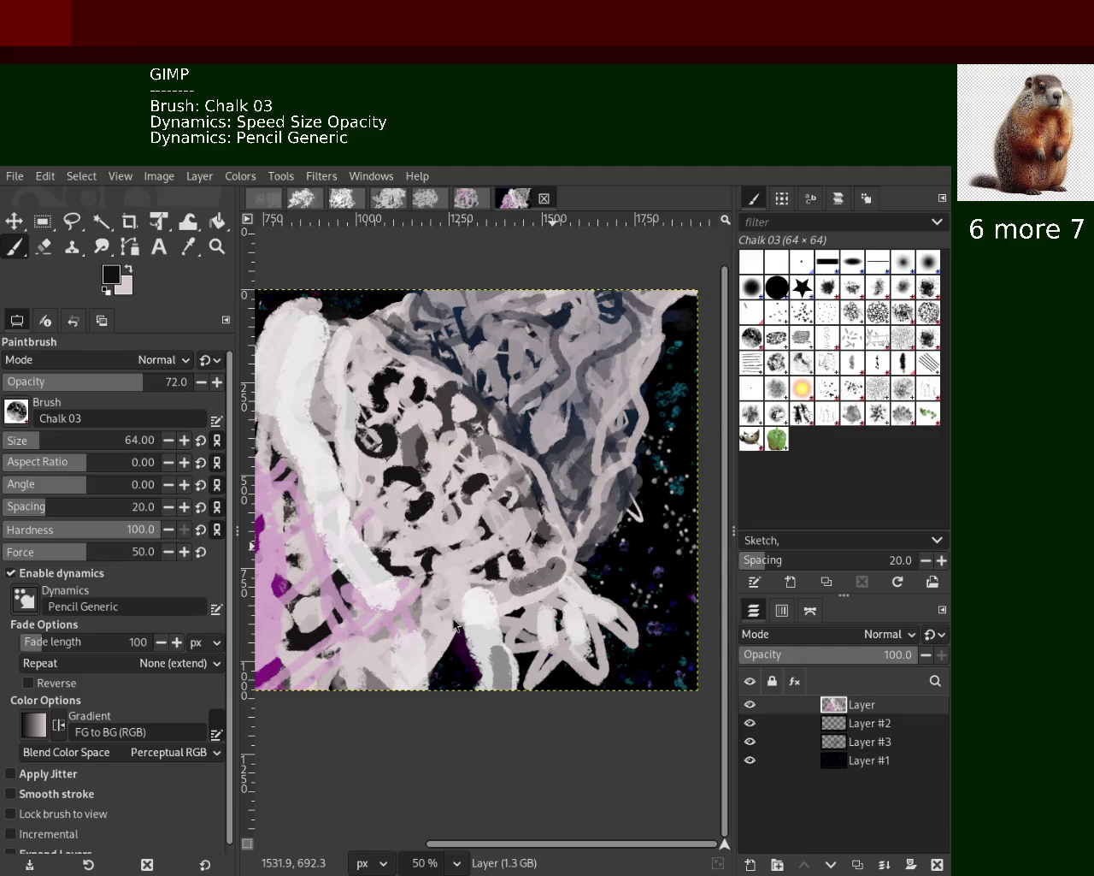
# Paint dark grey and navy chalk strokes across the upper middle and upper right of the head
pyautogui.keyDown('ctrl'); pyautogui.click(579, 429); pyautogui.keyUp('ctrl')
pyautogui.moveTo(546, 430); pyautogui.dragTo(461, 308)
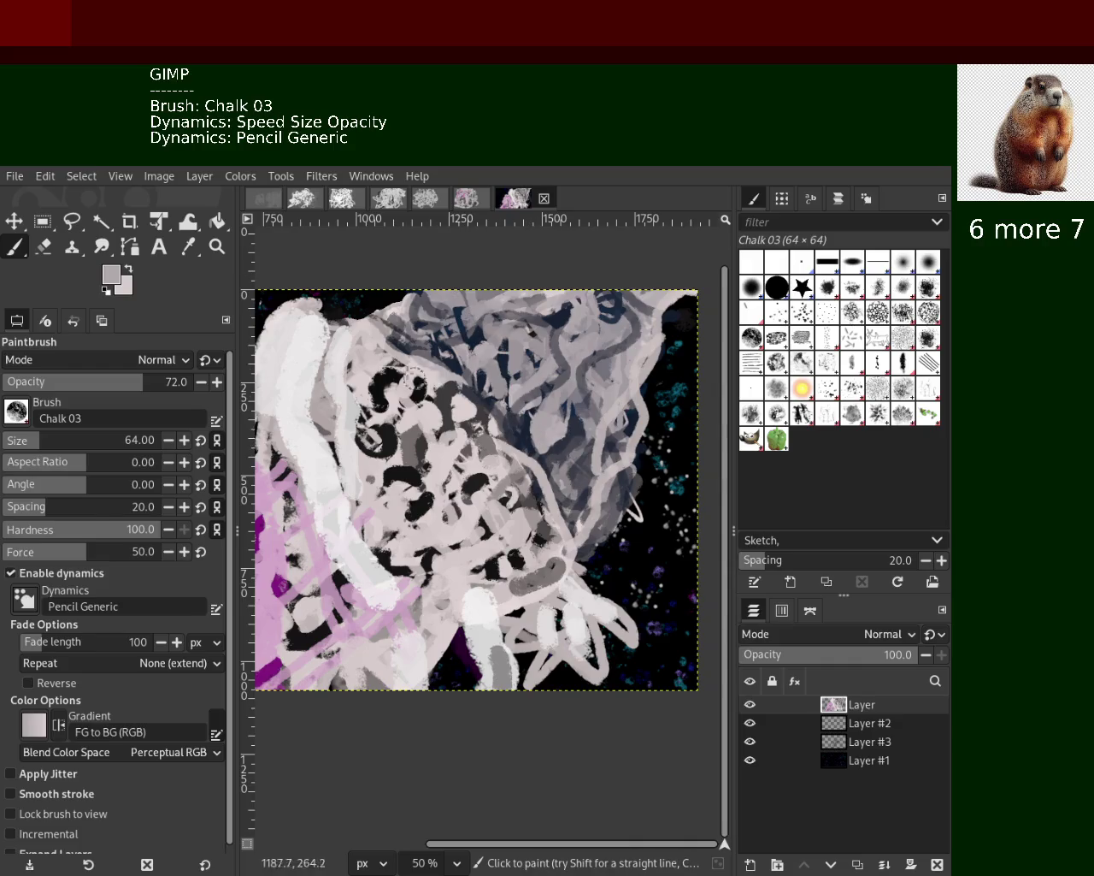
pyautogui.keyDown('ctrl'); pyautogui.click(463, 376); pyautogui.keyUp('ctrl')
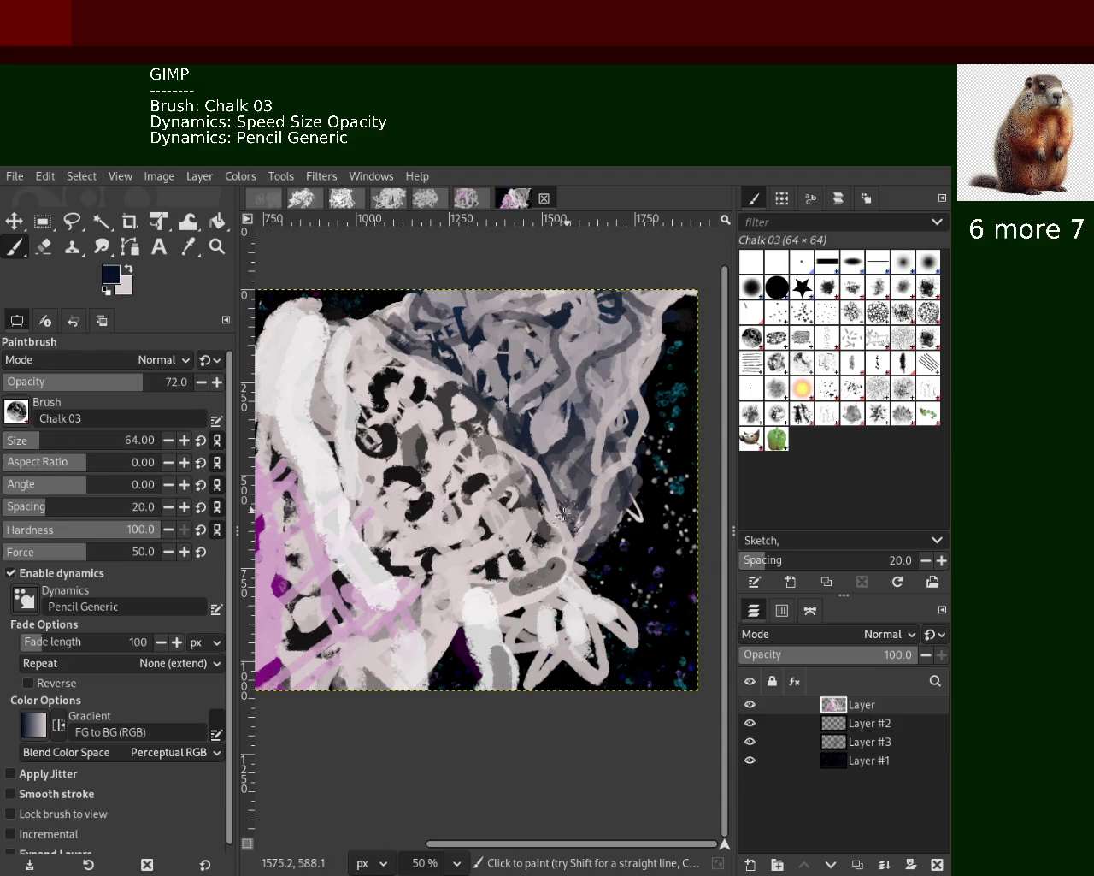
pyautogui.moveTo(588, 501)
pyautogui.mouseDown()
pyautogui.moveTo(616, 333)
pyautogui.moveTo(591, 466)
pyautogui.mouseUp()
pyautogui.keyDown('ctrl'); pyautogui.click(609, 400); pyautogui.keyUp('ctrl')
pyautogui.moveTo(611, 338)
pyautogui.mouseDown()
pyautogui.moveTo(577, 464)
pyautogui.moveTo(496, 363)
pyautogui.mouseUp()
pyautogui.hotkey('ctrl', 'z')
# Try pinkish-white and dark navy strokes on the upper head, then set brush size to 148
pyautogui.keyDown('ctrl'); pyautogui.click(637, 386); pyautogui.keyUp('ctrl')
pyautogui.hotkey('ctrl', 'z')
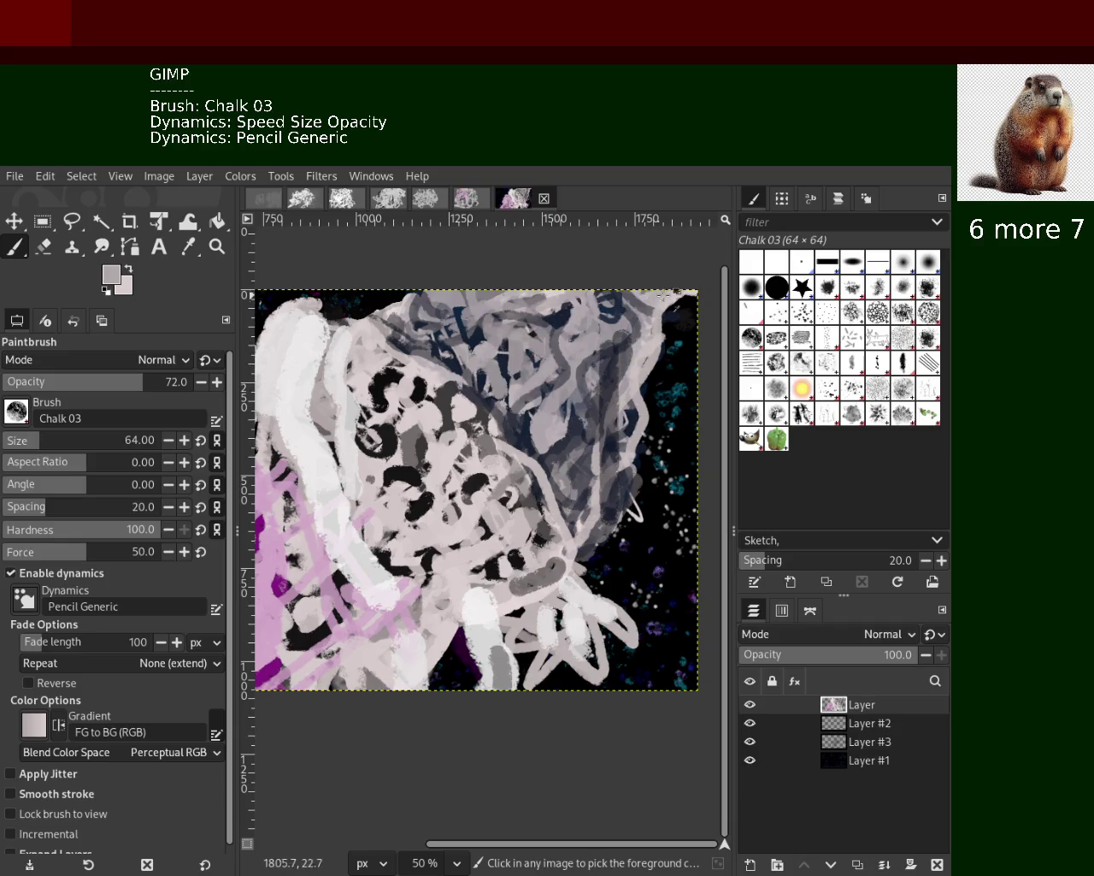
pyautogui.keyDown('ctrl'); pyautogui.click(662, 296); pyautogui.keyUp('ctrl')
pyautogui.moveTo(667, 299)
pyautogui.mouseDown()
pyautogui.moveTo(537, 320)
pyautogui.moveTo(599, 380)
pyautogui.moveTo(547, 317)
pyautogui.moveTo(494, 363)
pyautogui.moveTo(584, 387)
pyautogui.moveTo(599, 479)
pyautogui.mouseUp()
pyautogui.hotkey('ctrl', 'z')
pyautogui.hotkey('ctrl', 'z')
pyautogui.hotkey('ctrl', 'z')
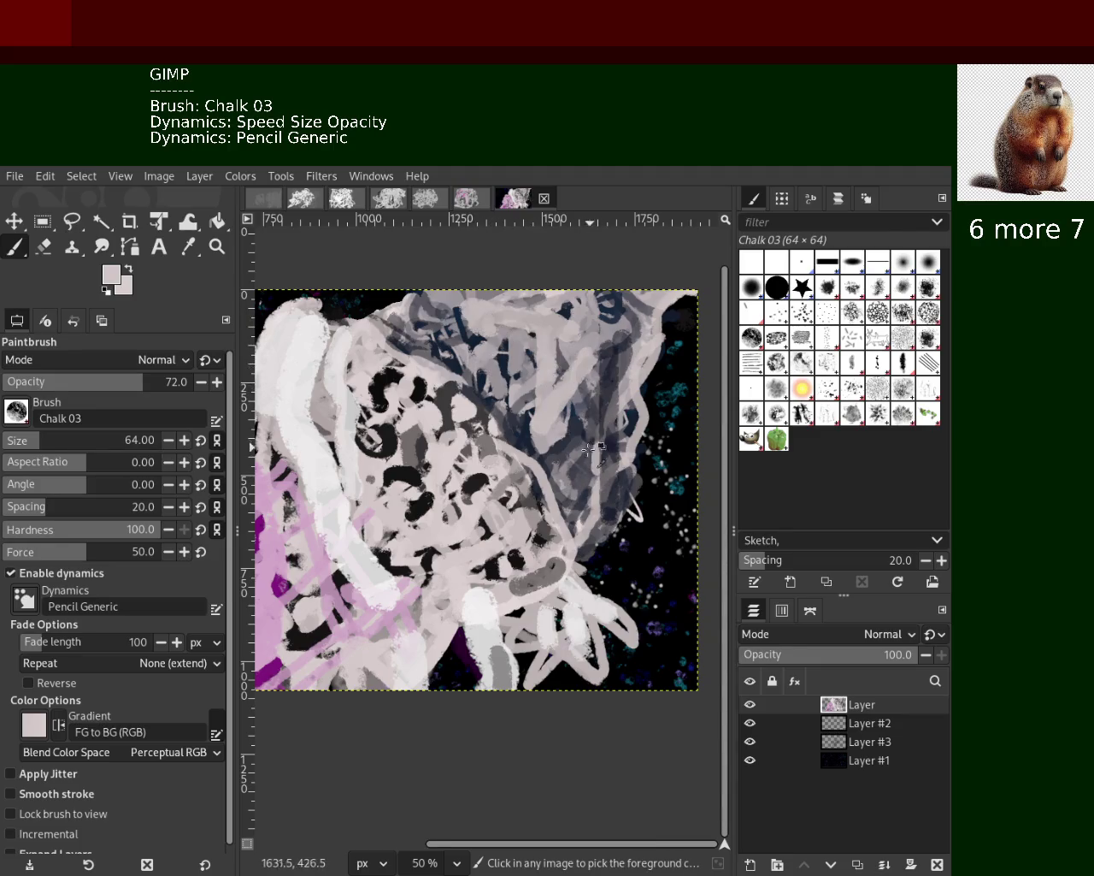
pyautogui.keyDown('ctrl'); pyautogui.click(599, 432); pyautogui.keyUp('ctrl')
pyautogui.keyDown('ctrl'); pyautogui.click(629, 417); pyautogui.keyUp('ctrl')
pyautogui.moveTo(612, 397); pyautogui.dragTo(590, 474)
pyautogui.hotkey('ctrl', 'z')
pyautogui.moveTo(48, 446); pyautogui.dragTo(58, 446)
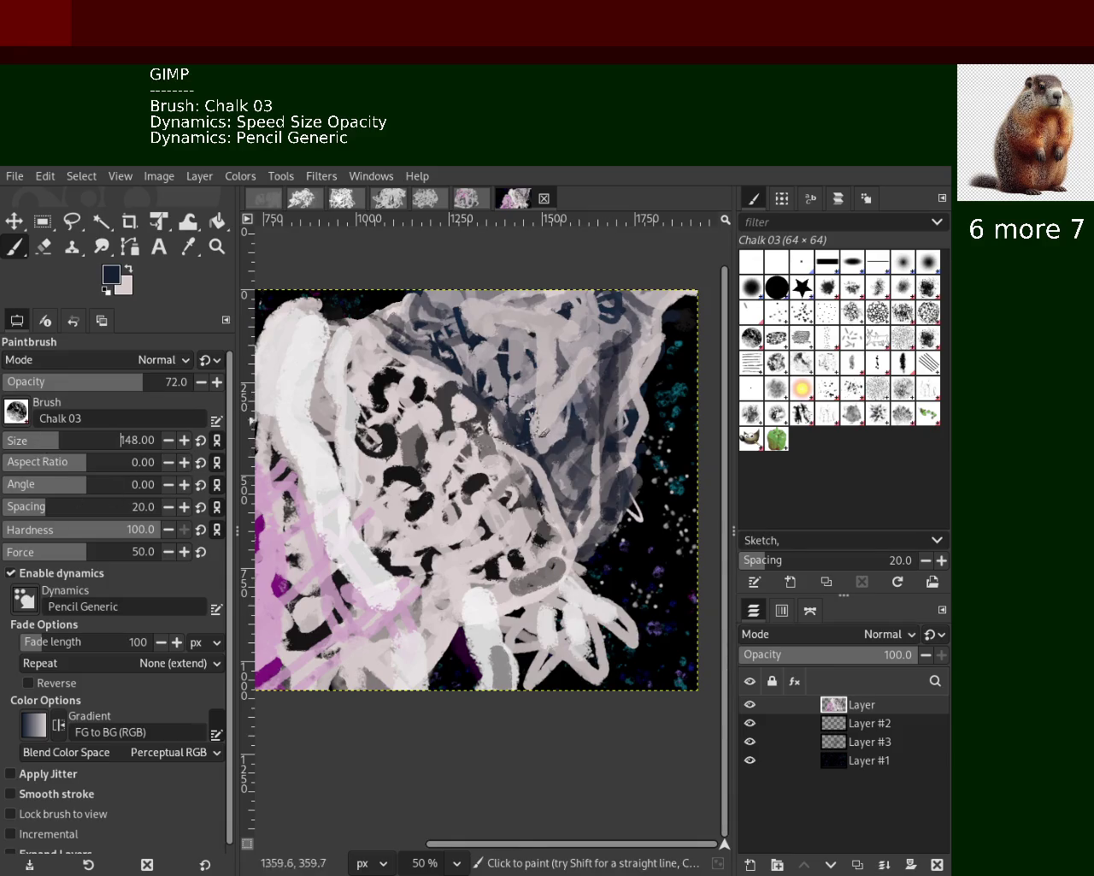
# Lay a broad navy stroke over the upper right and partly cover it with light grey-pink chalk
pyautogui.moveTo(637, 411)
pyautogui.mouseDown()
pyautogui.moveTo(584, 419)
pyautogui.moveTo(543, 369)
pyautogui.moveTo(504, 346)
pyautogui.mouseUp()
pyautogui.keyDown('ctrl'); pyautogui.click(632, 385); pyautogui.keyUp('ctrl')
pyautogui.click(619, 406)
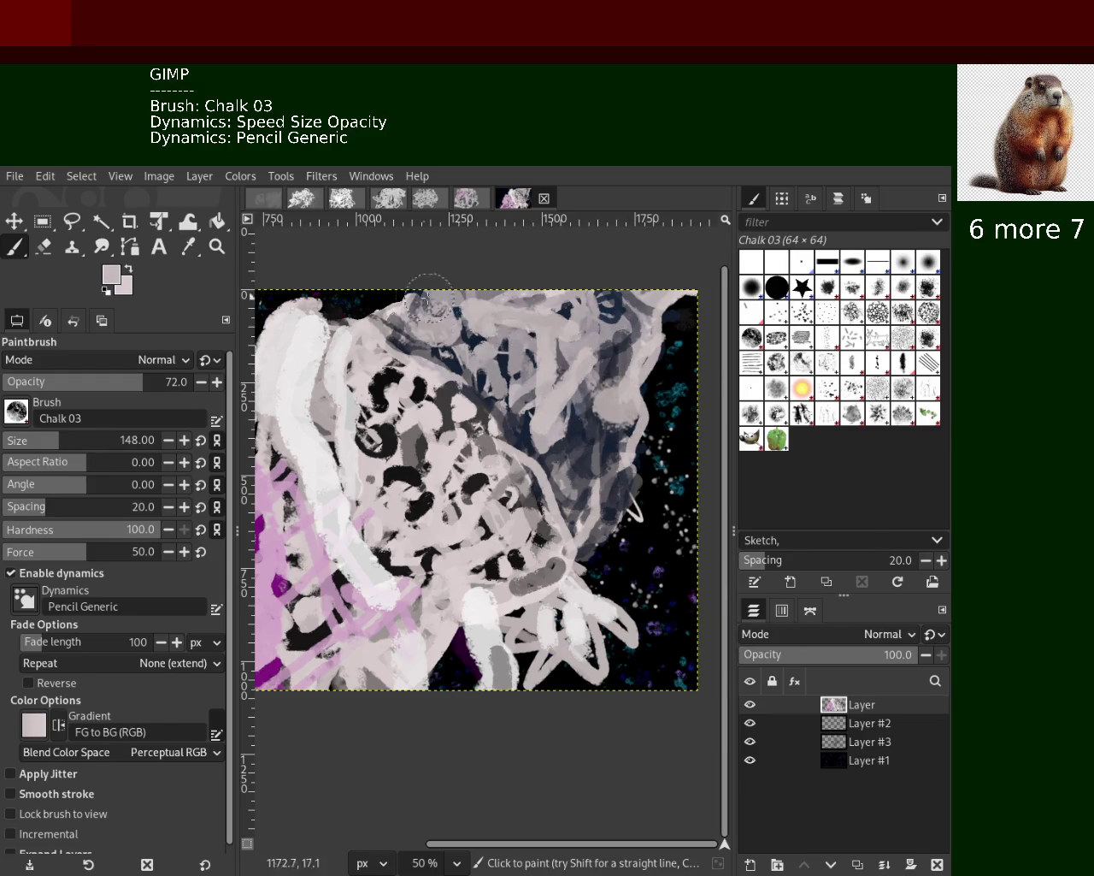
pyautogui.moveTo(583, 485); pyautogui.dragTo(588, 516)
pyautogui.hotkey('ctrl', 'z')
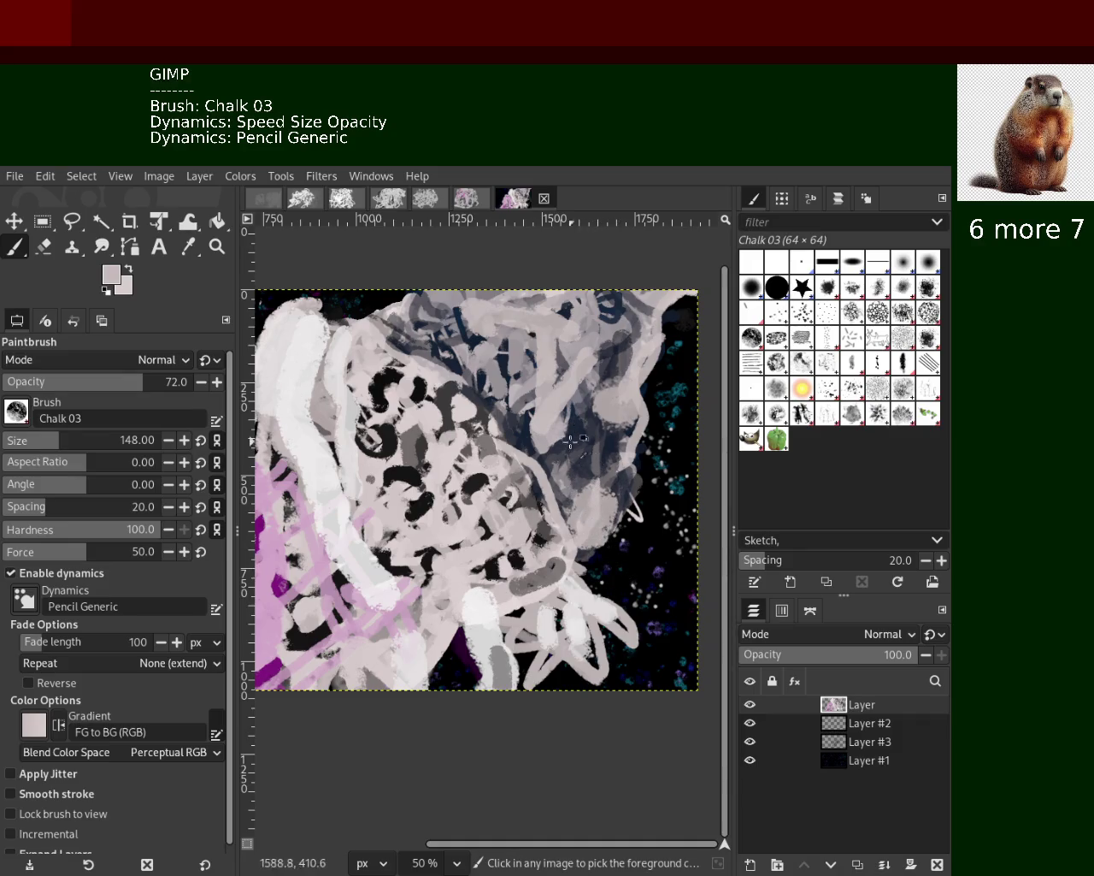
# Try a dark navy dab on the upper head, undo it, and reduce brush size to 48
pyautogui.keyDown('ctrl'); pyautogui.click(523, 391); pyautogui.keyUp('ctrl')
pyautogui.click(518, 364)
pyautogui.hotkey('ctrl', 'z')
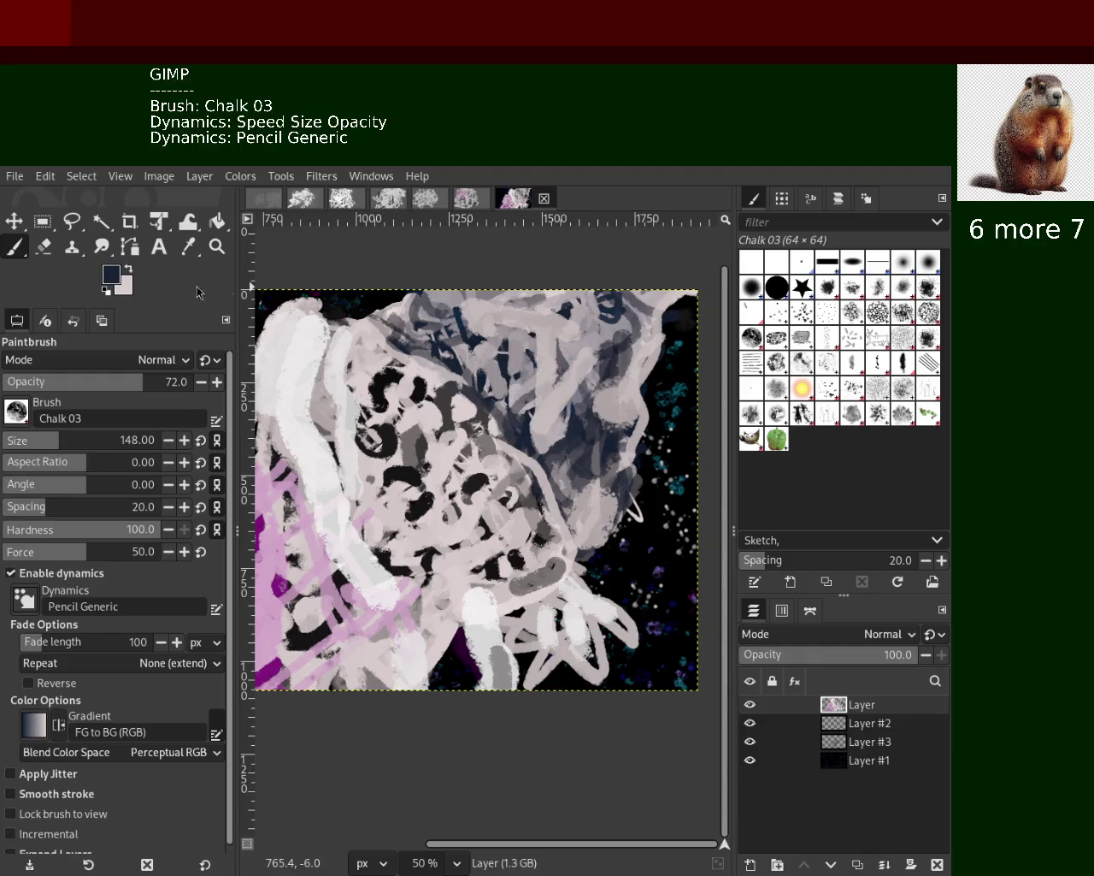
pyautogui.click(11, 438)
# Paint navy strokes along the top of the head and a short downward navy stroke on the right
pyautogui.keyDown('ctrl'); pyautogui.click(514, 364); pyautogui.keyUp('ctrl')
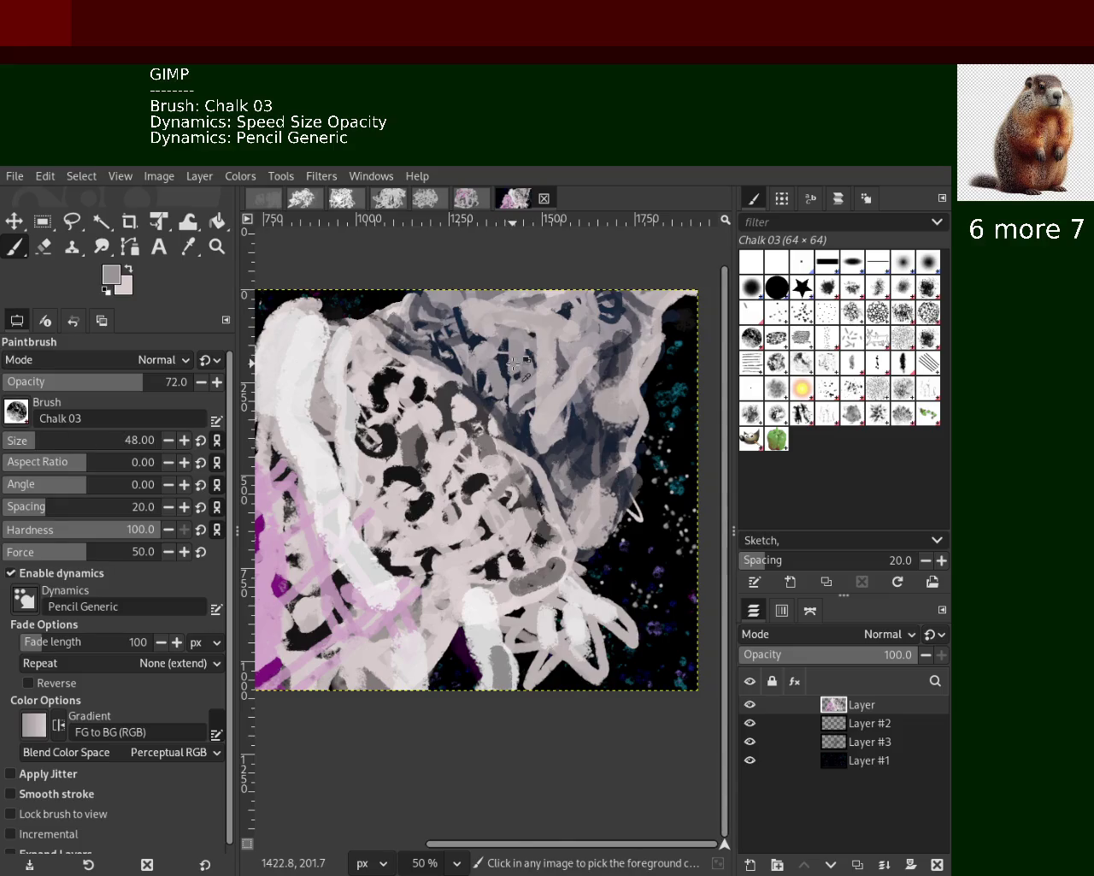
pyautogui.keyDown('ctrl'); pyautogui.click(503, 359); pyautogui.keyUp('ctrl')
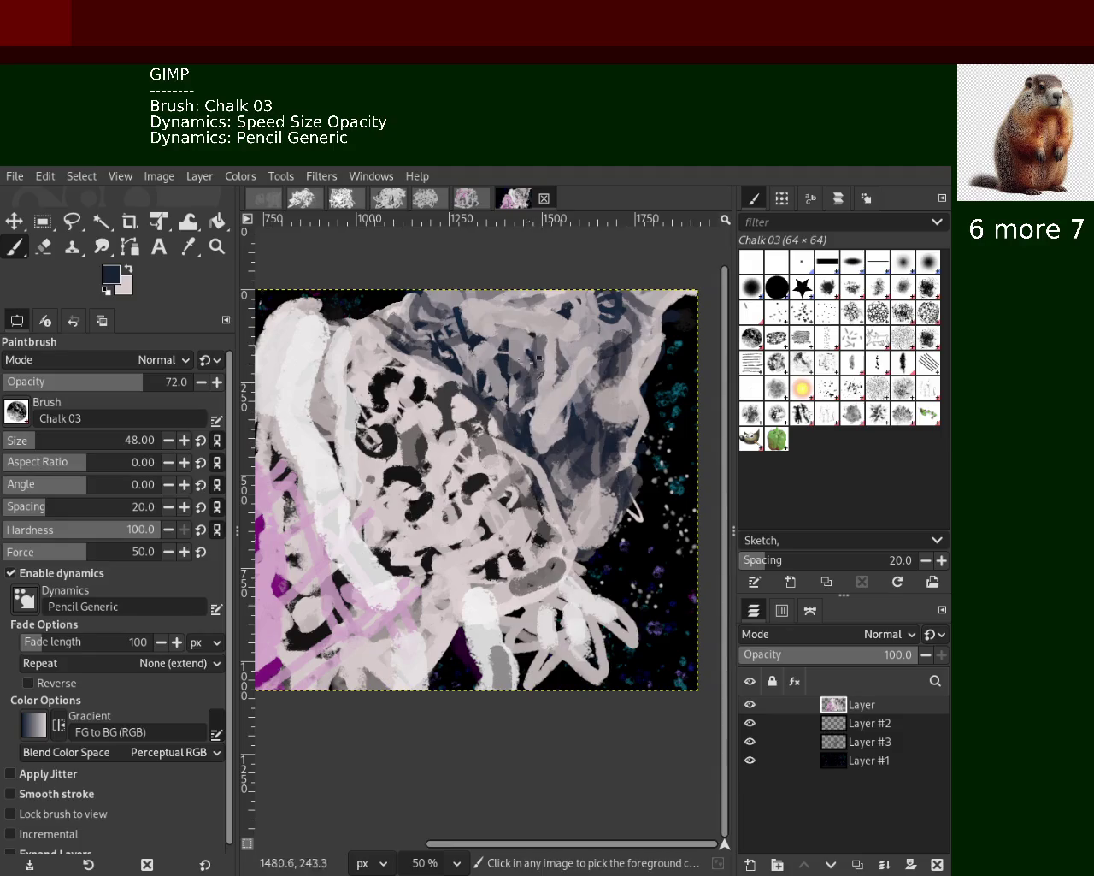
pyautogui.moveTo(569, 323); pyautogui.dragTo(490, 318)
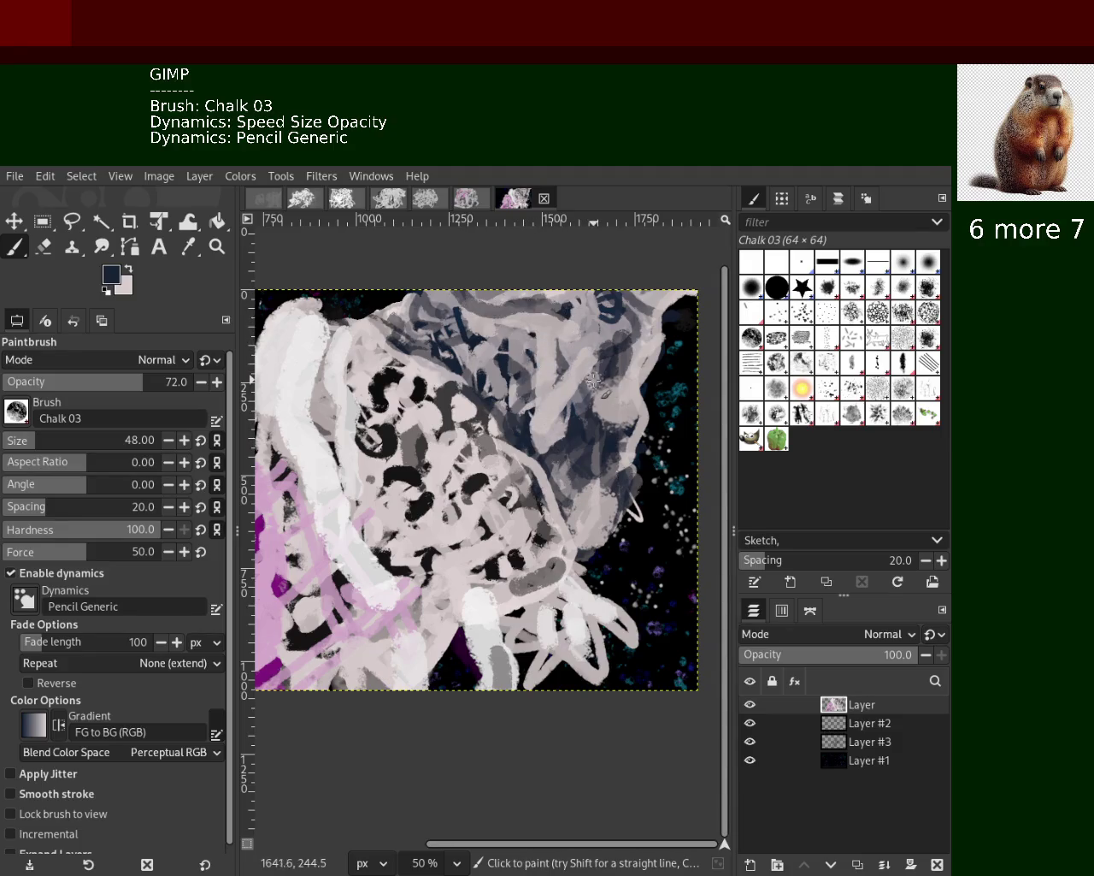
pyautogui.moveTo(623, 370)
pyautogui.mouseDown()
pyautogui.moveTo(585, 421)
pyautogui.moveTo(615, 443)
pyautogui.mouseUp()
pyautogui.keyDown('ctrl'); pyautogui.click(614, 436); pyautogui.keyUp('ctrl')
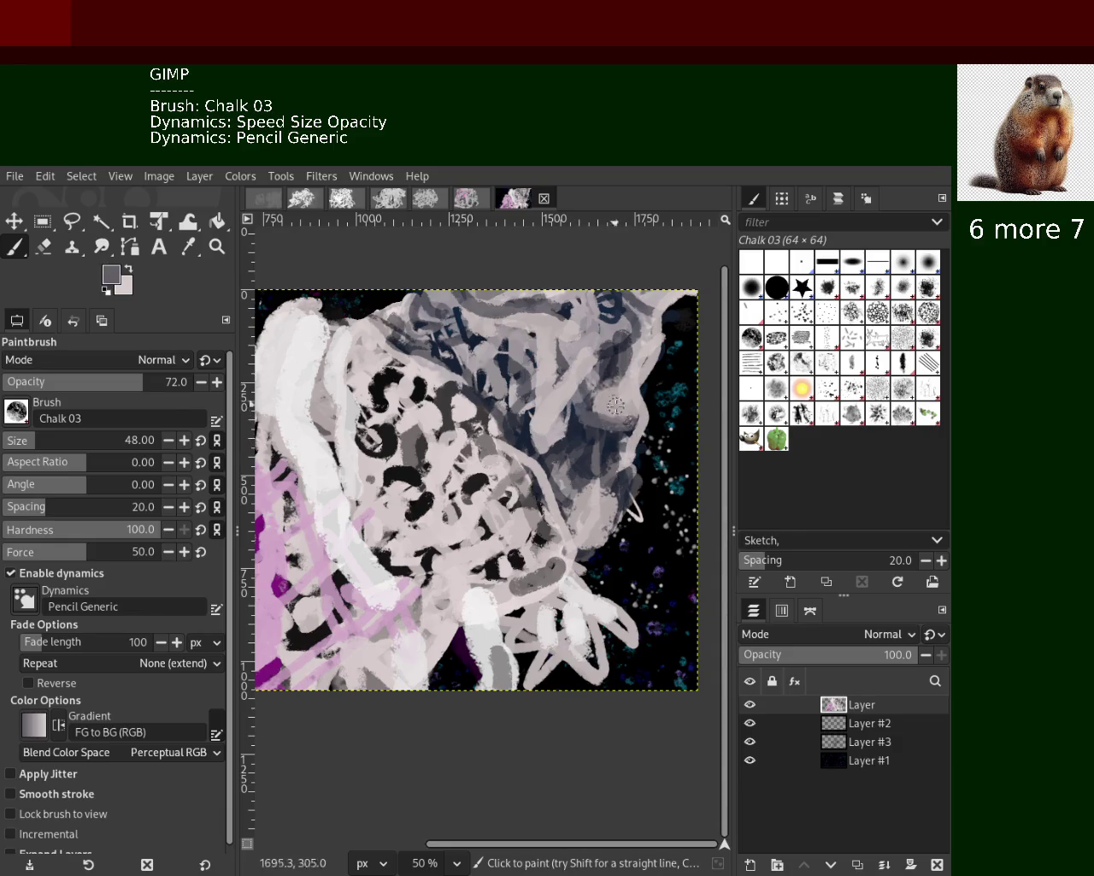
pyautogui.keyDown('ctrl'); pyautogui.click(607, 445); pyautogui.keyUp('ctrl')
pyautogui.hotkey('ctrl', 'z')
pyautogui.moveTo(615, 384); pyautogui.dragTo(610, 439)
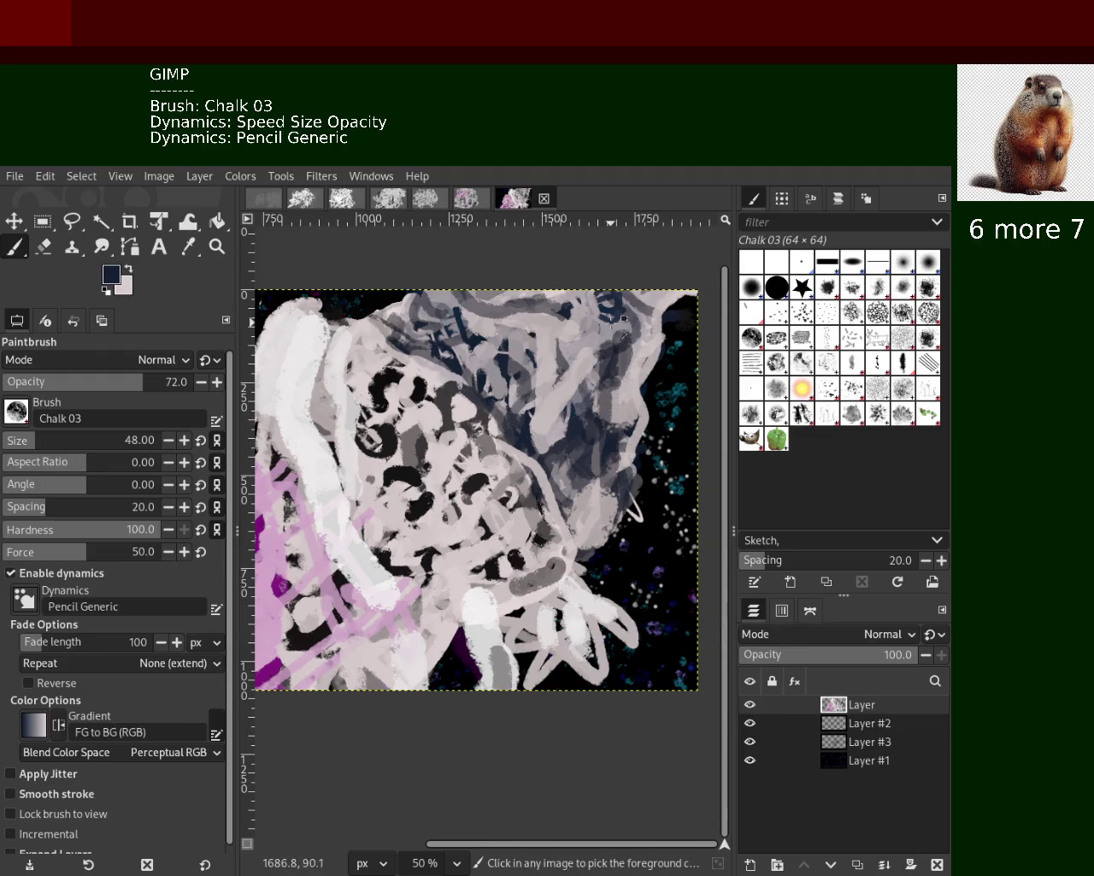
# Add a navy stroke down the head's centre and grey-blue strokes over the upper centre
pyautogui.keyDown('ctrl'); pyautogui.click(601, 352); pyautogui.keyUp('ctrl')
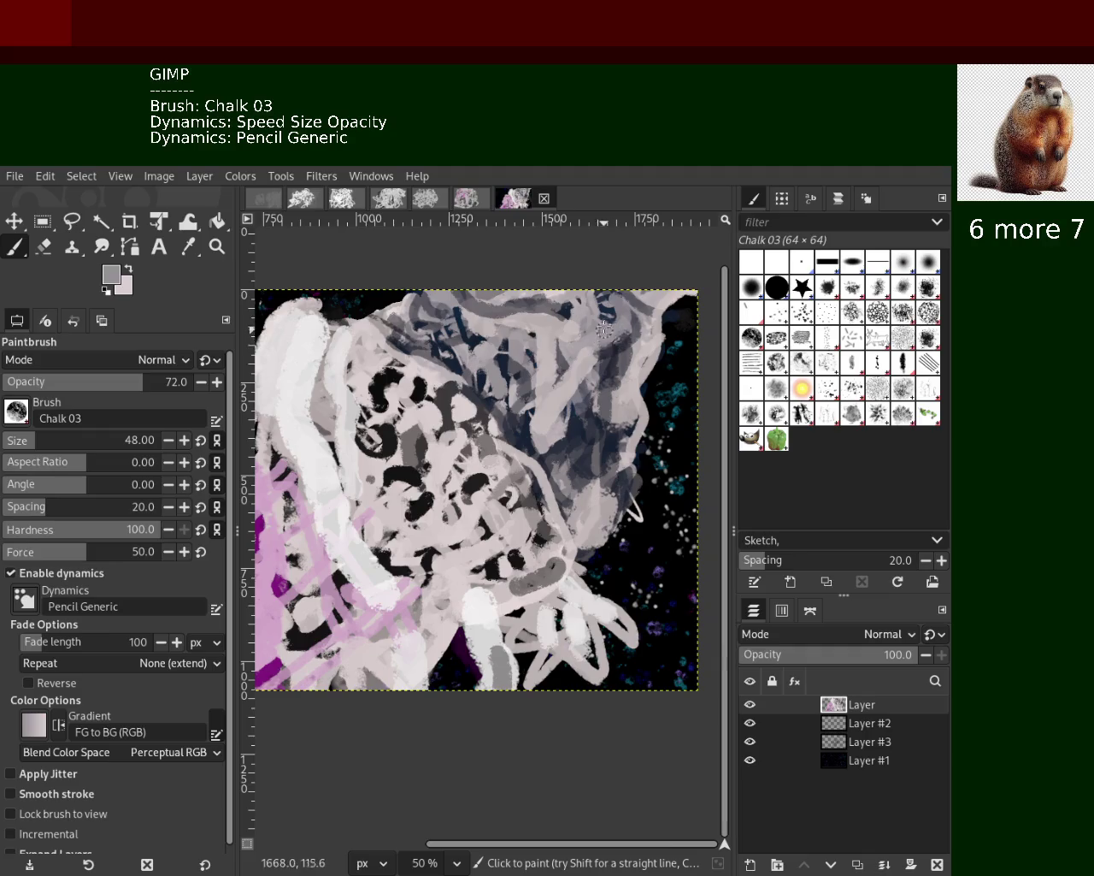
pyautogui.keyDown('ctrl'); pyautogui.click(565, 315); pyautogui.keyUp('ctrl')
pyautogui.moveTo(491, 341); pyautogui.dragTo(540, 421)
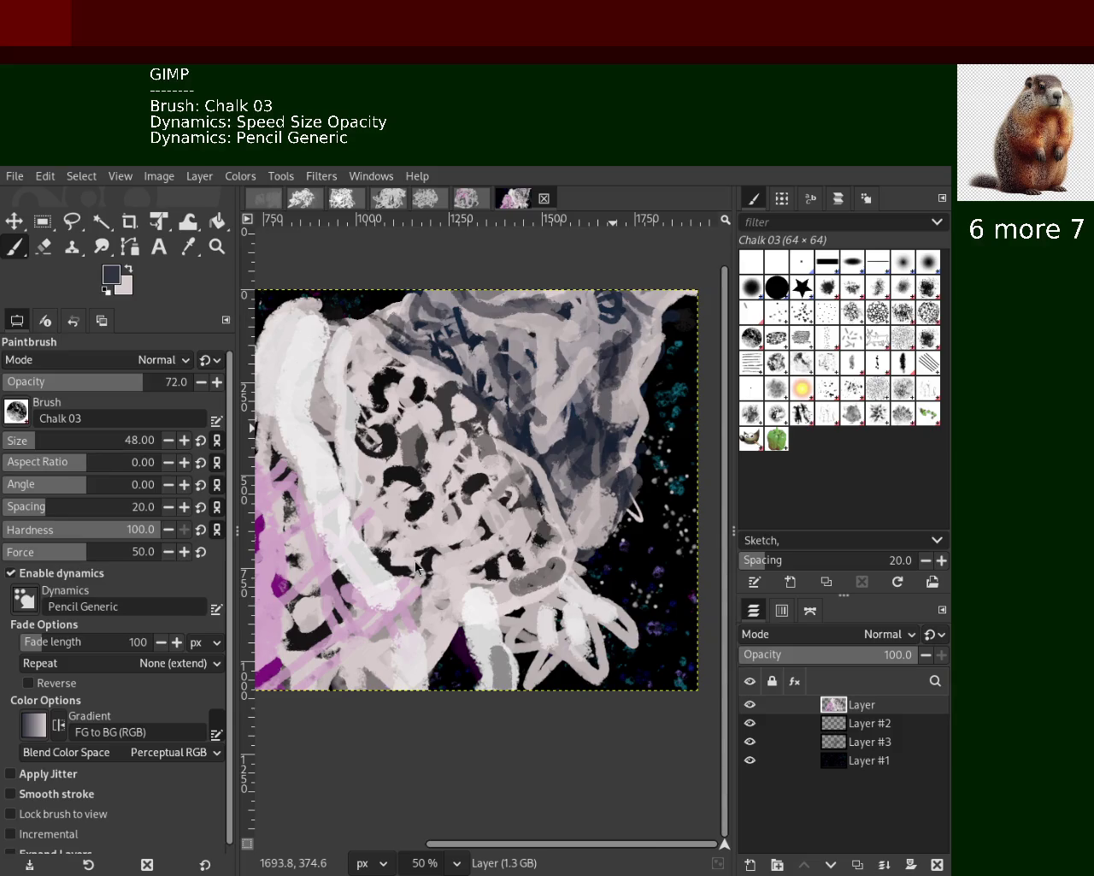
pyautogui.press('ctrl')
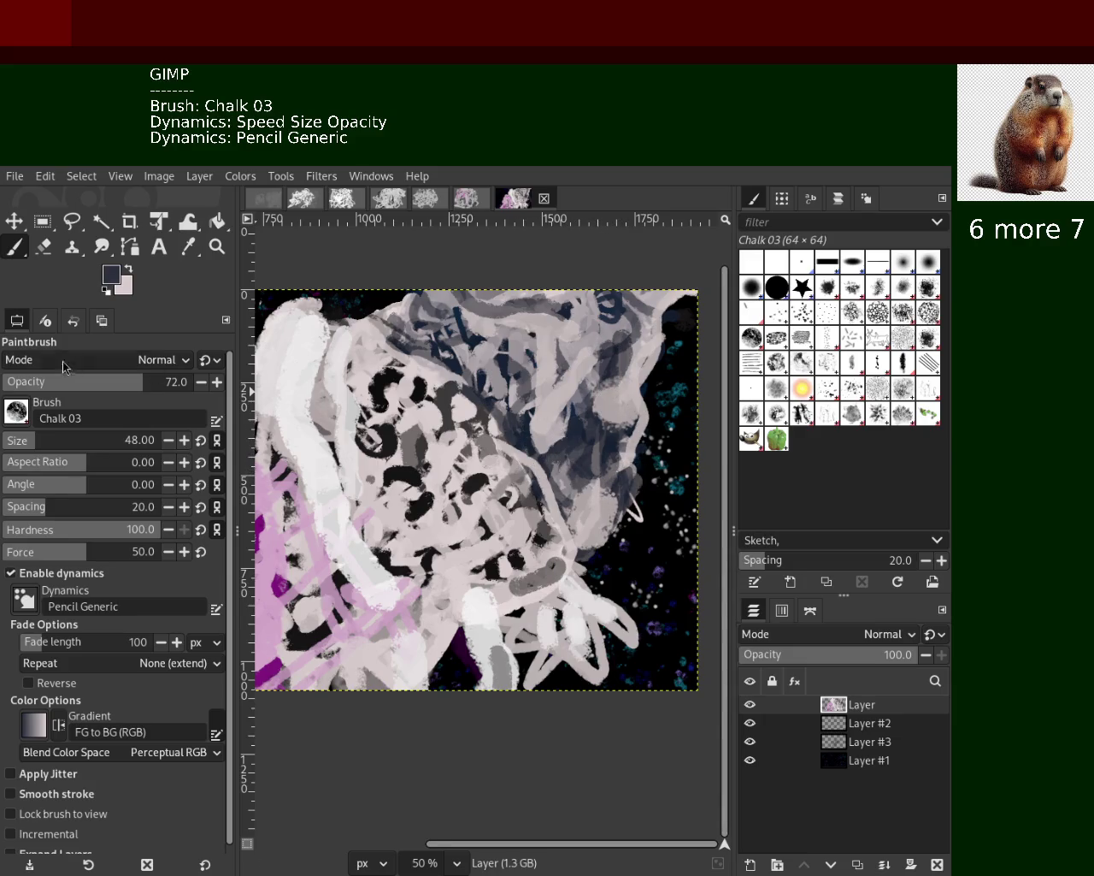
pyautogui.press('ctrl')
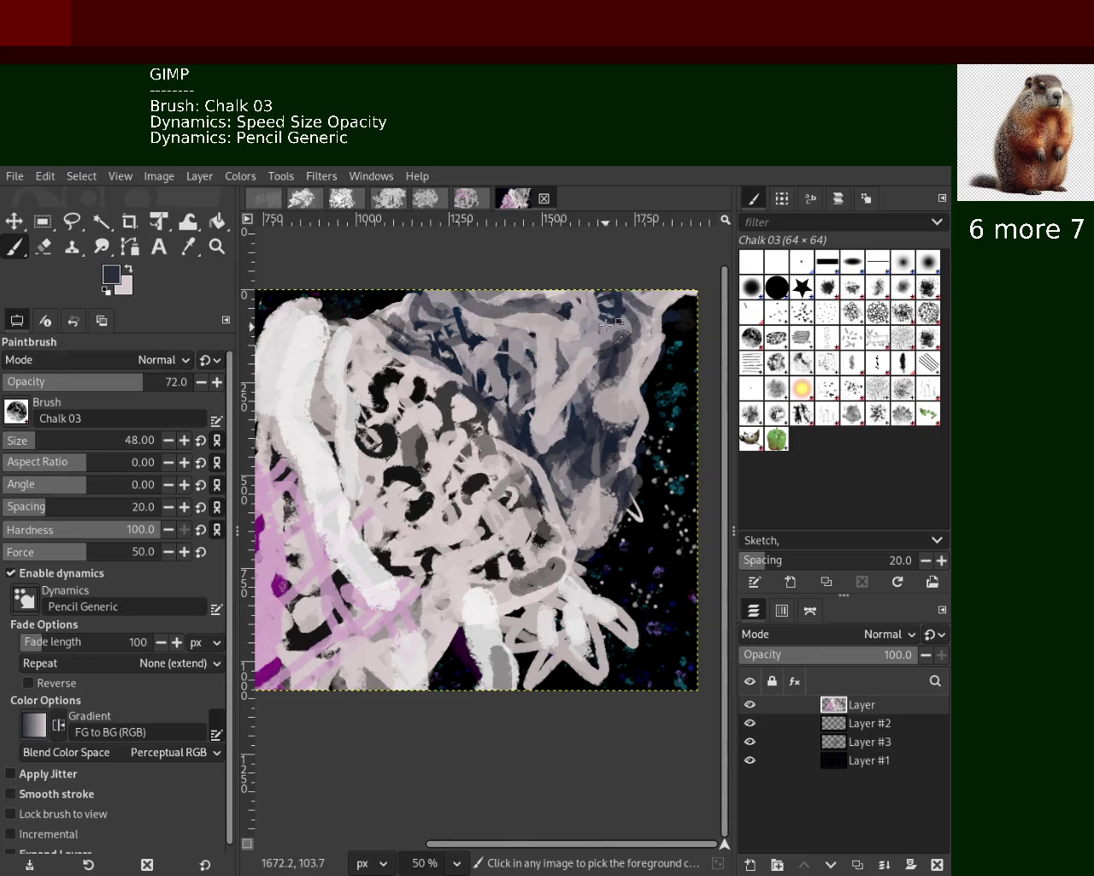
pyautogui.keyDown('ctrl'); pyautogui.click(611, 311); pyautogui.keyUp('ctrl')
pyautogui.moveTo(610, 311)
pyautogui.mouseDown()
pyautogui.moveTo(589, 422)
pyautogui.moveTo(615, 376)
pyautogui.moveTo(625, 444)
pyautogui.moveTo(676, 291)
pyautogui.moveTo(622, 501)
pyautogui.moveTo(633, 402)
pyautogui.moveTo(620, 454)
pyautogui.mouseUp()
# Paint dark navy beside the face's right side and a light pinkish-grey stroke on the right
pyautogui.press('ctrl')
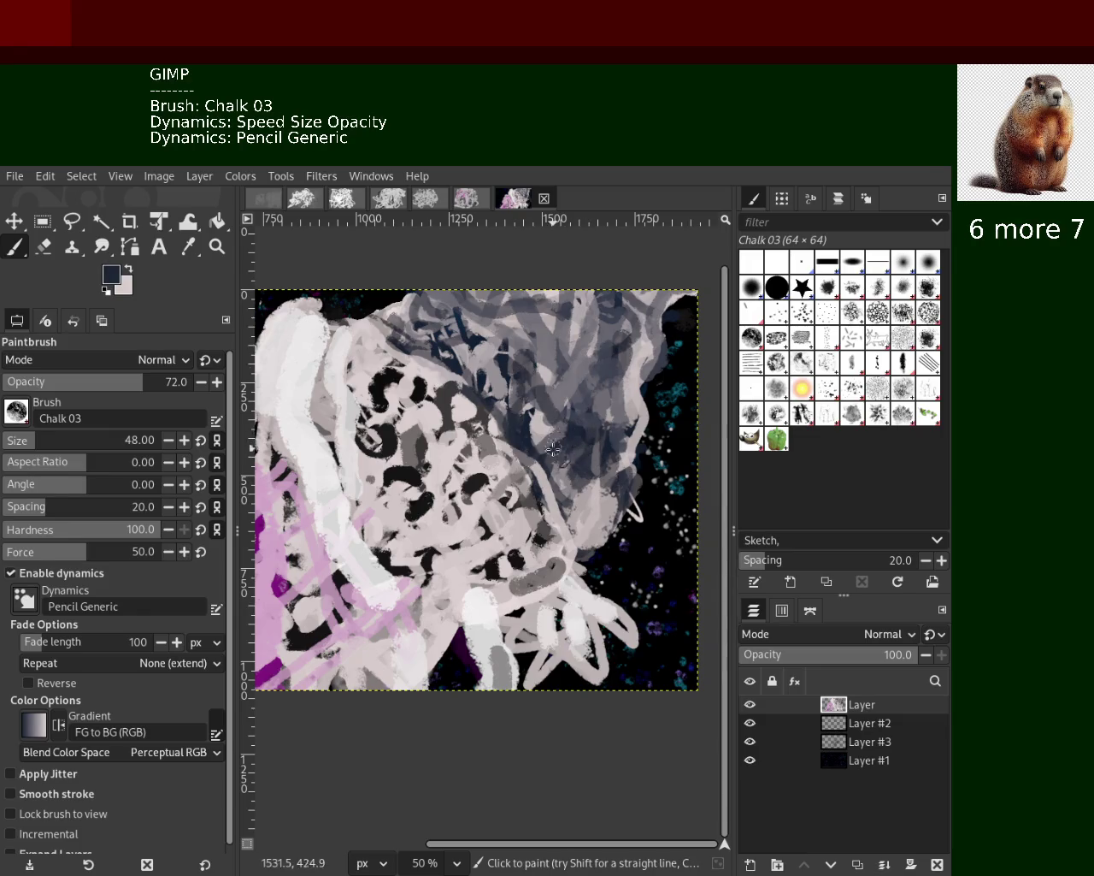
pyautogui.moveTo(526, 364); pyautogui.dragTo(545, 420)
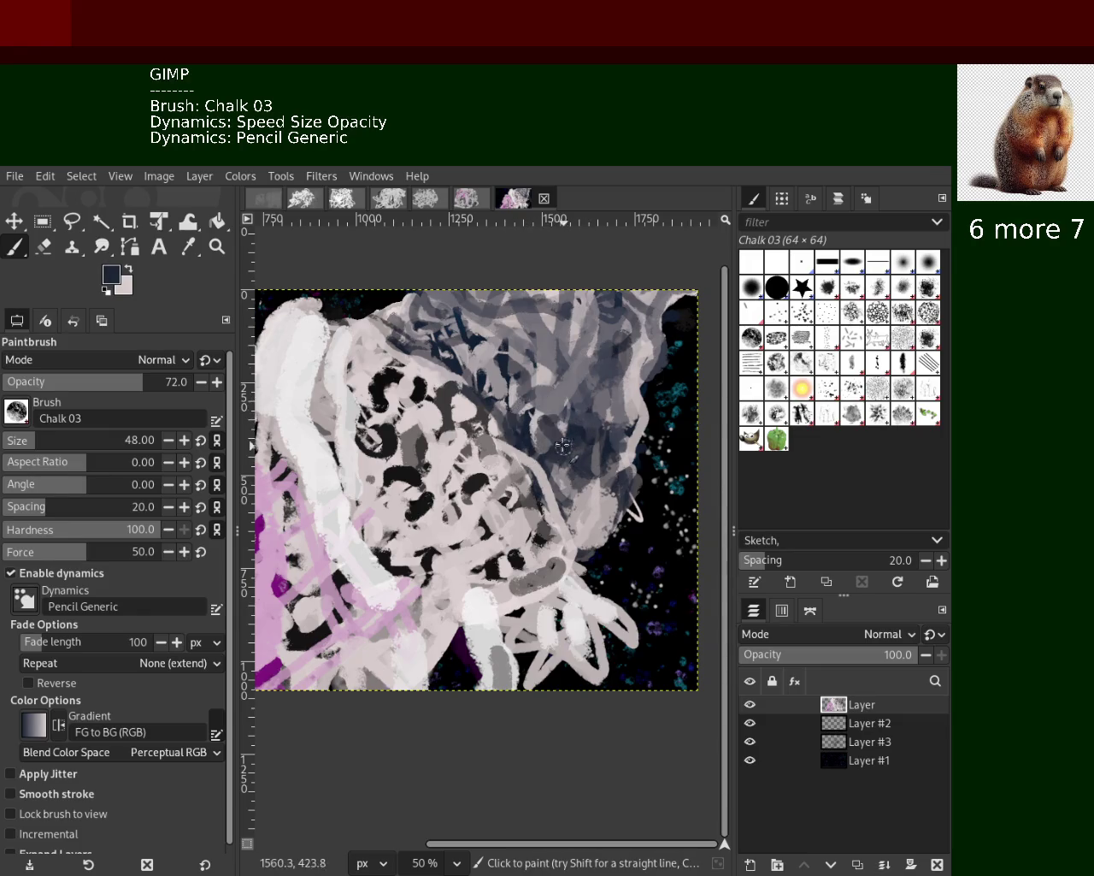
pyautogui.keyDown('ctrl'); pyautogui.click(532, 439); pyautogui.keyUp('ctrl')
pyautogui.keyDown('ctrl'); pyautogui.click(645, 423); pyautogui.keyUp('ctrl')
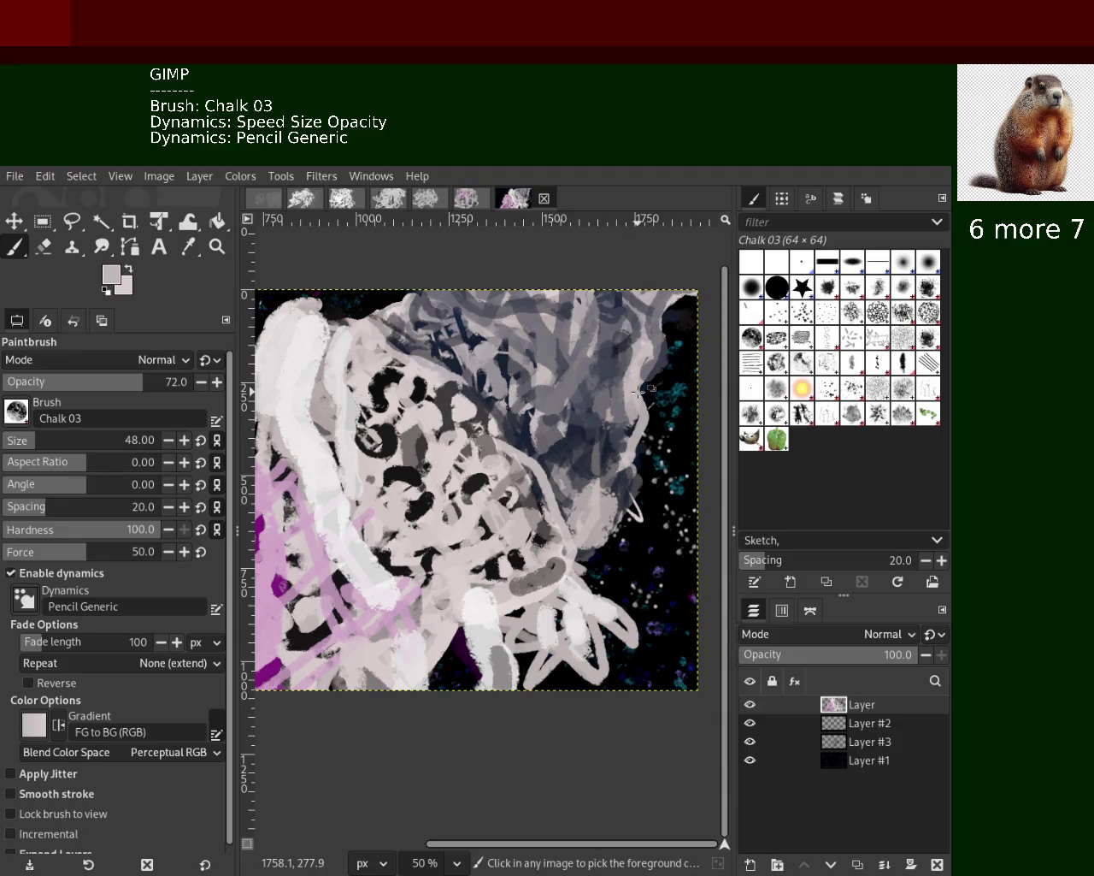
pyautogui.moveTo(641, 439); pyautogui.dragTo(584, 448)
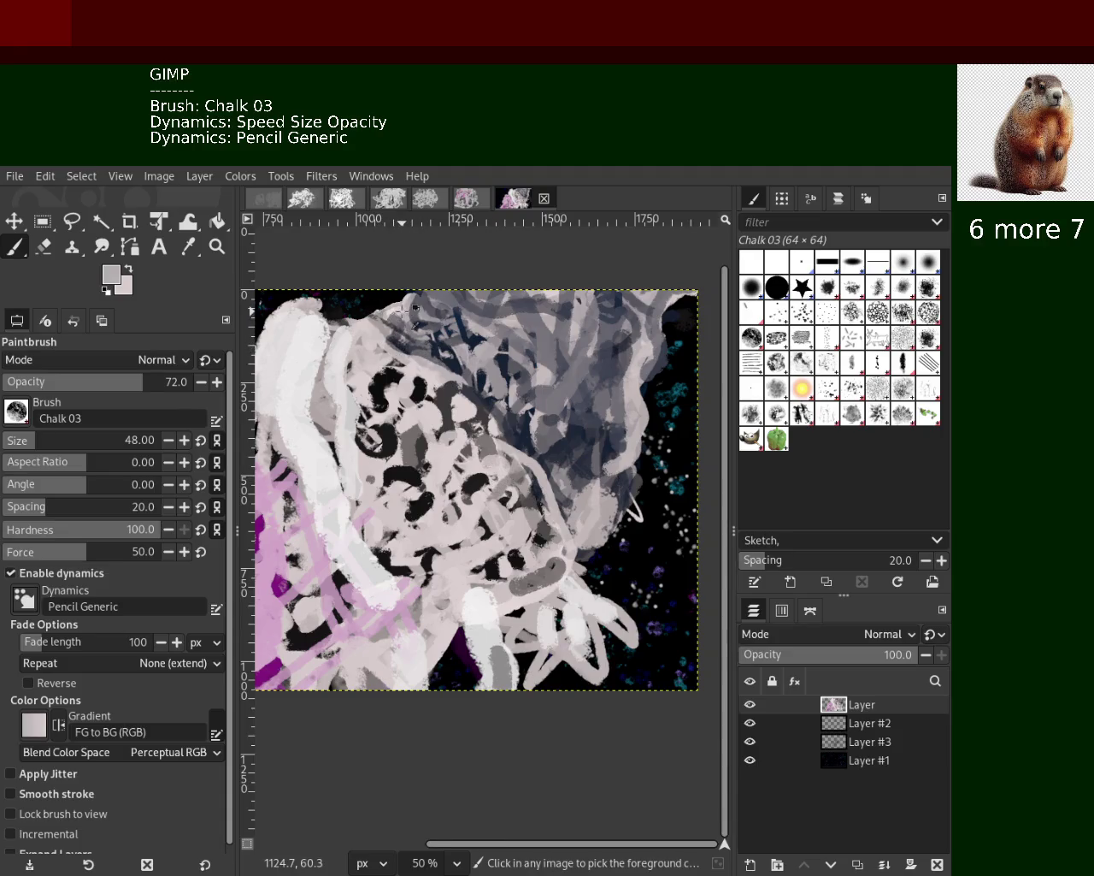
# Add navy strokes over the upper right and resample light pinkish grey and dark navy
pyautogui.keyDown('ctrl'); pyautogui.click(534, 426); pyautogui.keyUp('ctrl')
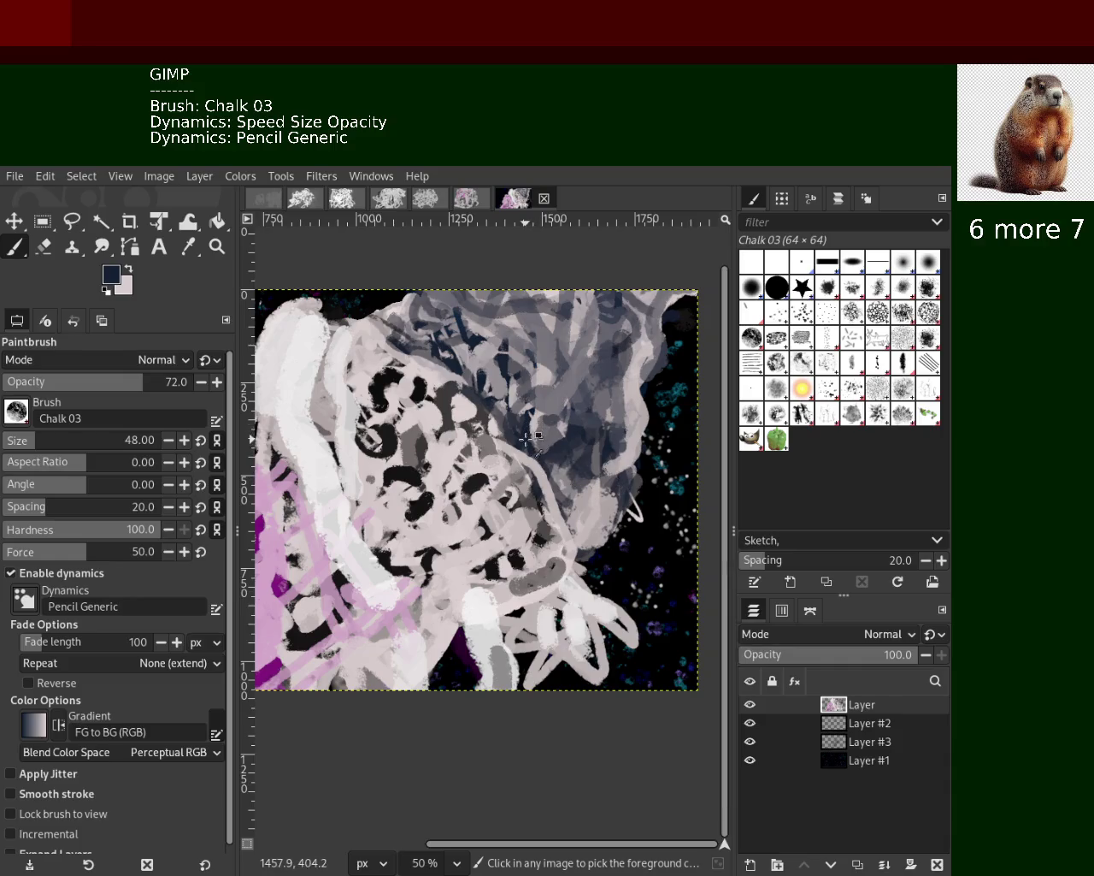
pyautogui.moveTo(608, 322); pyautogui.dragTo(653, 369)
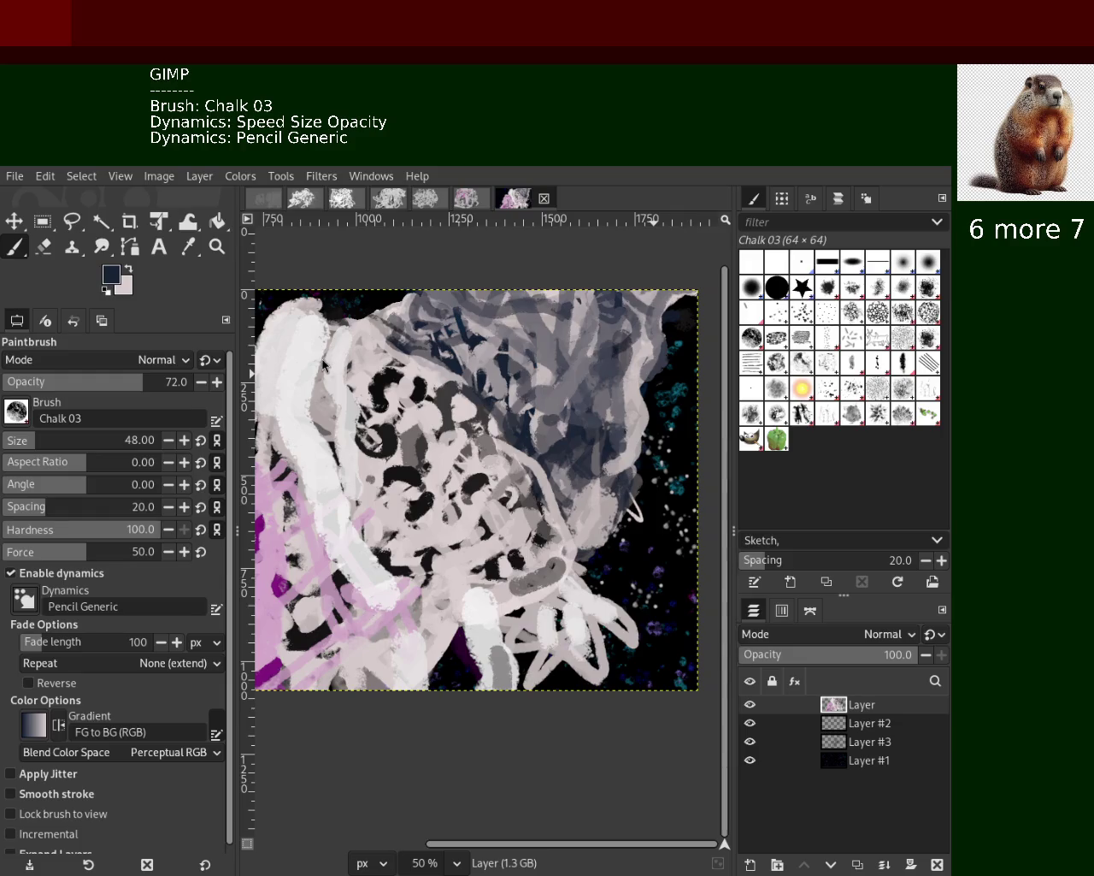
pyautogui.press('ctrl')
pyautogui.keyDown('ctrl'); pyautogui.click(537, 384); pyautogui.keyUp('ctrl')
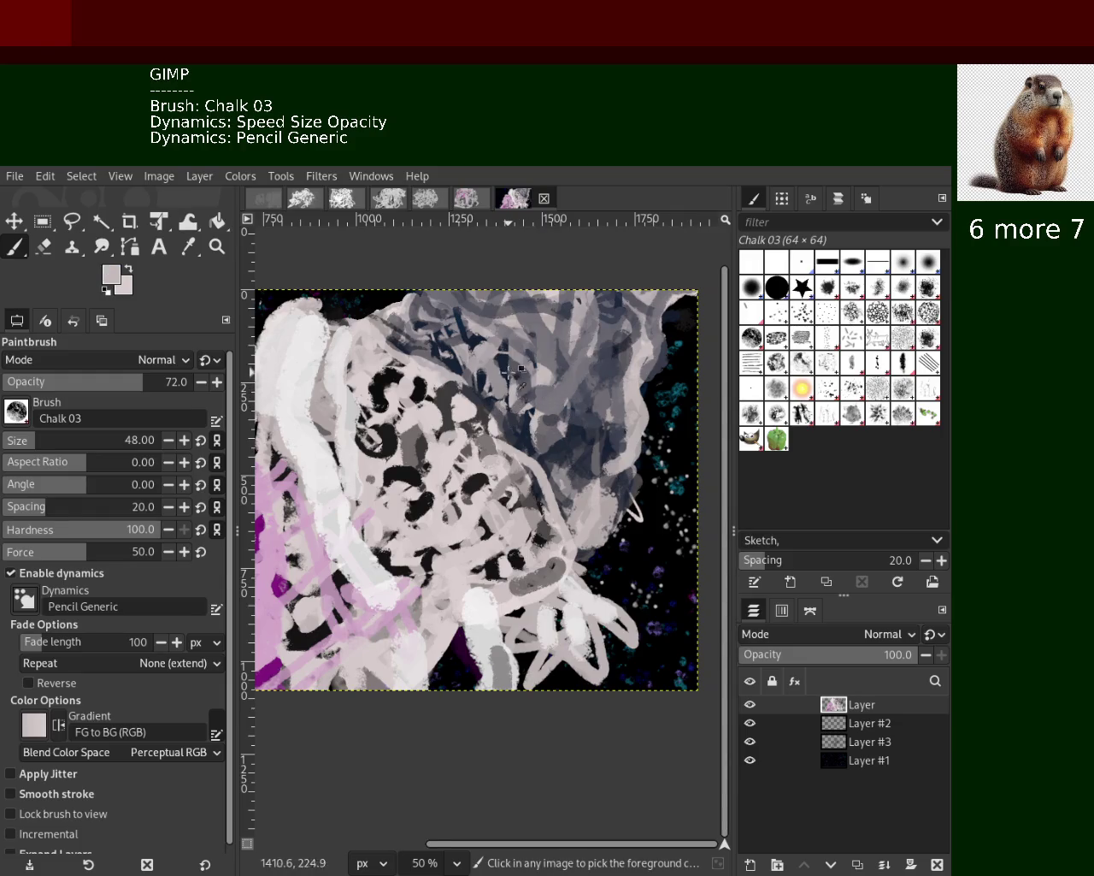
pyautogui.keyDown('ctrl'); pyautogui.click(505, 371); pyautogui.keyUp('ctrl')
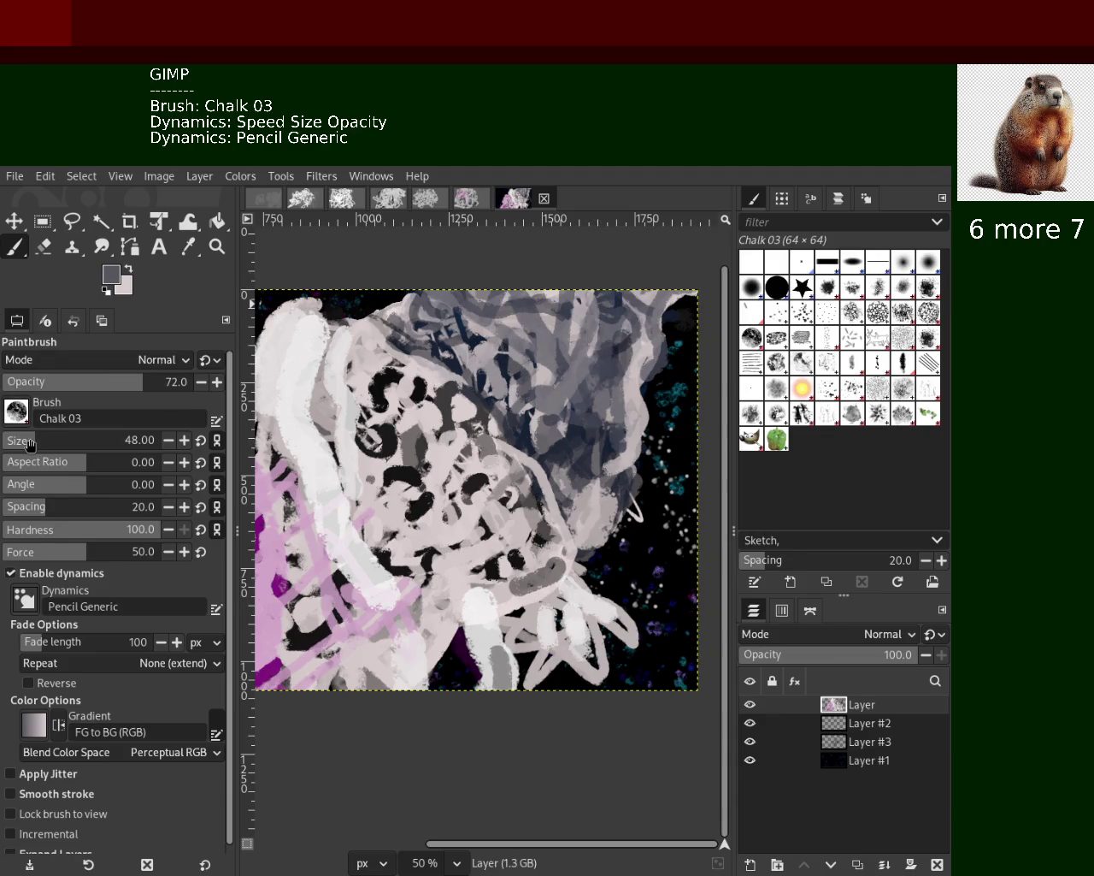
pyautogui.write('95')
# Raise brush opacity to 100 and trial navy strokes along the top of the head
pyautogui.keyDown('ctrl'); pyautogui.click(534, 436); pyautogui.keyUp('ctrl')
pyautogui.moveTo(548, 308); pyautogui.dragTo(582, 299)
pyautogui.hotkey('ctrl', 'z')
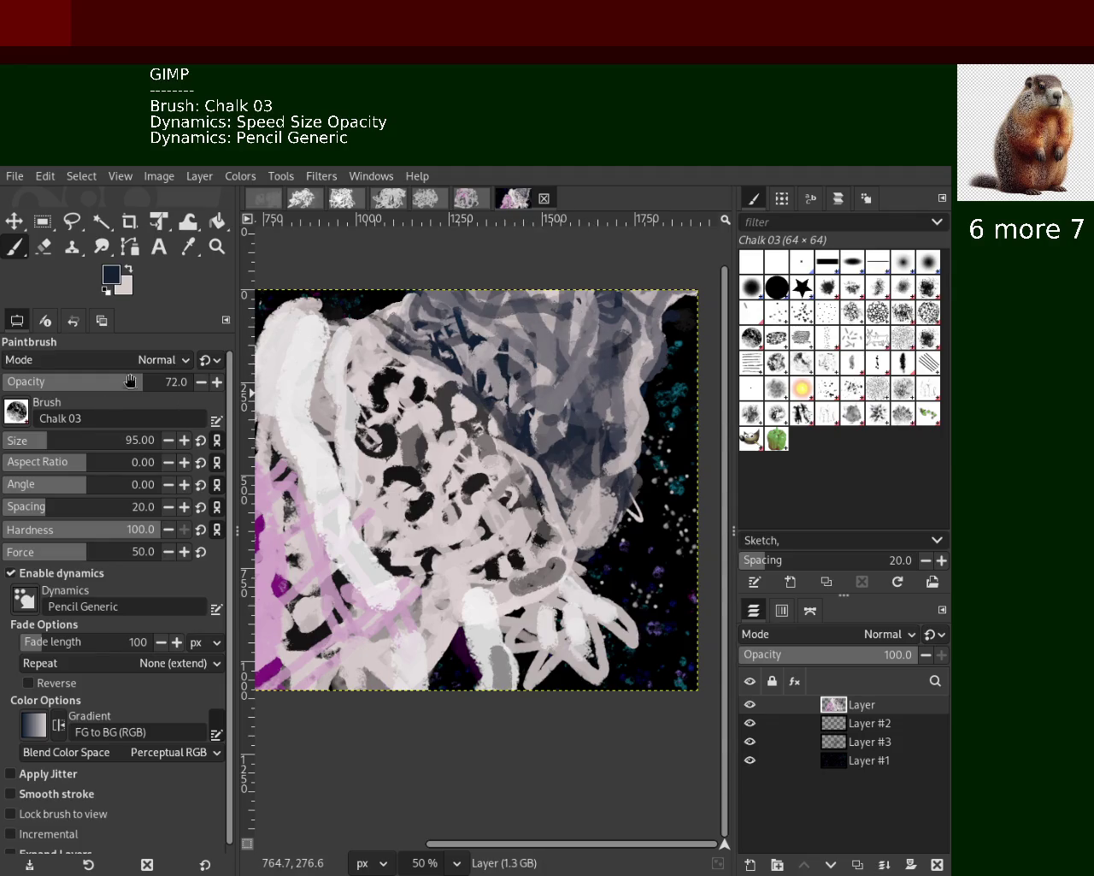
pyautogui.moveTo(166, 392); pyautogui.dragTo(229, 390)
pyautogui.moveTo(637, 286)
pyautogui.mouseDown()
pyautogui.moveTo(577, 417)
pyautogui.moveTo(554, 365)
pyautogui.mouseUp()
pyautogui.hotkey('ctrl', 'z')
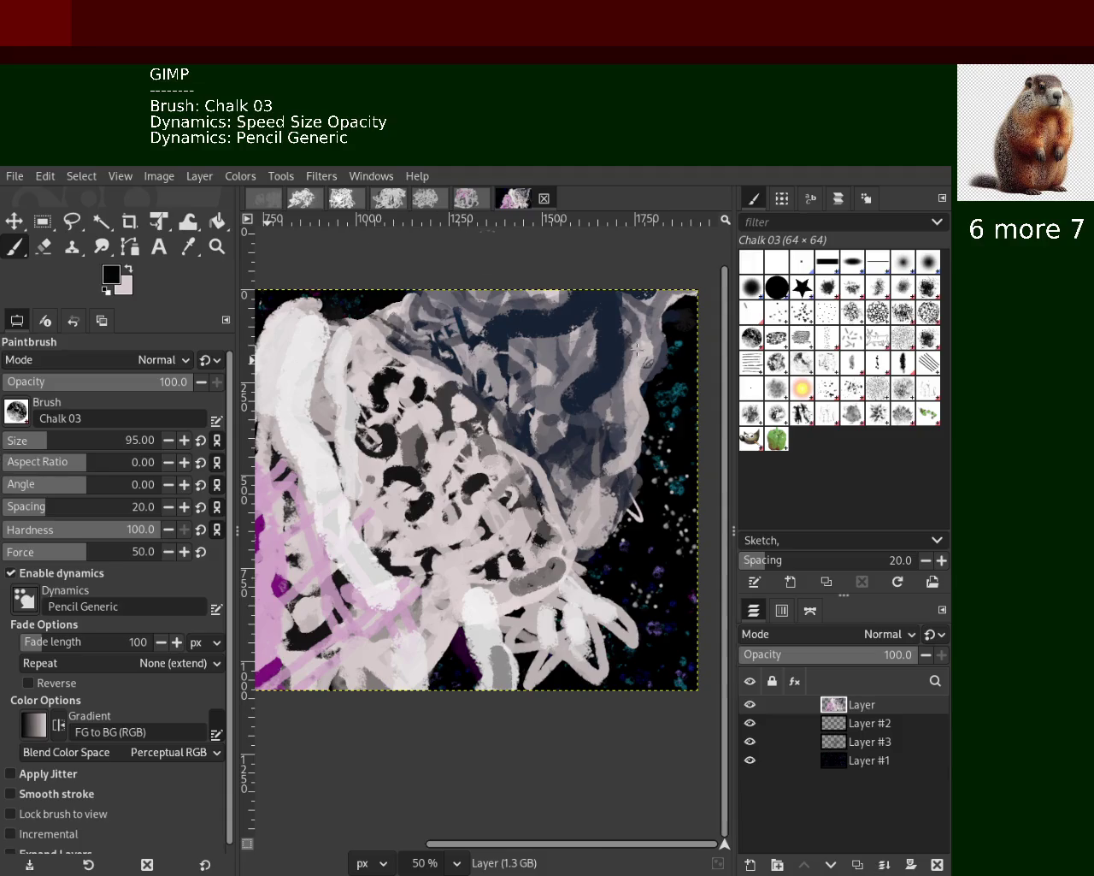
# Paint a large black patch in the upper right and a long light pink stroke down from the top edge
pyautogui.moveTo(633, 349); pyautogui.dragTo(590, 385)
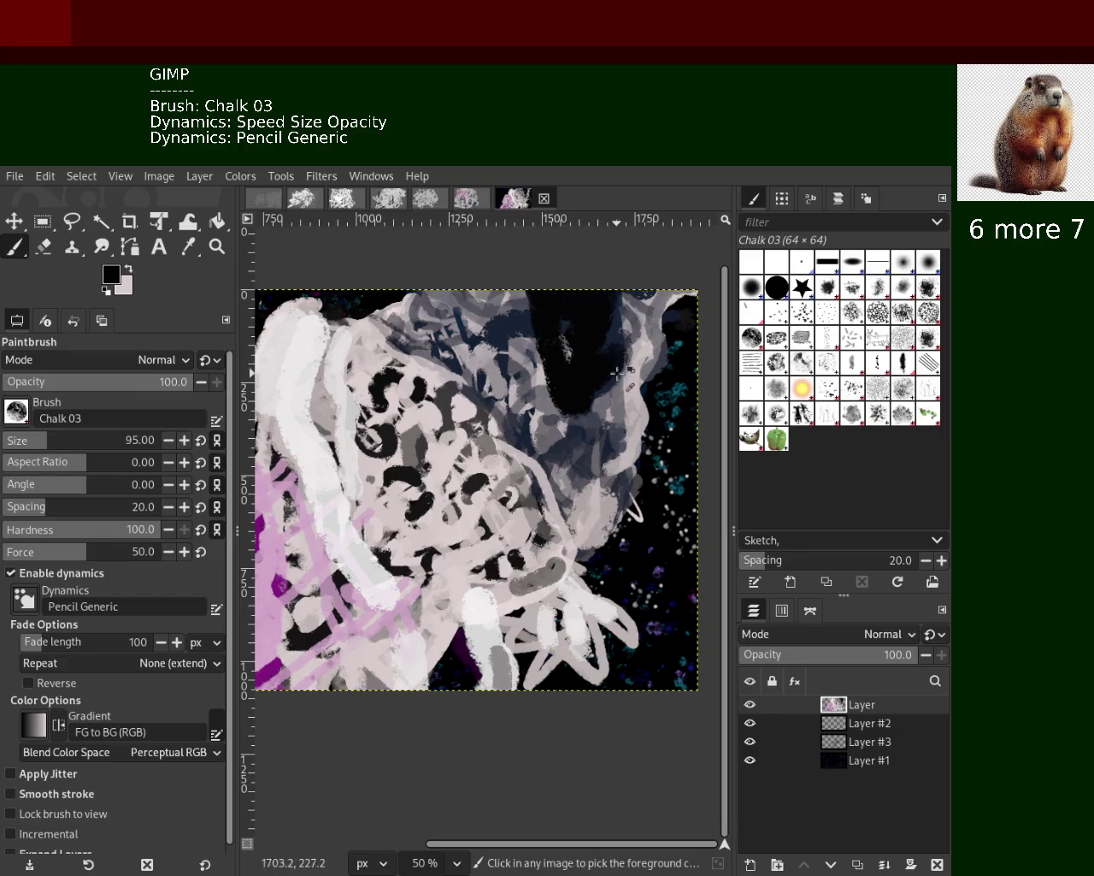
pyautogui.keyDown('ctrl'); pyautogui.click(647, 343); pyautogui.keyUp('ctrl')
pyautogui.moveTo(606, 349); pyautogui.dragTo(535, 509)
pyautogui.hotkey('ctrl', 'z')
pyautogui.hotkey('ctrl', 'z')
pyautogui.hotkey('ctrl', 'y')
pyautogui.hotkey('ctrl', 'z')
pyautogui.moveTo(560, 291); pyautogui.dragTo(614, 466)
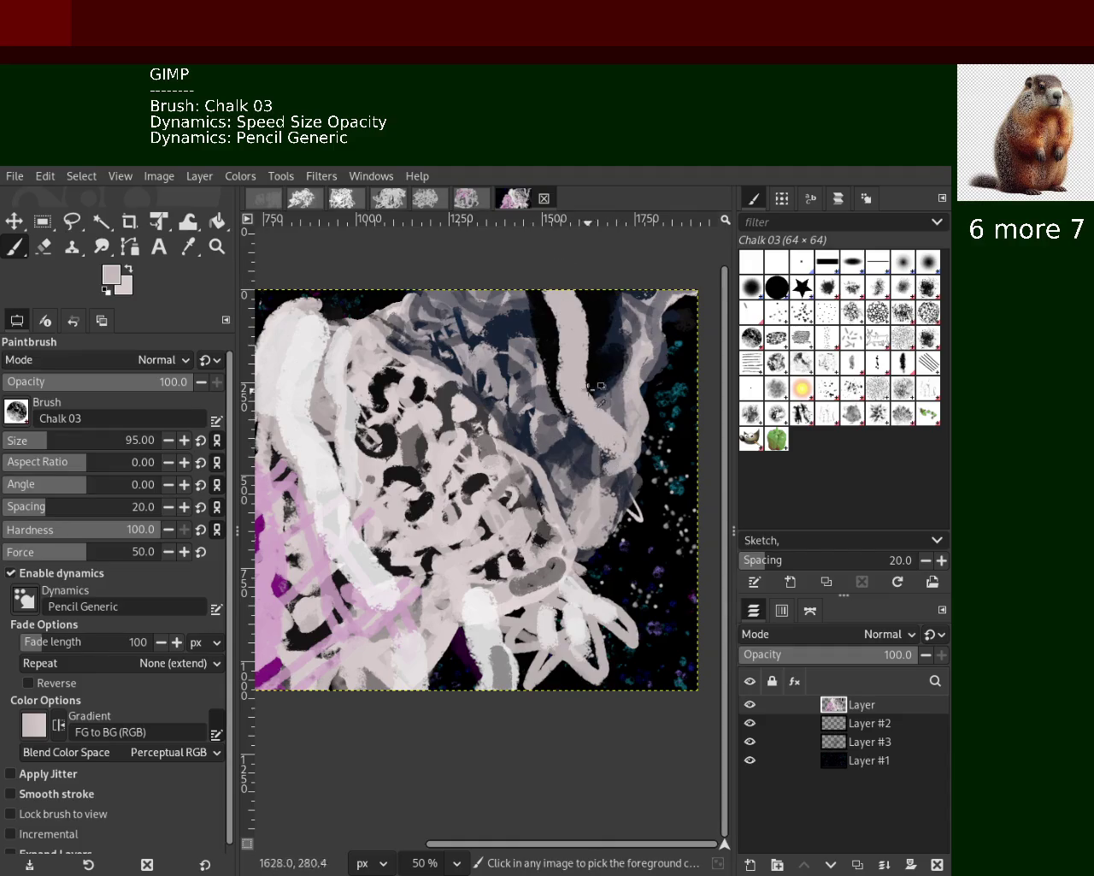
pyautogui.hotkey('ctrl', 'z')
pyautogui.moveTo(530, 299); pyautogui.dragTo(610, 492)
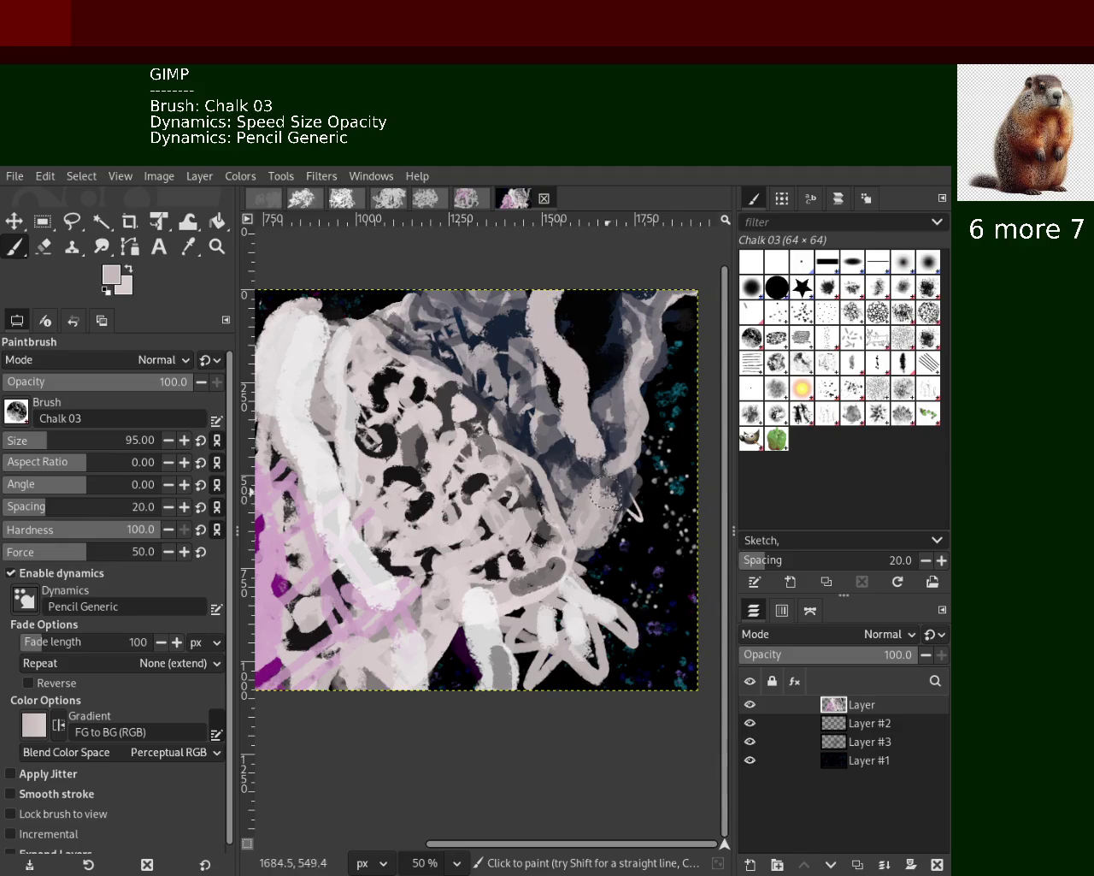
# Paint black over the upper head patch and darken across the light stroke in the head
pyautogui.keyDown('ctrl'); pyautogui.click(574, 309); pyautogui.keyUp('ctrl')
pyautogui.moveTo(538, 291)
pyautogui.mouseDown()
pyautogui.moveTo(567, 369)
pyautogui.moveTo(560, 342)
pyautogui.mouseUp()
pyautogui.keyDown('ctrl'); pyautogui.click(566, 377); pyautogui.keyUp('ctrl')
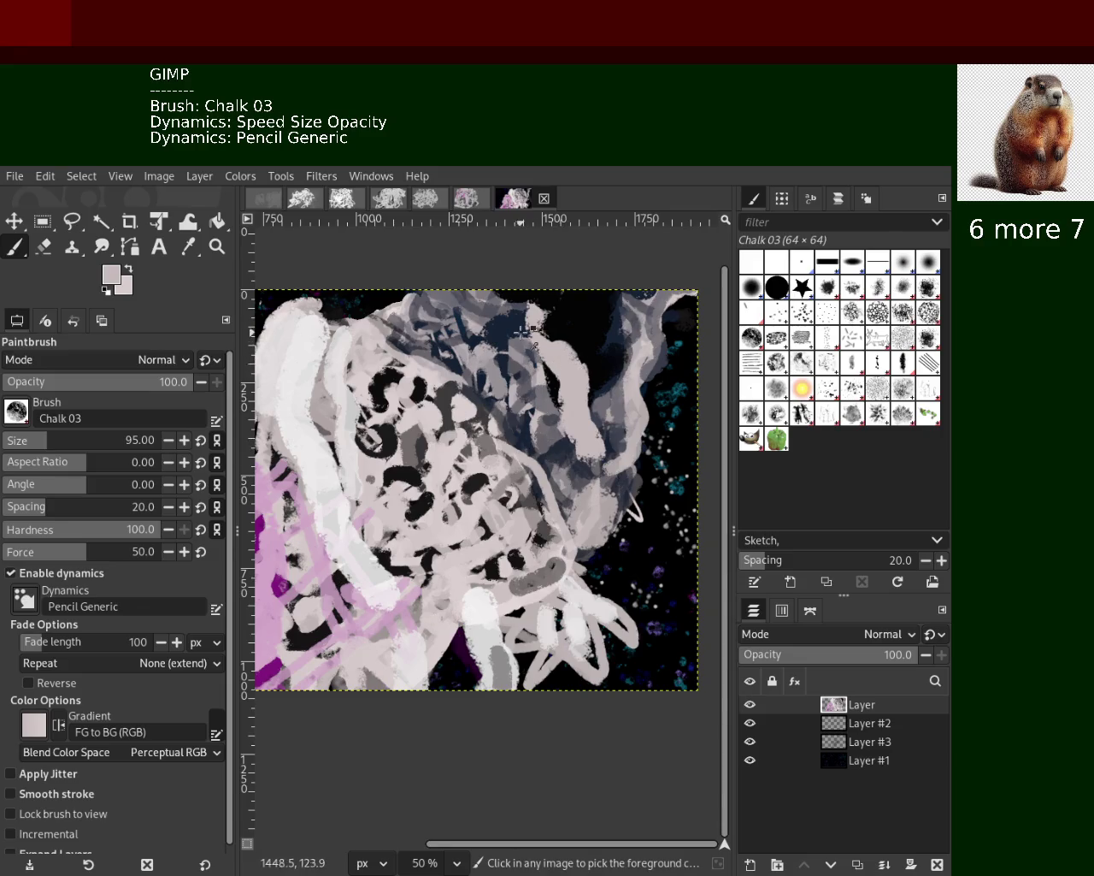
pyautogui.keyDown('ctrl'); pyautogui.click(520, 402); pyautogui.keyUp('ctrl')
pyautogui.keyDown('ctrl'); pyautogui.click(515, 333); pyautogui.keyUp('ctrl')
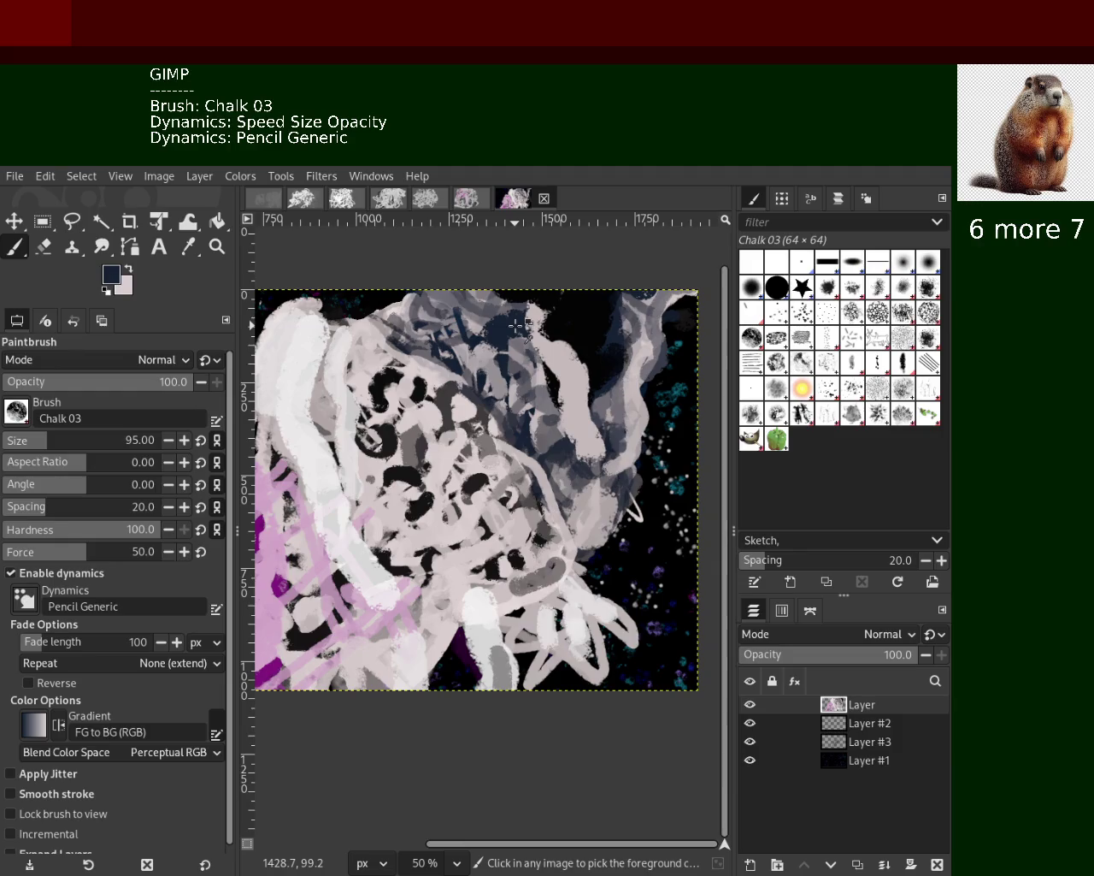
pyautogui.keyDown('ctrl'); pyautogui.click(574, 374); pyautogui.keyUp('ctrl')
pyautogui.keyDown('ctrl'); pyautogui.click(560, 321); pyautogui.keyUp('ctrl')
pyautogui.moveTo(560, 320); pyautogui.dragTo(582, 428)
# Repaint dark strokes over the light stroke and reshape a light grey stroke across the head
pyautogui.hotkey('ctrl', 'z')
pyautogui.moveTo(564, 320); pyautogui.dragTo(573, 410)
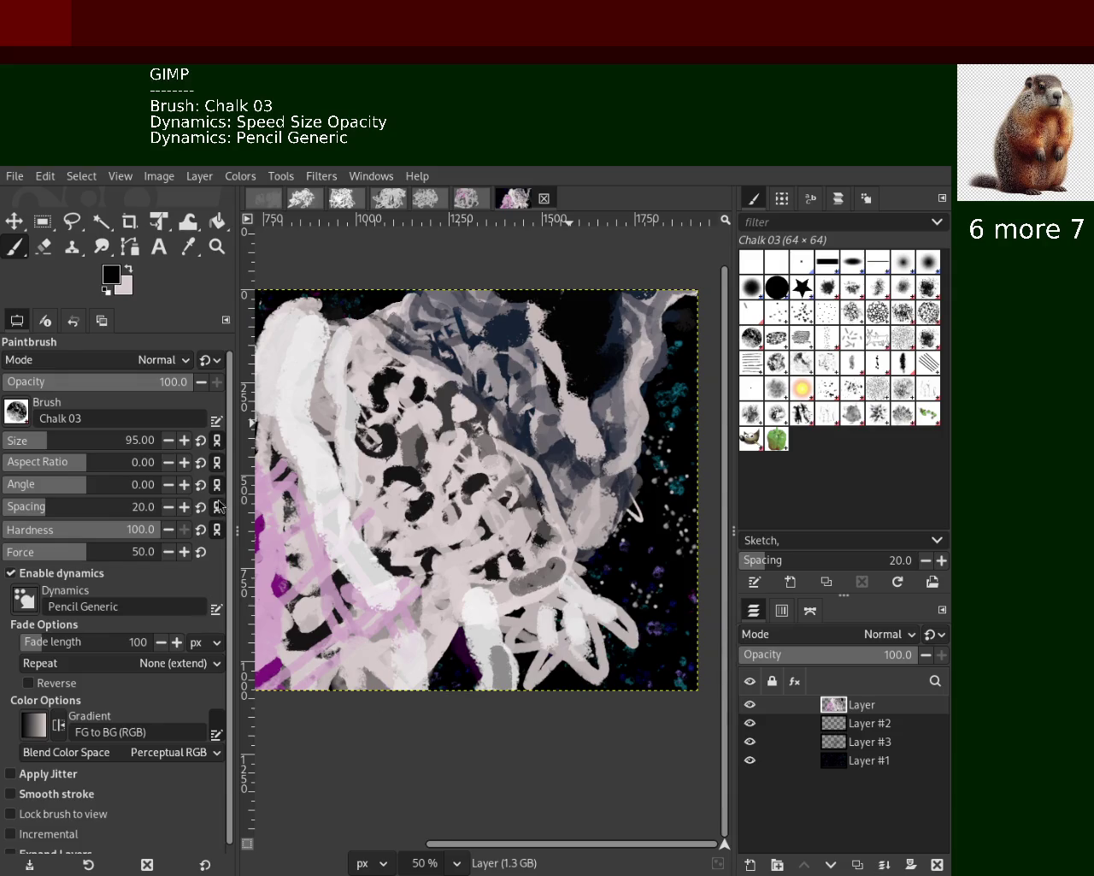
pyautogui.keyDown('ctrl'); pyautogui.click(603, 432); pyautogui.keyUp('ctrl')
pyautogui.moveTo(603, 432); pyautogui.dragTo(541, 342)
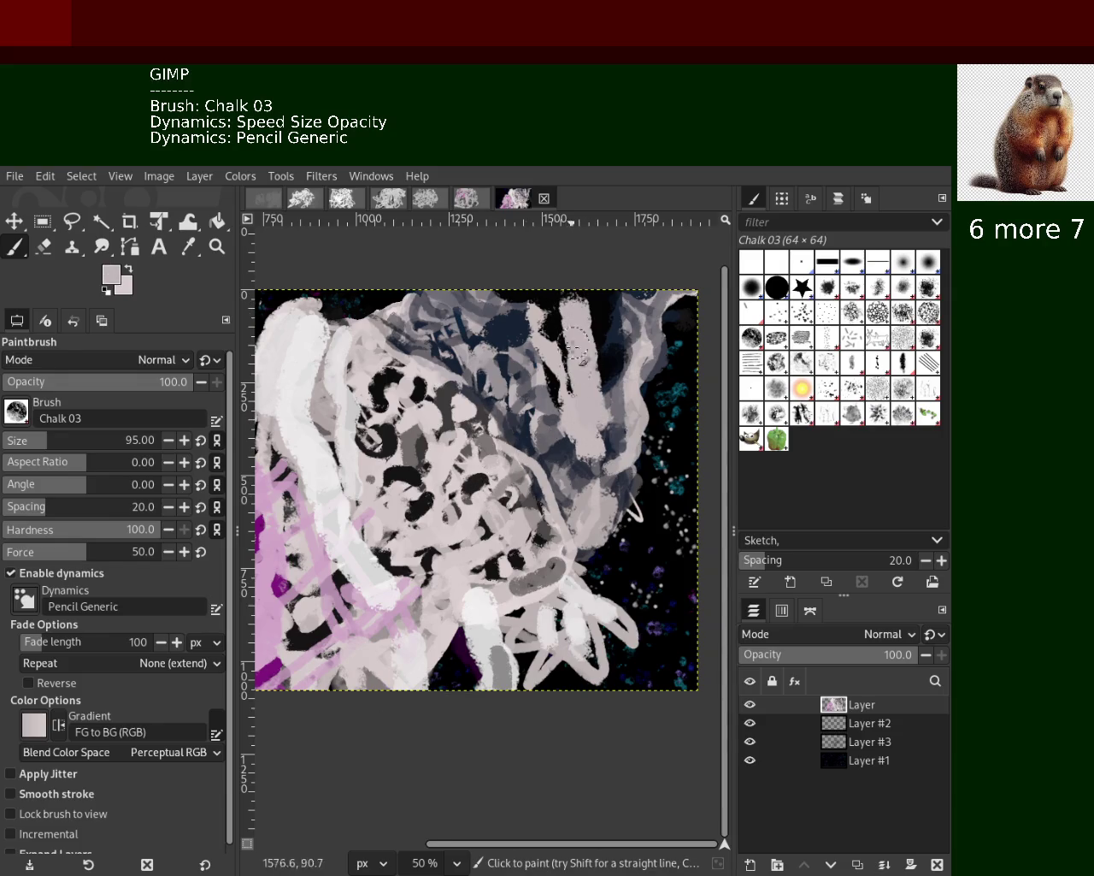
pyautogui.hotkey('ctrl', 'z')
pyautogui.moveTo(598, 437); pyautogui.dragTo(539, 377)
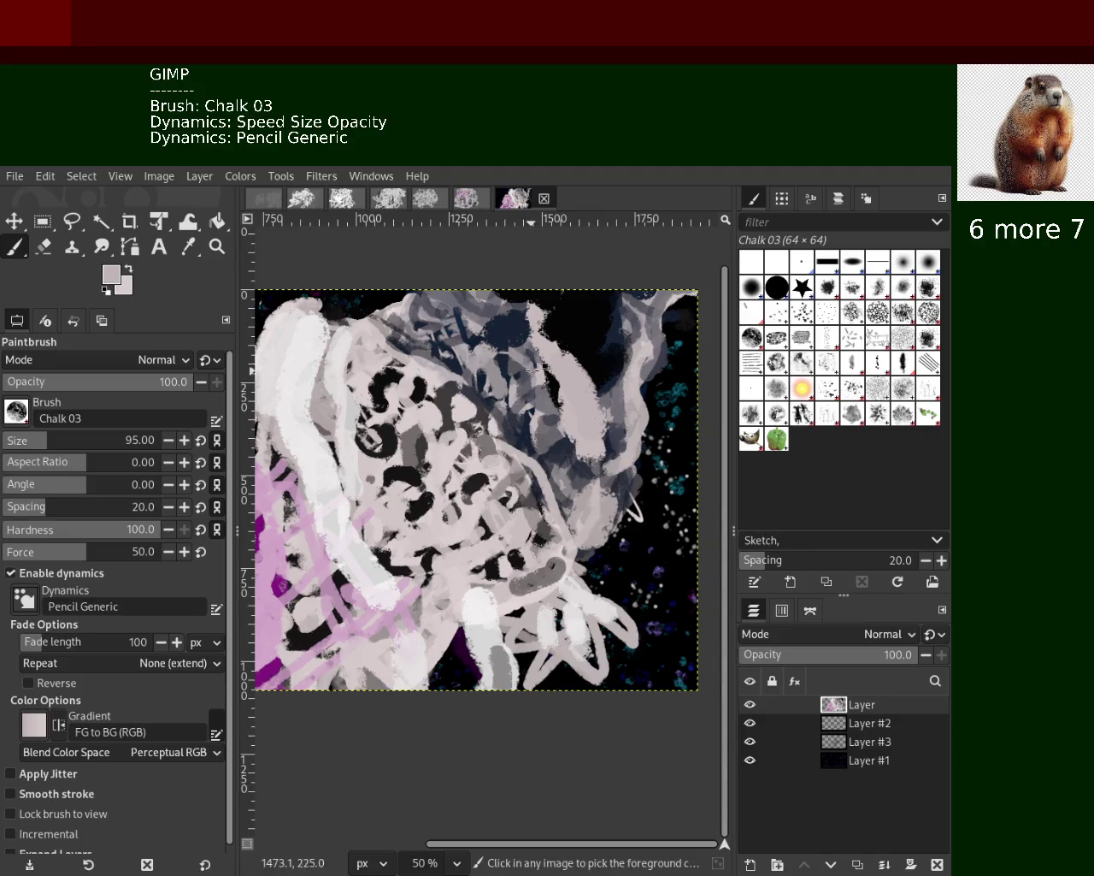
# Paint a dark stroke down the head's right side after several undone black trials
pyautogui.keyDown('ctrl'); pyautogui.click(578, 312); pyautogui.keyUp('ctrl')
pyautogui.moveTo(582, 351); pyautogui.dragTo(594, 442)
pyautogui.hotkey('ctrl', 'z')
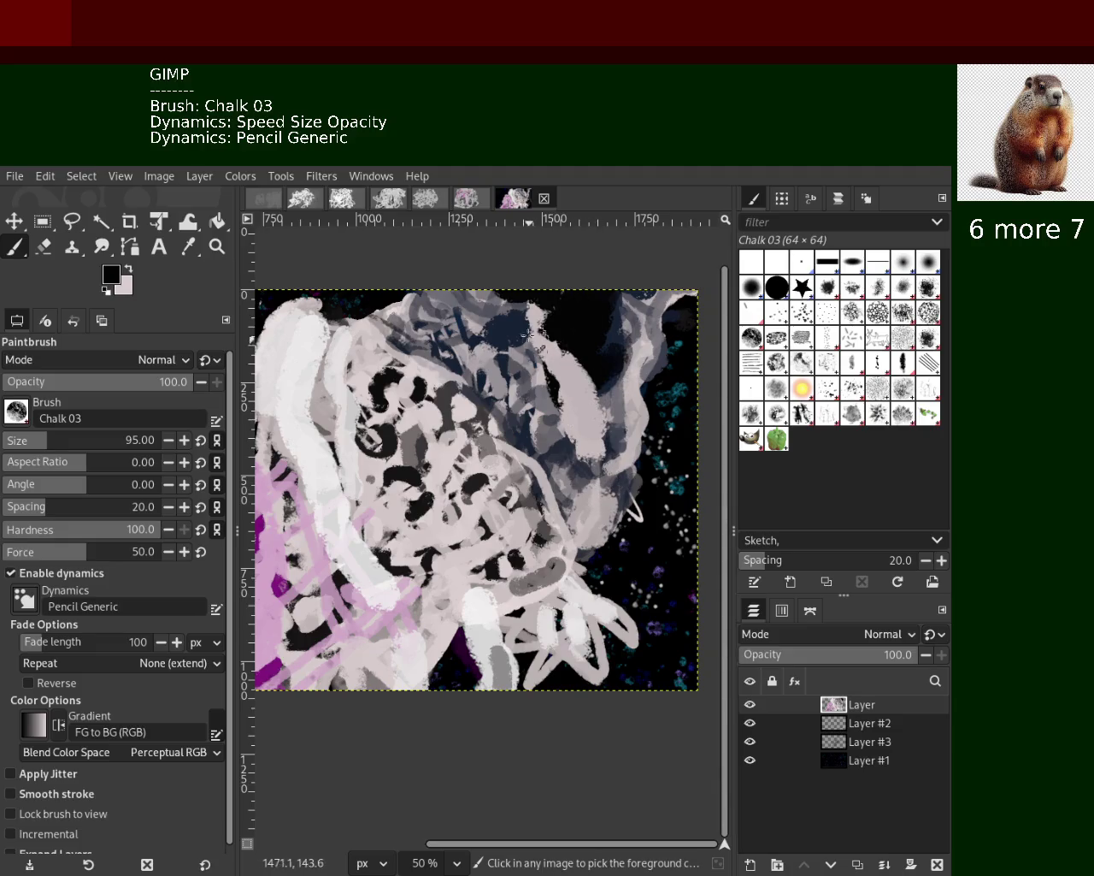
pyautogui.moveTo(564, 321); pyautogui.dragTo(575, 433)
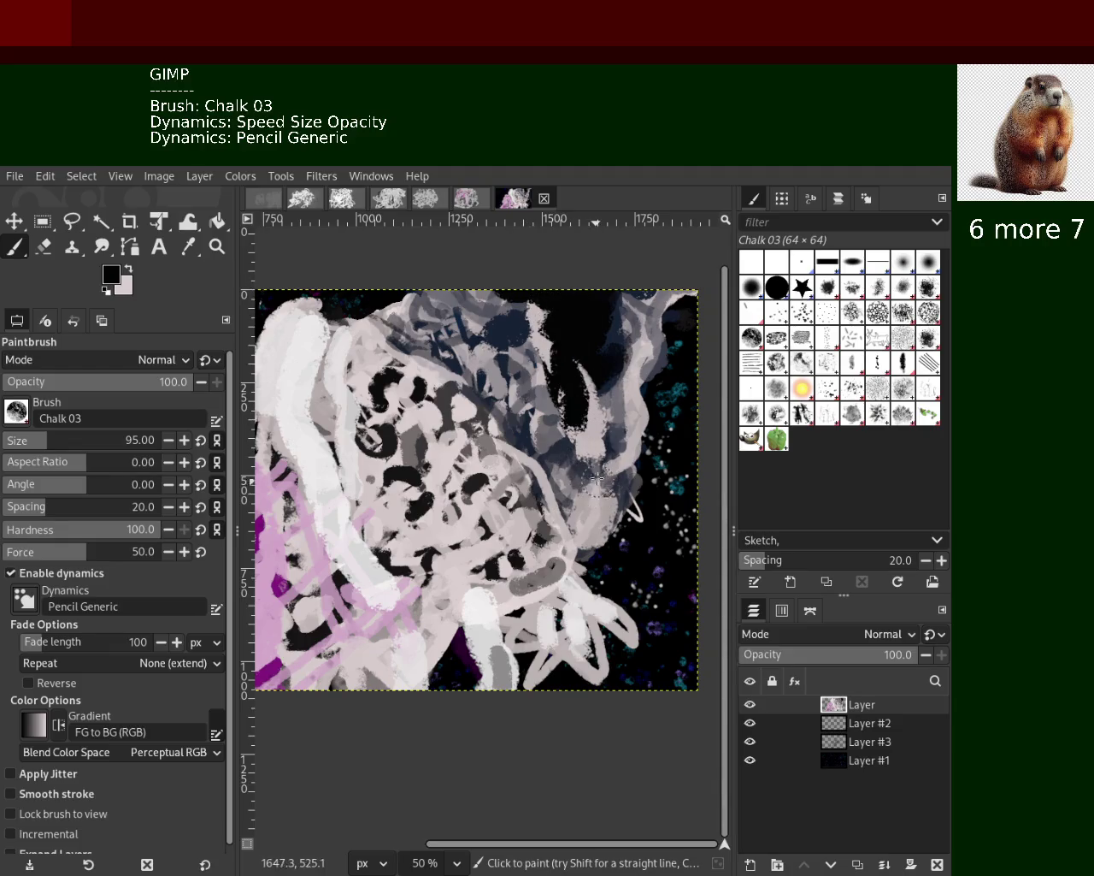
pyautogui.hotkey('ctrl', 'z')
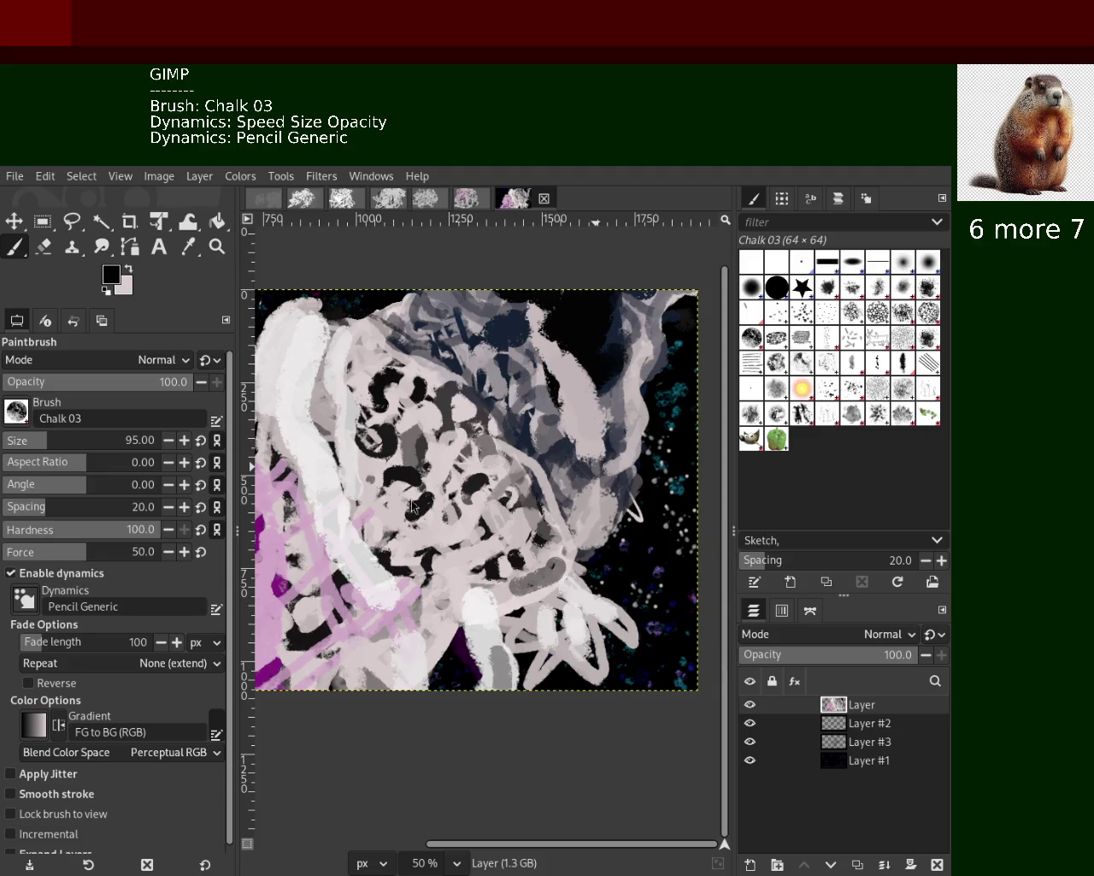
pyautogui.moveTo(584, 306); pyautogui.dragTo(604, 485)
pyautogui.hotkey('ctrl', 'z')
pyautogui.moveTo(589, 323); pyautogui.dragTo(596, 492)
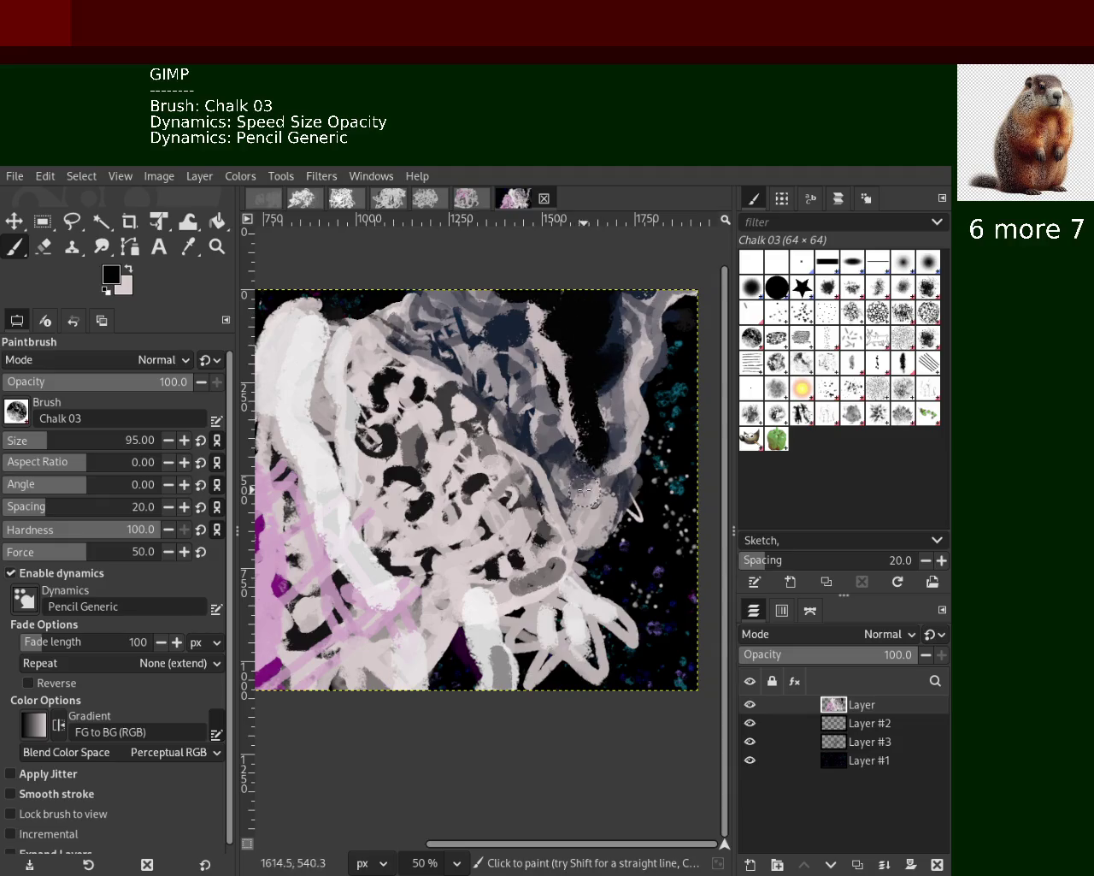
# Add a light grey stroke down the head, discarding trial black strokes at the top centre
pyautogui.keyDown('ctrl'); pyautogui.click(546, 351); pyautogui.keyUp('ctrl')
pyautogui.moveTo(545, 350); pyautogui.dragTo(565, 462)
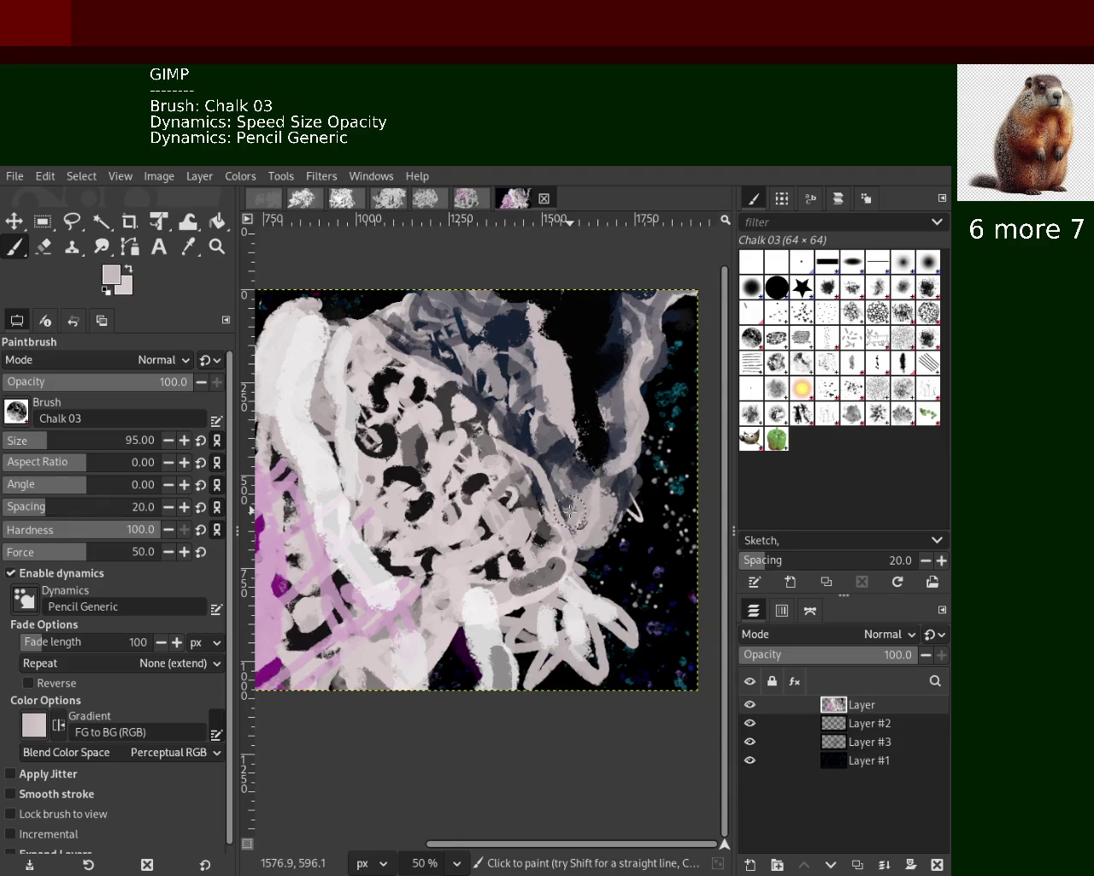
pyautogui.keyDown('ctrl'); pyautogui.click(581, 376); pyautogui.keyUp('ctrl')
pyautogui.moveTo(590, 384); pyautogui.dragTo(473, 317)
pyautogui.hotkey('ctrl', 'z')
pyautogui.moveTo(544, 320); pyautogui.dragTo(587, 444)
pyautogui.hotkey('ctrl', 'z')
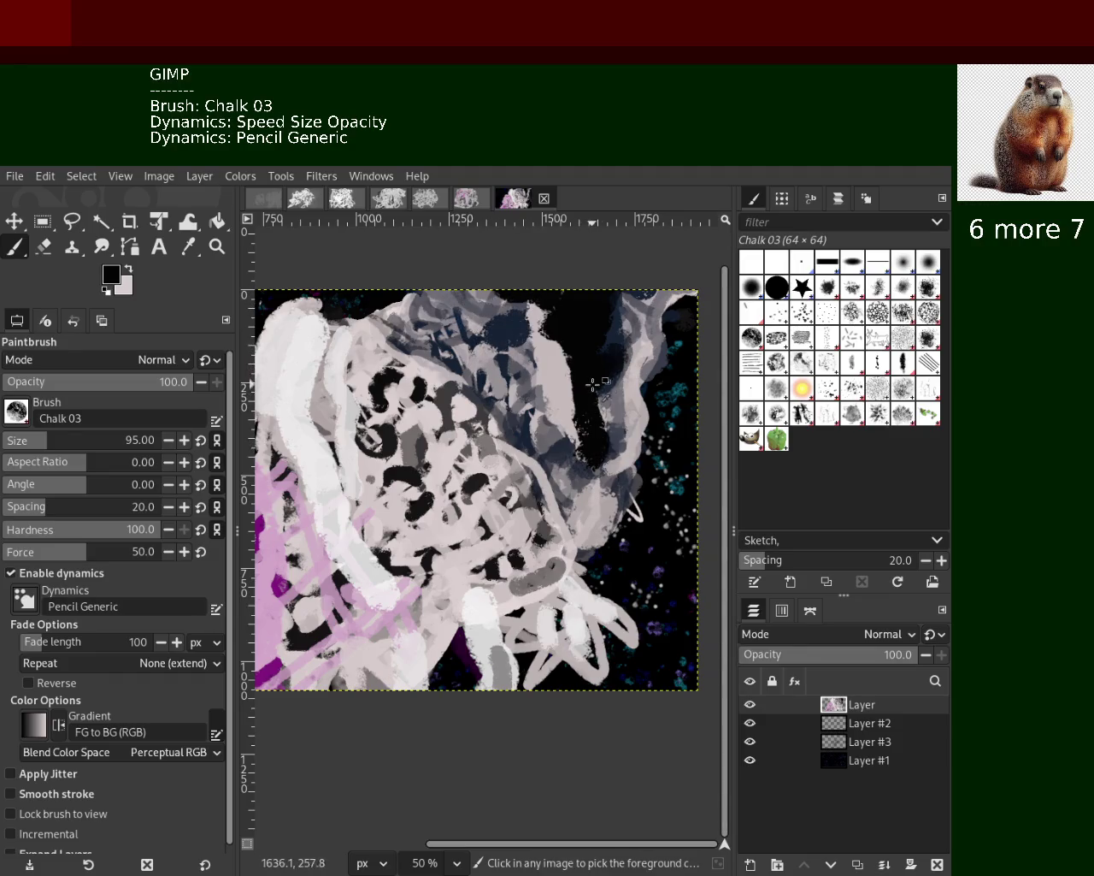
# Paint a dark navy stroke in the head, undoing a light grey stroke over its left side
pyautogui.keyDown('ctrl'); pyautogui.click(643, 403); pyautogui.keyUp('ctrl')
pyautogui.keyDown('ctrl'); pyautogui.click(626, 336); pyautogui.keyUp('ctrl')
pyautogui.moveTo(615, 347)
pyautogui.mouseDown()
pyautogui.moveTo(592, 425)
pyautogui.moveTo(556, 318)
pyautogui.moveTo(585, 445)
pyautogui.moveTo(591, 325)
pyautogui.mouseUp()
pyautogui.hotkey('ctrl', 'z')
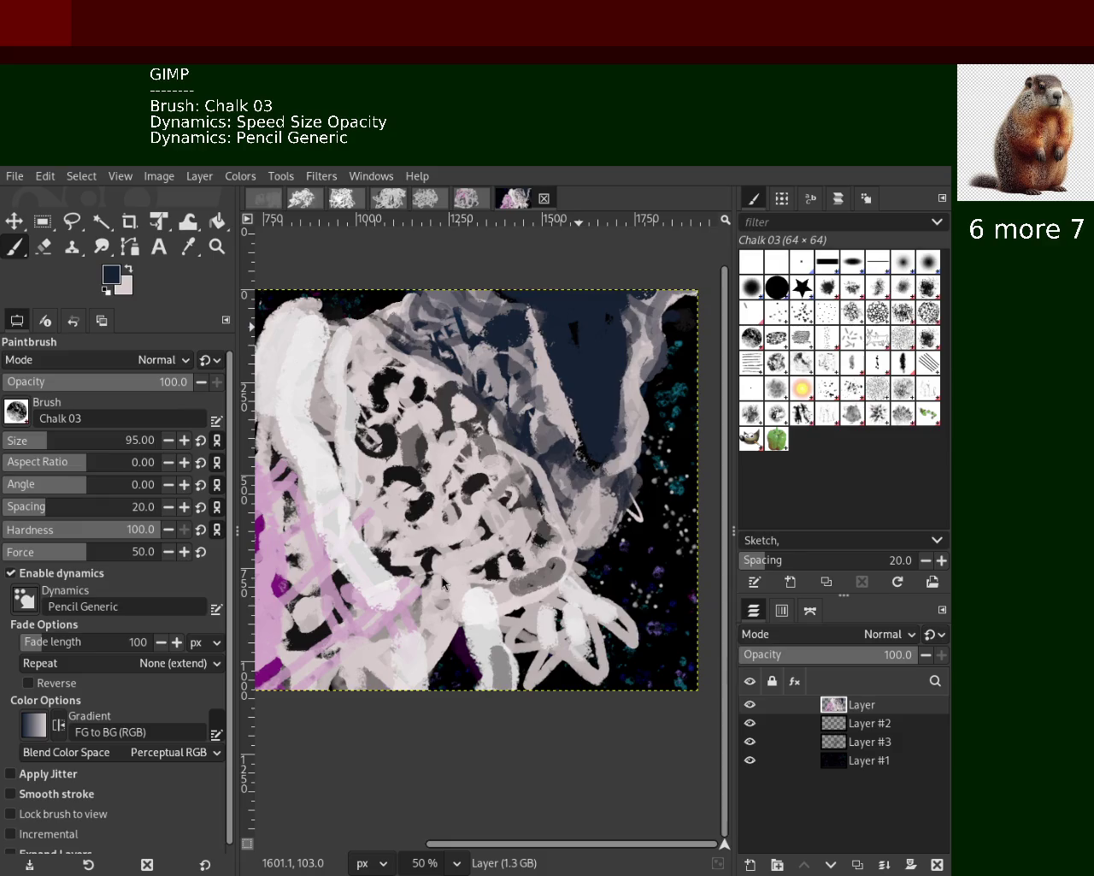
pyautogui.keyDown('ctrl'); pyautogui.click(541, 374); pyautogui.keyUp('ctrl')
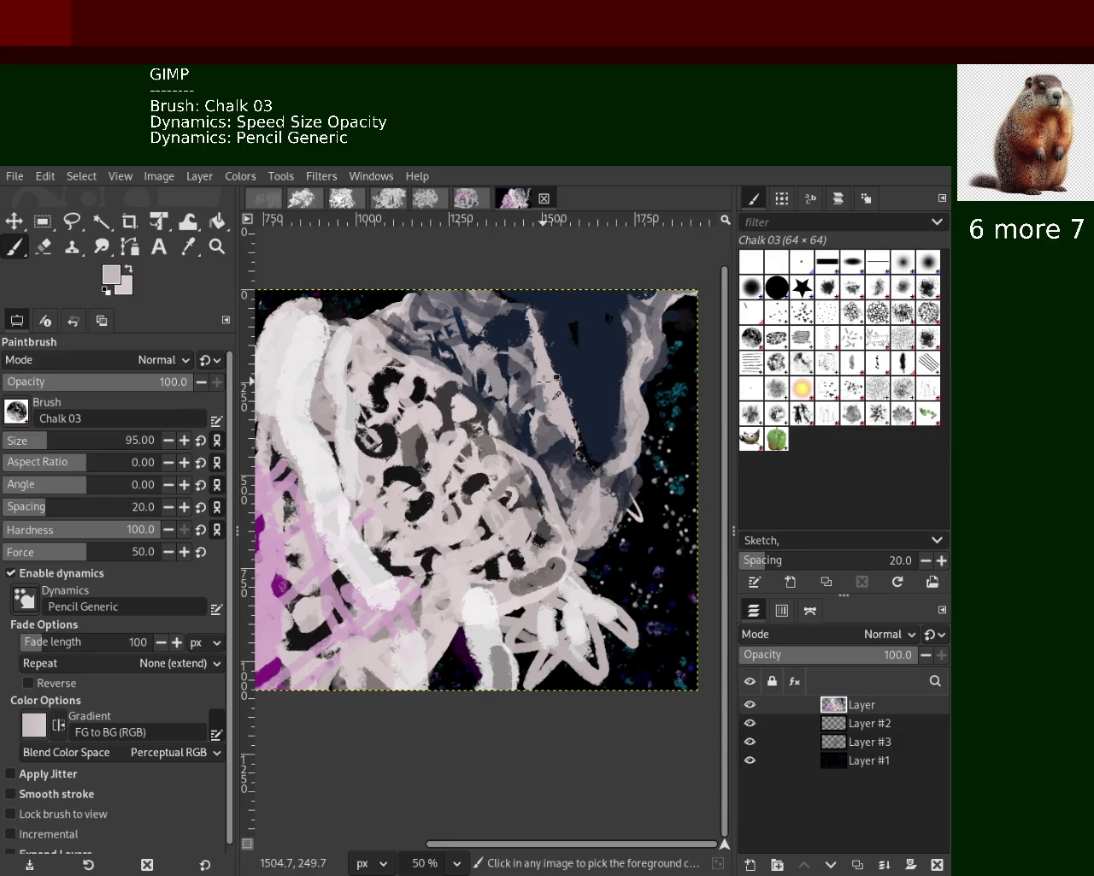
pyautogui.moveTo(565, 440)
pyautogui.mouseDown()
pyautogui.moveTo(530, 330)
pyautogui.moveTo(581, 487)
pyautogui.mouseUp()
pyautogui.hotkey('ctrl', 'z')
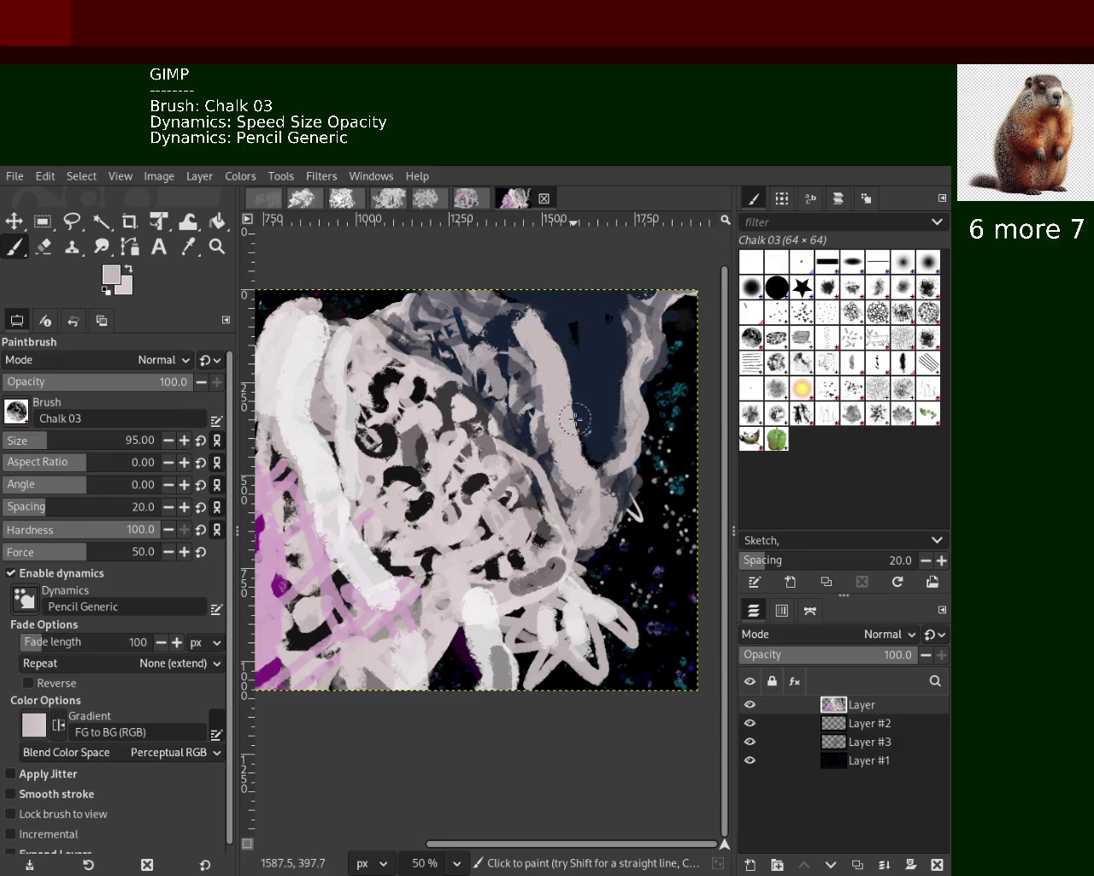
pyautogui.hotkey('ctrl', 'z')
# Trial further navy strokes through the head, undo them, and resample light grey
pyautogui.keyDown('ctrl'); pyautogui.click(505, 349); pyautogui.keyUp('ctrl')
pyautogui.moveTo(539, 310)
pyautogui.mouseDown()
pyautogui.moveTo(590, 445)
pyautogui.moveTo(523, 295)
pyautogui.mouseUp()
pyautogui.hotkey('ctrl', 'z')
pyautogui.keyDown('ctrl'); pyautogui.click(566, 425); pyautogui.keyUp('ctrl')
pyautogui.hotkey('ctrl', 'z')
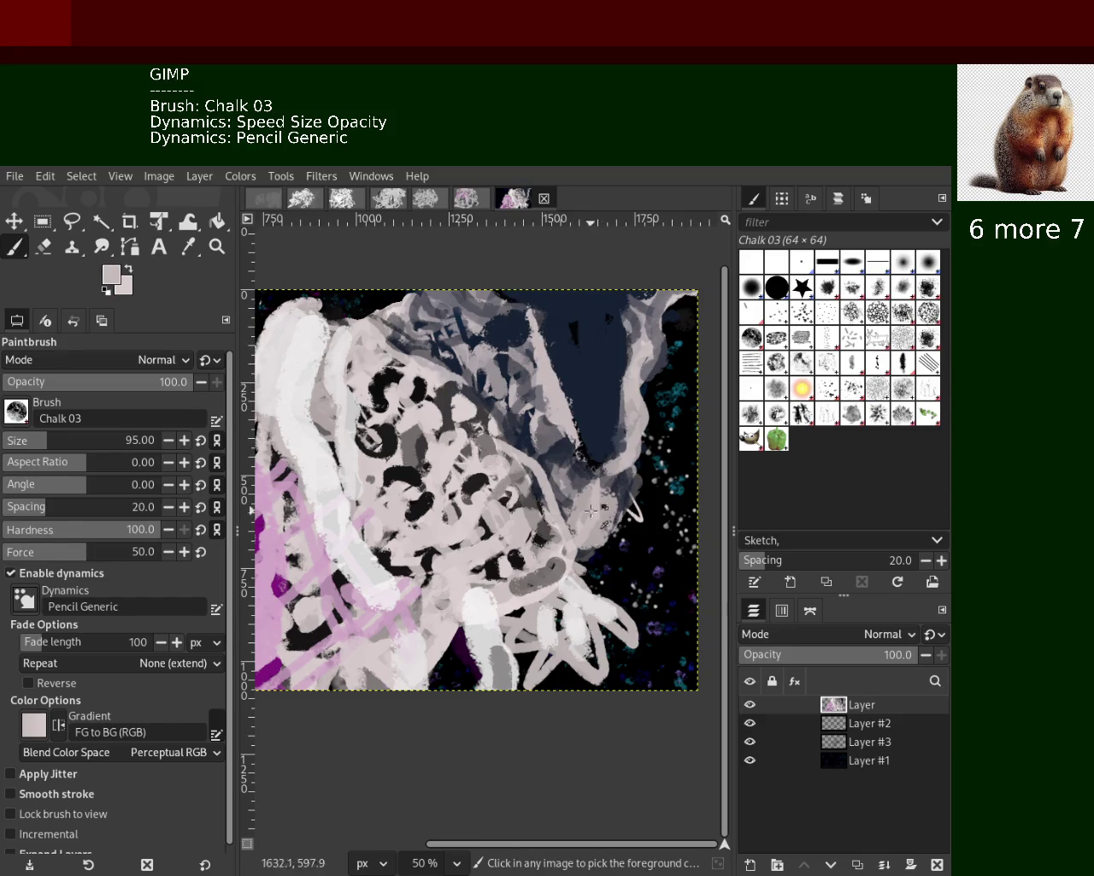
pyautogui.keyDown('ctrl'); pyautogui.click(599, 461); pyautogui.keyUp('ctrl')
pyautogui.moveTo(590, 447); pyautogui.dragTo(513, 335)
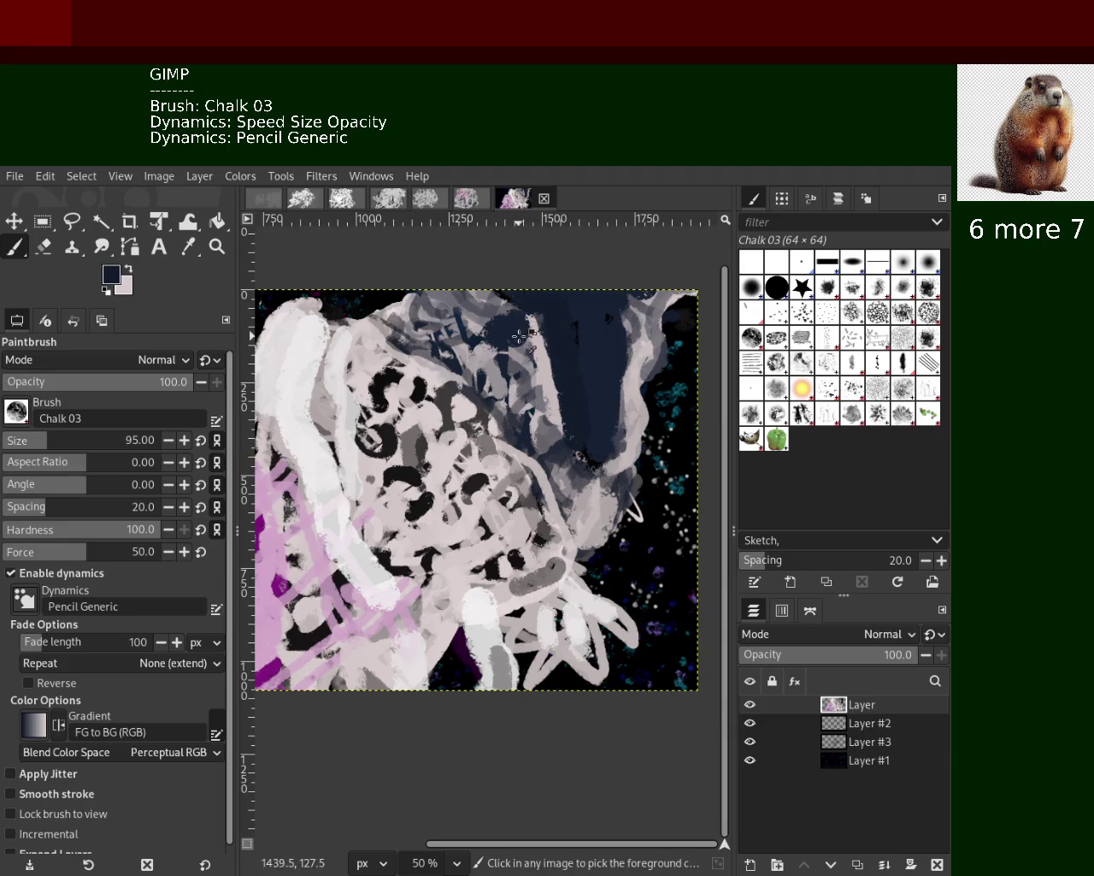
pyautogui.hotkey('ctrl', 'z')
pyautogui.moveTo(624, 423); pyautogui.dragTo(540, 295)
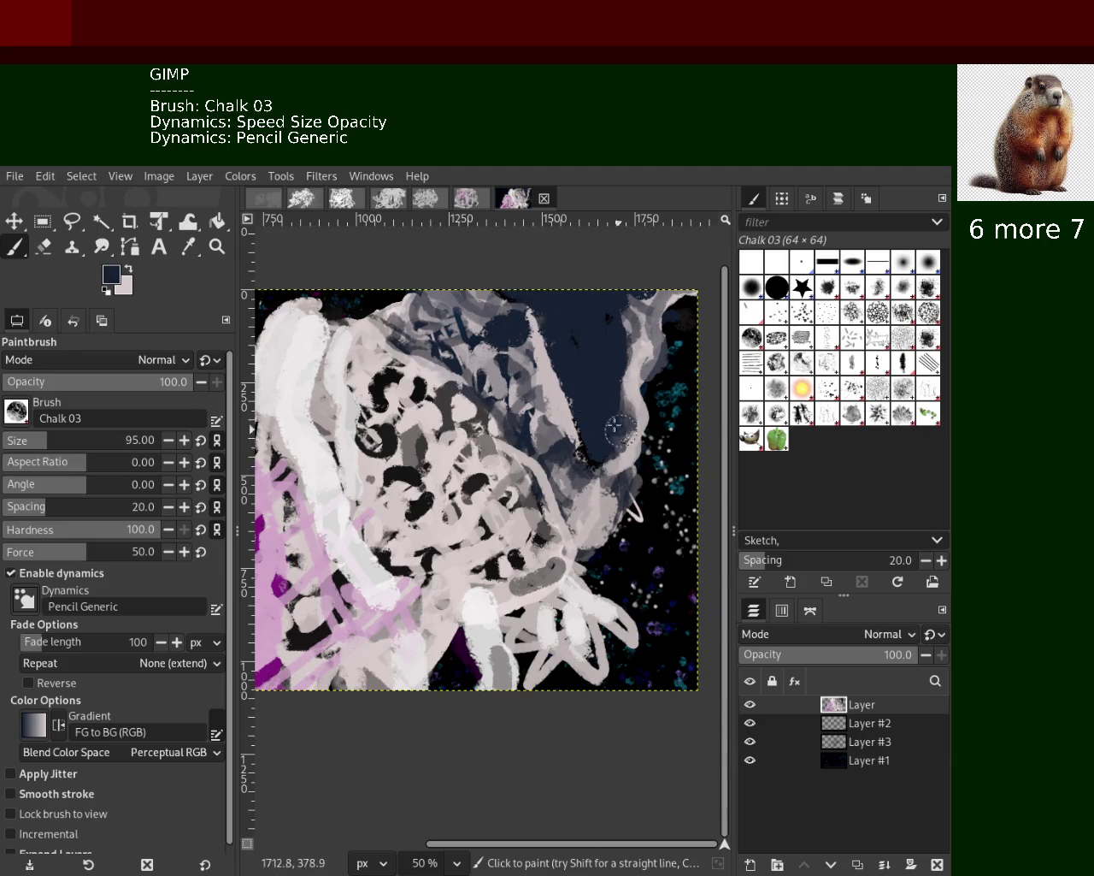
pyautogui.hotkey('ctrl', 'z')
pyautogui.keyDown('ctrl'); pyautogui.click(623, 414); pyautogui.keyUp('ctrl')
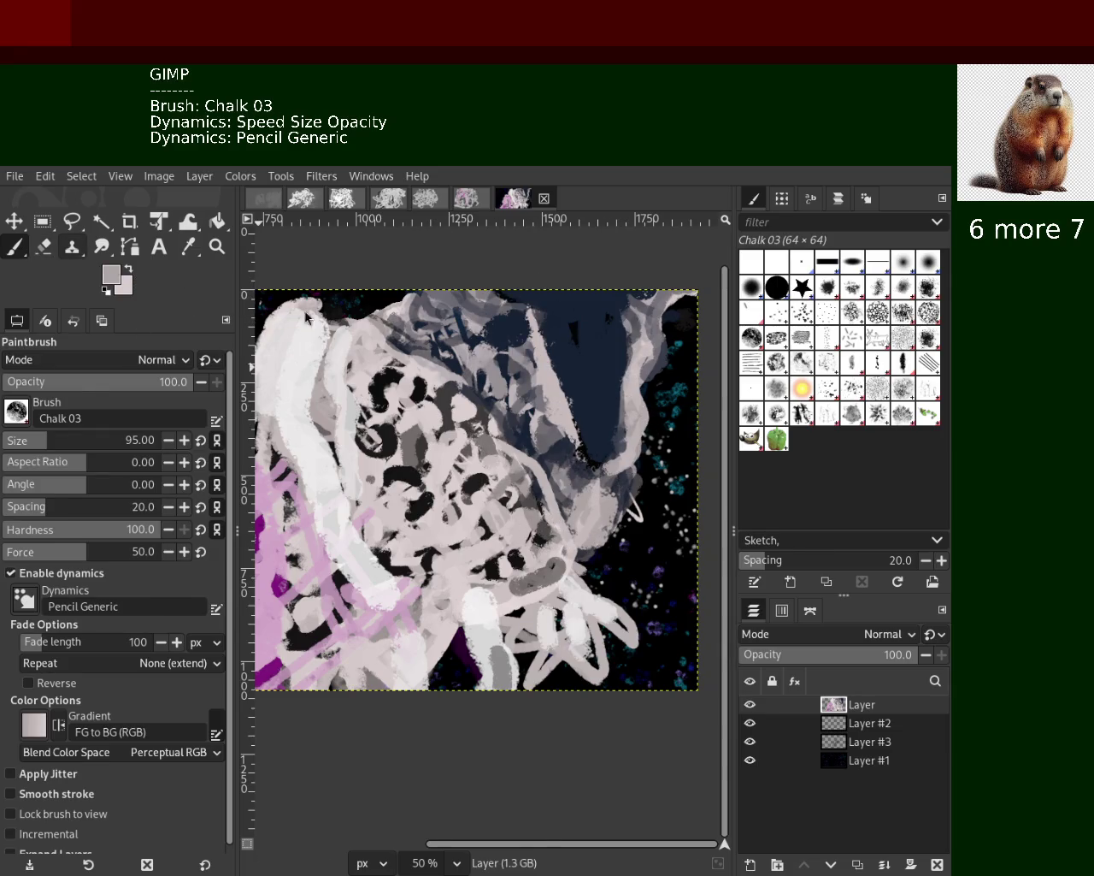
# Erase the reworked head strokes in the upper right with the Eraser
pyautogui.click(72, 247)
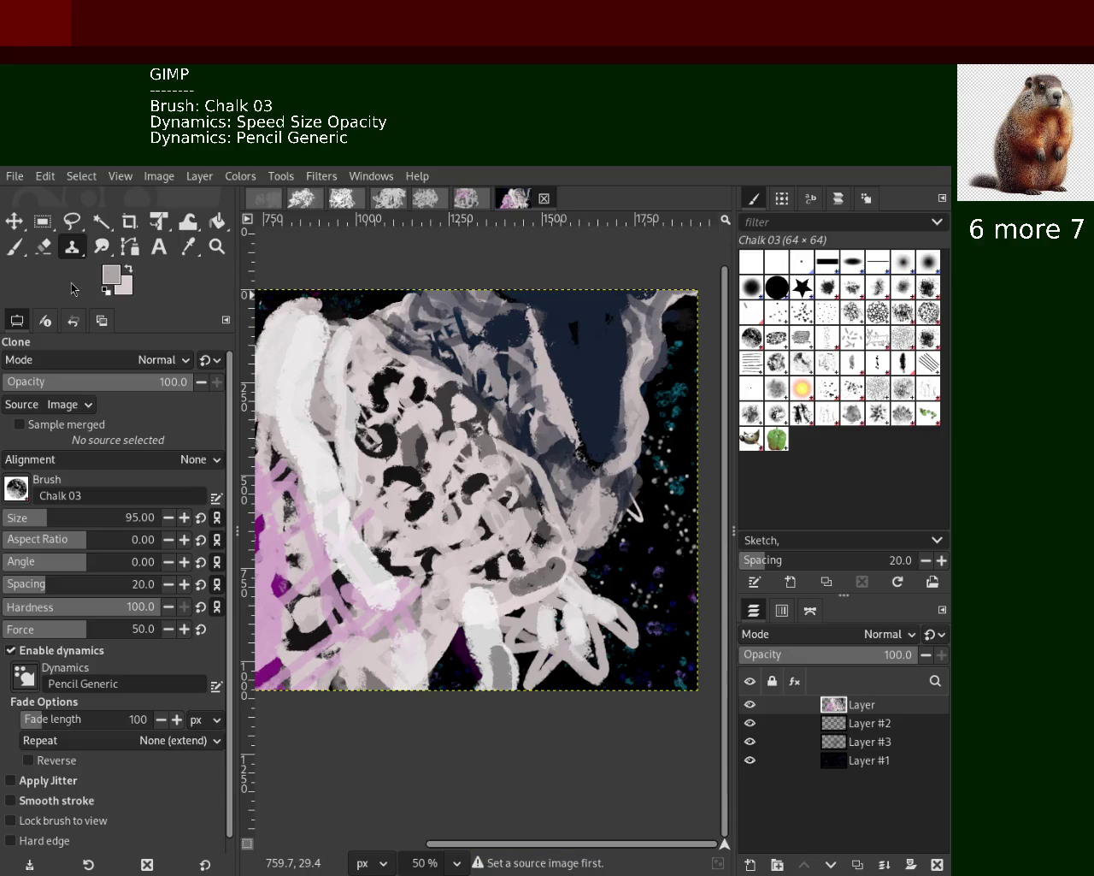
pyautogui.click(43, 248)
pyautogui.moveTo(377, 291); pyautogui.dragTo(525, 417)
pyautogui.hotkey('ctrl', 'z')
pyautogui.moveTo(380, 301); pyautogui.dragTo(540, 447)
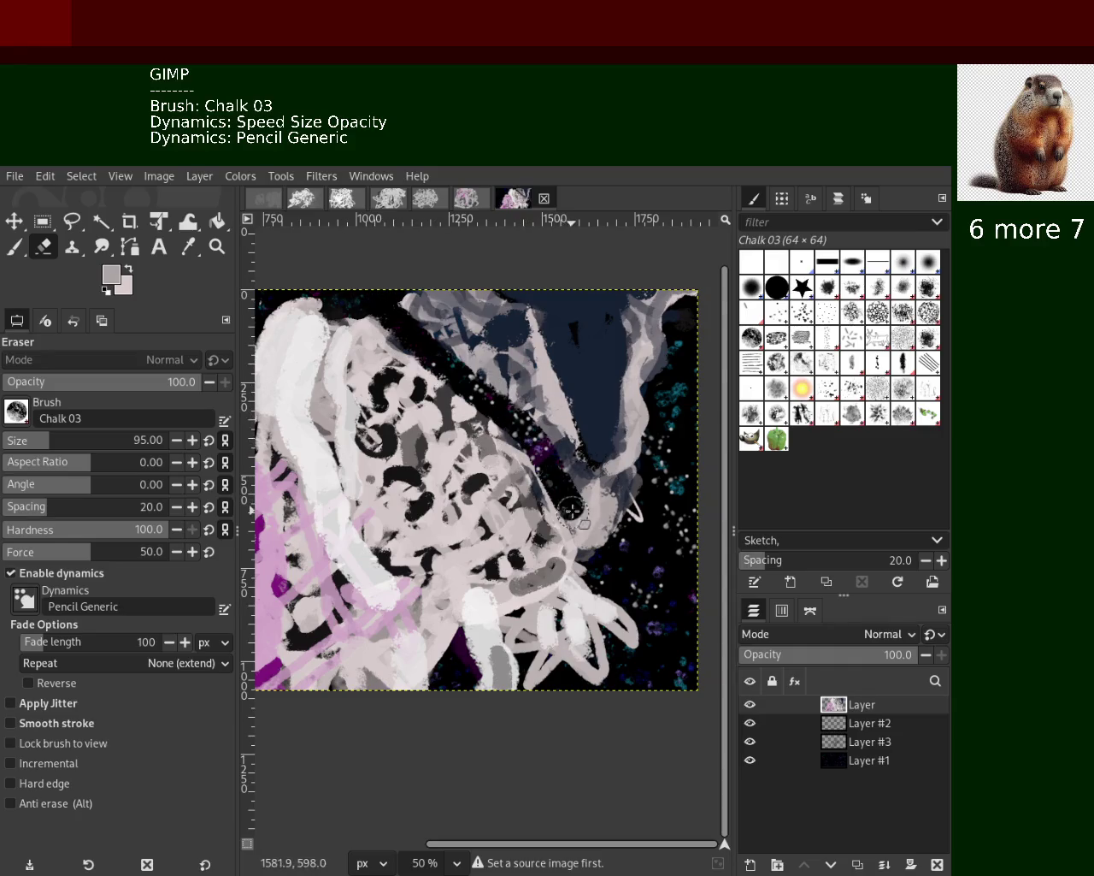
pyautogui.moveTo(539, 447); pyautogui.dragTo(614, 560)
pyautogui.moveTo(593, 295)
pyautogui.mouseDown()
pyautogui.moveTo(629, 543)
pyautogui.moveTo(649, 299)
pyautogui.moveTo(667, 359)
pyautogui.moveTo(622, 299)
pyautogui.moveTo(575, 368)
pyautogui.moveTo(625, 342)
pyautogui.moveTo(586, 342)
pyautogui.moveTo(623, 317)
pyautogui.moveTo(432, 262)
pyautogui.moveTo(432, 278)
pyautogui.moveTo(548, 394)
pyautogui.moveTo(440, 265)
pyautogui.moveTo(648, 315)
pyautogui.moveTo(497, 355)
pyautogui.moveTo(622, 255)
pyautogui.moveTo(583, 334)
pyautogui.mouseUp()
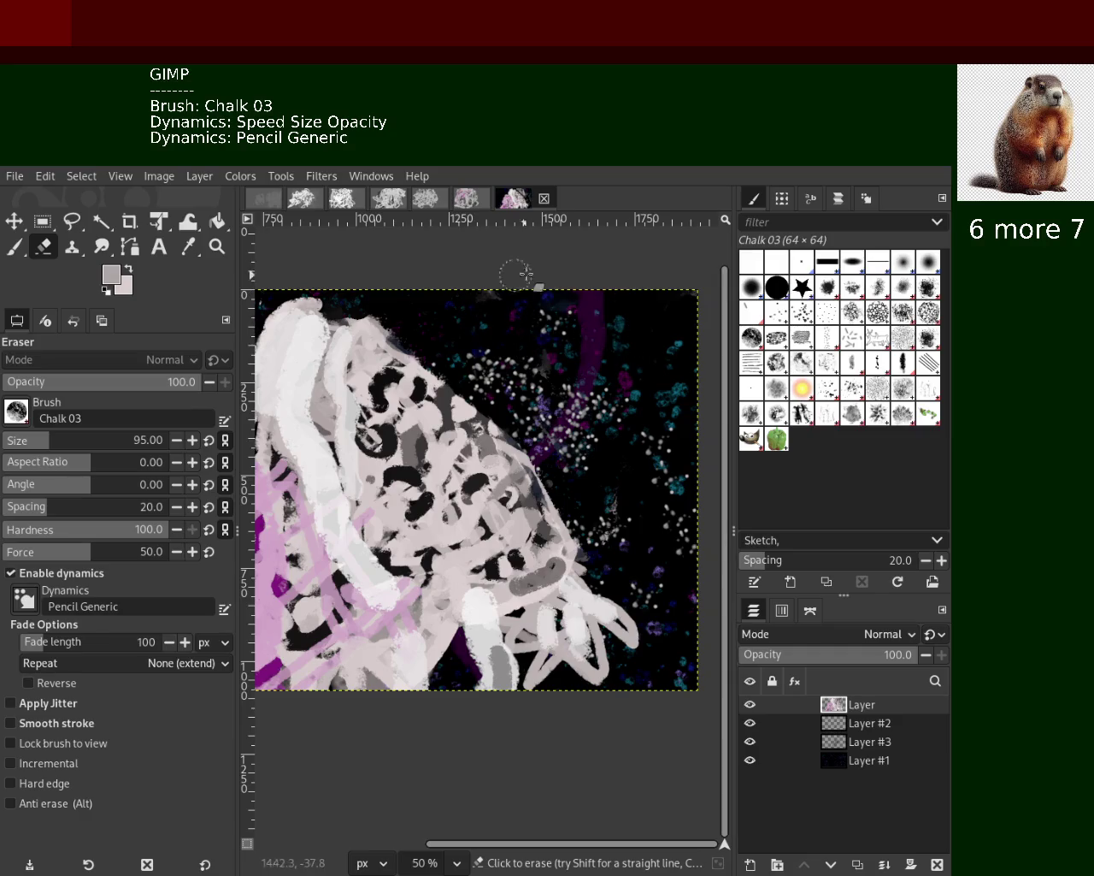
# Zoom the view out to show the whole image at 33.3%
pyautogui.click(216, 247)
pyautogui.keyDown('ctrl'); pyautogui.click(492, 461); pyautogui.keyUp('ctrl')
pyautogui.keyDown('ctrl'); pyautogui.click(492, 461); pyautogui.keyUp('ctrl')
pyautogui.click(491, 462)
pyautogui.keyDown('ctrl'); pyautogui.click(492, 461); pyautogui.keyUp('ctrl')
pyautogui.keyDown('ctrl'); pyautogui.click(492, 461); pyautogui.keyUp('ctrl')
pyautogui.keyDown('ctrl'); pyautogui.click(492, 461); pyautogui.keyUp('ctrl')
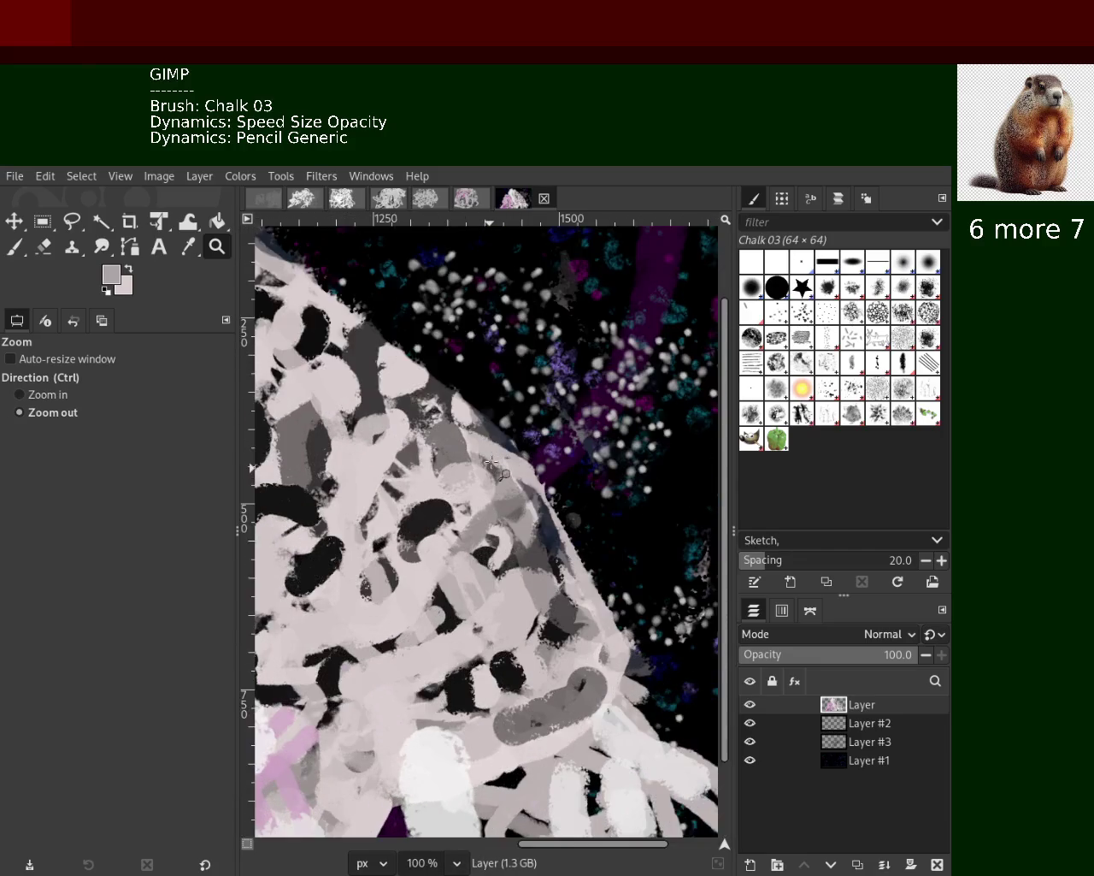
pyautogui.click(491, 461)
pyautogui.click(491, 462)
pyautogui.click(492, 462)
pyautogui.keyDown('ctrl'); pyautogui.click(424, 482); pyautogui.keyUp('ctrl')
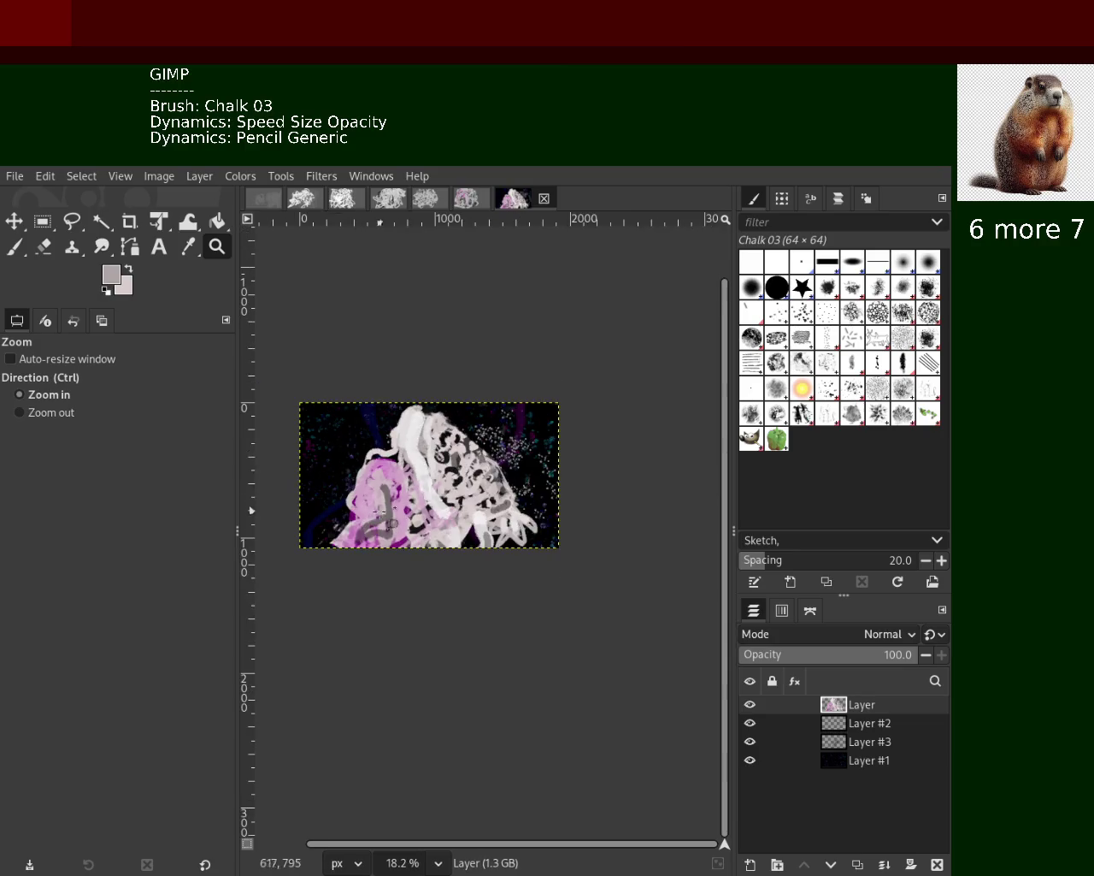
pyautogui.click(394, 524)
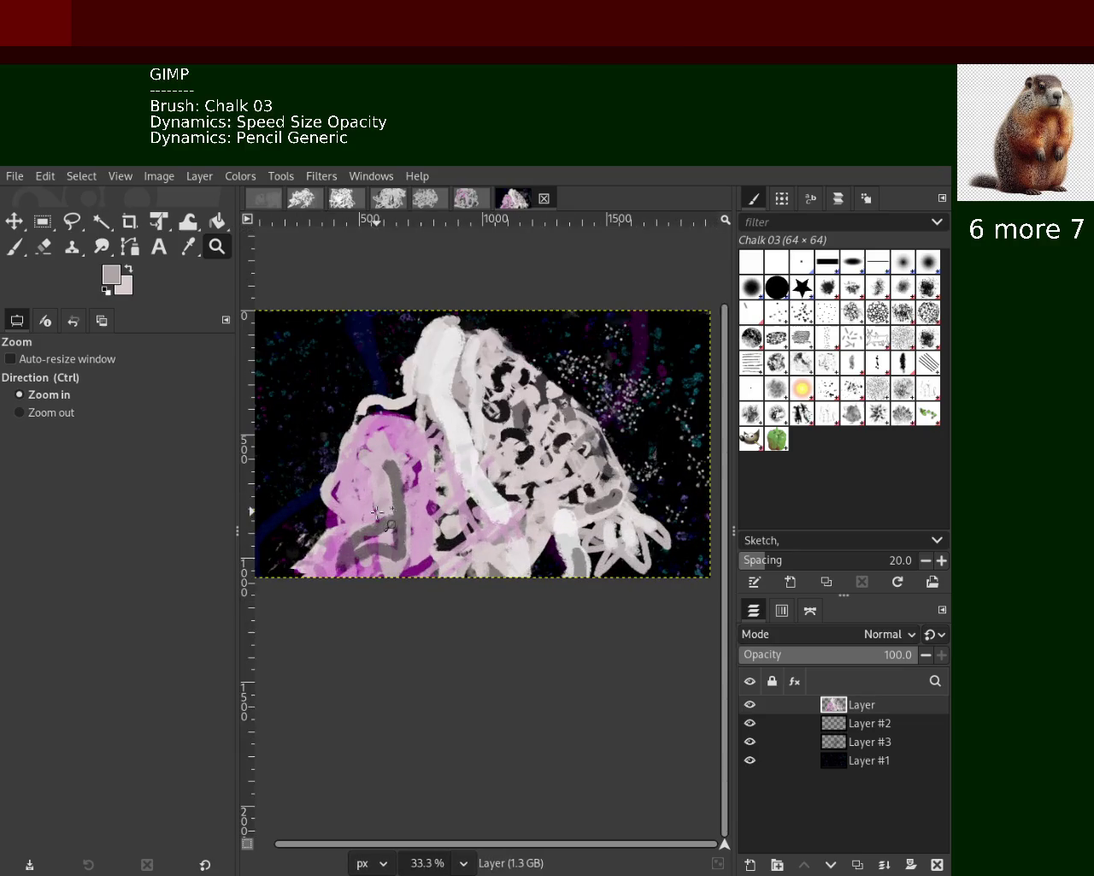
# Erase most of the pink marks on the left of the figure
pyautogui.click(43, 246)
pyautogui.moveTo(407, 417)
pyautogui.mouseDown()
pyautogui.moveTo(441, 492)
pyautogui.moveTo(512, 581)
pyautogui.moveTo(507, 611)
pyautogui.mouseUp()
pyautogui.moveTo(444, 436); pyautogui.dragTo(401, 556)
pyautogui.moveTo(402, 393)
pyautogui.mouseDown()
pyautogui.moveTo(399, 613)
pyautogui.moveTo(362, 606)
pyautogui.moveTo(328, 553)
pyautogui.moveTo(377, 430)
pyautogui.moveTo(460, 511)
pyautogui.moveTo(428, 571)
pyautogui.moveTo(494, 563)
pyautogui.moveTo(433, 539)
pyautogui.moveTo(306, 532)
pyautogui.moveTo(339, 491)
pyautogui.moveTo(337, 588)
pyautogui.mouseUp()
pyautogui.moveTo(360, 500)
pyautogui.mouseDown()
pyautogui.moveTo(458, 566)
pyautogui.moveTo(415, 553)
pyautogui.moveTo(460, 541)
pyautogui.mouseUp()
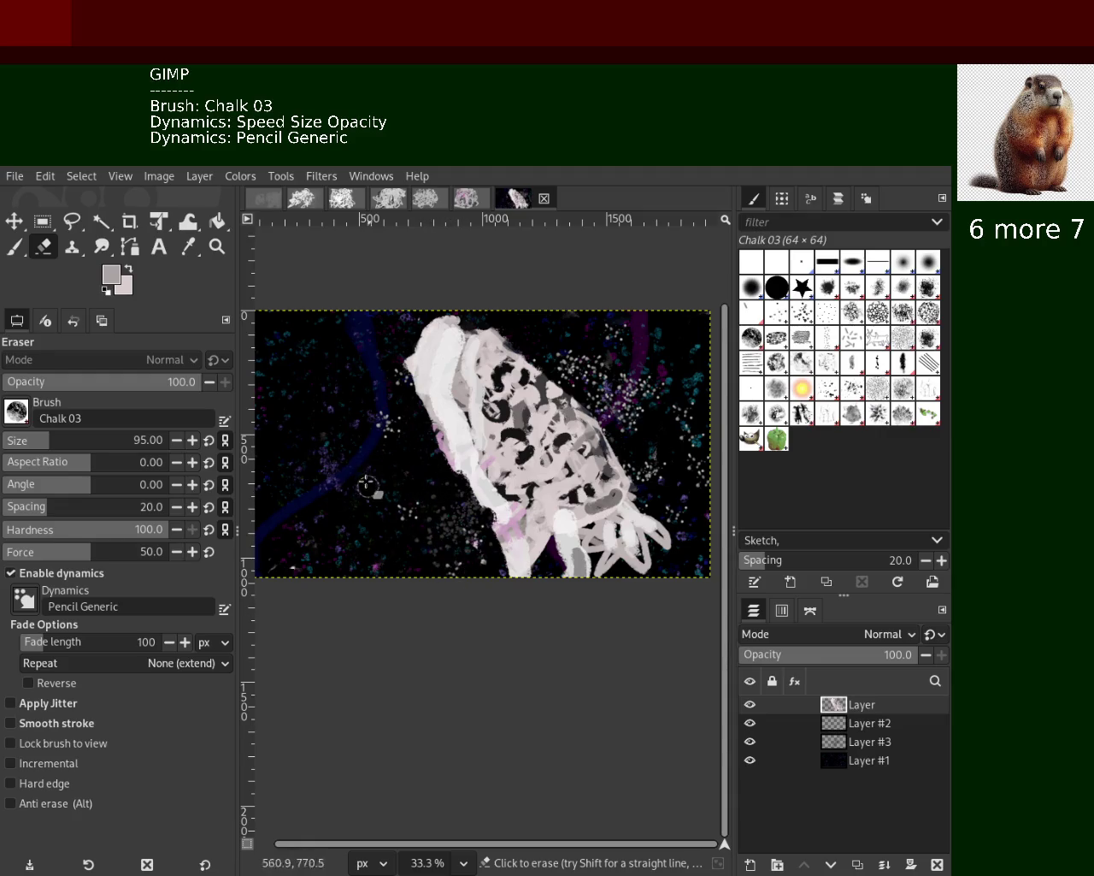
# With a smaller white chalk brush, paint two thin lines tracing the upper-right loop
pyautogui.press('p')
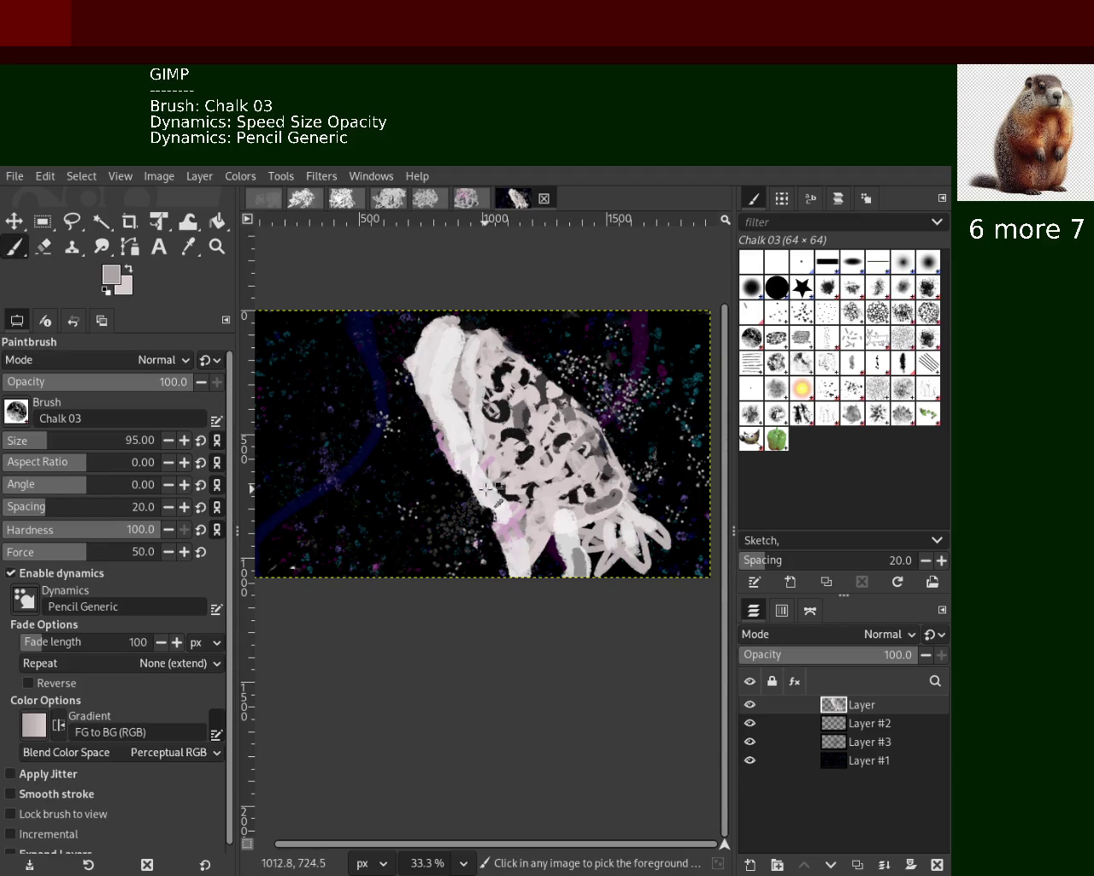
pyautogui.keyDown('ctrl'); pyautogui.click(488, 485); pyautogui.keyUp('ctrl')
pyautogui.moveTo(552, 383); pyautogui.dragTo(641, 438)
pyautogui.hotkey('ctrl', 'z')
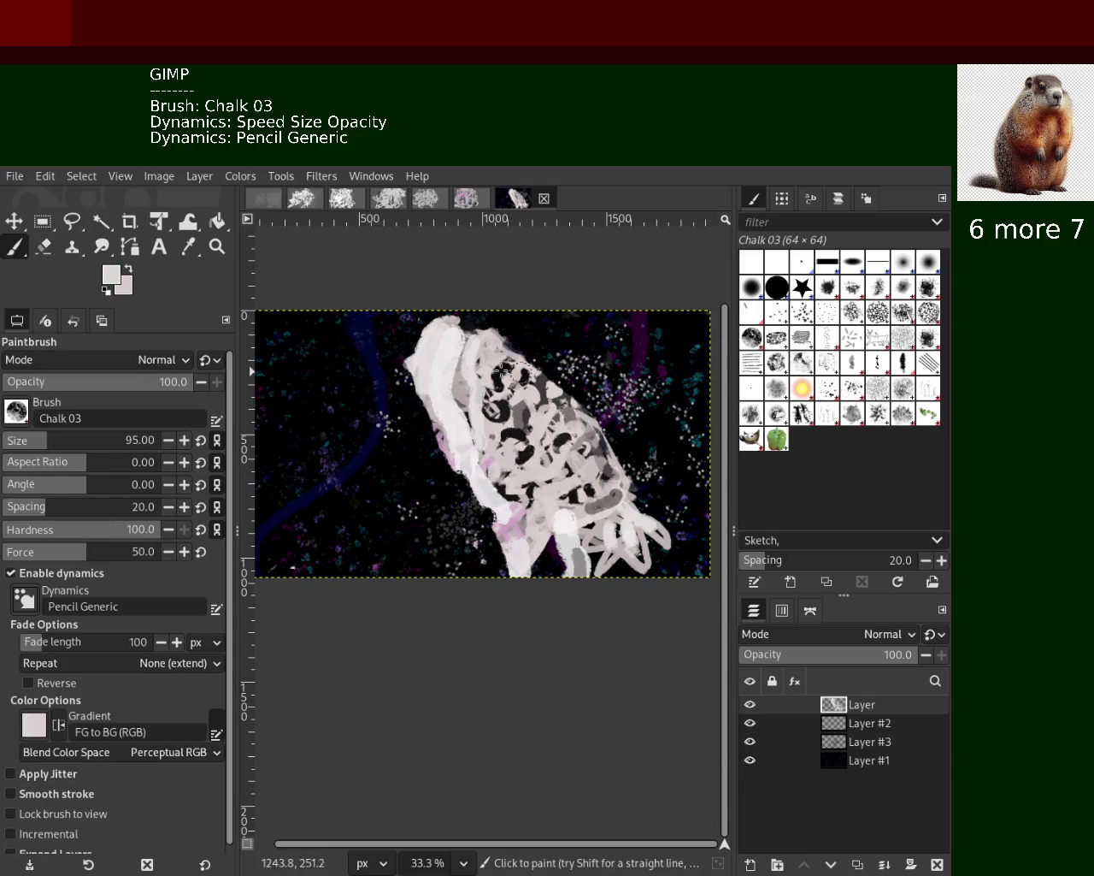
pyautogui.click(18, 442)
pyautogui.moveTo(537, 375); pyautogui.dragTo(639, 334)
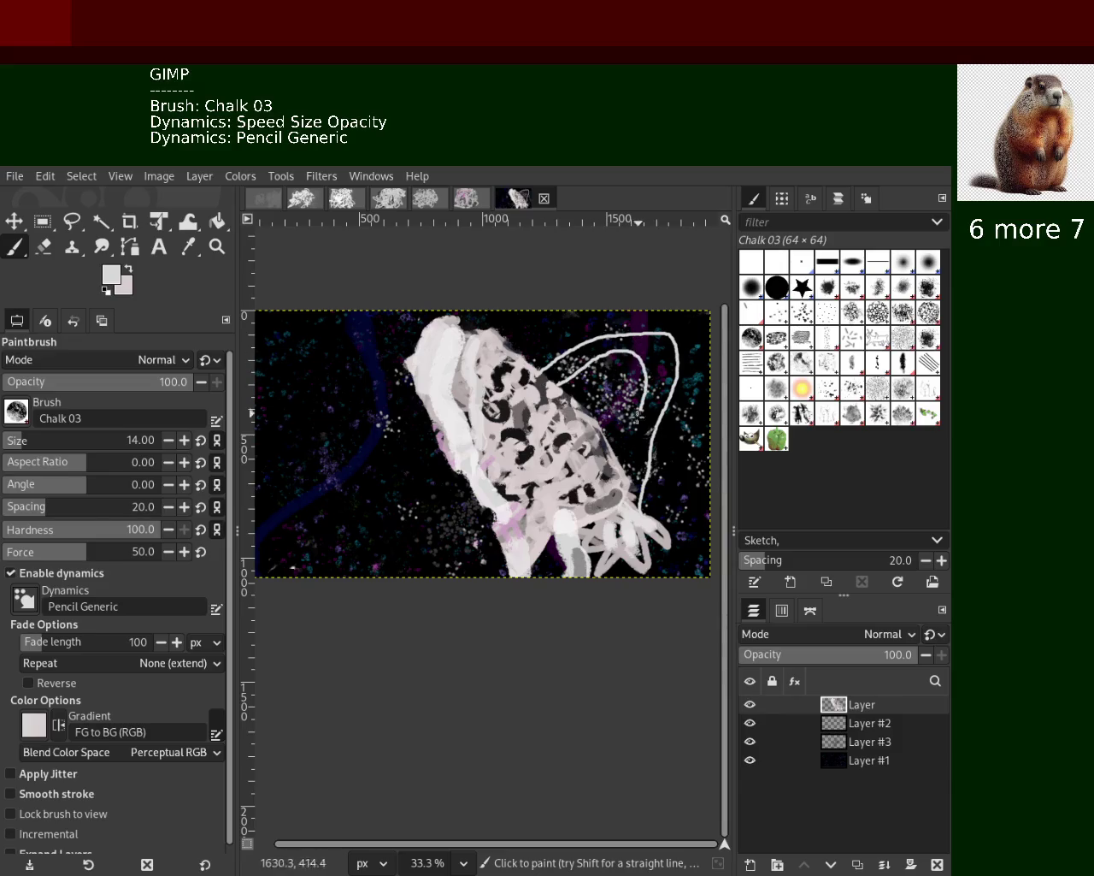
pyautogui.moveTo(537, 370)
pyautogui.mouseDown()
pyautogui.moveTo(527, 342)
pyautogui.moveTo(643, 325)
pyautogui.moveTo(680, 342)
pyautogui.moveTo(654, 424)
pyautogui.mouseUp()
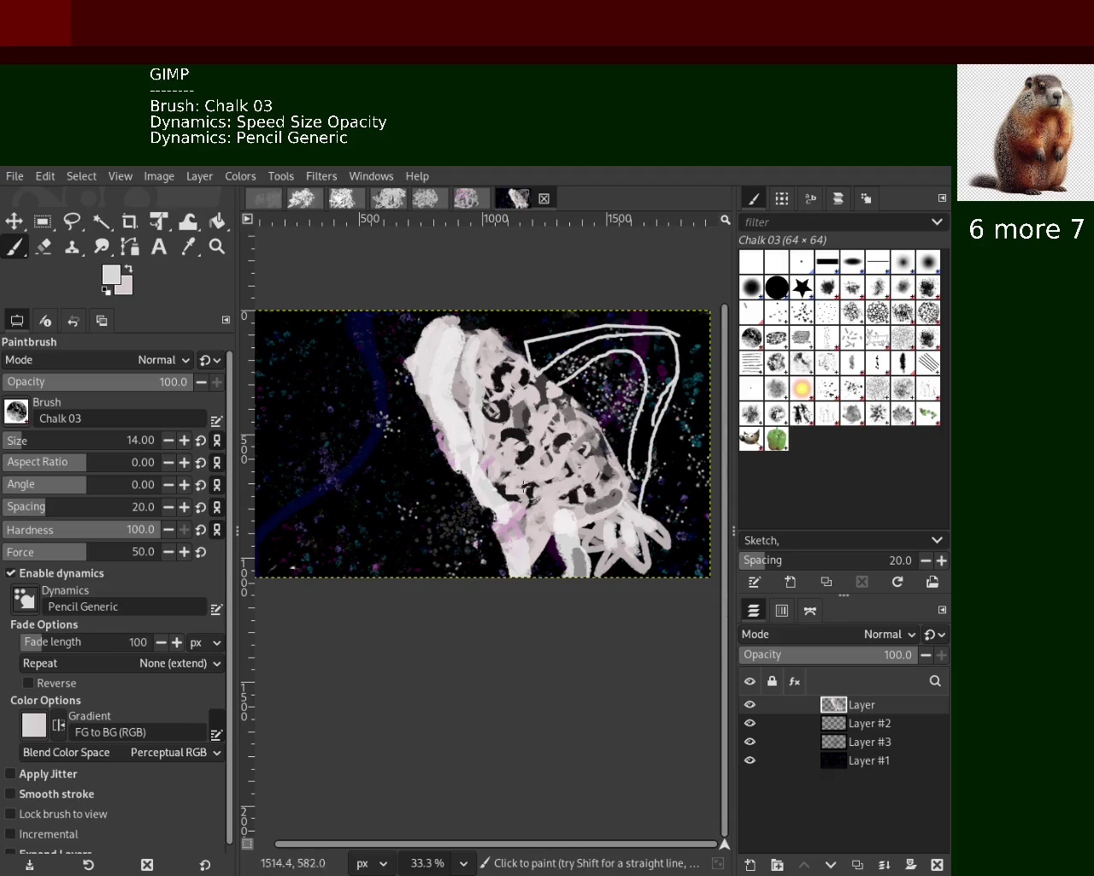
# Try white strokes from the body toward the lower left, then undo them
pyautogui.moveTo(461, 462); pyautogui.dragTo(341, 561)
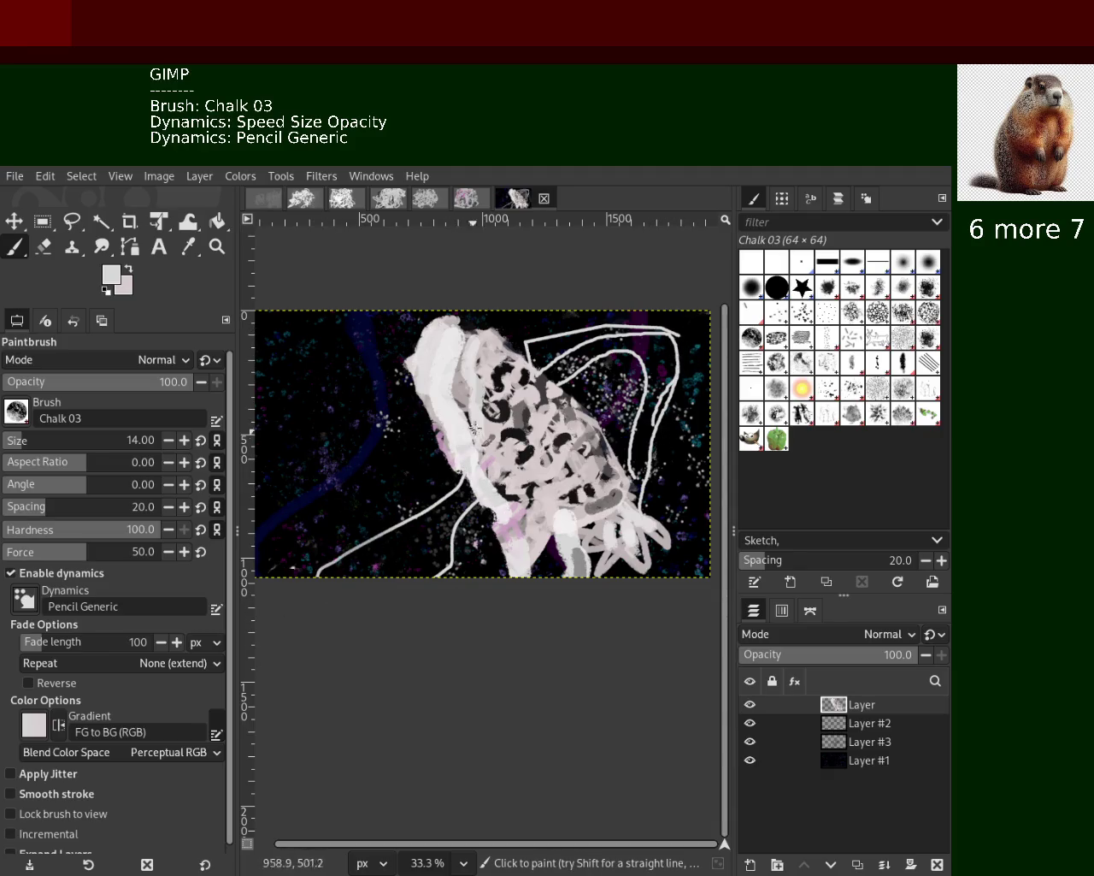
pyautogui.moveTo(472, 434); pyautogui.dragTo(239, 530)
pyautogui.hotkey('ctrl', 'z')
pyautogui.hotkey('ctrl', 'z')
pyautogui.moveTo(446, 461)
pyautogui.mouseDown()
pyautogui.moveTo(369, 530)
pyautogui.moveTo(255, 542)
pyautogui.mouseUp()
pyautogui.hotkey('ctrl', 'z')
# Outline the lower-left limb with straight white lines, zigzags and scribbles
pyautogui.click(458, 461)
pyautogui.keyDown('shift'); pyautogui.click(399, 466); pyautogui.keyUp('shift')
pyautogui.keyDown('shift'); pyautogui.click(314, 515); pyautogui.keyUp('shift')
pyautogui.keyDown('shift'); pyautogui.click(345, 560); pyautogui.keyUp('shift')
pyautogui.keyDown('shift'); pyautogui.click(445, 504); pyautogui.keyUp('shift')
pyautogui.keyDown('shift'); pyautogui.click(478, 484); pyautogui.keyUp('shift')
pyautogui.keyDown('shift'); pyautogui.click(364, 560); pyautogui.keyUp('shift')
pyautogui.keyDown('shift'); pyautogui.click(312, 513); pyautogui.keyUp('shift')
pyautogui.moveTo(299, 574); pyautogui.dragTo(408, 530)
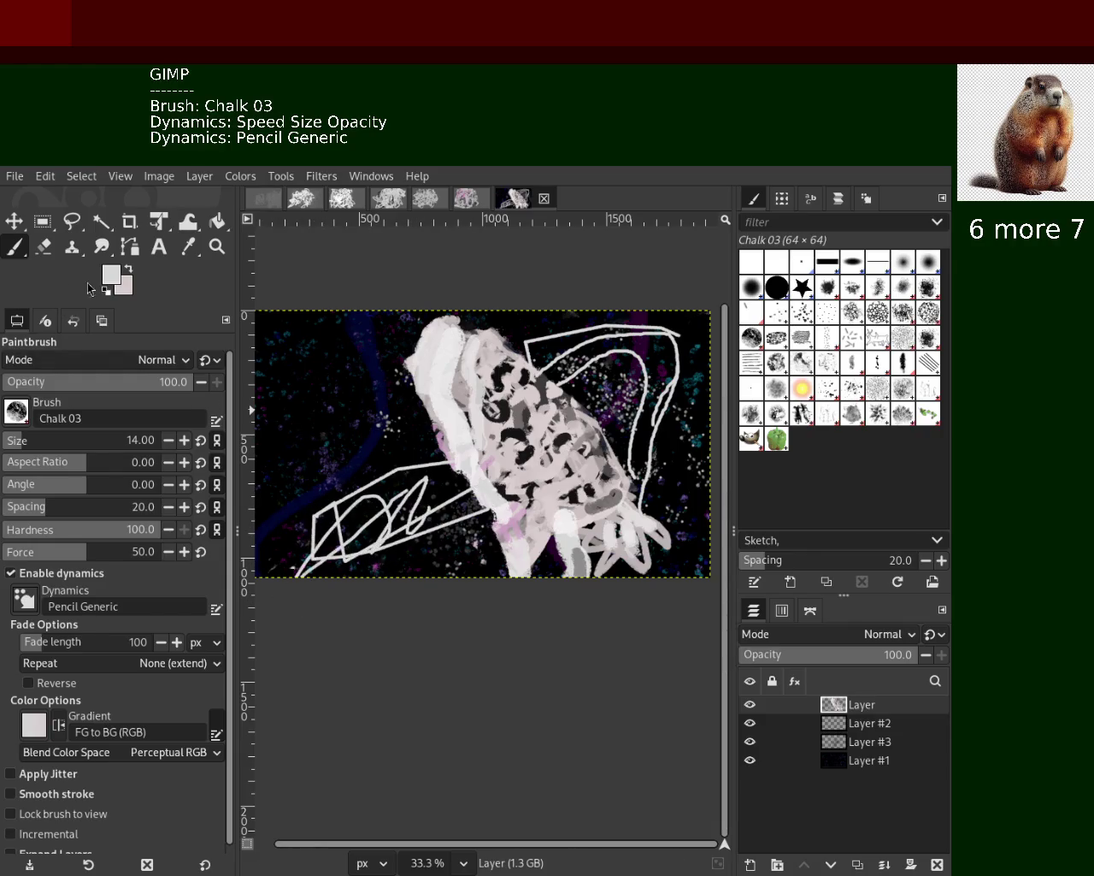
pyautogui.moveTo(469, 498)
pyautogui.mouseDown()
pyautogui.moveTo(373, 549)
pyautogui.moveTo(445, 496)
pyautogui.moveTo(423, 472)
pyautogui.mouseUp()
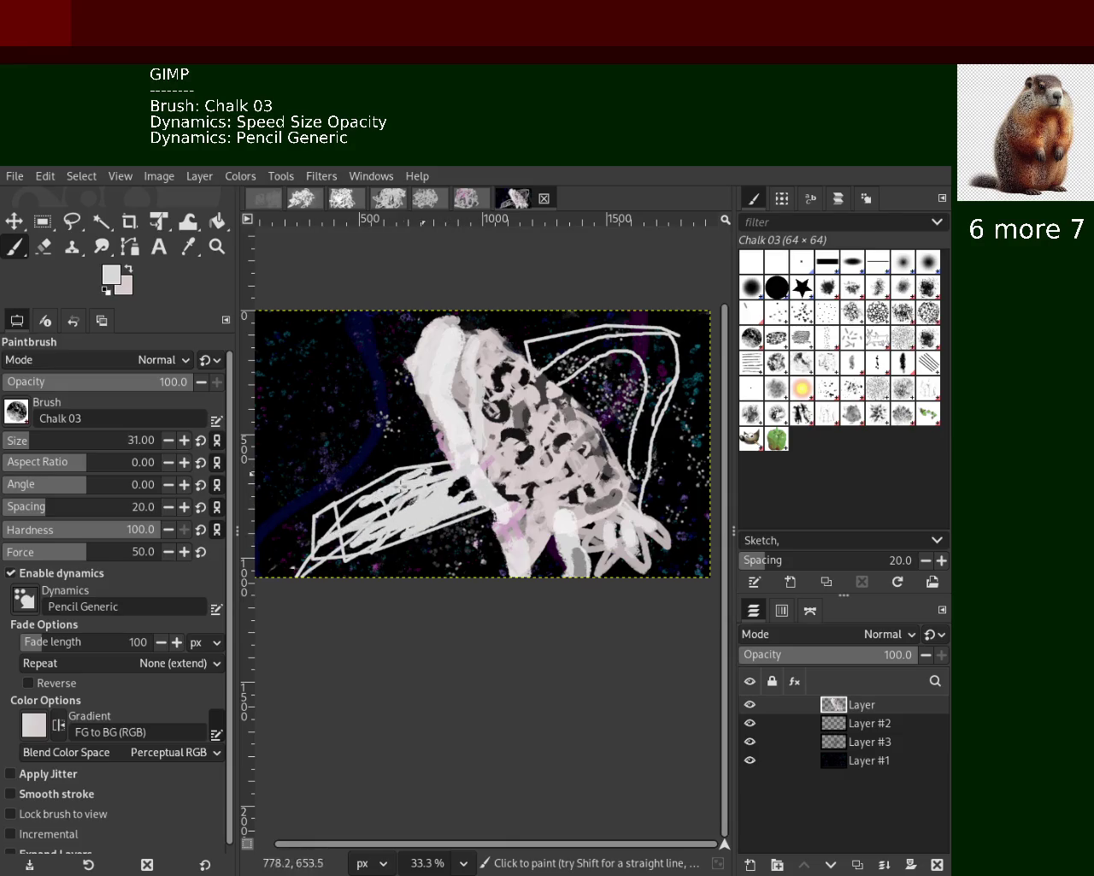
# Draw straight pink edge lines down the limb and thicken its pink zigzag
pyautogui.keyDown('ctrl'); pyautogui.click(446, 454); pyautogui.keyUp('ctrl')
pyautogui.click(451, 460)
pyautogui.keyDown('shift'); pyautogui.click(398, 464); pyautogui.keyUp('shift')
pyautogui.keyDown('shift'); pyautogui.click(306, 516); pyautogui.keyUp('shift')
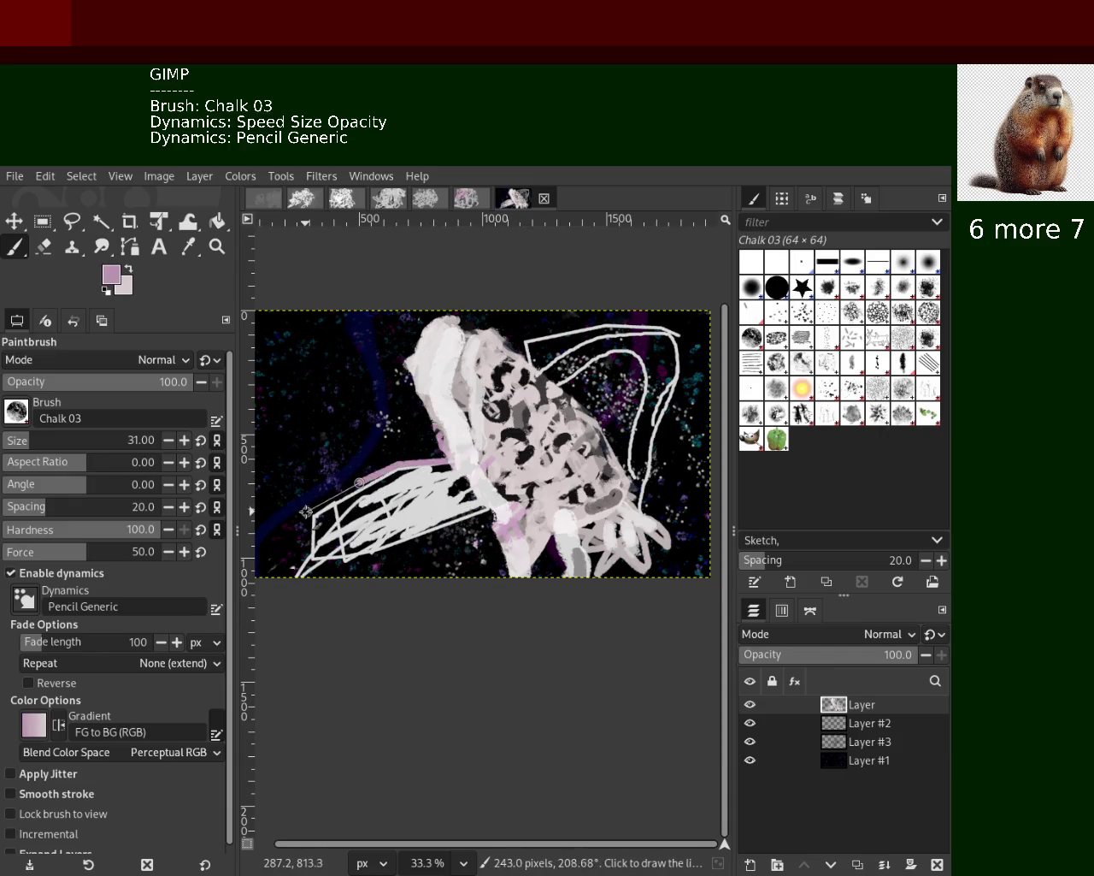
pyautogui.keyDown('shift'); pyautogui.click(296, 552); pyautogui.keyUp('shift')
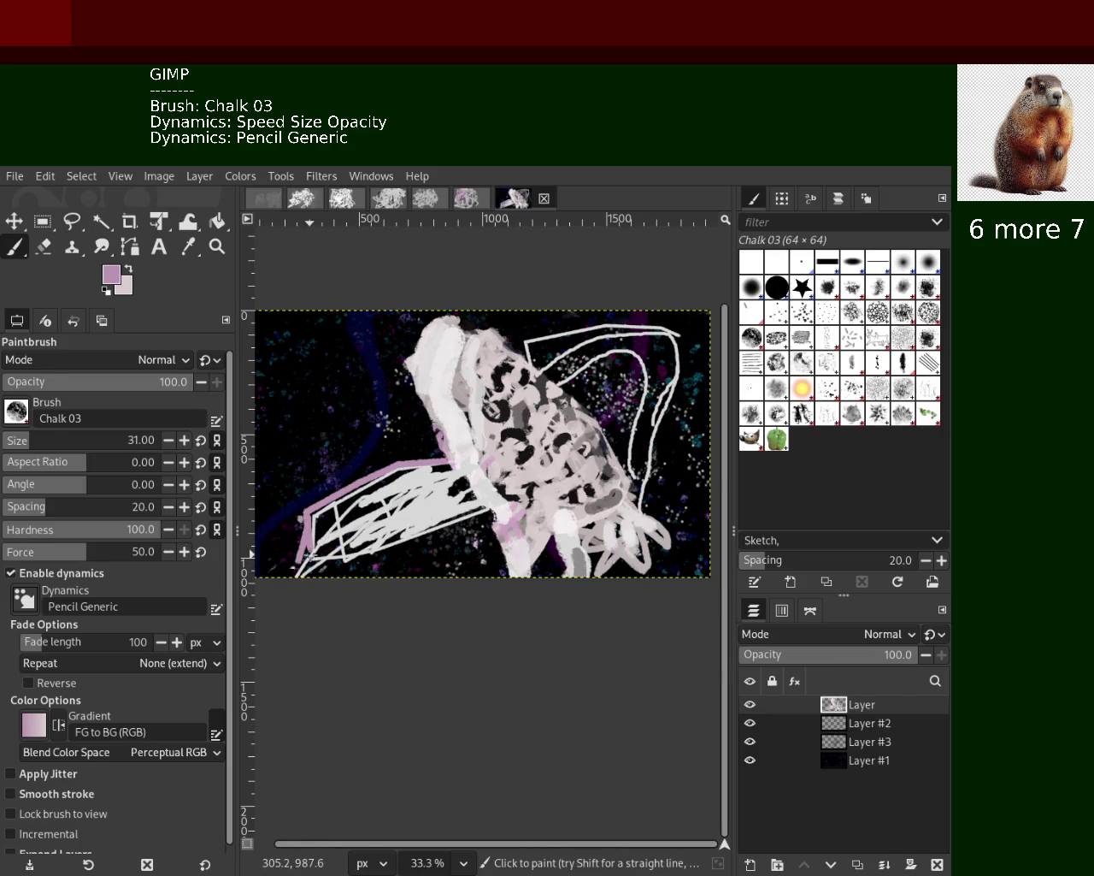
pyautogui.moveTo(298, 524)
pyautogui.mouseDown()
pyautogui.moveTo(308, 540)
pyautogui.moveTo(403, 466)
pyautogui.mouseUp()
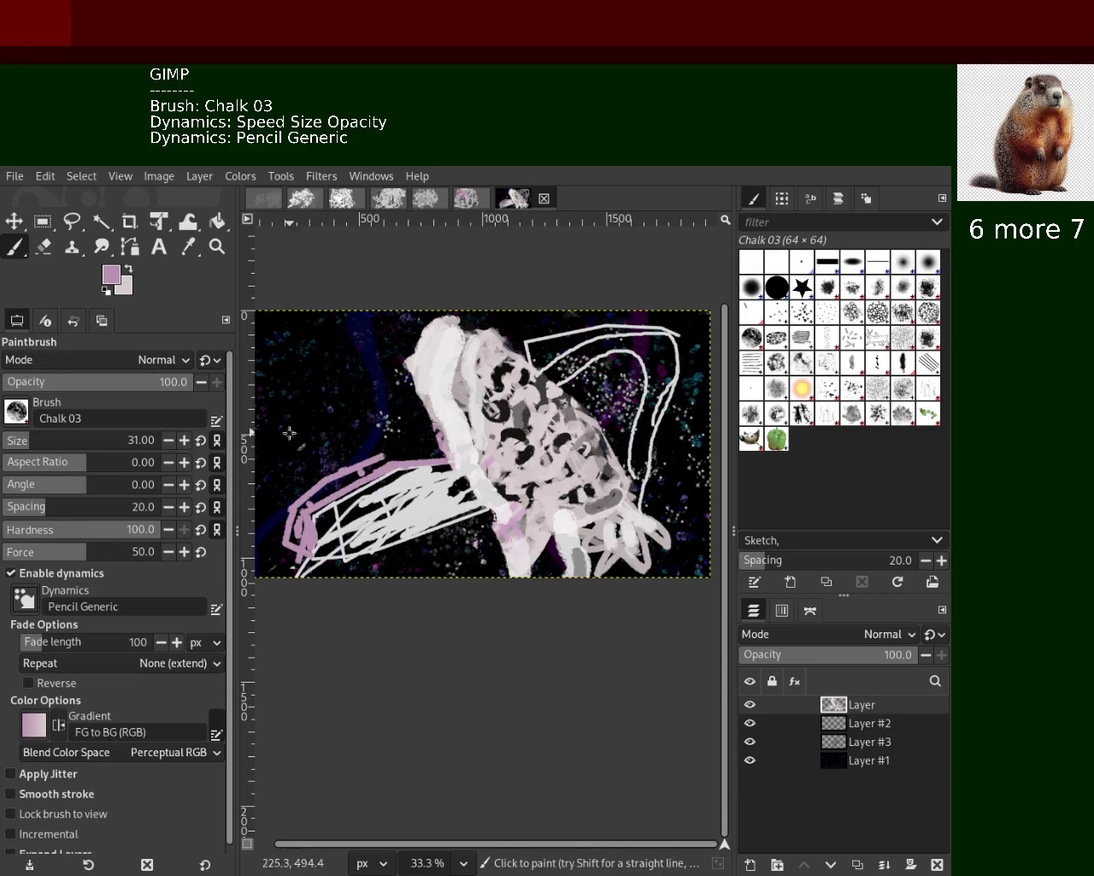
# Paint white down the body column, then with brush size 62 fill the limb in white chalk
pyautogui.keyDown('ctrl'); pyautogui.click(491, 512); pyautogui.keyUp('ctrl')
pyautogui.moveTo(492, 511); pyautogui.dragTo(491, 579)
pyautogui.moveTo(494, 494); pyautogui.dragTo(512, 561)
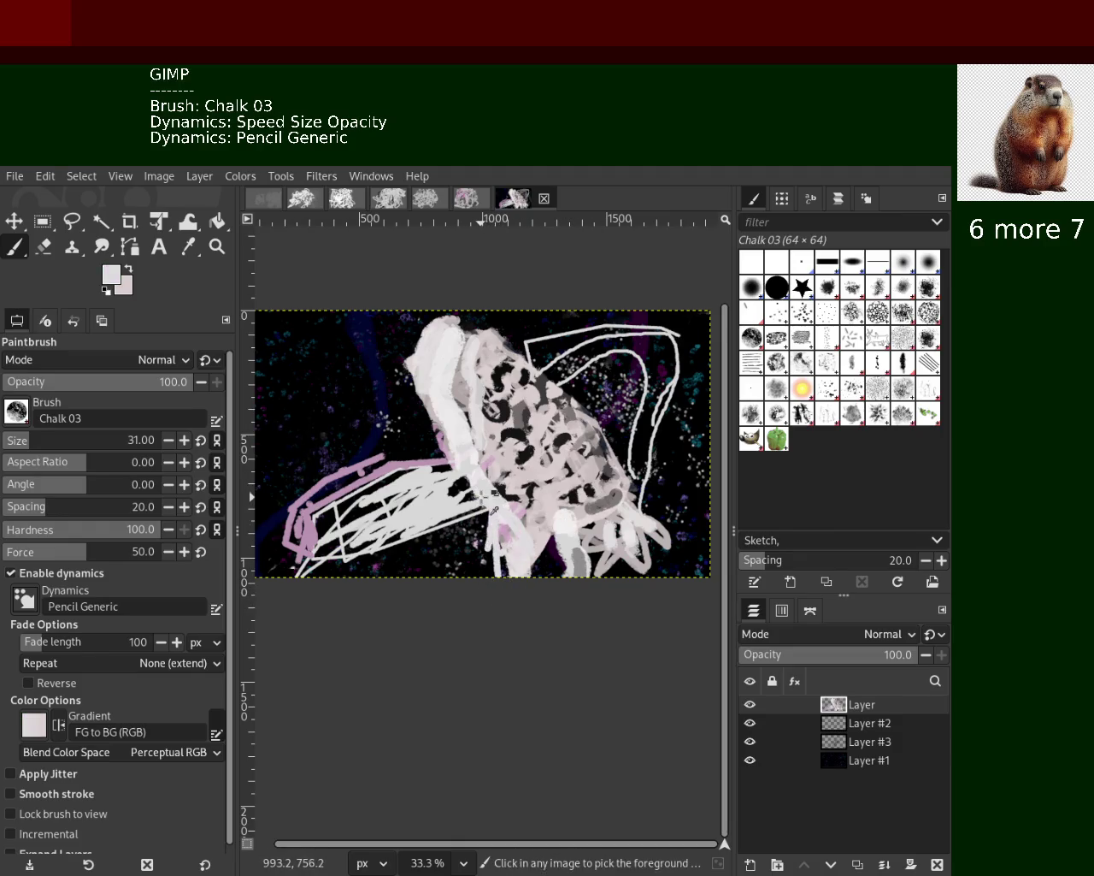
pyautogui.moveTo(458, 489)
pyautogui.mouseDown()
pyautogui.moveTo(416, 335)
pyautogui.moveTo(510, 590)
pyautogui.mouseUp()
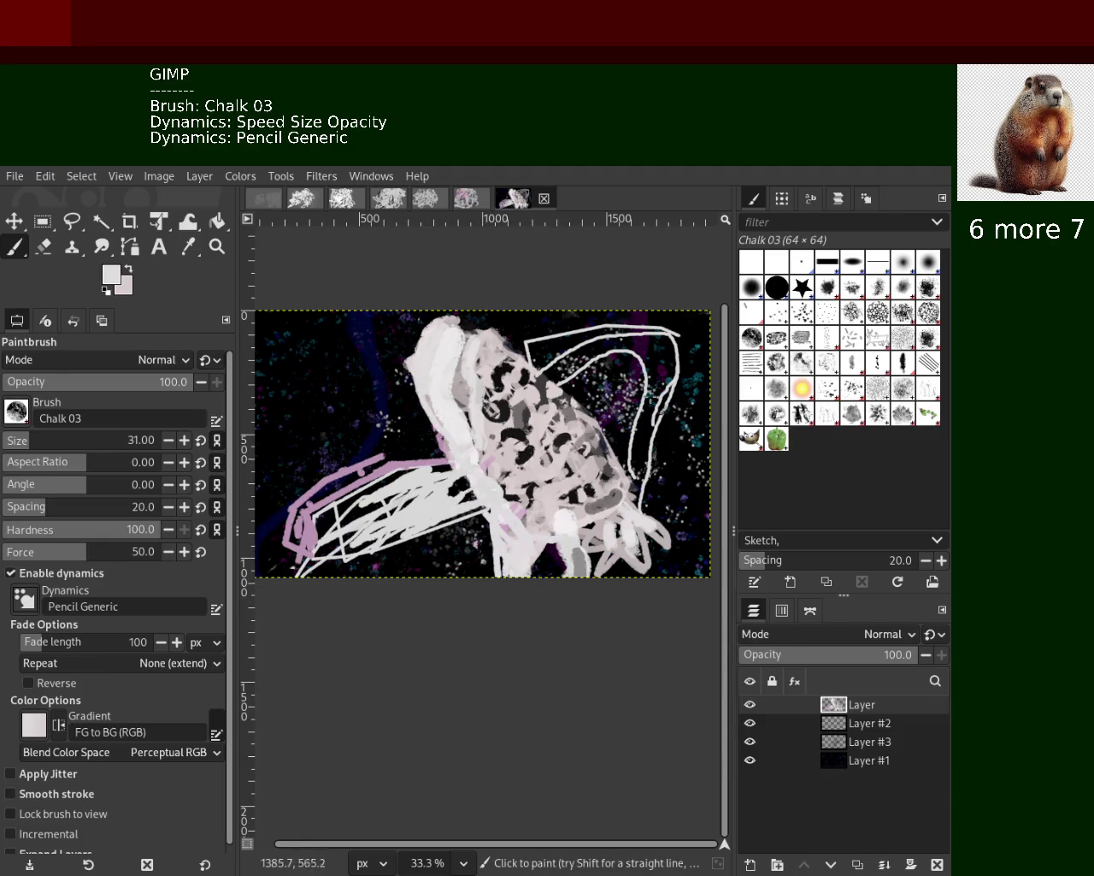
pyautogui.click(36, 443)
pyautogui.moveTo(360, 535); pyautogui.dragTo(444, 471)
pyautogui.moveTo(407, 526)
pyautogui.mouseDown()
pyautogui.moveTo(368, 539)
pyautogui.moveTo(317, 486)
pyautogui.moveTo(414, 462)
pyautogui.moveTo(363, 483)
pyautogui.moveTo(355, 522)
pyautogui.mouseUp()
pyautogui.hotkey('ctrl', 'z')
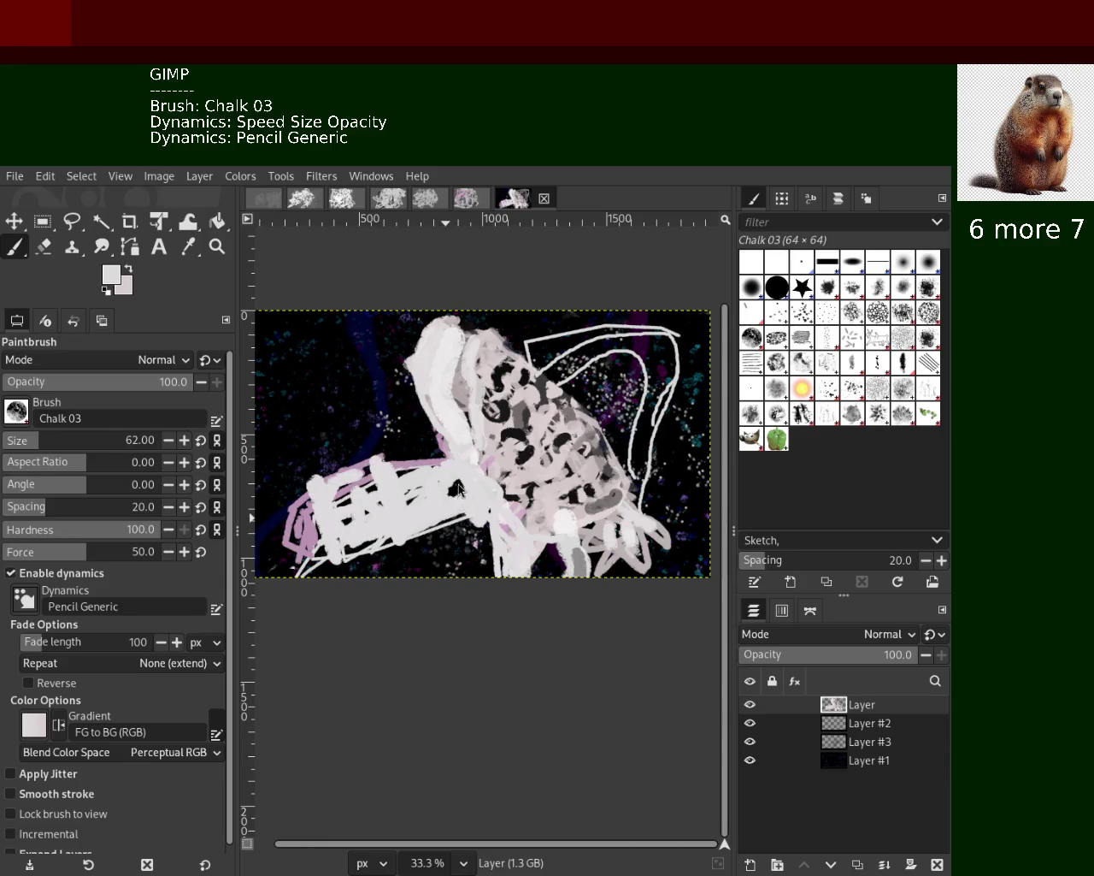
# Paint broad pink chalk over the limb, widening its loop and adding a diagonal stroke
pyautogui.keyDown('ctrl'); pyautogui.click(402, 466); pyautogui.keyUp('ctrl')
pyautogui.moveTo(385, 466); pyautogui.dragTo(427, 522)
pyautogui.moveTo(415, 445); pyautogui.dragTo(445, 530)
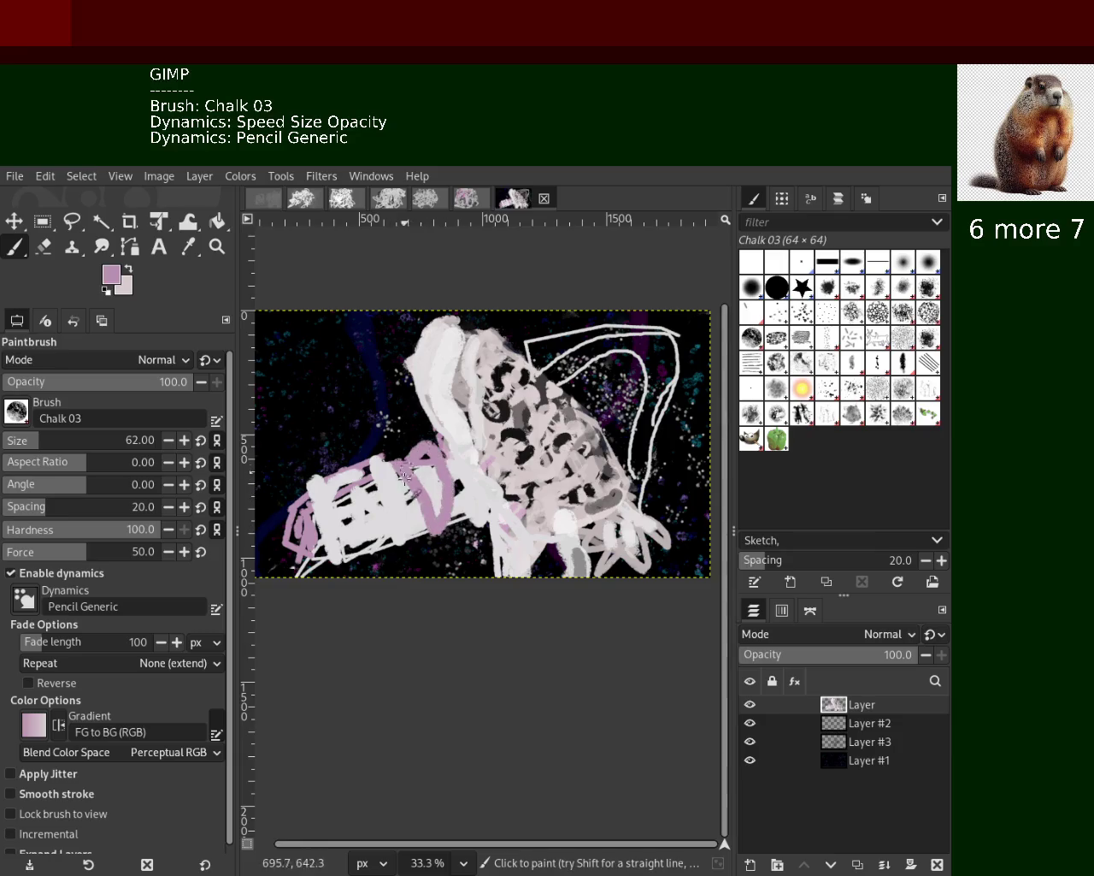
pyautogui.moveTo(335, 511)
pyautogui.mouseDown()
pyautogui.moveTo(314, 553)
pyautogui.moveTo(314, 501)
pyautogui.mouseUp()
pyautogui.moveTo(451, 488)
pyautogui.mouseDown()
pyautogui.moveTo(359, 527)
pyautogui.moveTo(432, 483)
pyautogui.mouseUp()
pyautogui.moveTo(354, 521)
pyautogui.mouseDown()
pyautogui.moveTo(426, 472)
pyautogui.moveTo(294, 556)
pyautogui.mouseUp()
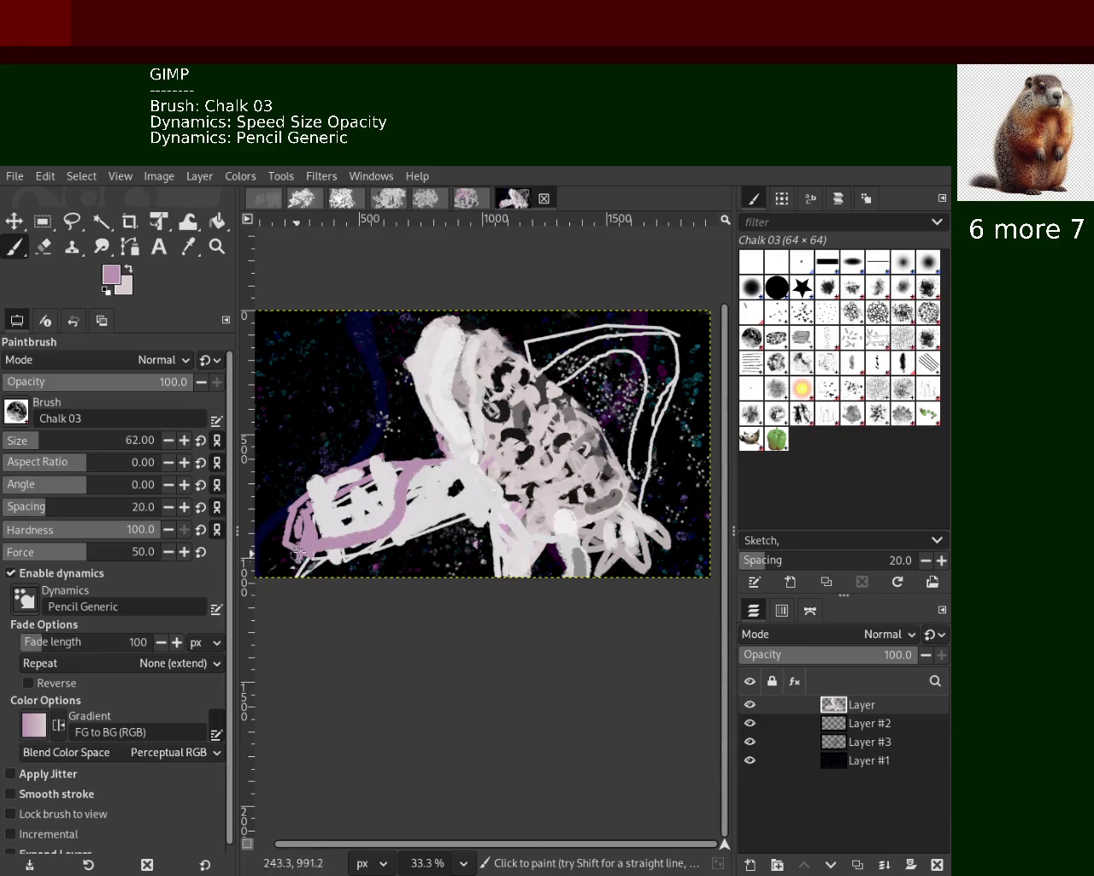
pyautogui.moveTo(393, 472); pyautogui.dragTo(342, 569)
pyautogui.moveTo(372, 504)
pyautogui.mouseDown()
pyautogui.moveTo(307, 564)
pyautogui.moveTo(316, 517)
pyautogui.moveTo(316, 594)
pyautogui.mouseUp()
# Add white strokes along the limb's bottom and pink strokes along its left edge
pyautogui.keyDown('ctrl'); pyautogui.click(496, 492); pyautogui.keyUp('ctrl')
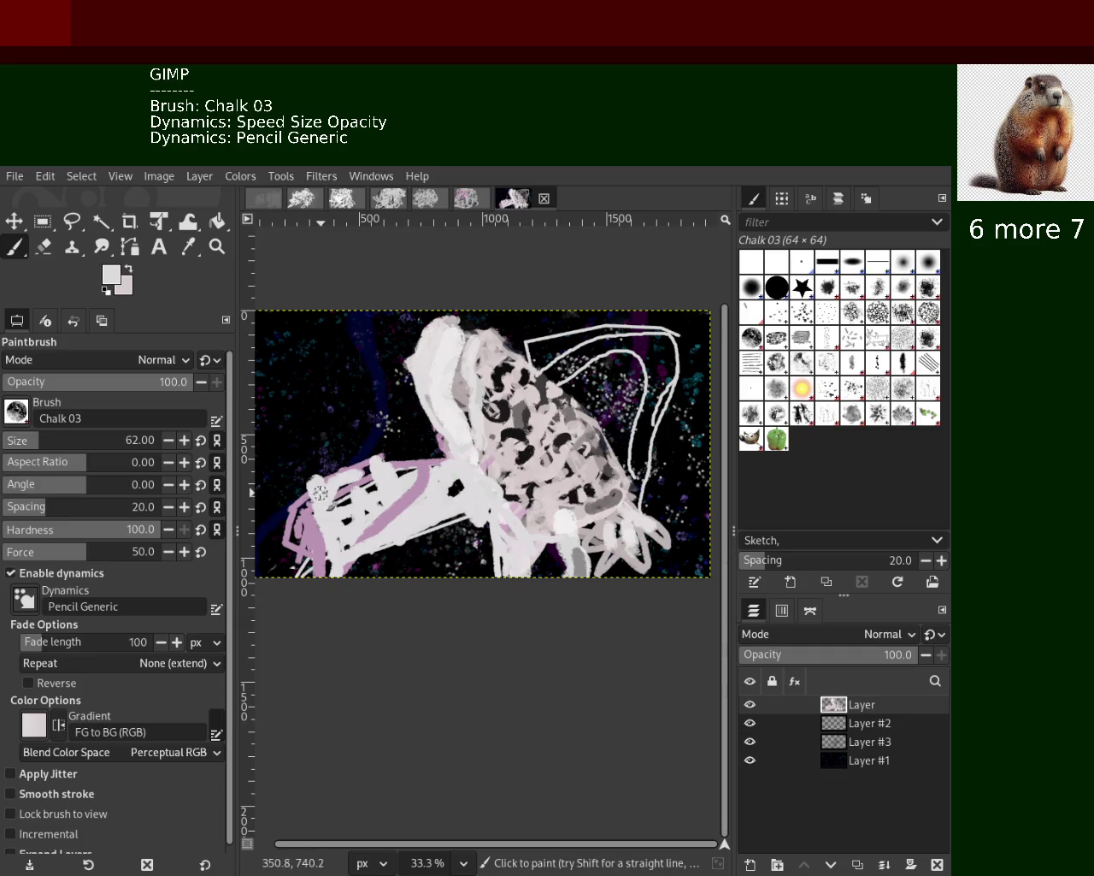
pyautogui.keyDown('shift'); pyautogui.click(314, 537); pyautogui.keyUp('shift')
pyautogui.moveTo(334, 552); pyautogui.dragTo(367, 545)
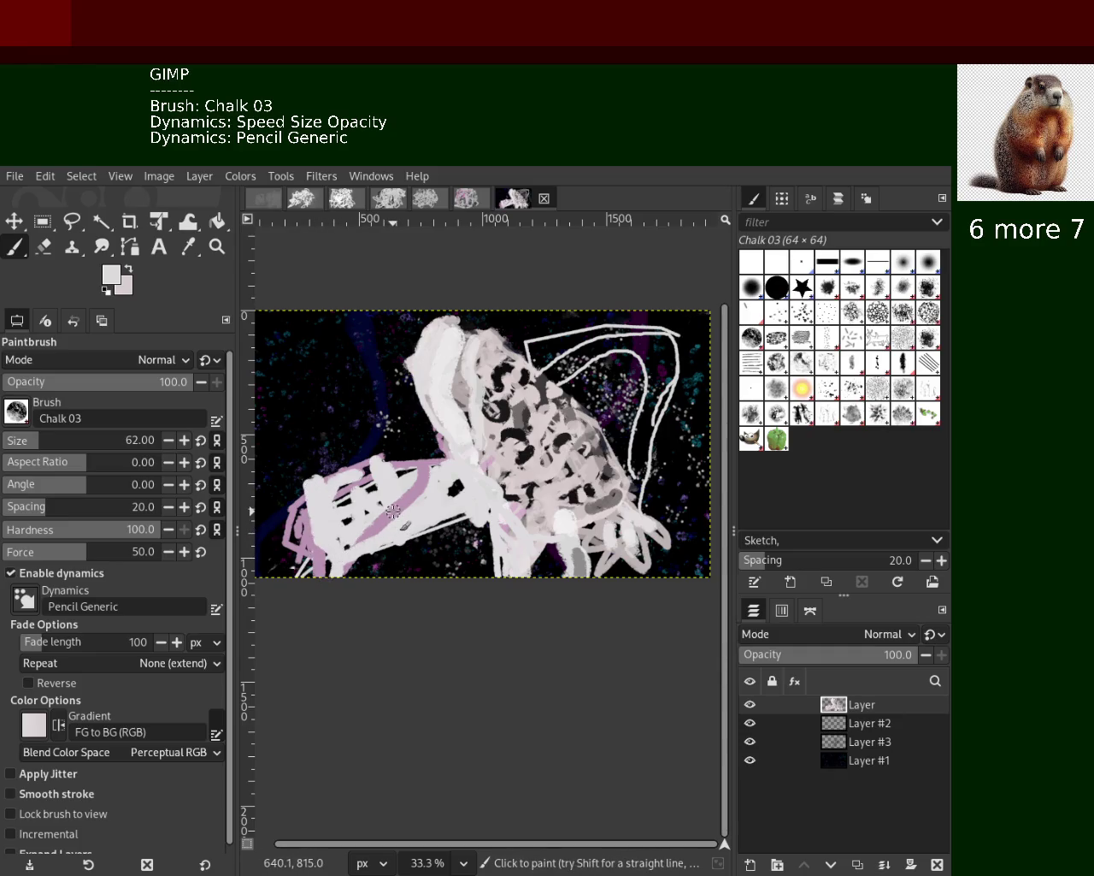
pyautogui.keyDown('ctrl'); pyautogui.click(412, 498); pyautogui.keyUp('ctrl')
pyautogui.moveTo(422, 472); pyautogui.dragTo(430, 454)
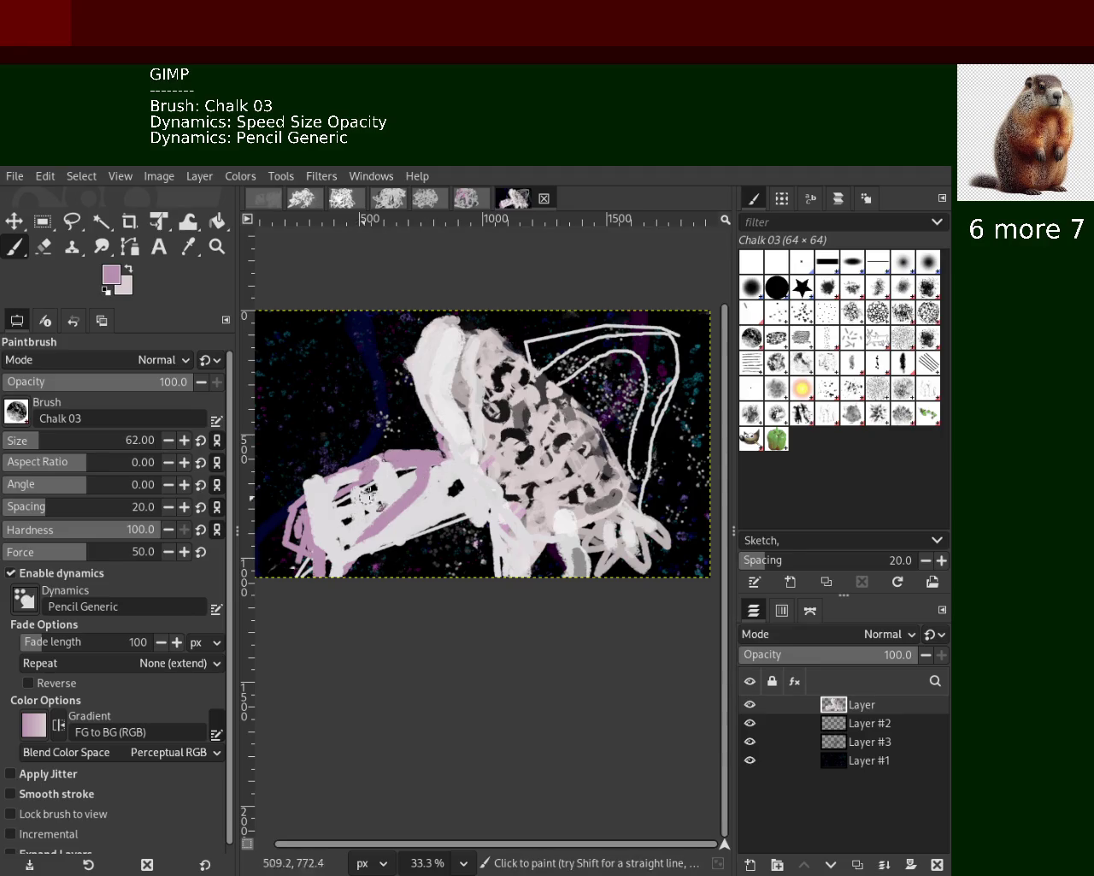
pyautogui.keyDown('ctrl'); pyautogui.click(384, 483); pyautogui.keyUp('ctrl')
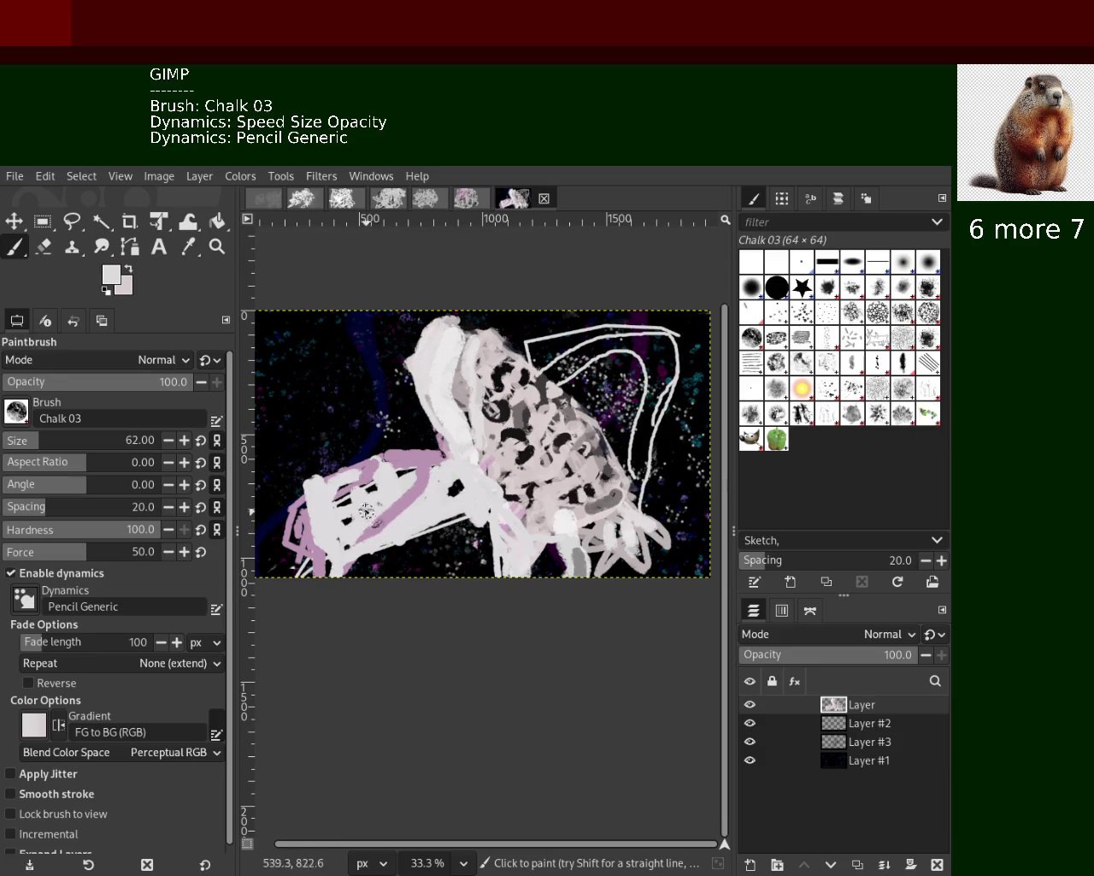
pyautogui.keyDown('ctrl'); pyautogui.click(363, 479); pyautogui.keyUp('ctrl')
pyautogui.moveTo(376, 466)
pyautogui.mouseDown()
pyautogui.moveTo(303, 527)
pyautogui.moveTo(327, 609)
pyautogui.mouseUp()
pyautogui.keyDown('ctrl'); pyautogui.click(279, 521); pyautogui.keyUp('ctrl')
# Thicken the right-hand white outline and add a white stroke to the bottom edge, undoing a black stroke
pyautogui.keyDown('ctrl'); pyautogui.click(432, 501); pyautogui.keyUp('ctrl')
pyautogui.moveTo(645, 494)
pyautogui.mouseDown()
pyautogui.moveTo(669, 348)
pyautogui.moveTo(657, 344)
pyautogui.moveTo(655, 454)
pyautogui.mouseUp()
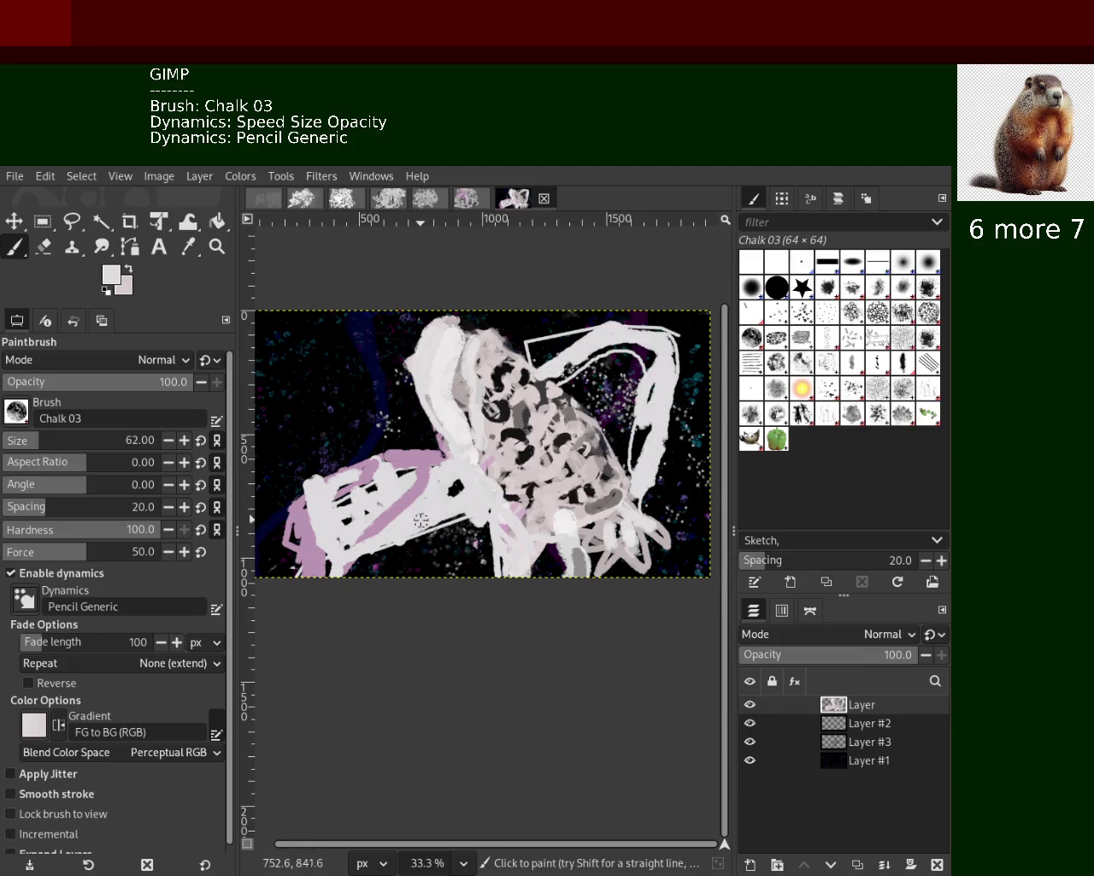
pyautogui.moveTo(460, 510); pyautogui.dragTo(362, 599)
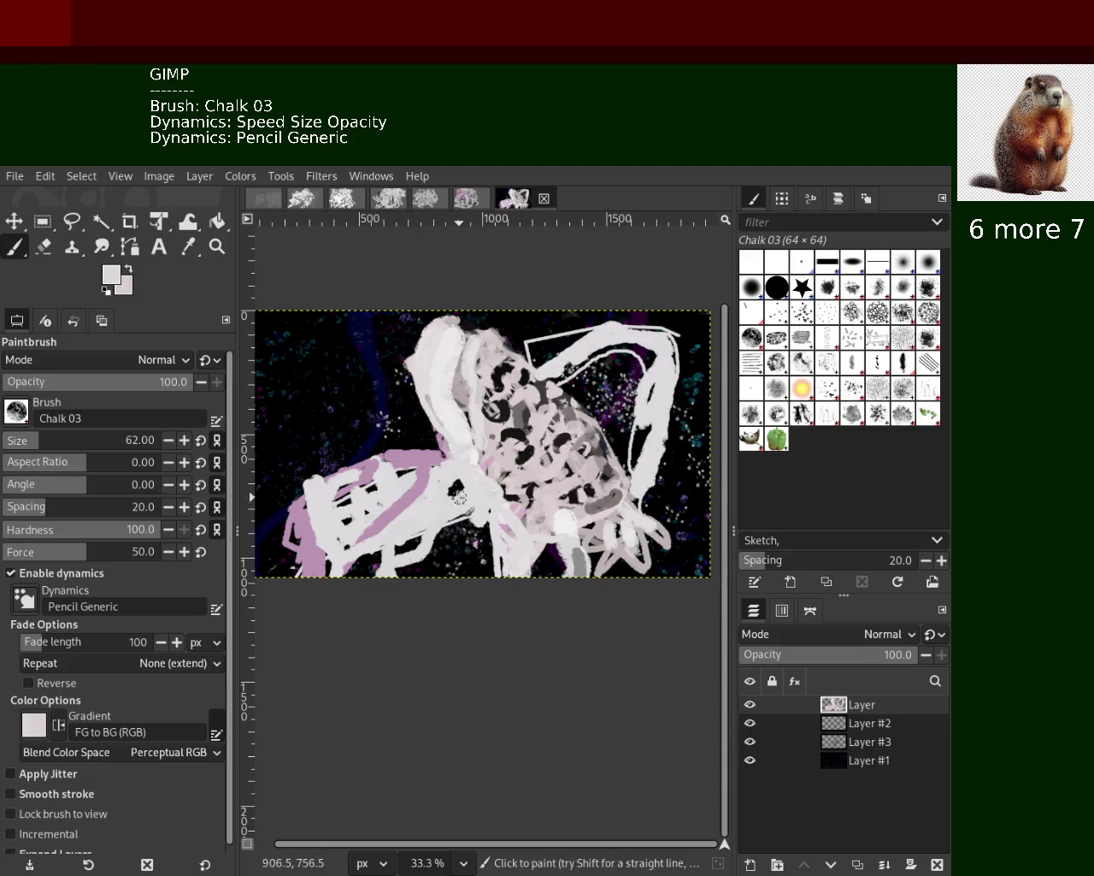
pyautogui.keyDown('ctrl'); pyautogui.click(376, 496); pyautogui.keyUp('ctrl')
pyautogui.moveTo(376, 494)
pyautogui.mouseDown()
pyautogui.moveTo(334, 582)
pyautogui.moveTo(397, 475)
pyautogui.moveTo(324, 535)
pyautogui.mouseUp()
pyautogui.hotkey('ctrl', 'z')
pyautogui.hotkey('ctrl', 'z')
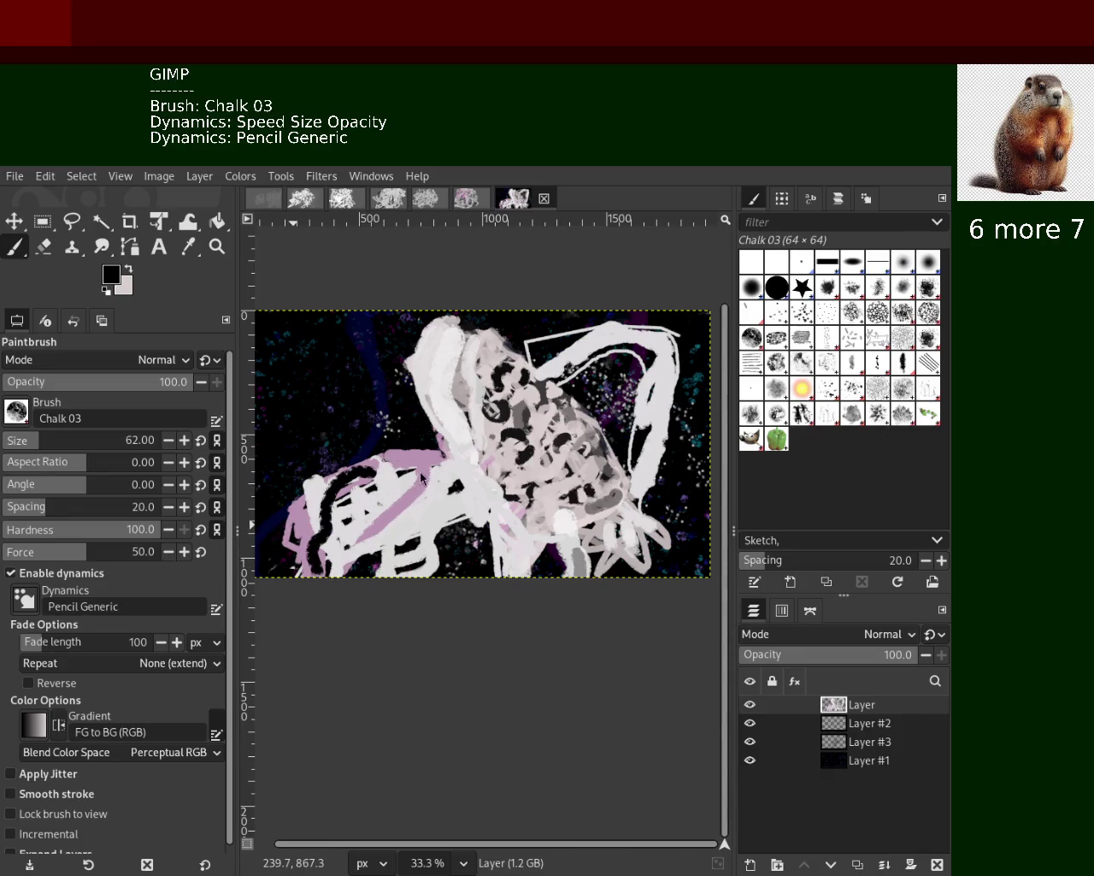
# Paint a thick pink chalk stroke along the upper-right loop
pyautogui.keyDown('ctrl'); pyautogui.click(386, 494); pyautogui.keyUp('ctrl')
pyautogui.moveTo(381, 487)
pyautogui.mouseDown()
pyautogui.moveTo(376, 535)
pyautogui.moveTo(314, 534)
pyautogui.moveTo(337, 491)
pyautogui.moveTo(370, 560)
pyautogui.moveTo(338, 449)
pyautogui.moveTo(369, 498)
pyautogui.moveTo(342, 449)
pyautogui.moveTo(317, 590)
pyautogui.moveTo(351, 560)
pyautogui.mouseUp()
pyautogui.hotkey('ctrl', 'z')
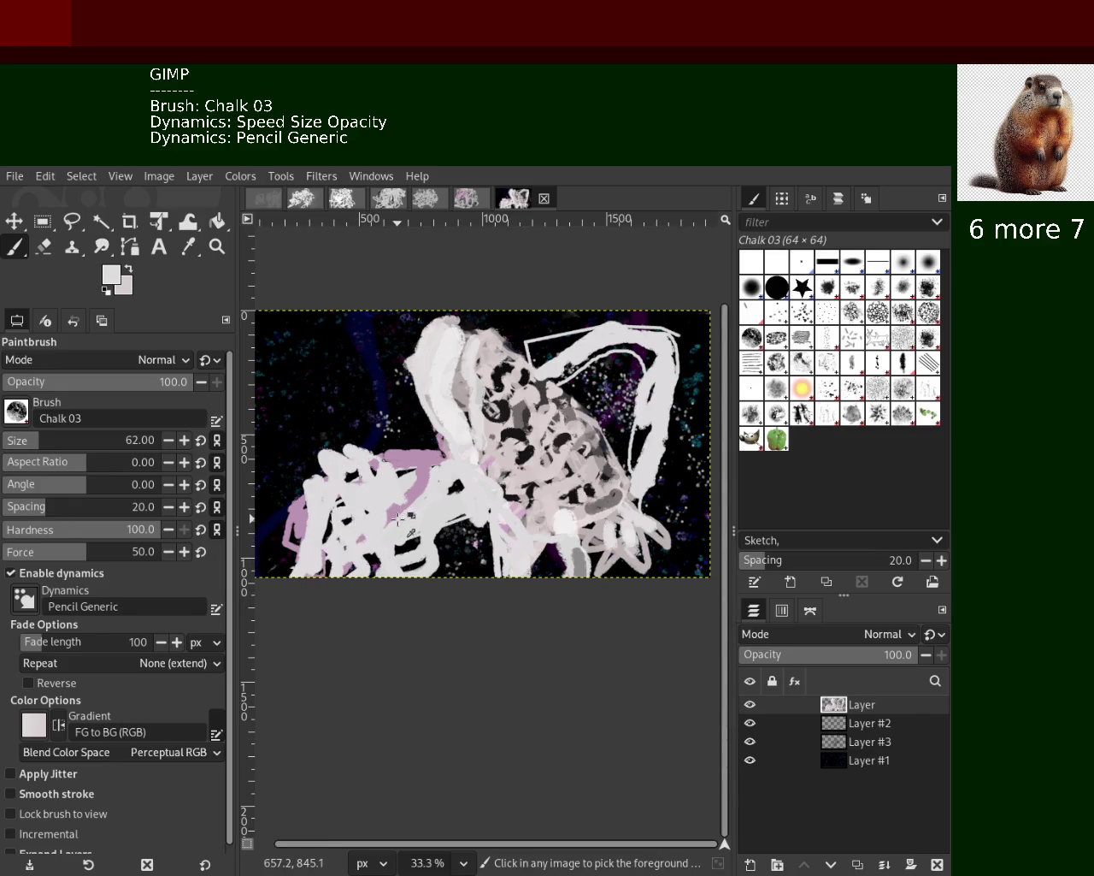
pyautogui.keyDown('ctrl'); pyautogui.click(410, 476); pyautogui.keyUp('ctrl')
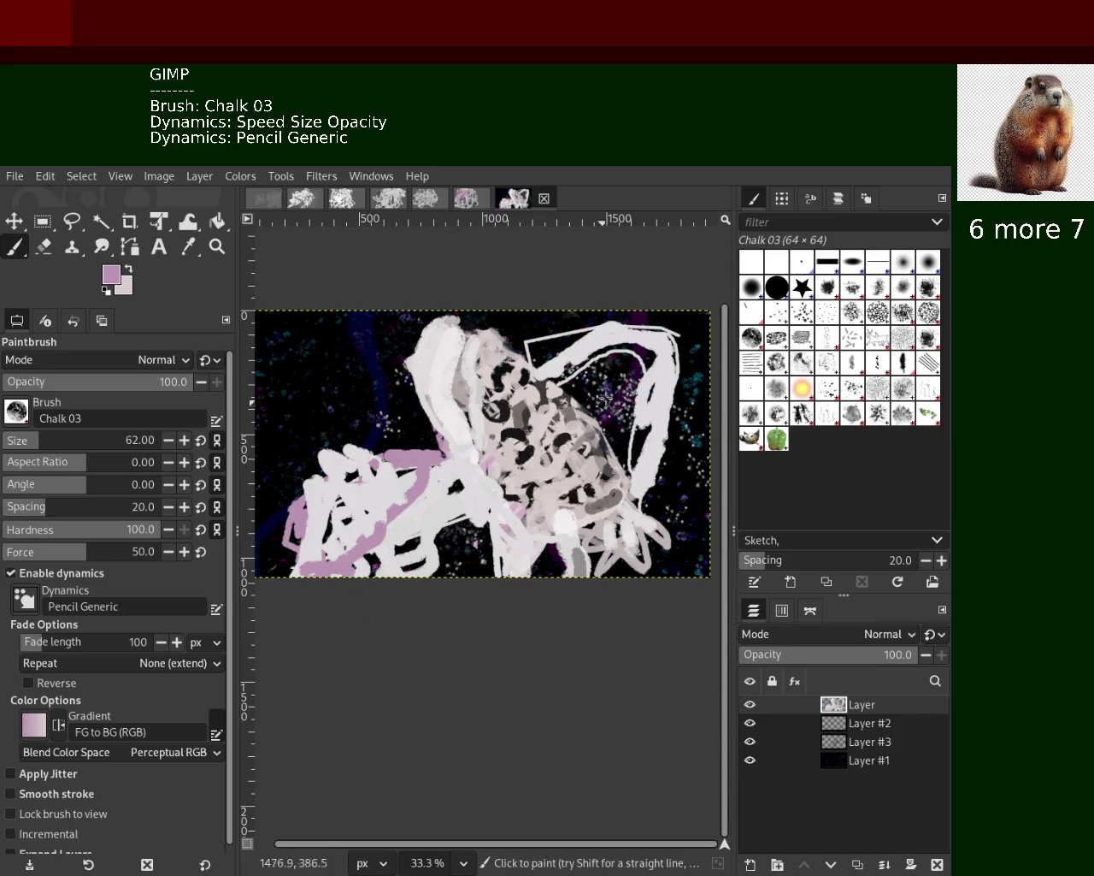
pyautogui.keyDown('ctrl'); pyautogui.click(622, 333); pyautogui.keyUp('ctrl')
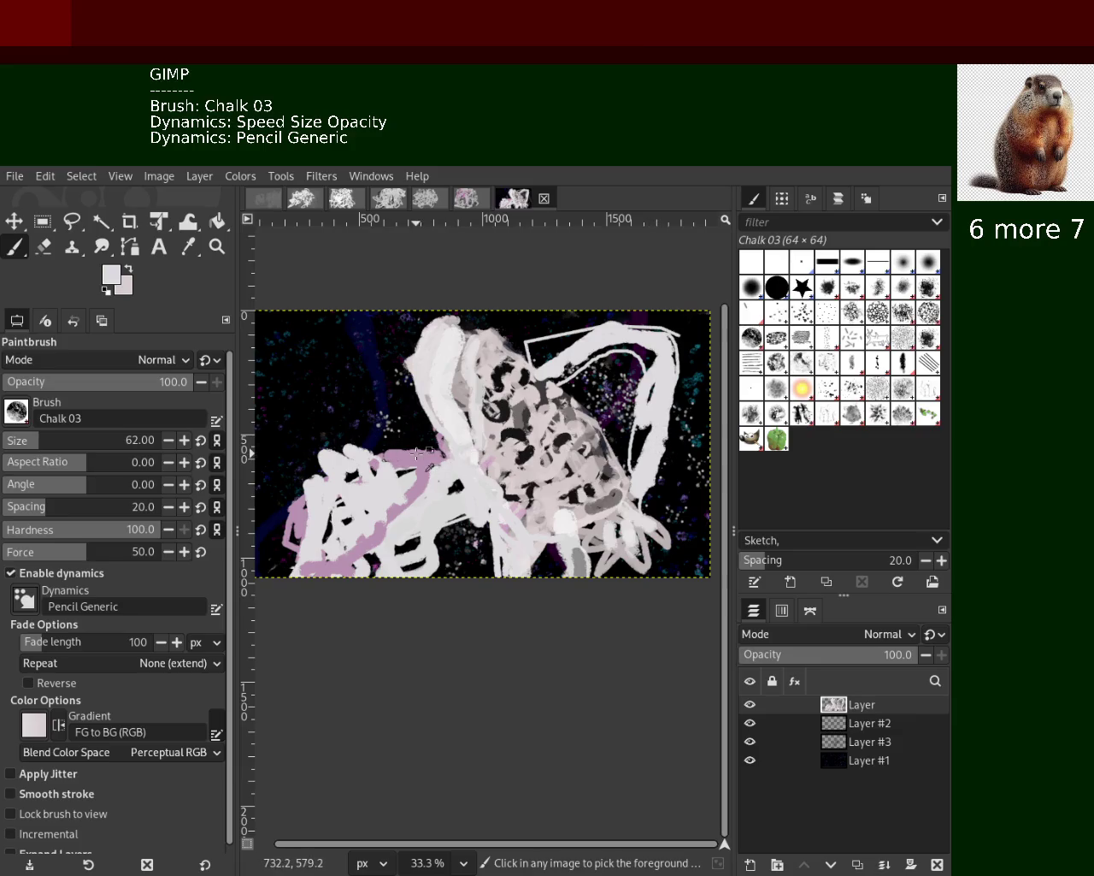
pyautogui.keyDown('ctrl'); pyautogui.click(457, 464); pyautogui.keyUp('ctrl')
pyautogui.moveTo(628, 347)
pyautogui.mouseDown()
pyautogui.moveTo(637, 462)
pyautogui.moveTo(581, 318)
pyautogui.moveTo(693, 351)
pyautogui.mouseUp()
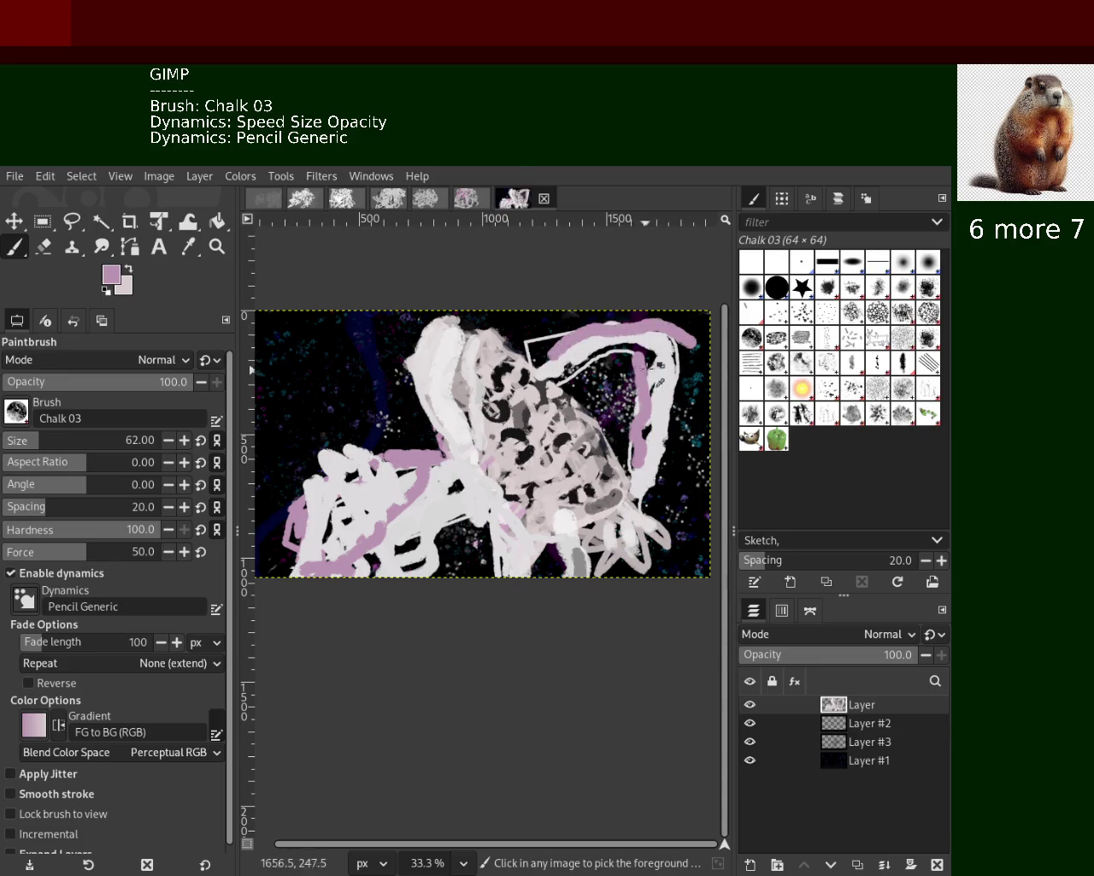
# Reinforce the loop's right side with white strokes down to the lower right
pyautogui.keyDown('ctrl'); pyautogui.click(670, 351); pyautogui.keyUp('ctrl')
pyautogui.moveTo(671, 338); pyautogui.dragTo(665, 410)
pyautogui.moveTo(568, 381); pyautogui.dragTo(637, 344)
pyautogui.moveTo(666, 401); pyautogui.dragTo(658, 463)
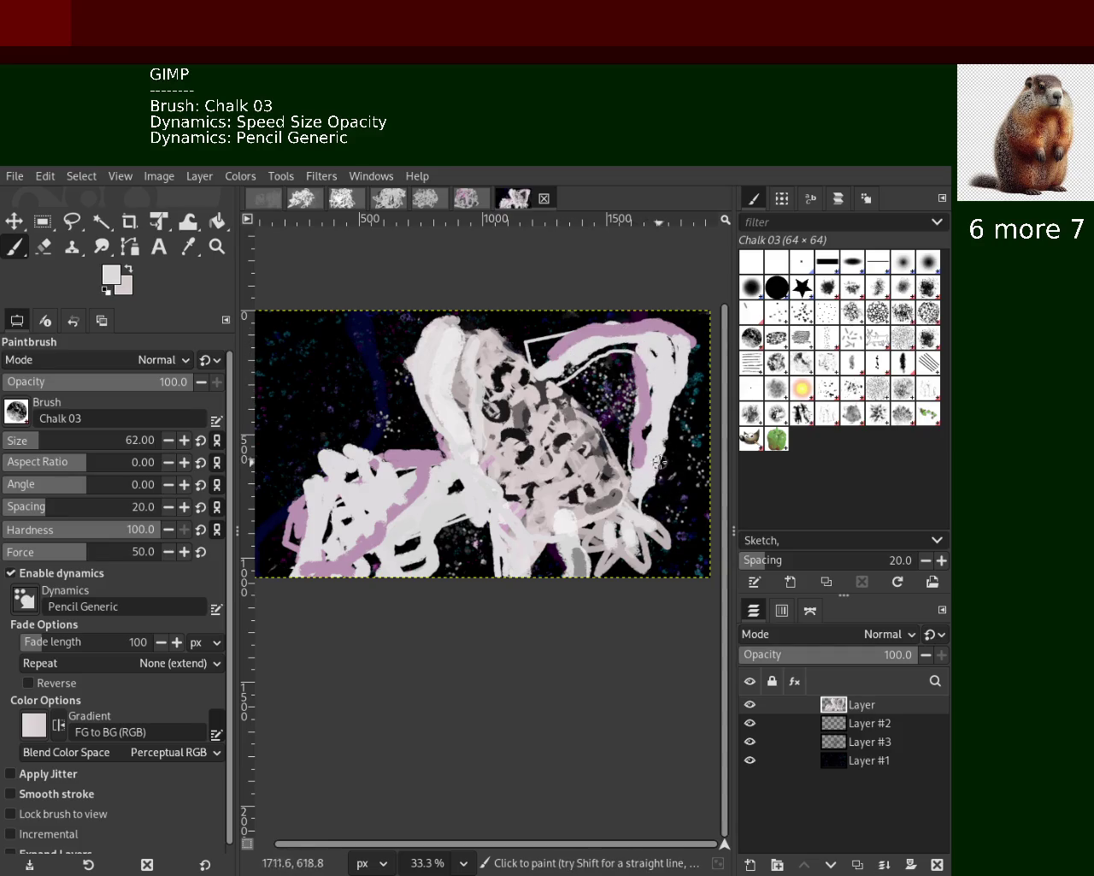
pyautogui.moveTo(659, 531)
pyautogui.mouseDown()
pyautogui.moveTo(653, 519)
pyautogui.moveTo(678, 555)
pyautogui.moveTo(617, 568)
pyautogui.mouseUp()
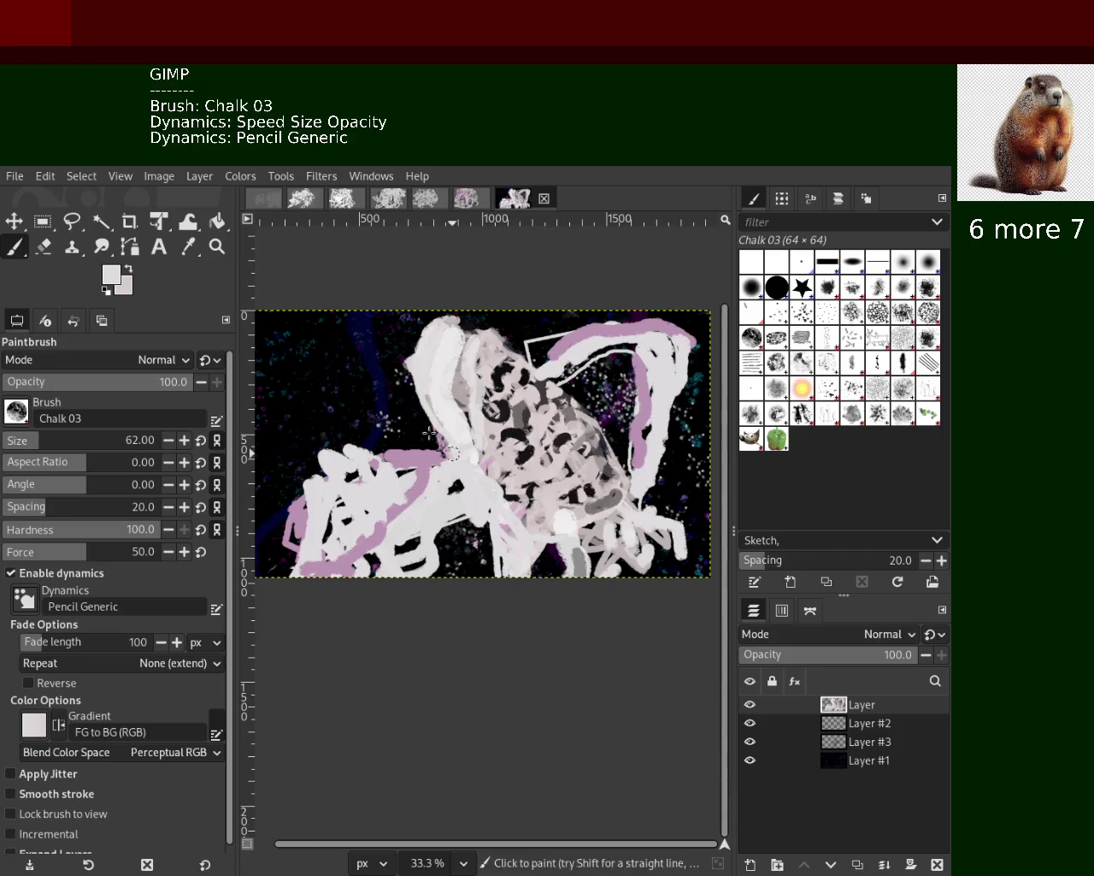
# Zoom in on the upper right and paint a grey chevron stroke inside the loop
pyautogui.click(217, 247)
pyautogui.keyDown('ctrl'); pyautogui.click(562, 496); pyautogui.keyUp('ctrl')
pyautogui.keyDown('ctrl'); pyautogui.click(561, 496); pyautogui.keyUp('ctrl')
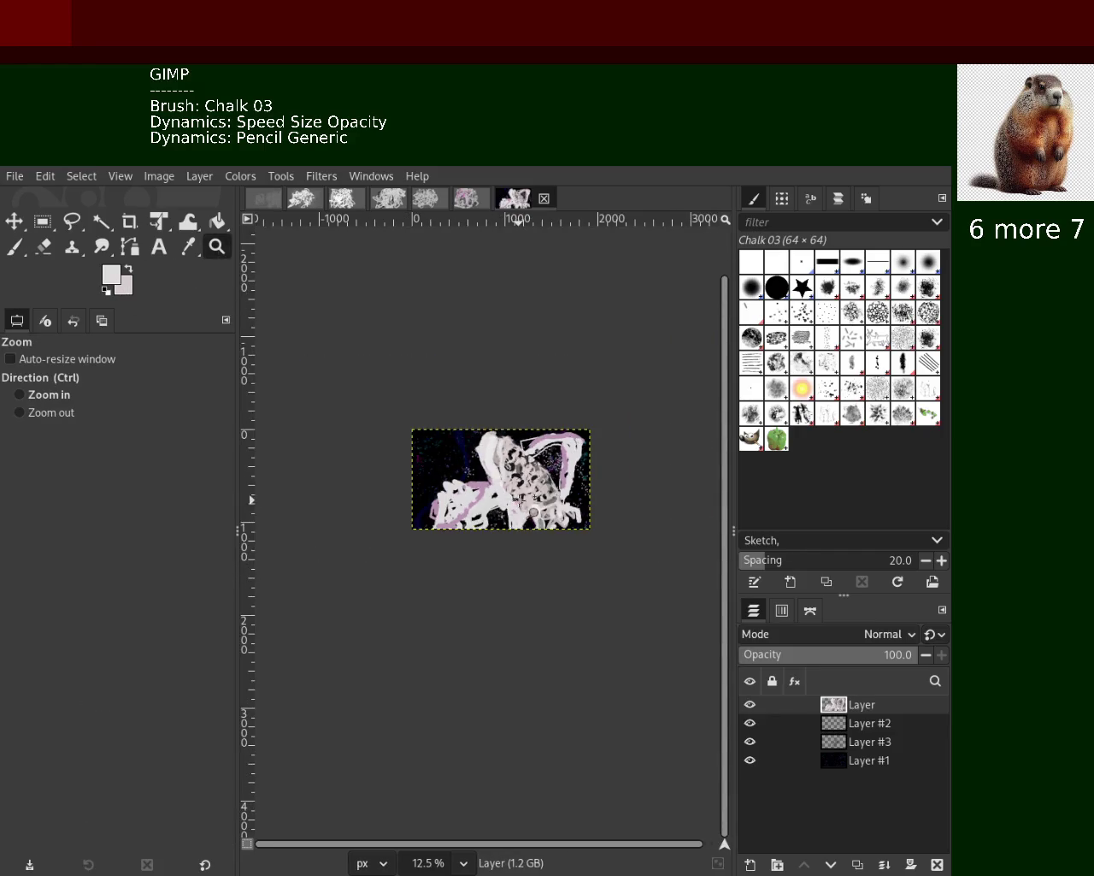
pyautogui.click(518, 482)
pyautogui.click(518, 481)
pyautogui.click(518, 481)
pyautogui.click(13, 247)
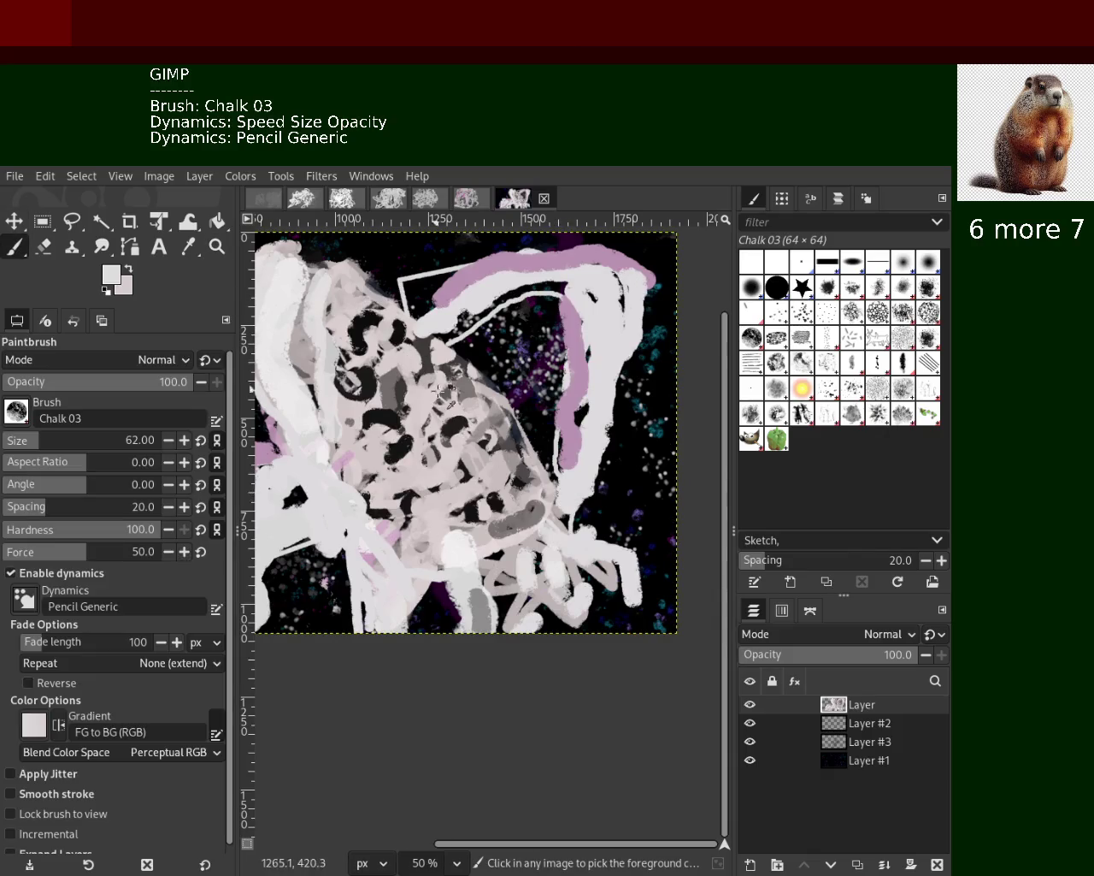
pyautogui.keyDown('ctrl'); pyautogui.click(462, 385); pyautogui.keyUp('ctrl')
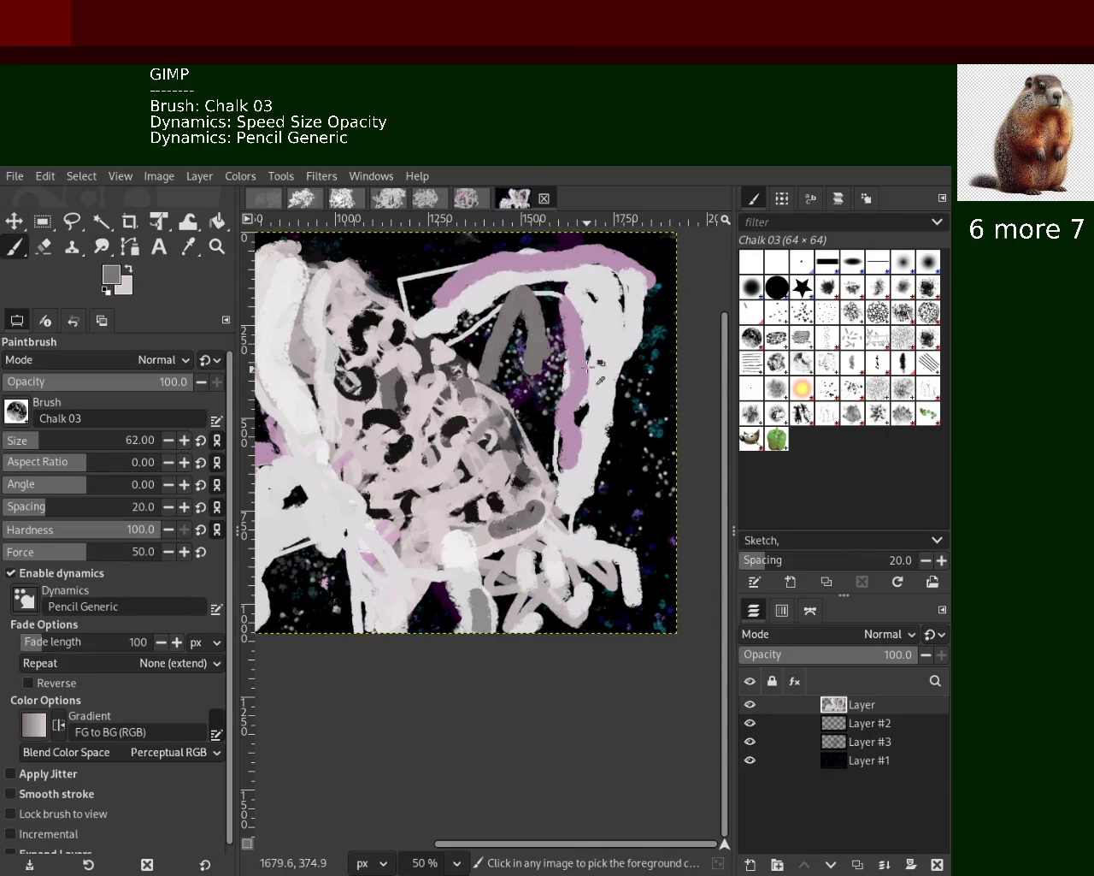
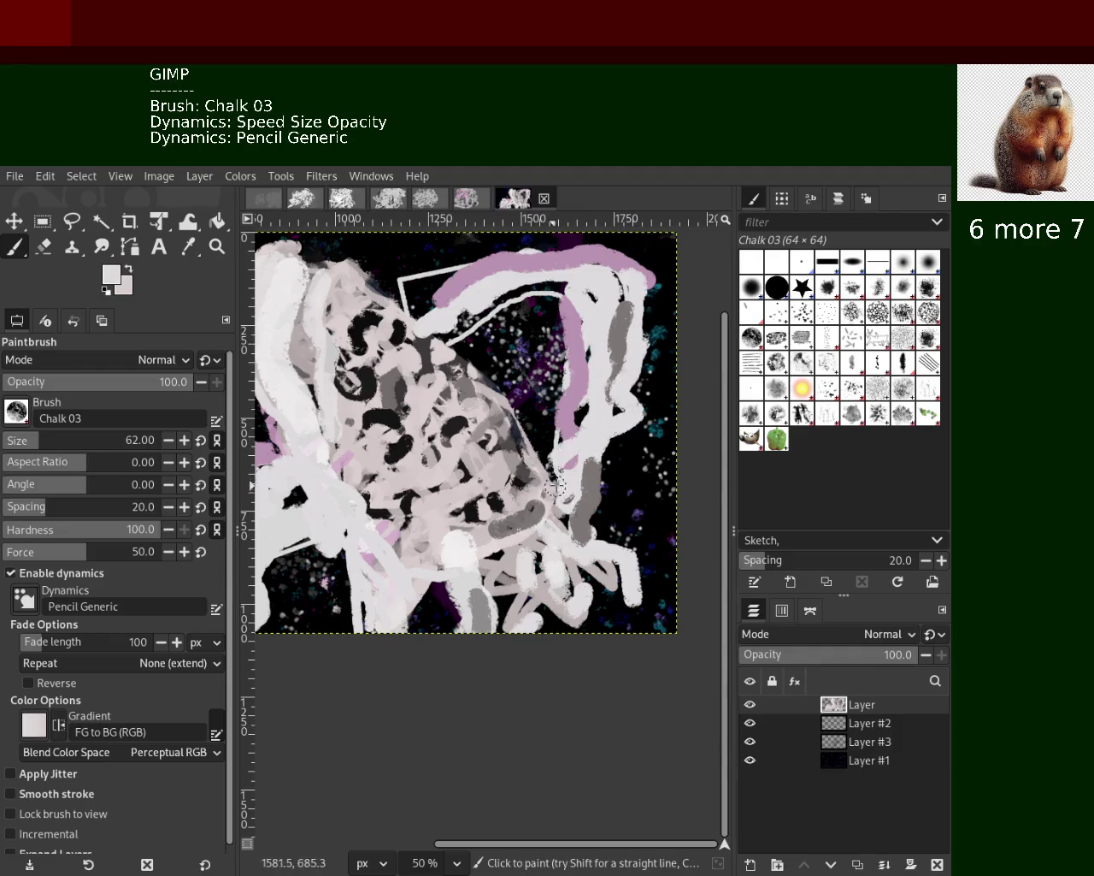
# Paint white and grey chalk strokes across the lower middle, undoing the first white stroke
pyautogui.moveTo(607, 445)
pyautogui.mouseDown()
pyautogui.moveTo(569, 545)
pyautogui.moveTo(612, 560)
pyautogui.moveTo(572, 595)
pyautogui.mouseUp()
pyautogui.hotkey('ctrl', 'z')
pyautogui.keyDown('ctrl'); pyautogui.click(551, 566); pyautogui.keyUp('ctrl')
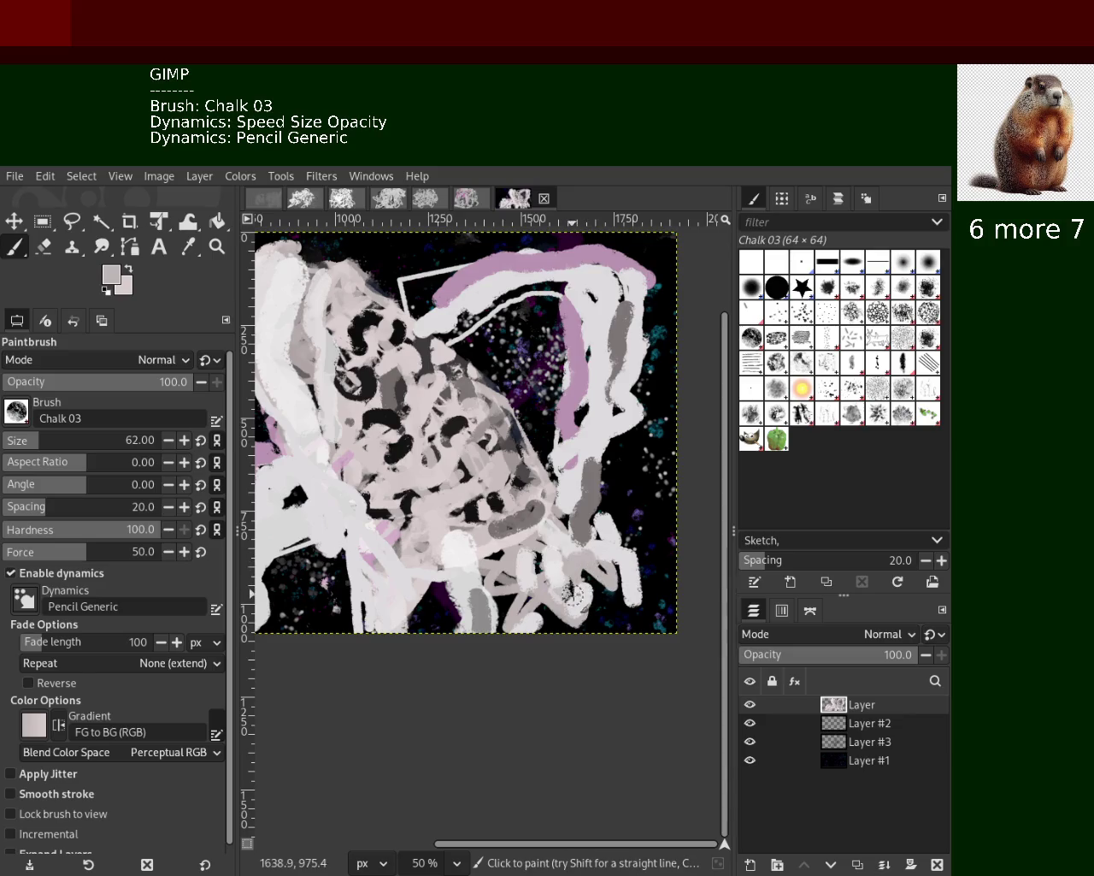
pyautogui.keyDown('ctrl'); pyautogui.click(567, 600); pyautogui.keyUp('ctrl')
pyautogui.moveTo(593, 600)
pyautogui.mouseDown()
pyautogui.moveTo(541, 584)
pyautogui.moveTo(526, 615)
pyautogui.moveTo(536, 596)
pyautogui.moveTo(584, 598)
pyautogui.mouseUp()
pyautogui.keyDown('ctrl'); pyautogui.click(513, 598); pyautogui.keyUp('ctrl')
pyautogui.keyDown('ctrl'); pyautogui.click(536, 596); pyautogui.keyUp('ctrl')
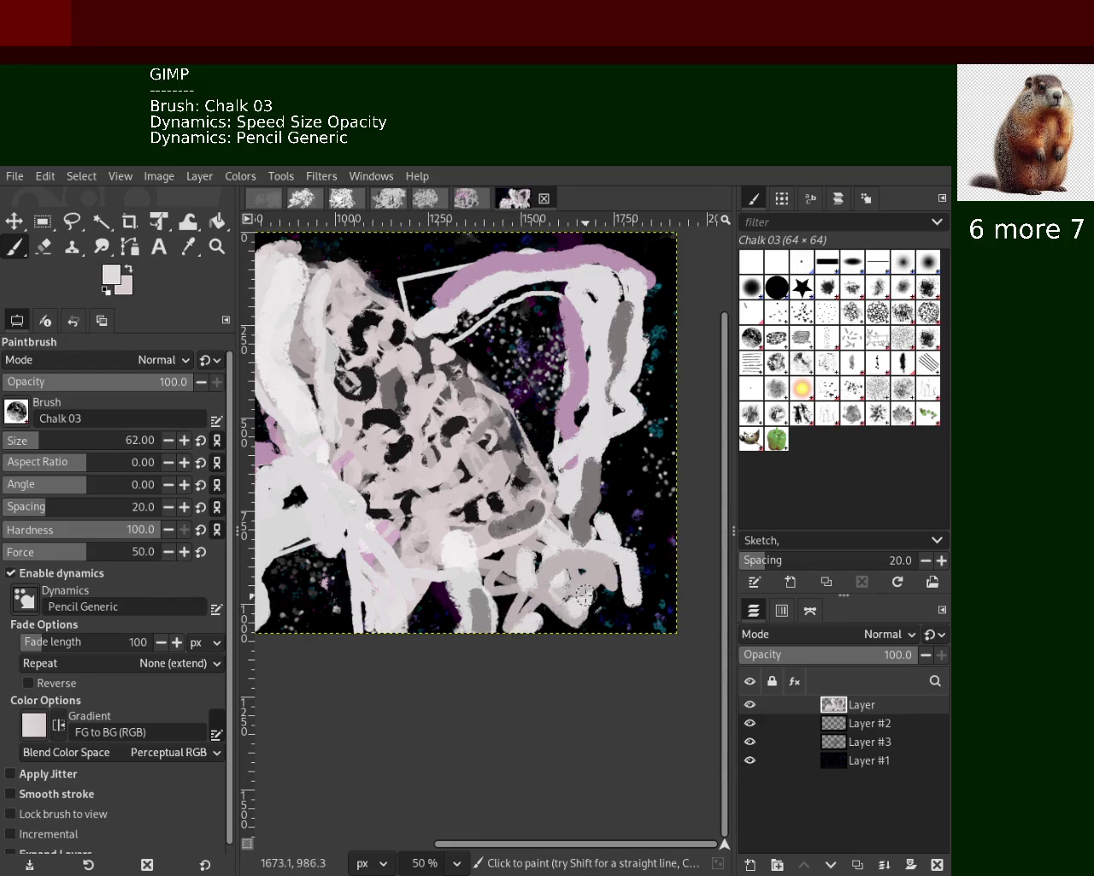
pyautogui.moveTo(558, 548)
pyautogui.mouseDown()
pyautogui.moveTo(578, 575)
pyautogui.moveTo(513, 547)
pyautogui.moveTo(438, 548)
pyautogui.moveTo(469, 564)
pyautogui.mouseUp()
# Sample pink, greys and near-white from the canvas and paint a grey vertical stroke on the right
pyautogui.keyDown('ctrl'); pyautogui.click(489, 548); pyautogui.keyUp('ctrl')
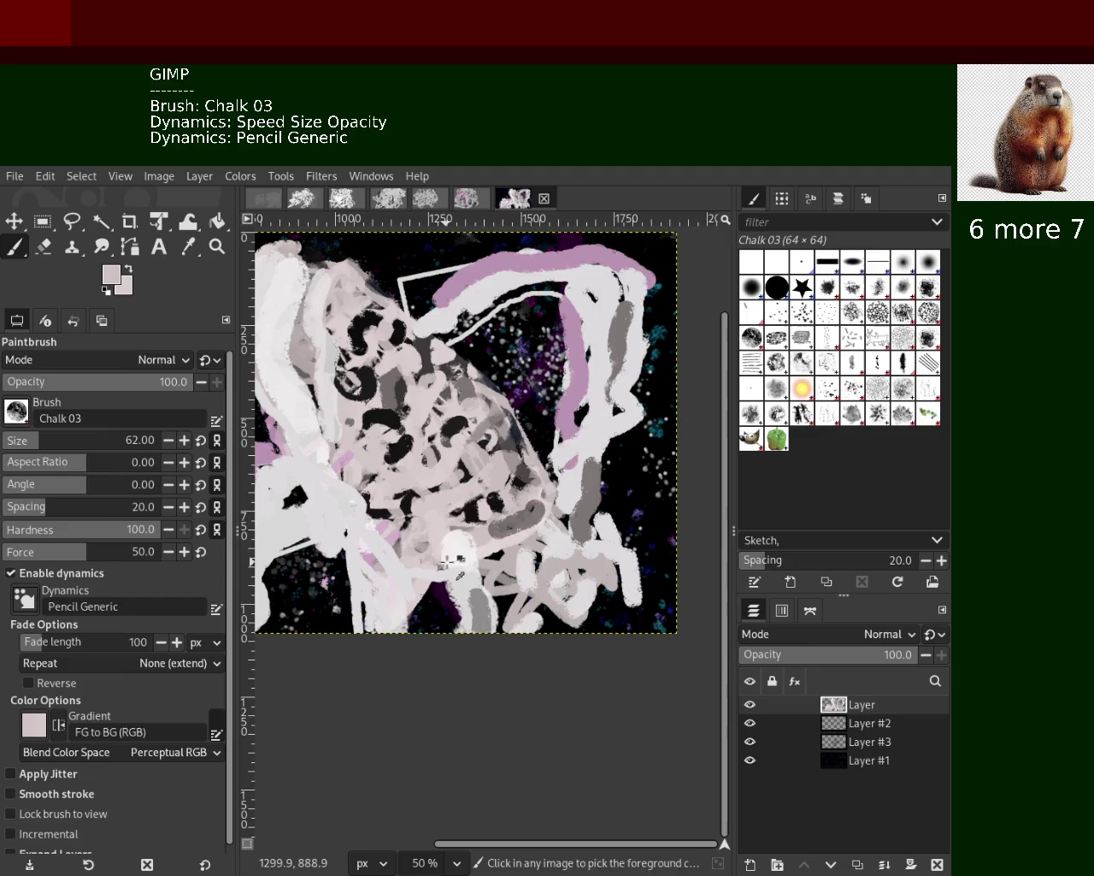
pyautogui.keyDown('ctrl'); pyautogui.click(337, 407); pyautogui.keyUp('ctrl')
pyautogui.keyDown('ctrl'); pyautogui.click(393, 382); pyautogui.keyUp('ctrl')
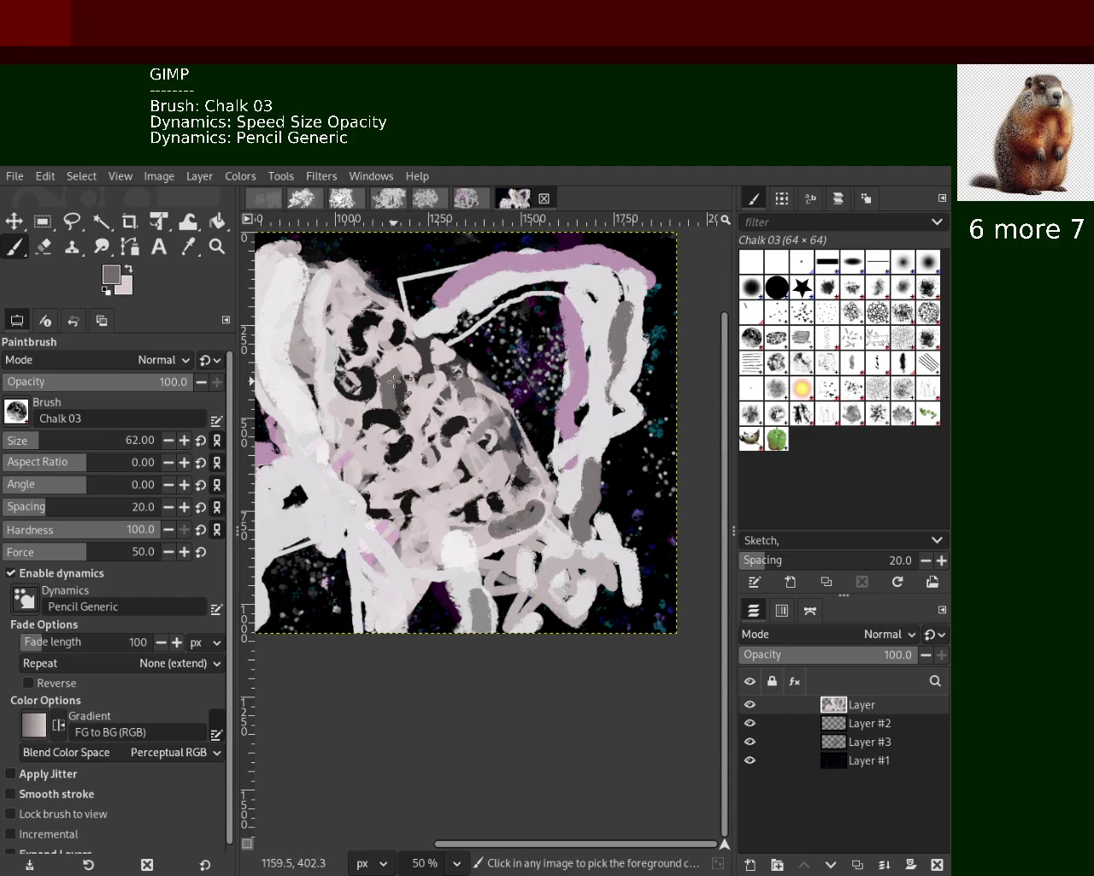
pyautogui.keyDown('ctrl'); pyautogui.click(454, 370); pyautogui.keyUp('ctrl')
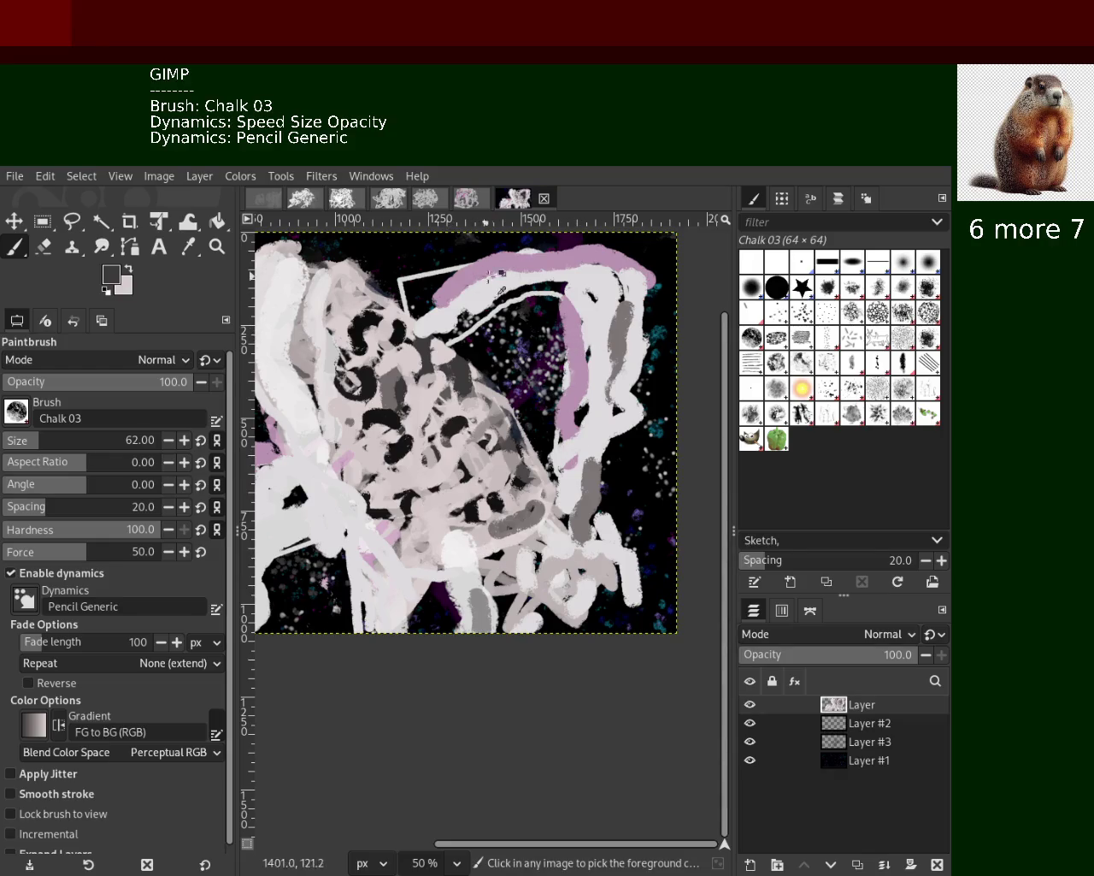
pyautogui.keyDown('ctrl'); pyautogui.click(489, 301); pyautogui.keyUp('ctrl')
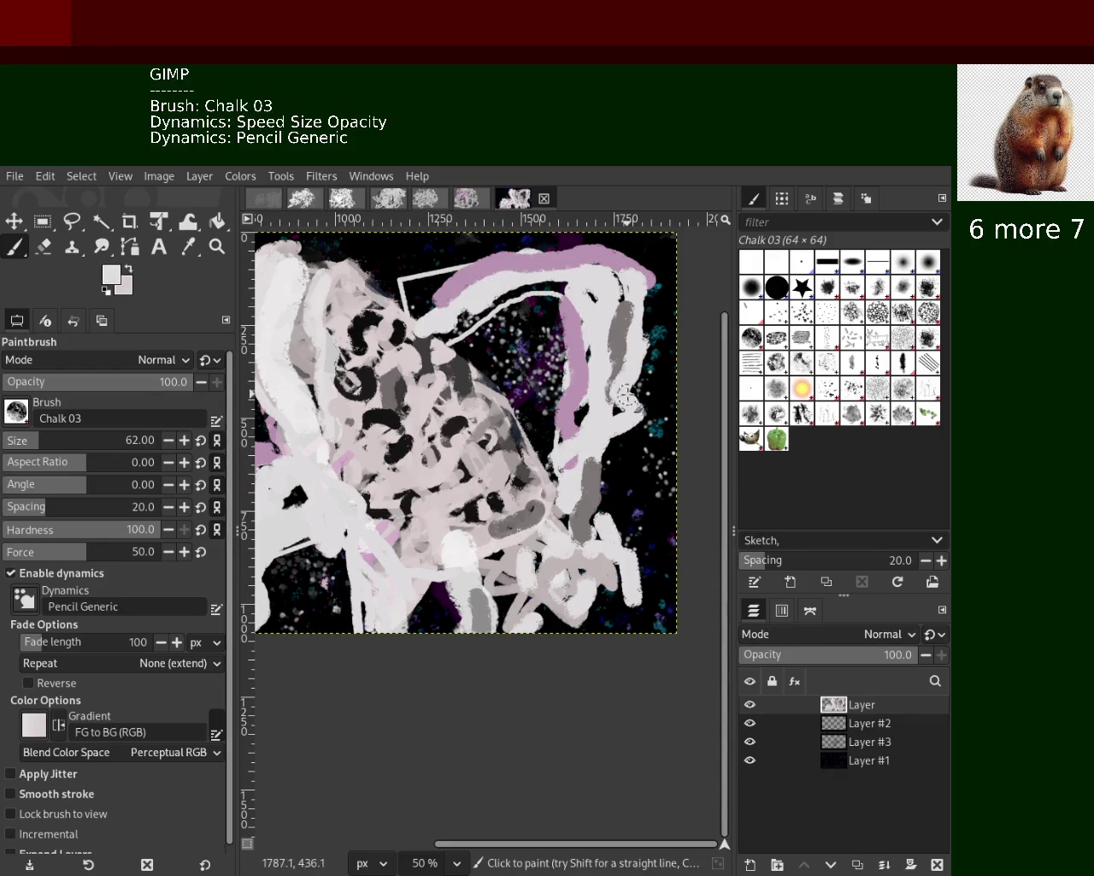
pyautogui.keyDown('ctrl'); pyautogui.click(625, 330); pyautogui.keyUp('ctrl')
pyautogui.moveTo(628, 301)
pyautogui.mouseDown()
pyautogui.moveTo(631, 419)
pyautogui.moveTo(589, 526)
pyautogui.mouseUp()
pyautogui.hotkey('ctrl', 'z')
# Dab light pinkish-white in the lower middle and paint a white stroke in the lower left
pyautogui.keyDown('ctrl'); pyautogui.click(588, 443); pyautogui.keyUp('ctrl')
pyautogui.hotkey('ctrl', 'z')
pyautogui.keyDown('ctrl'); pyautogui.click(588, 492); pyautogui.keyUp('ctrl')
pyautogui.keyDown('ctrl'); pyautogui.click(440, 539); pyautogui.keyUp('ctrl')
pyautogui.click(462, 541)
pyautogui.keyDown('ctrl'); pyautogui.click(543, 554); pyautogui.keyUp('ctrl')
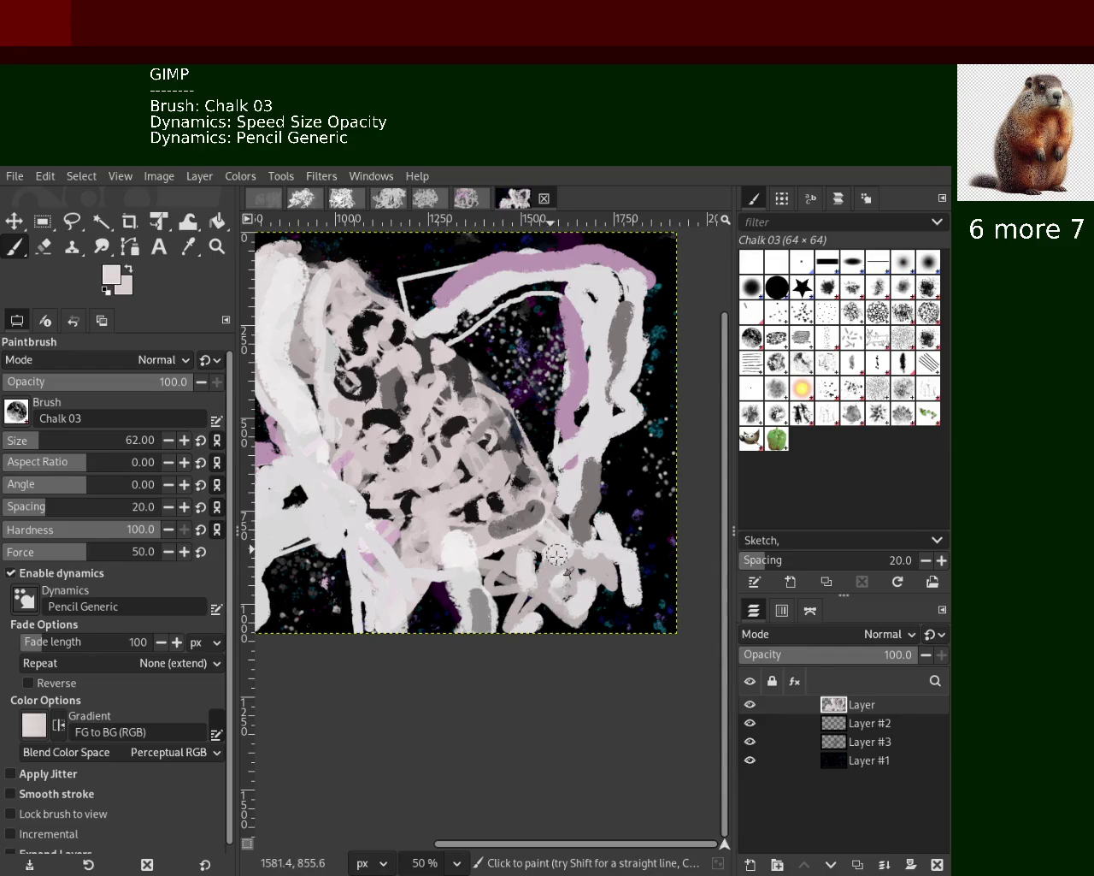
pyautogui.keyDown('ctrl'); pyautogui.click(500, 554); pyautogui.keyUp('ctrl')
pyautogui.keyDown('ctrl'); pyautogui.click(524, 566); pyautogui.keyUp('ctrl')
pyautogui.moveTo(479, 568); pyautogui.dragTo(432, 624)
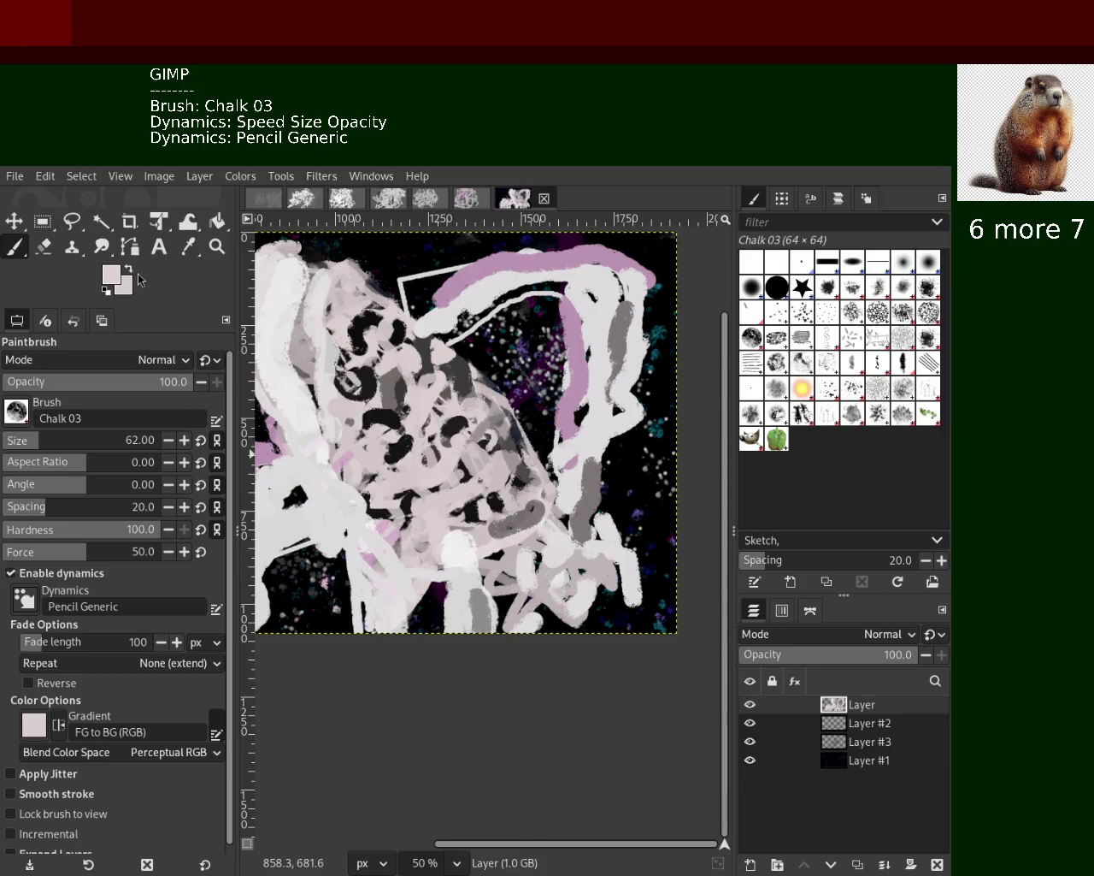
pyautogui.click(43, 247)
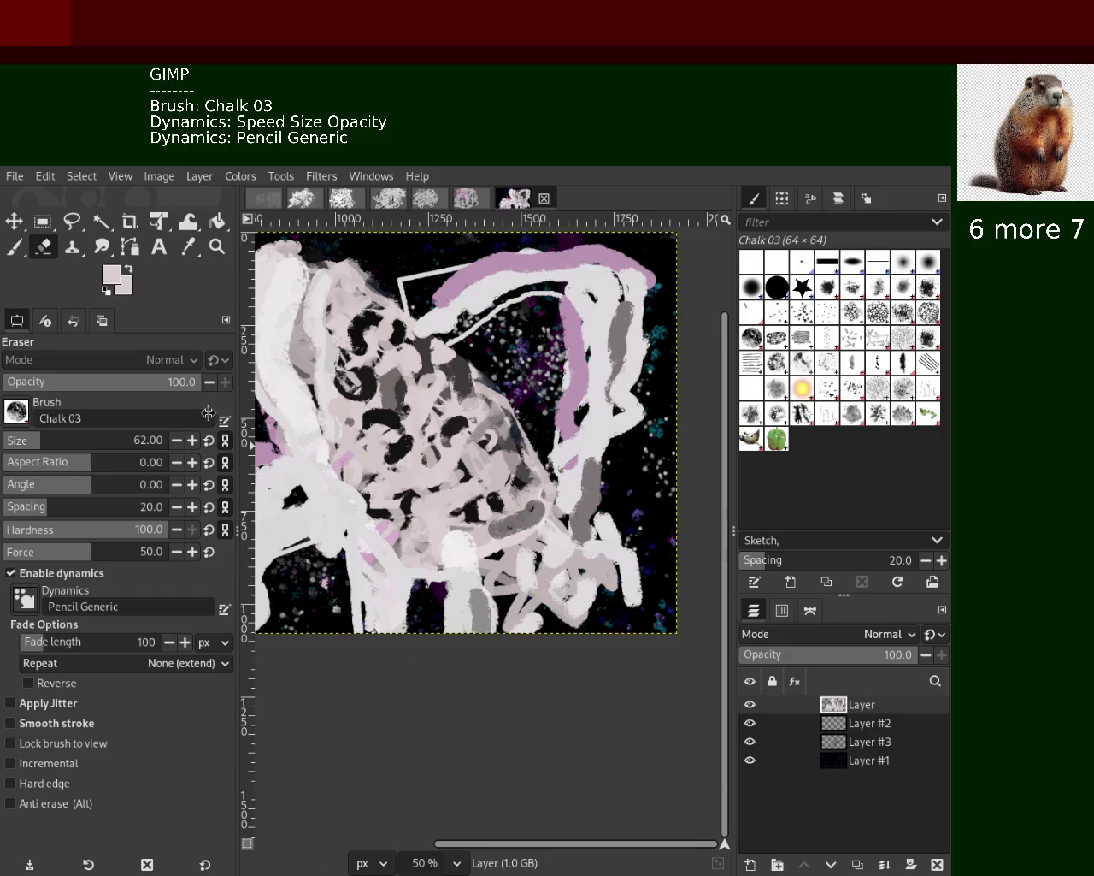
# Paint a light stroke and a pink vertical stroke down to the bottom-left edge
pyautogui.click(15, 247)
pyautogui.keyDown('ctrl'); pyautogui.click(439, 563); pyautogui.keyUp('ctrl')
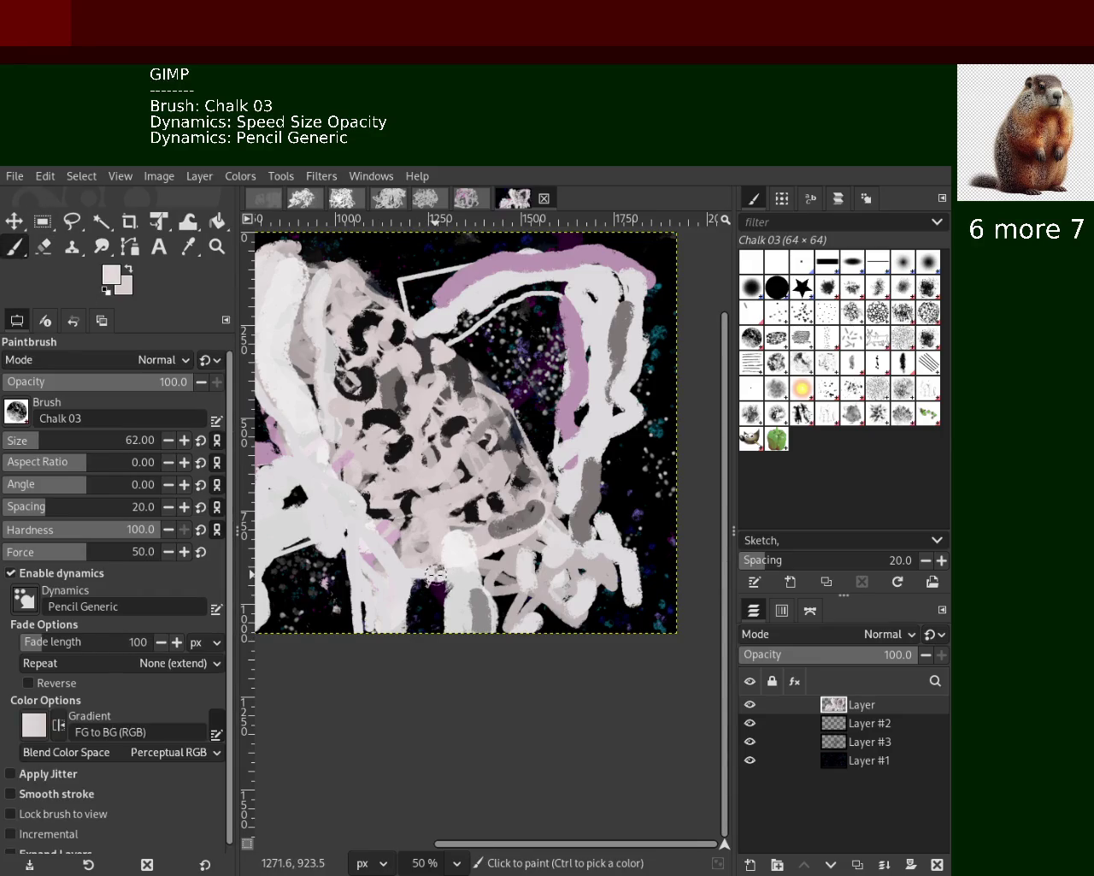
pyautogui.moveTo(410, 579); pyautogui.dragTo(391, 645)
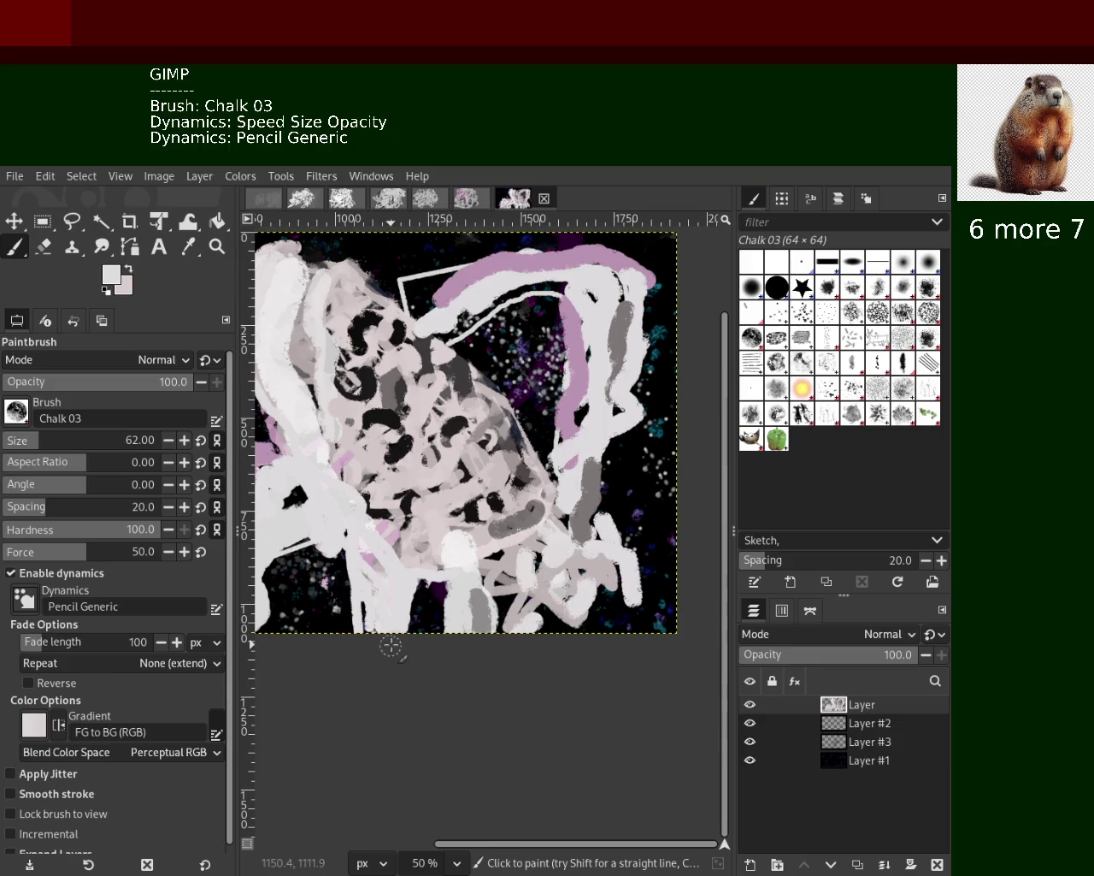
pyautogui.keyDown('ctrl'); pyautogui.click(373, 556); pyautogui.keyUp('ctrl')
pyautogui.moveTo(399, 580); pyautogui.dragTo(377, 664)
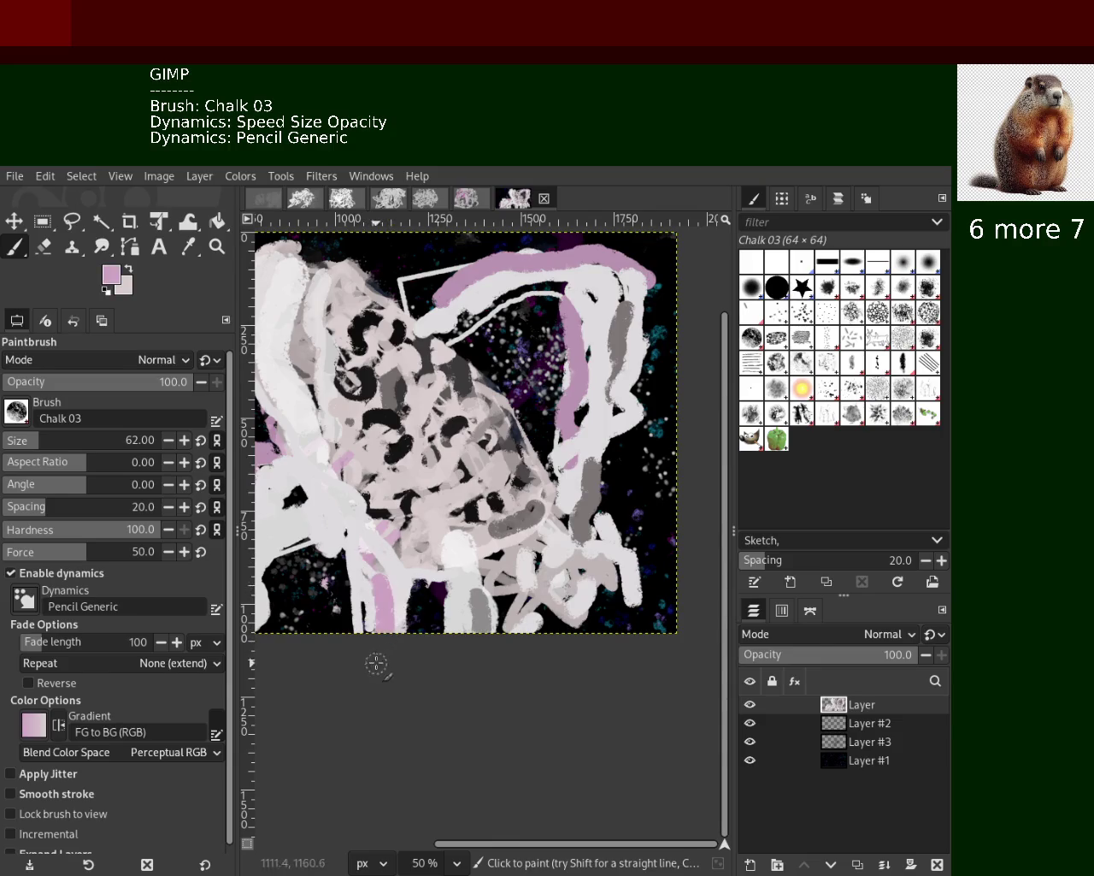
# Paint grey over the lower middle using colours sampled from the canvas
pyautogui.keyDown('ctrl'); pyautogui.click(377, 560); pyautogui.keyUp('ctrl')
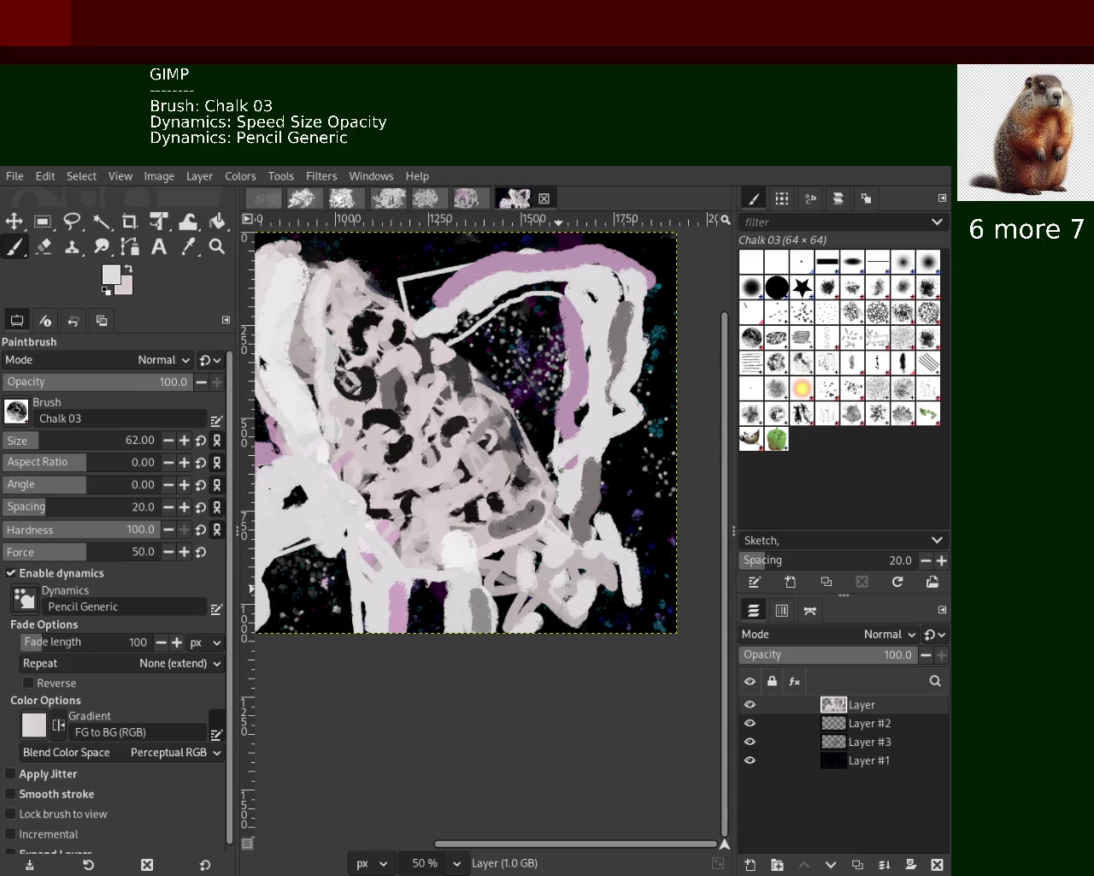
pyautogui.keyDown('ctrl'); pyautogui.click(454, 551); pyautogui.keyUp('ctrl')
pyautogui.keyDown('ctrl'); pyautogui.click(469, 527); pyautogui.keyUp('ctrl')
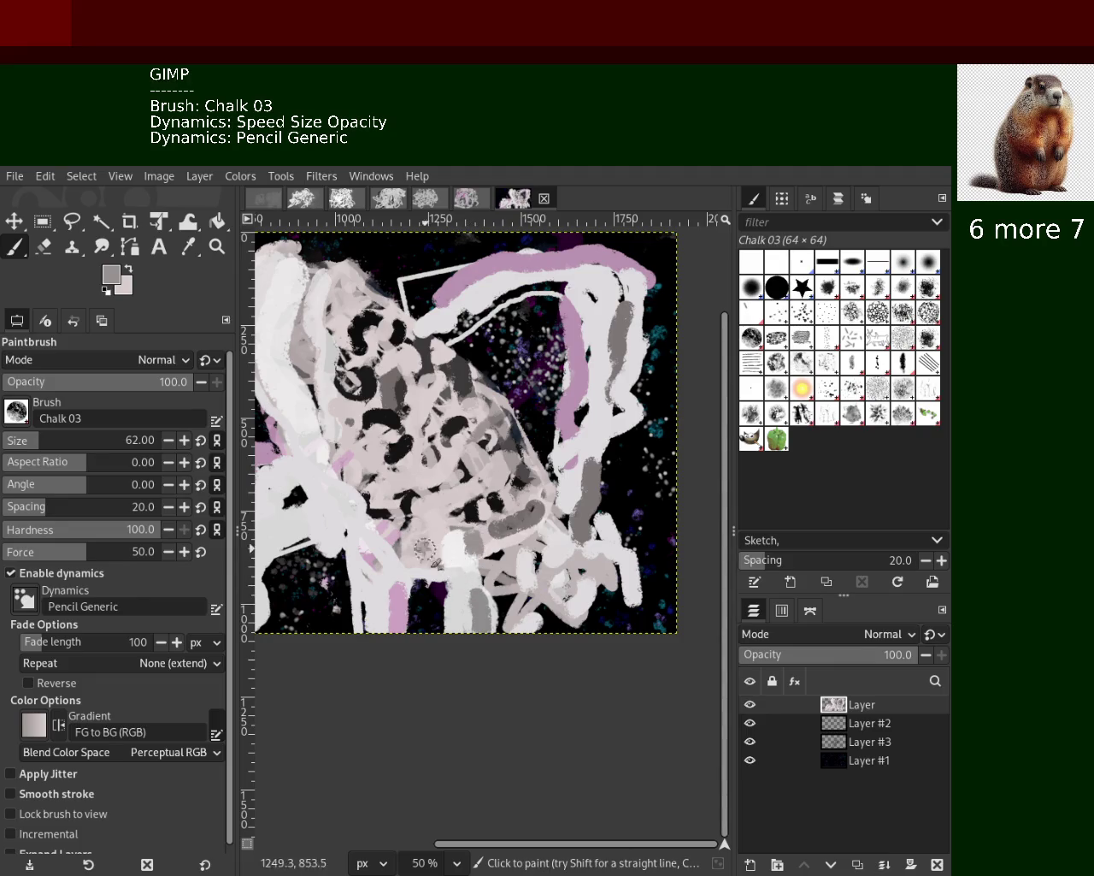
pyautogui.moveTo(469, 530); pyautogui.dragTo(454, 561)
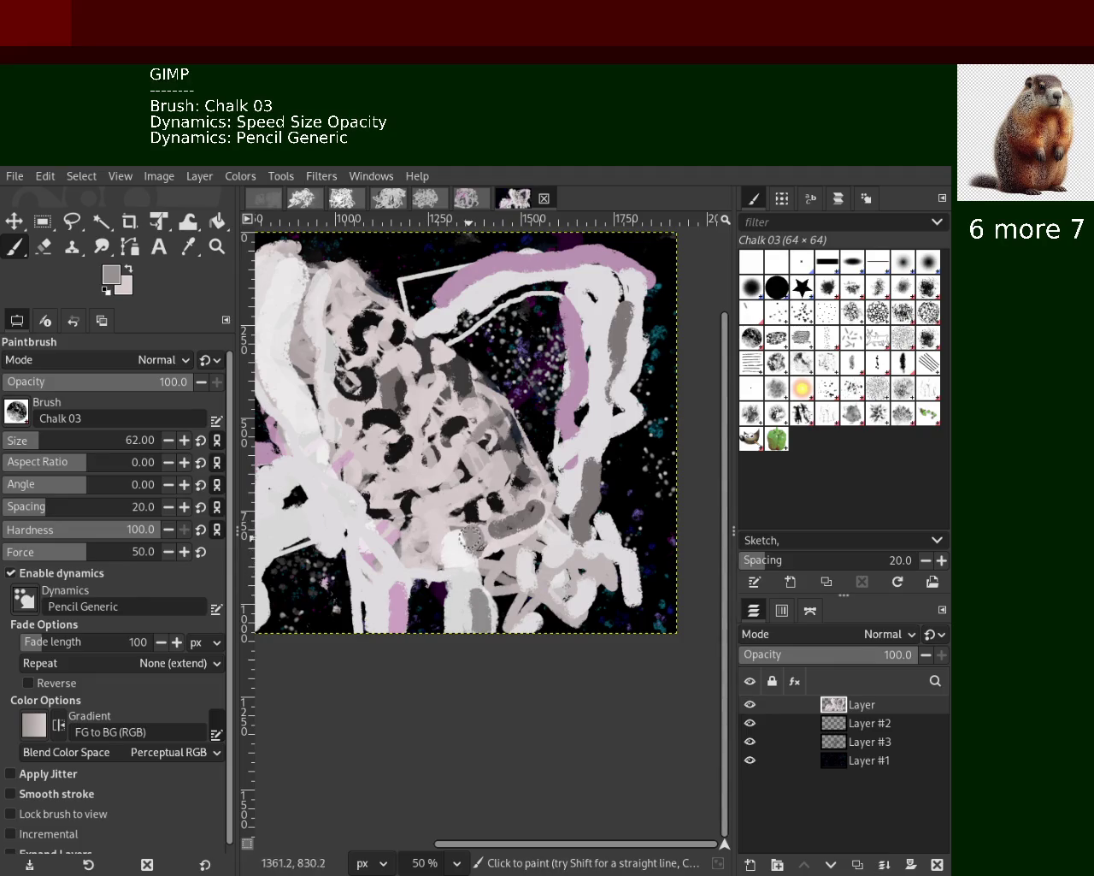
pyautogui.keyDown('ctrl'); pyautogui.click(414, 496); pyautogui.keyUp('ctrl')
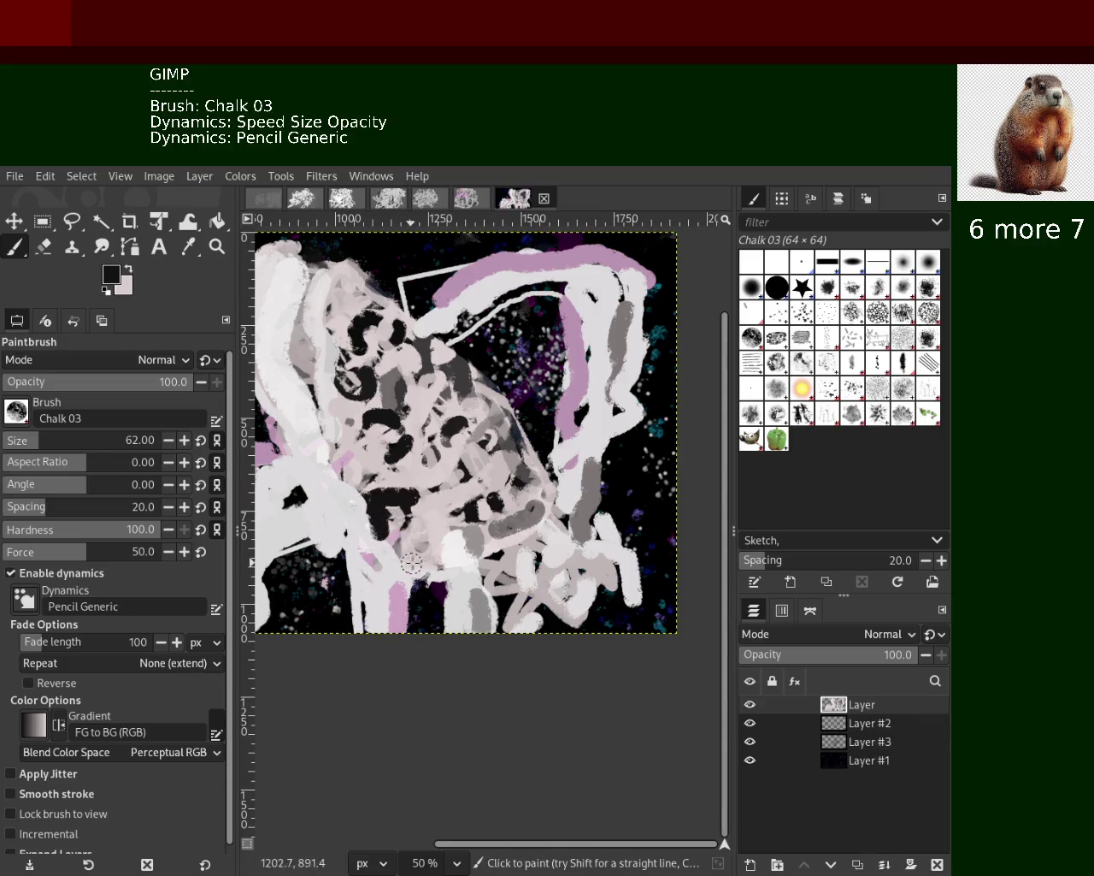
pyautogui.keyDown('ctrl'); pyautogui.click(415, 462); pyautogui.keyUp('ctrl')
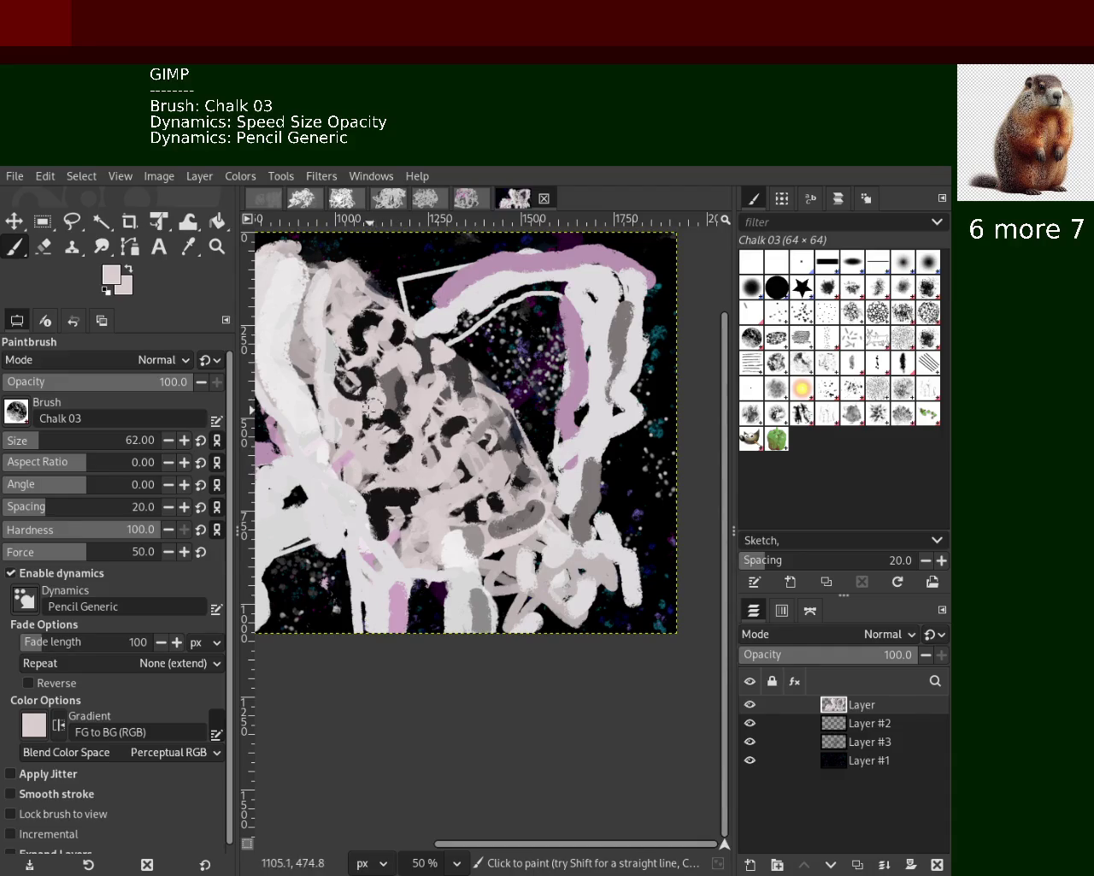
pyautogui.keyDown('ctrl'); pyautogui.click(508, 423); pyautogui.keyUp('ctrl')
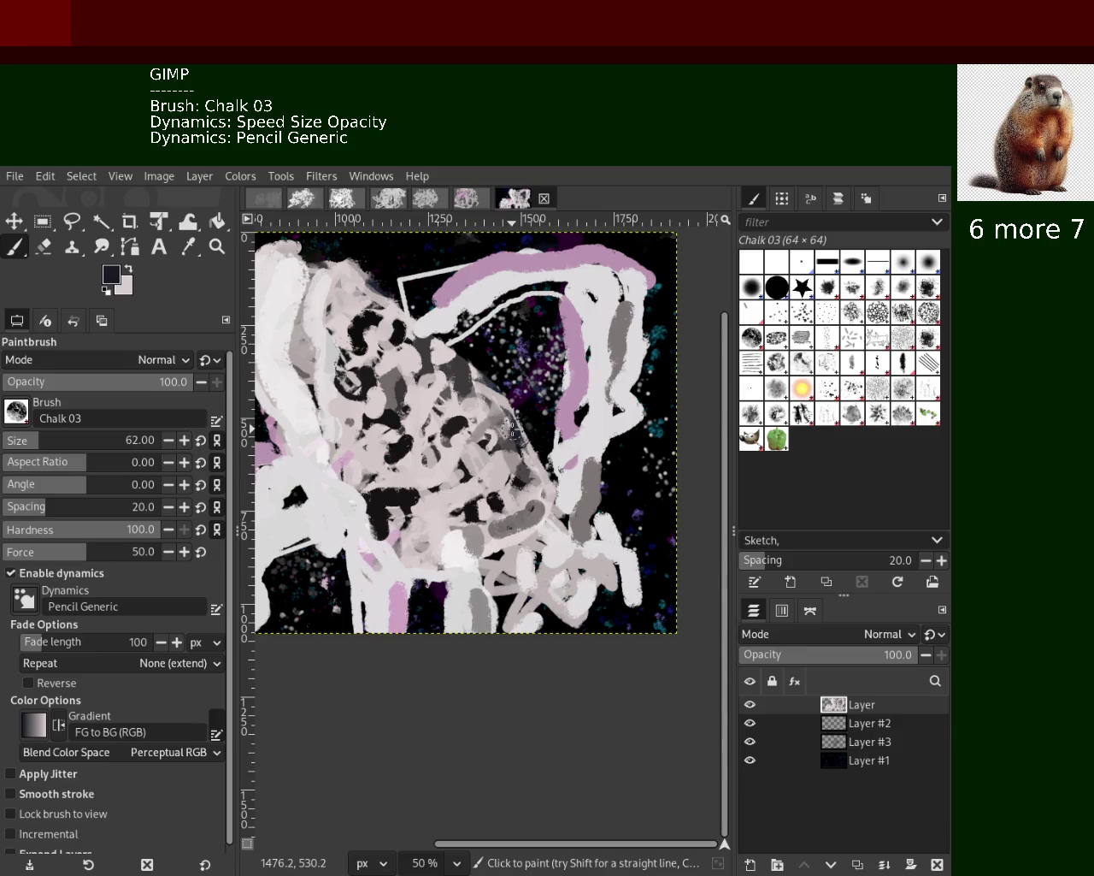
# Paint a white arc across the top pink stroke, undoing a pink extension to the top edge
pyautogui.keyDown('ctrl'); pyautogui.click(318, 313); pyautogui.keyUp('ctrl')
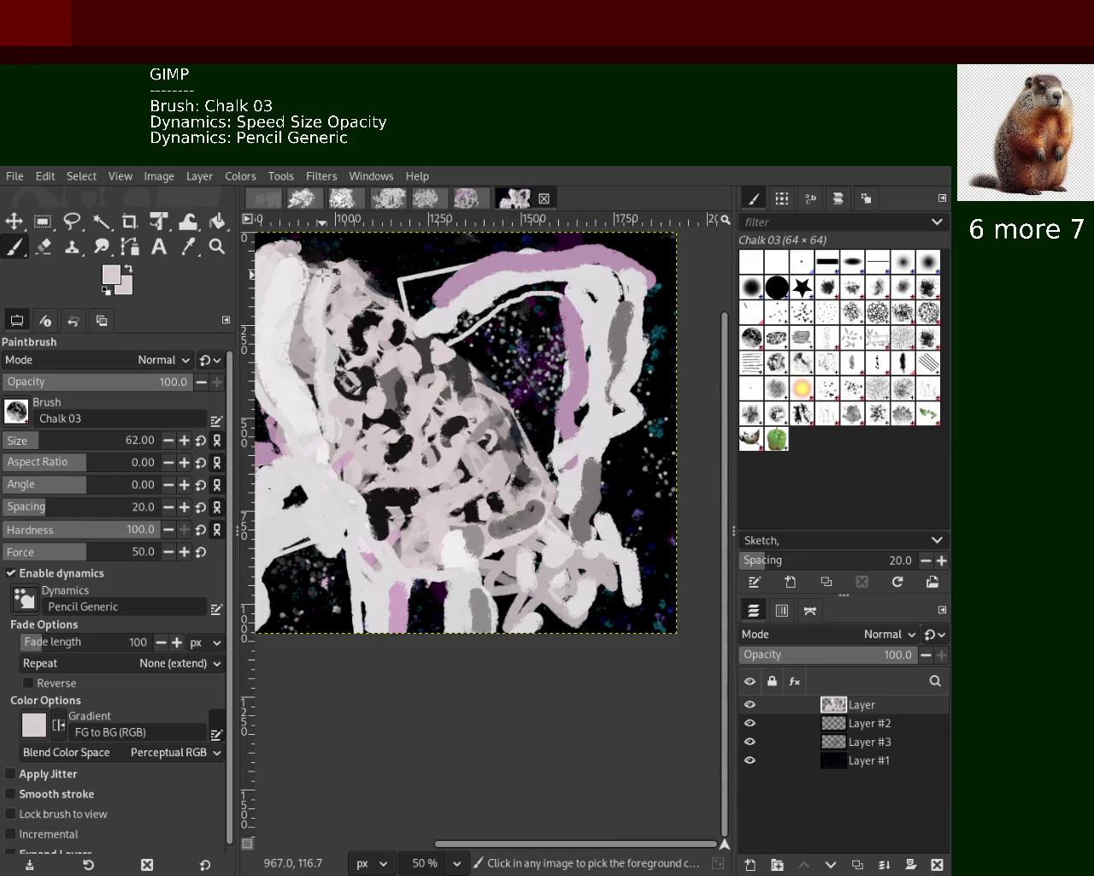
pyautogui.keyDown('ctrl'); pyautogui.click(474, 286); pyautogui.keyUp('ctrl')
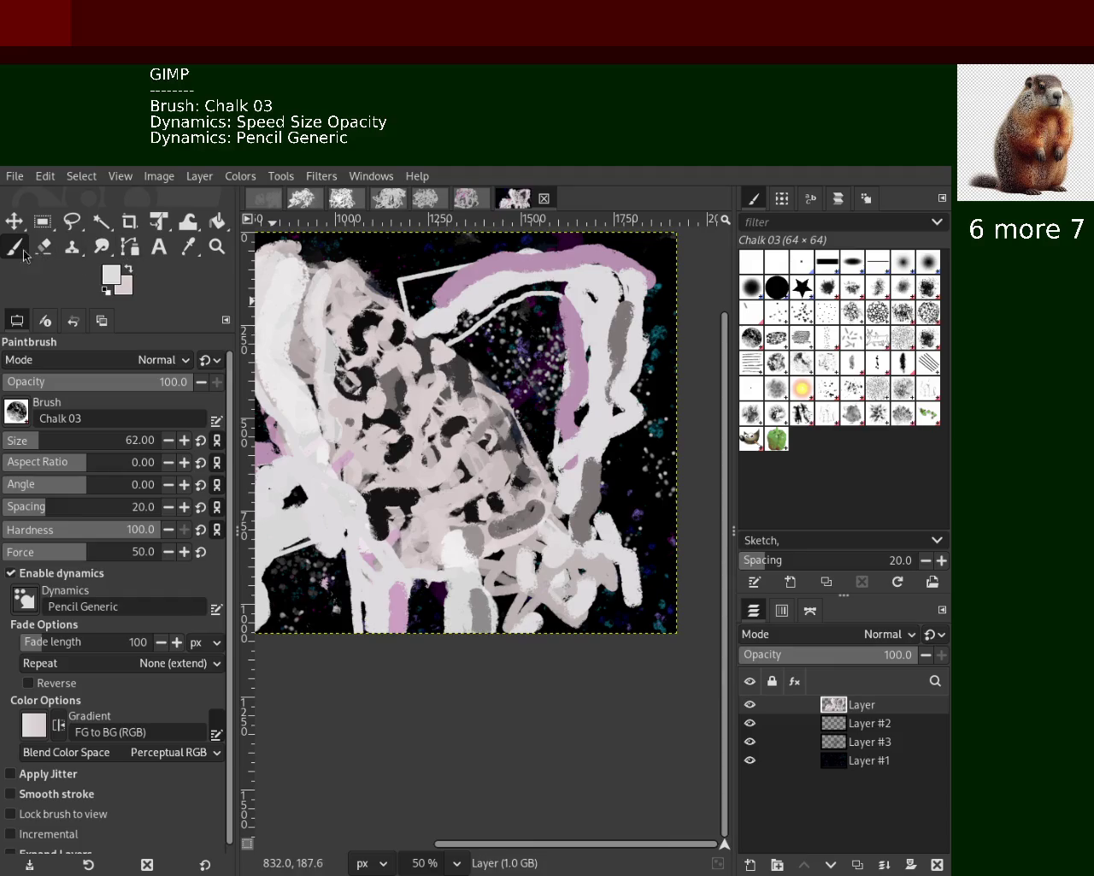
pyautogui.moveTo(495, 313)
pyautogui.mouseDown()
pyautogui.moveTo(592, 300)
pyautogui.moveTo(554, 231)
pyautogui.mouseUp()
pyautogui.keyDown('ctrl'); pyautogui.click(561, 342); pyautogui.keyUp('ctrl')
pyautogui.hotkey('ctrl', 'z')
# Try and undo pink strokes near the bottom right, then resample grey, pink and whitish colours
pyautogui.moveTo(564, 551)
pyautogui.mouseDown()
pyautogui.moveTo(523, 607)
pyautogui.moveTo(628, 628)
pyautogui.mouseUp()
pyautogui.hotkey('ctrl', 'z')
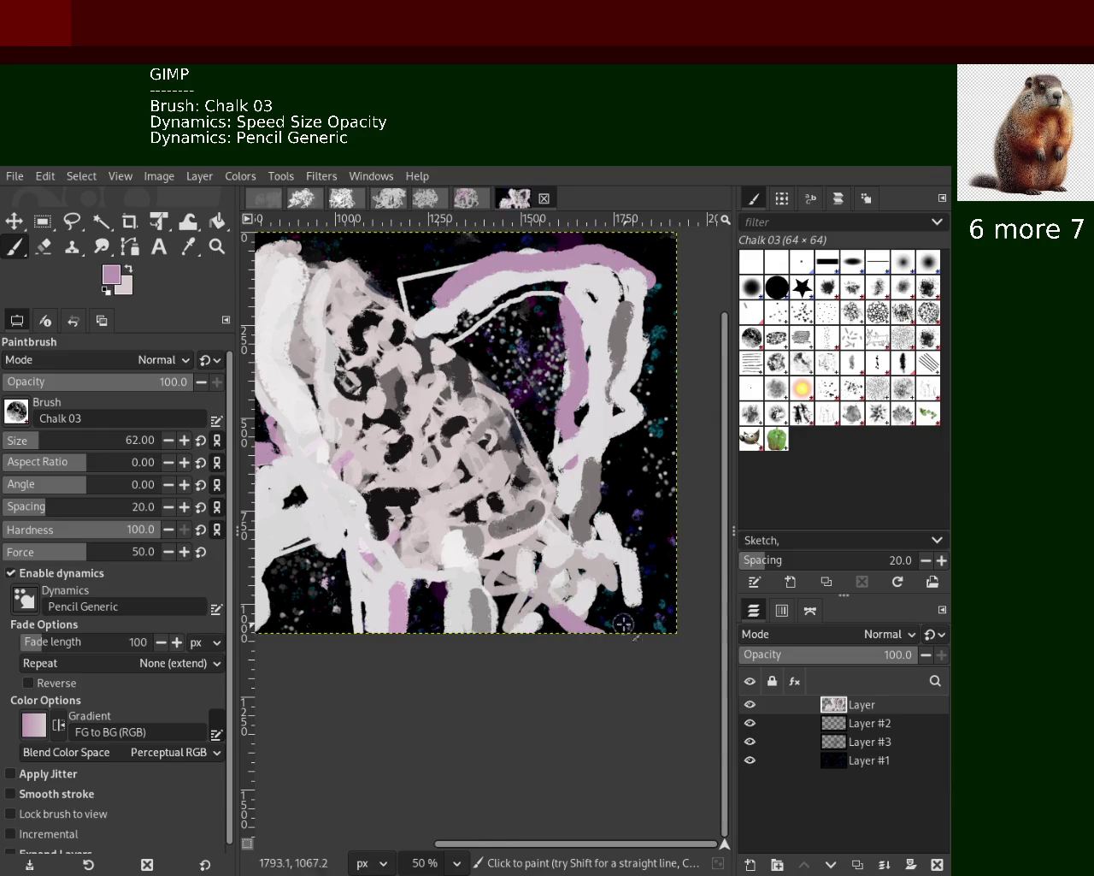
pyautogui.hotkey('ctrl', 'z')
pyautogui.moveTo(525, 617)
pyautogui.mouseDown()
pyautogui.moveTo(545, 636)
pyautogui.moveTo(568, 602)
pyautogui.mouseUp()
pyautogui.hotkey('ctrl', 'z')
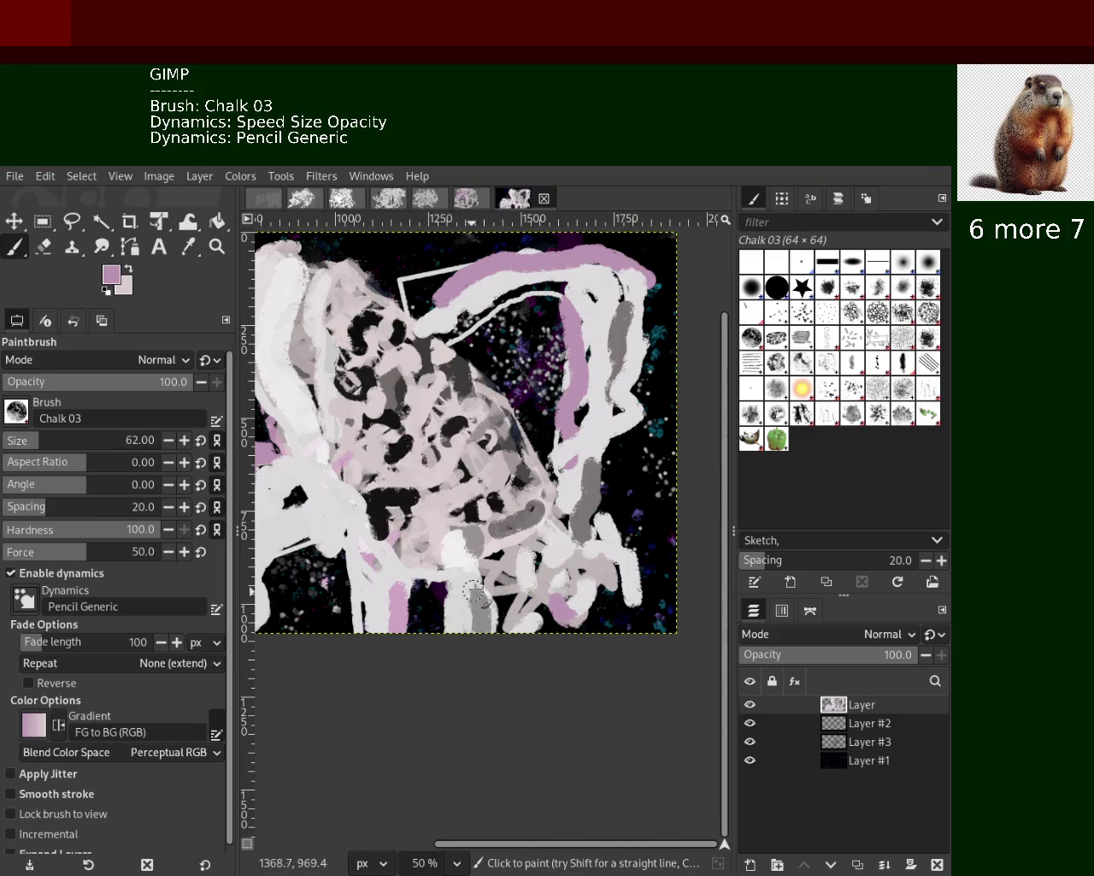
pyautogui.keyDown('ctrl'); pyautogui.click(472, 591); pyautogui.keyUp('ctrl')
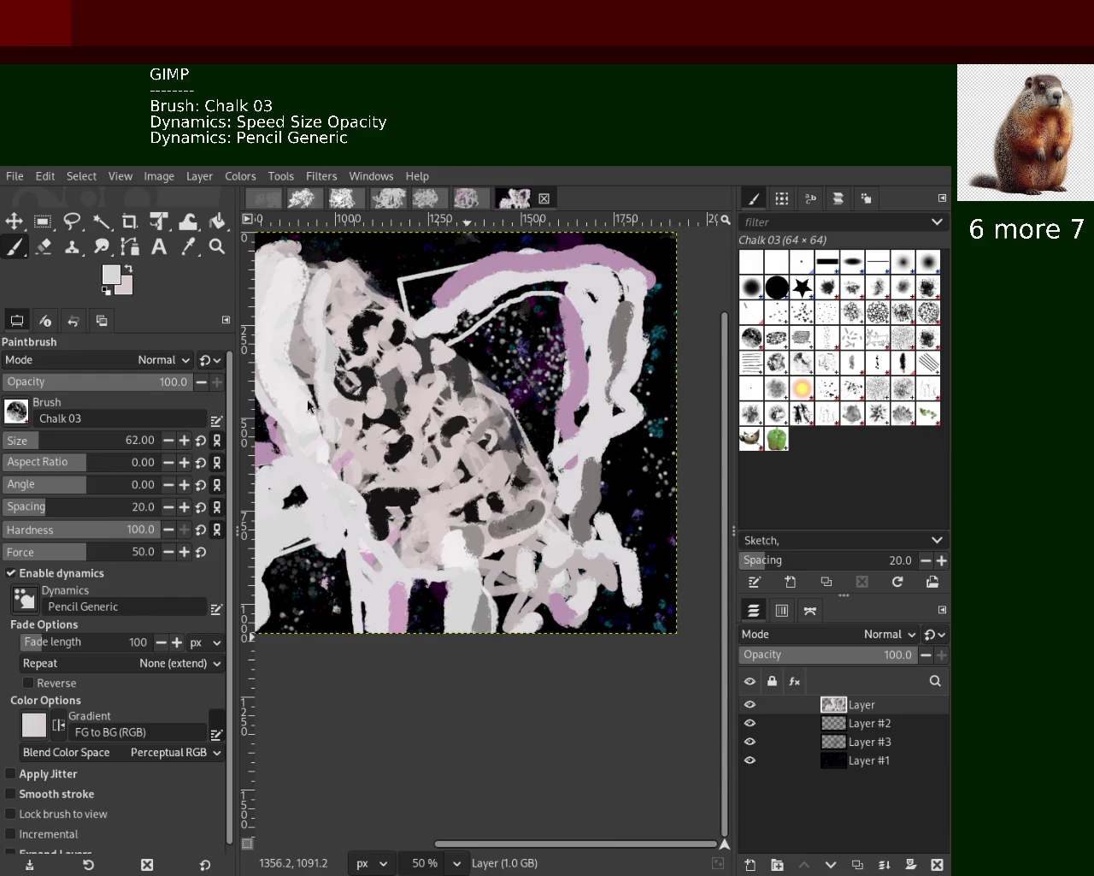
pyautogui.keyDown('ctrl'); pyautogui.click(395, 602); pyautogui.keyUp('ctrl')
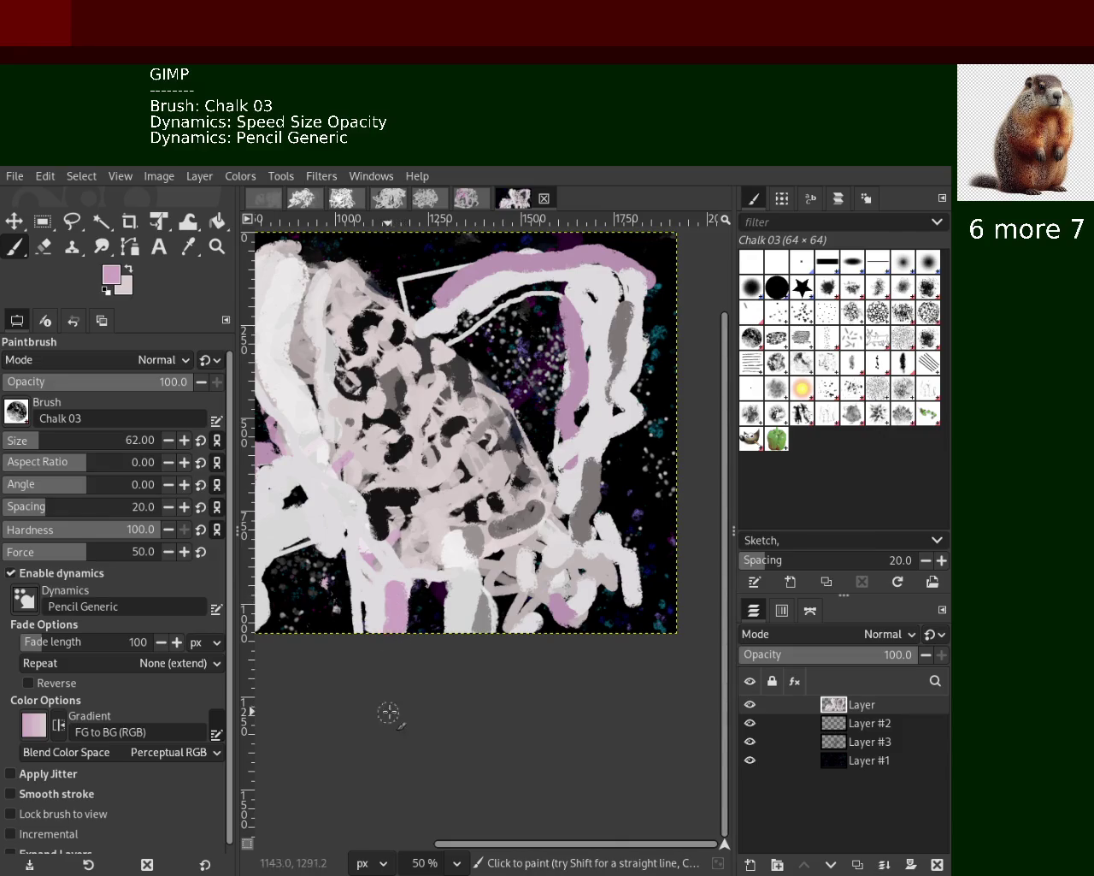
pyautogui.keyDown('ctrl'); pyautogui.click(376, 551); pyautogui.keyUp('ctrl')
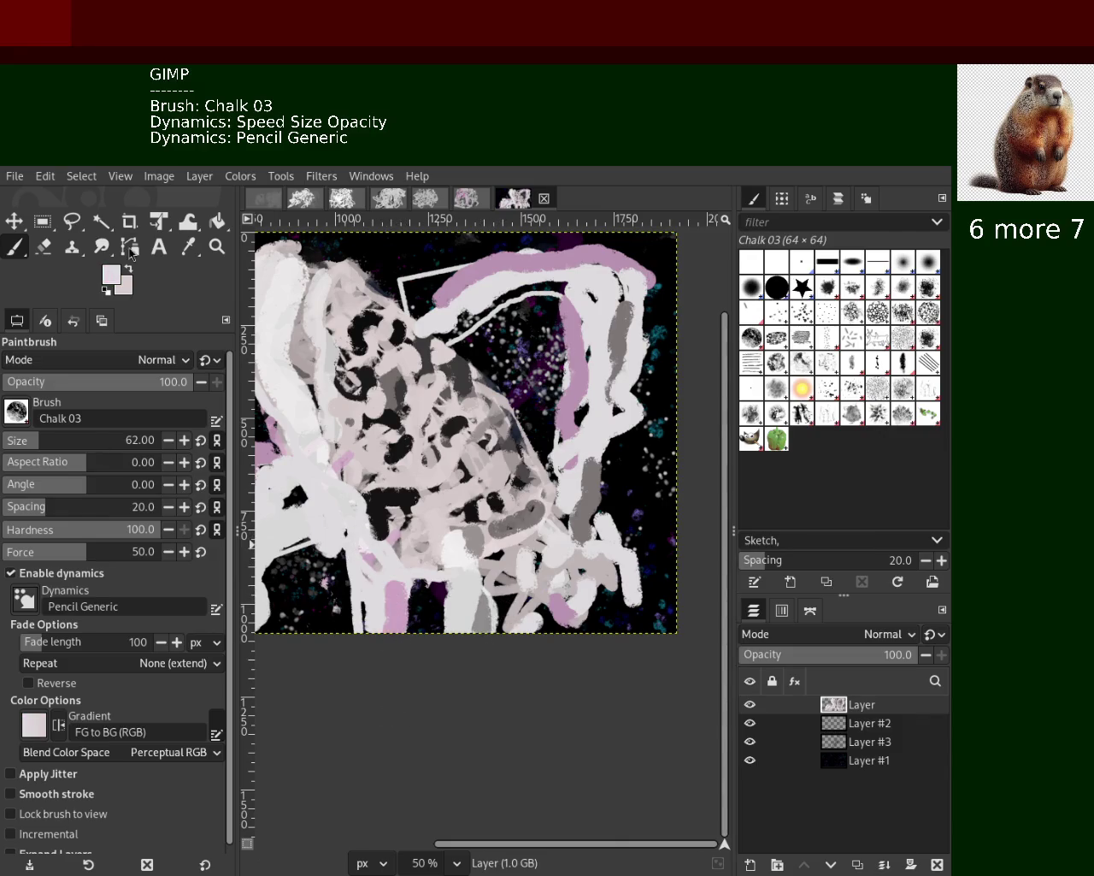
pyautogui.click(51, 249)
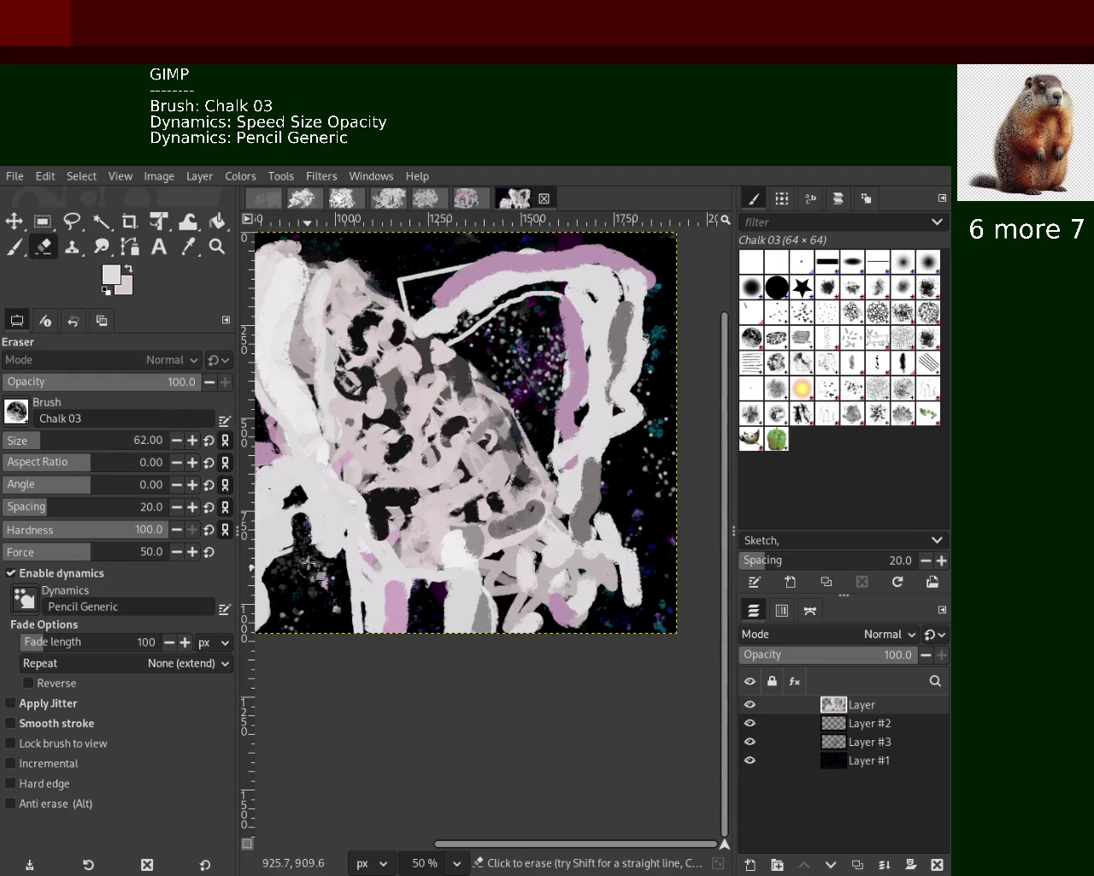
# Erase a lower-left patch, then paint white chalk over the top pink arc and lower-right edge
pyautogui.moveTo(292, 556); pyautogui.dragTo(284, 513)
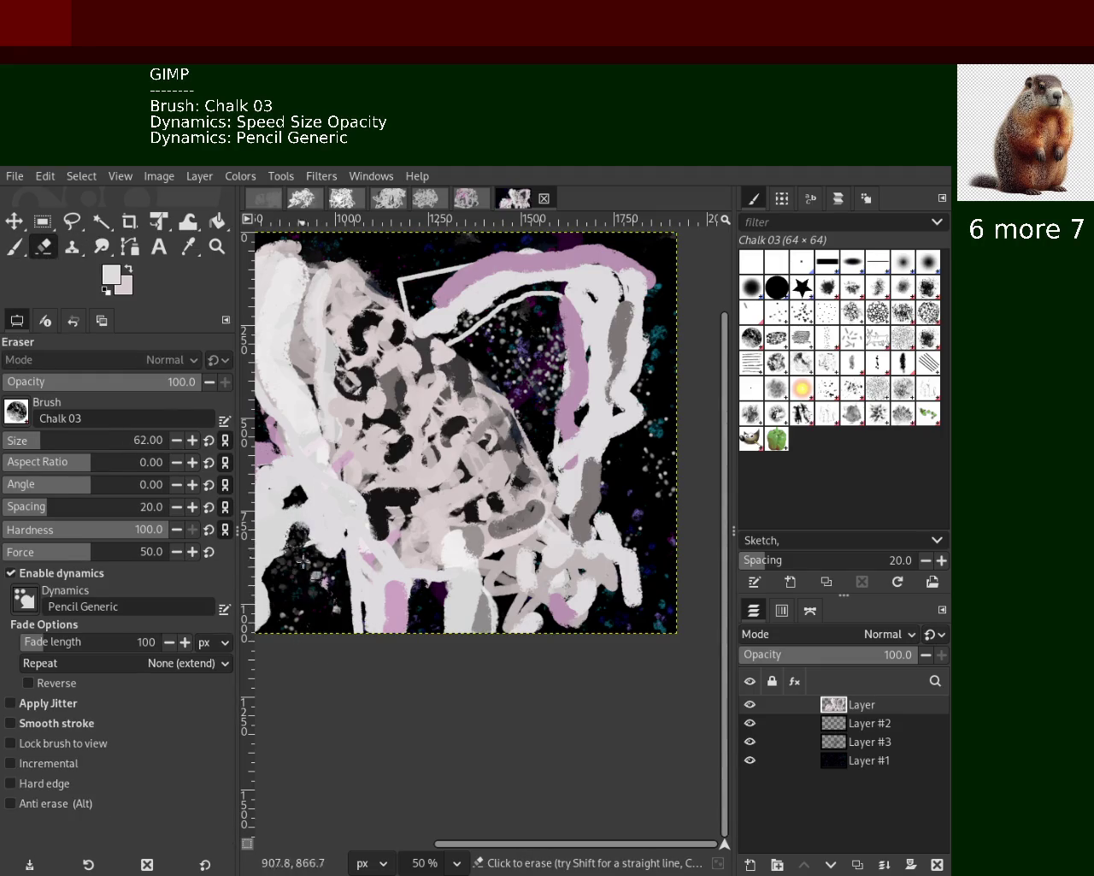
pyautogui.press('p')
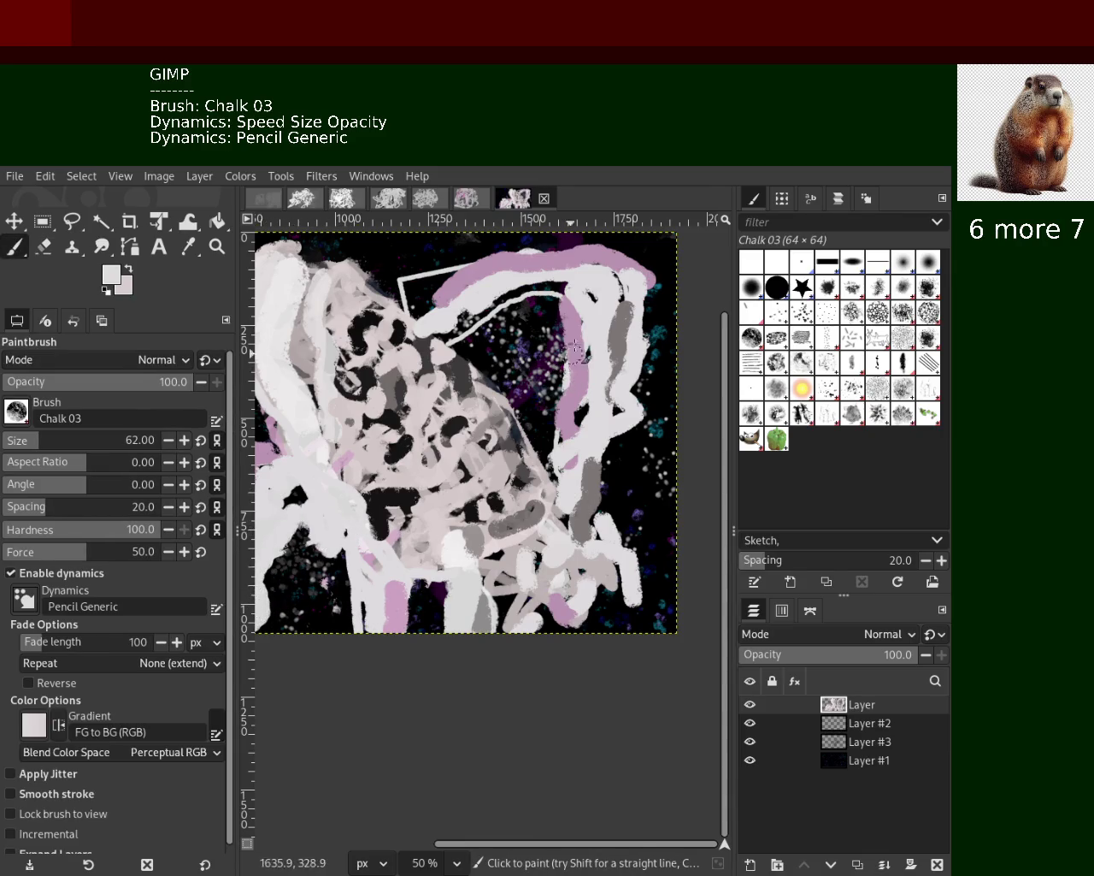
pyautogui.moveTo(468, 324)
pyautogui.mouseDown()
pyautogui.moveTo(488, 290)
pyautogui.moveTo(624, 316)
pyautogui.moveTo(675, 286)
pyautogui.moveTo(469, 275)
pyautogui.moveTo(504, 338)
pyautogui.mouseUp()
pyautogui.hotkey('ctrl', 'z')
pyautogui.hotkey('ctrl', 'z')
pyautogui.moveTo(453, 256)
pyautogui.mouseDown()
pyautogui.moveTo(530, 325)
pyautogui.moveTo(616, 248)
pyautogui.moveTo(461, 298)
pyautogui.mouseUp()
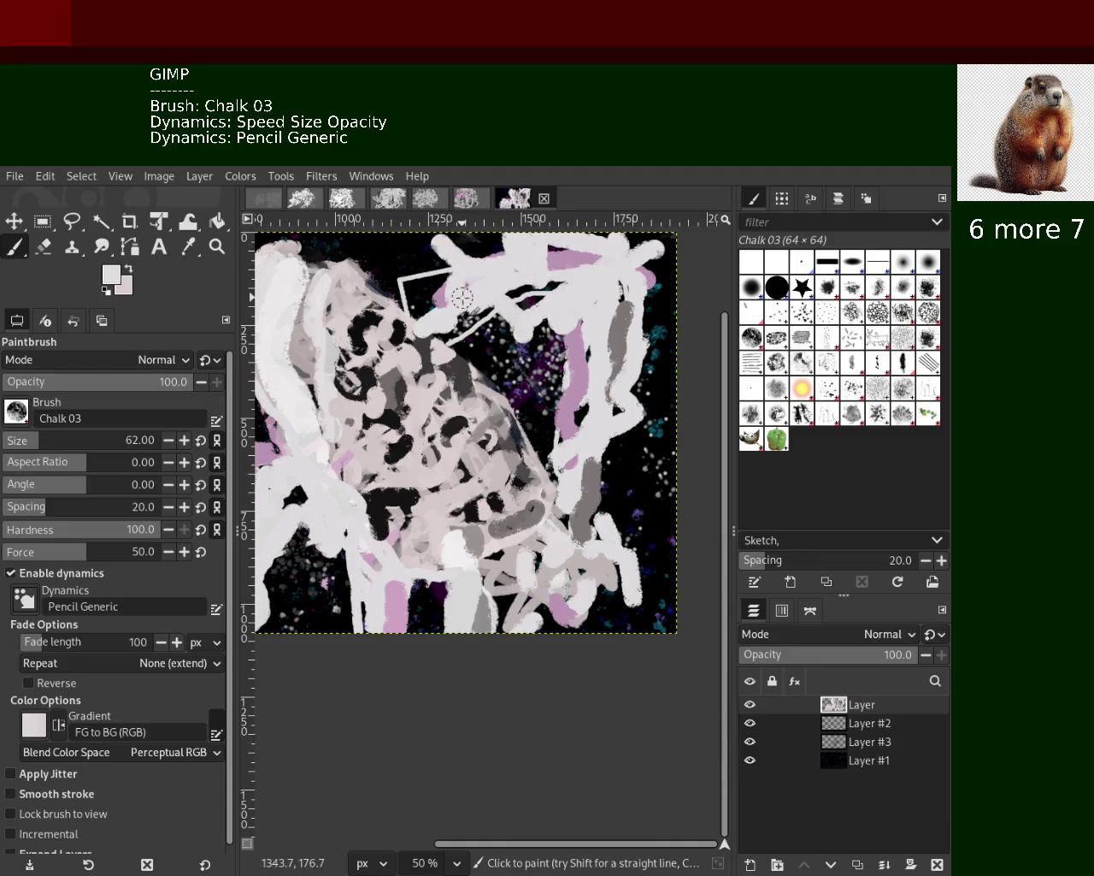
pyautogui.moveTo(539, 590); pyautogui.dragTo(604, 638)
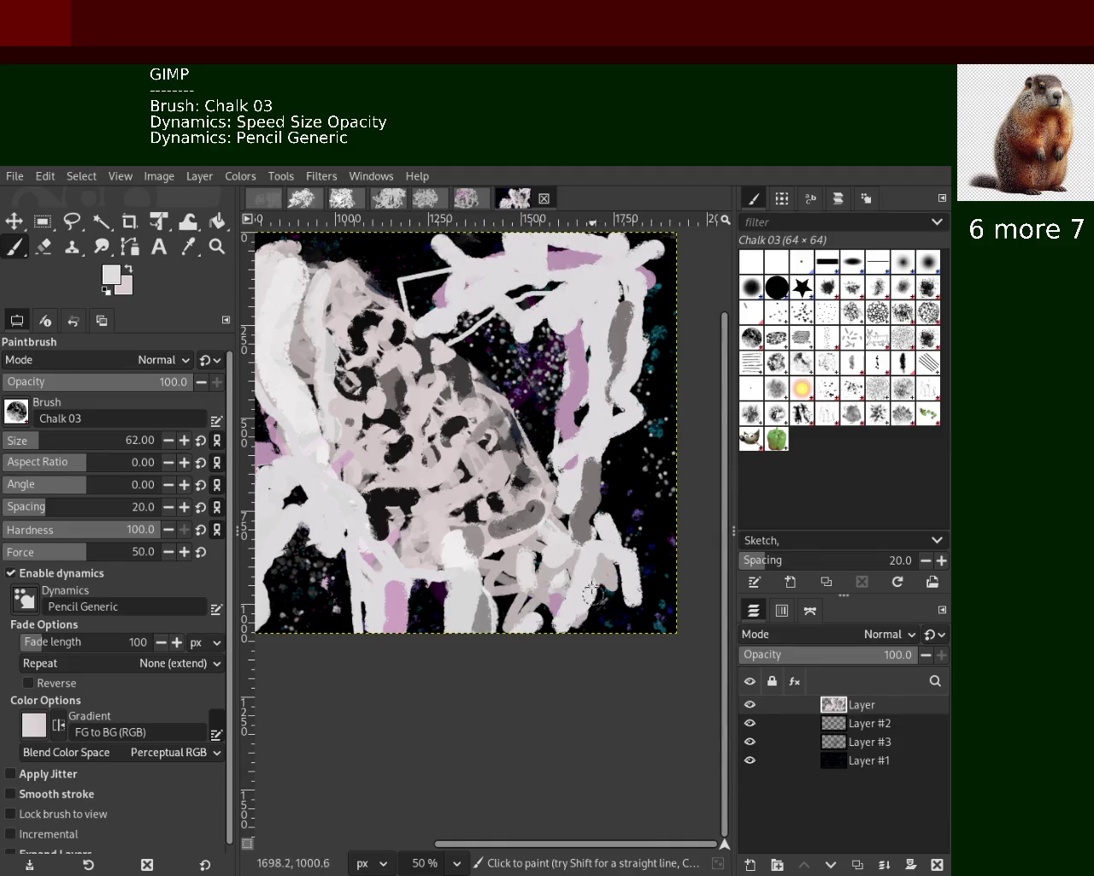
pyautogui.hotkey('ctrl', 'z')
pyautogui.moveTo(633, 556); pyautogui.dragTo(614, 701)
pyautogui.click(218, 246)
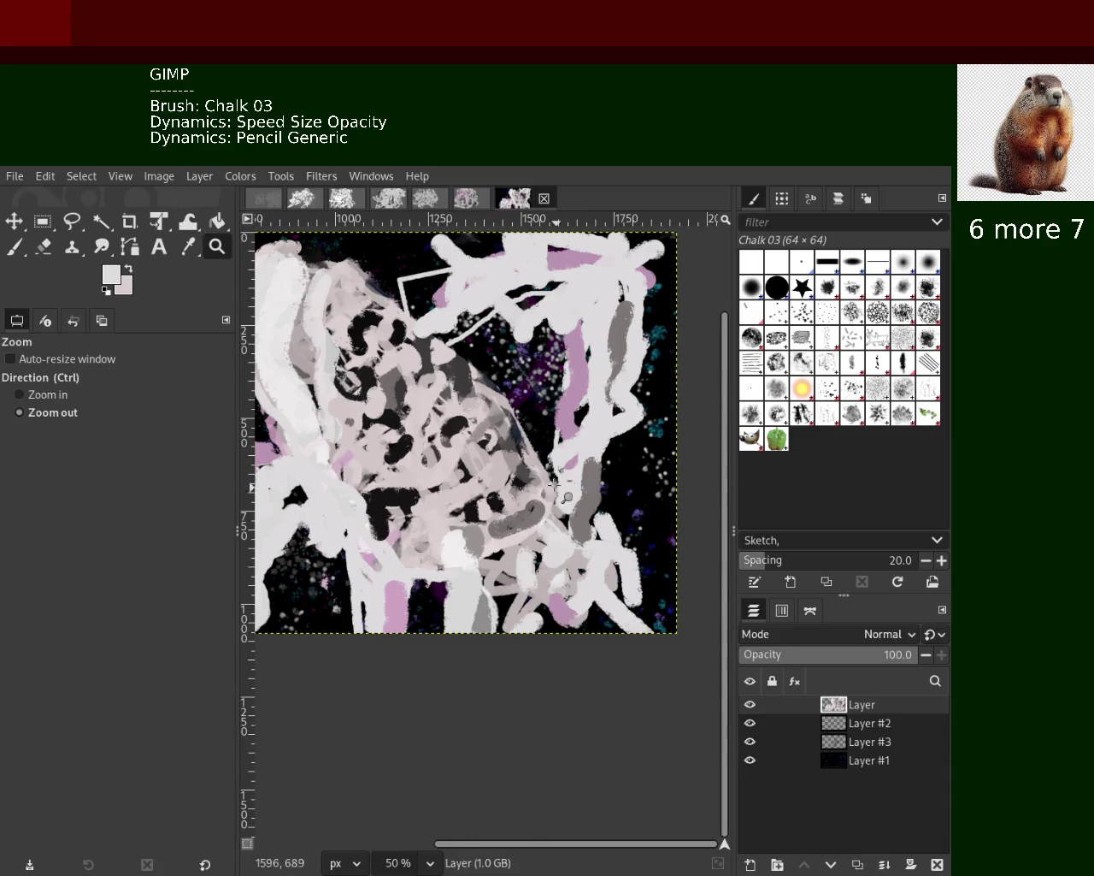
# Zoom out, then back in to 50% on the lower-left strokes, and return to the Paintbrush
pyautogui.keyDown('ctrl'); pyautogui.click(554, 485); pyautogui.keyUp('ctrl')
pyautogui.click(554, 485)
pyautogui.keyDown('ctrl'); pyautogui.click(551, 485); pyautogui.keyUp('ctrl')
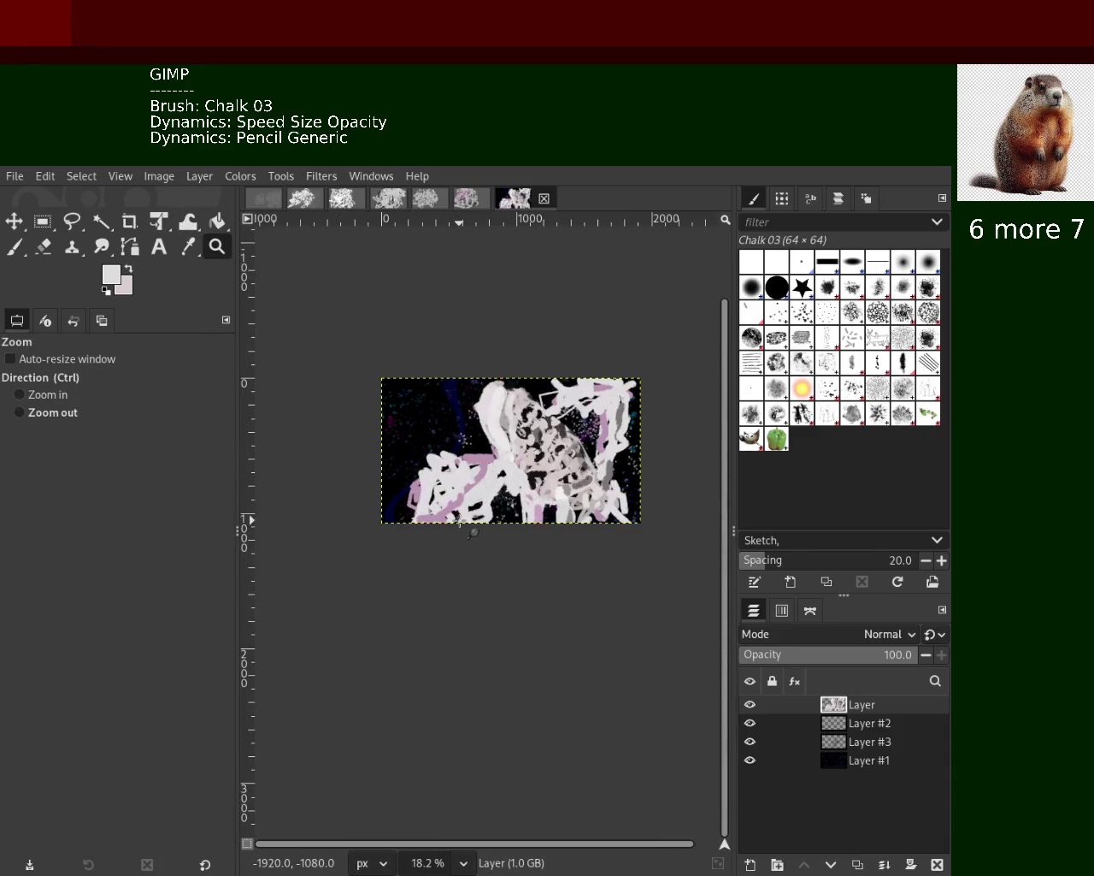
pyautogui.click(530, 473)
pyautogui.click(522, 476)
pyautogui.keyDown('ctrl'); pyautogui.click(496, 484); pyautogui.keyUp('ctrl')
pyautogui.click(478, 494)
pyautogui.keyDown('ctrl'); pyautogui.click(470, 494); pyautogui.keyUp('ctrl')
pyautogui.click(439, 496)
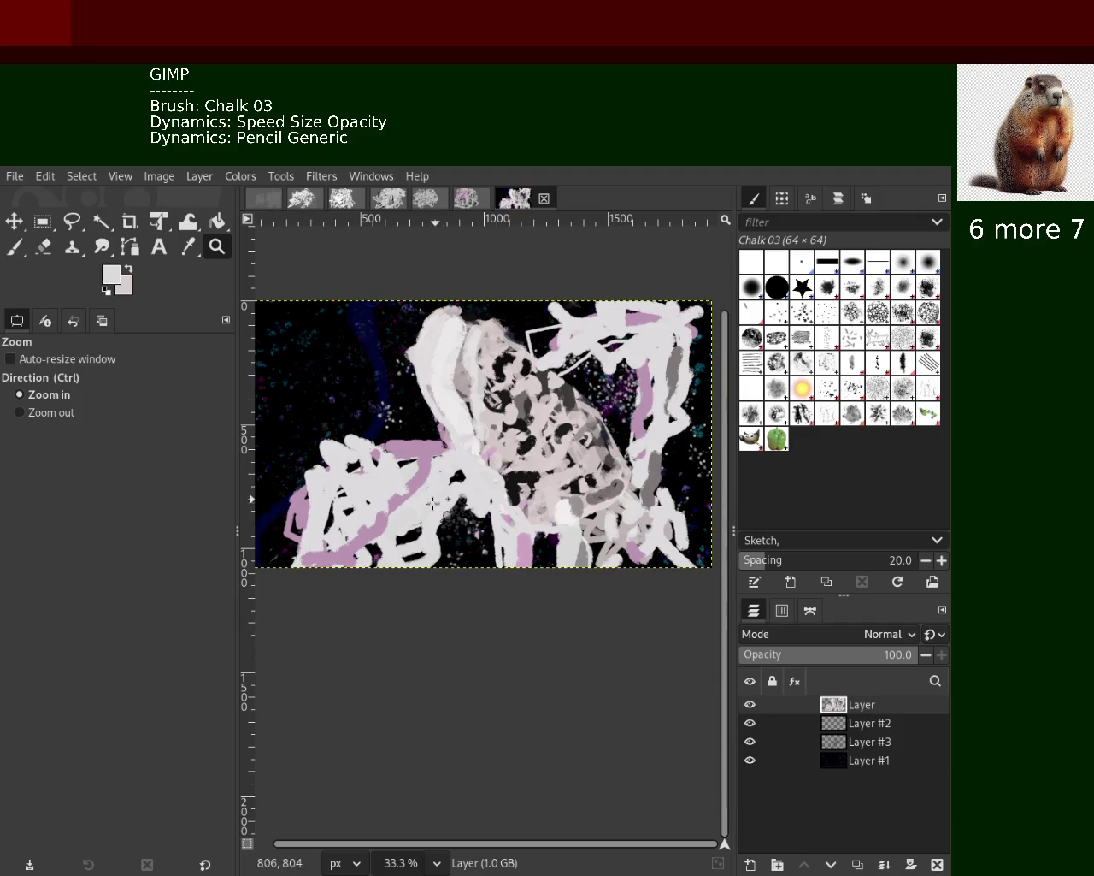
pyautogui.keyDown('ctrl'); pyautogui.click(366, 466); pyautogui.keyUp('ctrl')
pyautogui.click(364, 461)
pyautogui.click(360, 455)
pyautogui.click(360, 455)
pyautogui.keyDown('ctrl'); pyautogui.click(360, 454); pyautogui.keyUp('ctrl')
pyautogui.click(14, 247)
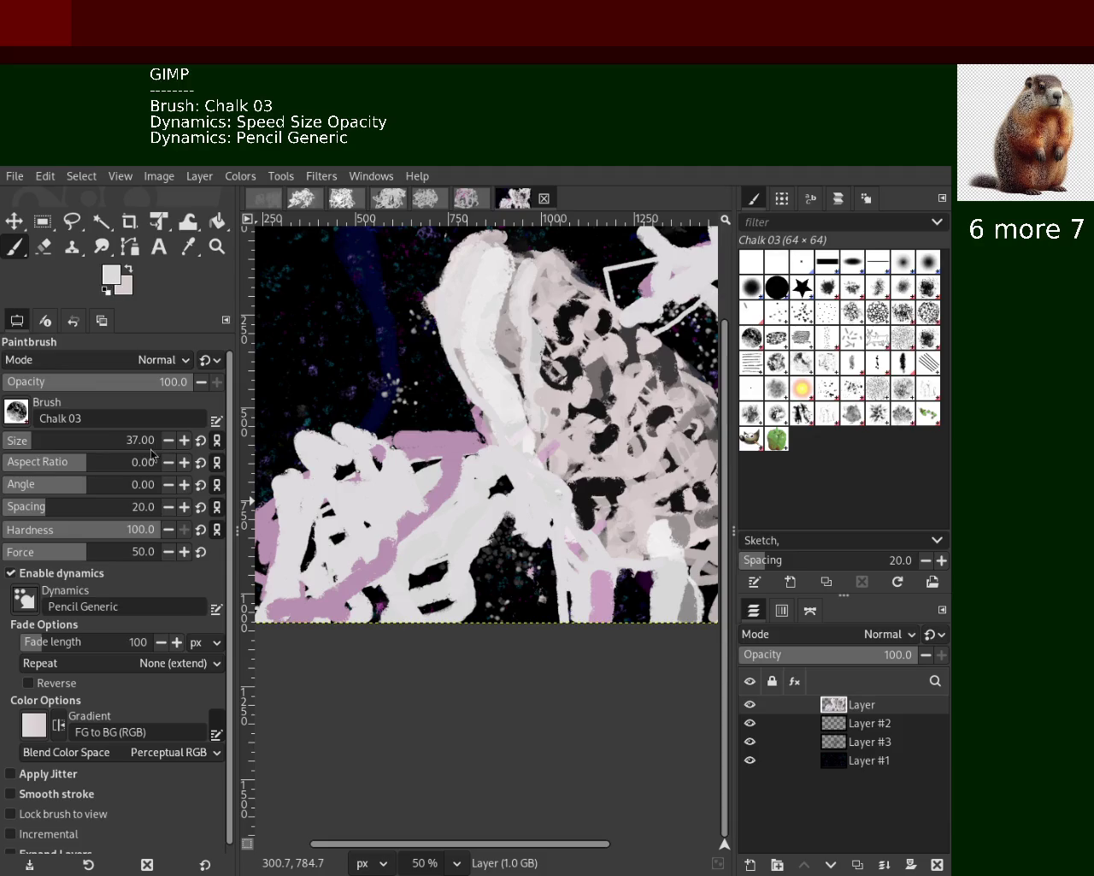
# Enlarge the brush to size 95 and test dark vertical strokes in the lower middle, undoing each
pyautogui.moveTo(500, 475); pyautogui.dragTo(485, 571)
pyautogui.hotkey('ctrl', 'z')
pyautogui.moveTo(499, 455); pyautogui.dragTo(423, 614)
pyautogui.hotkey('ctrl', 'z')
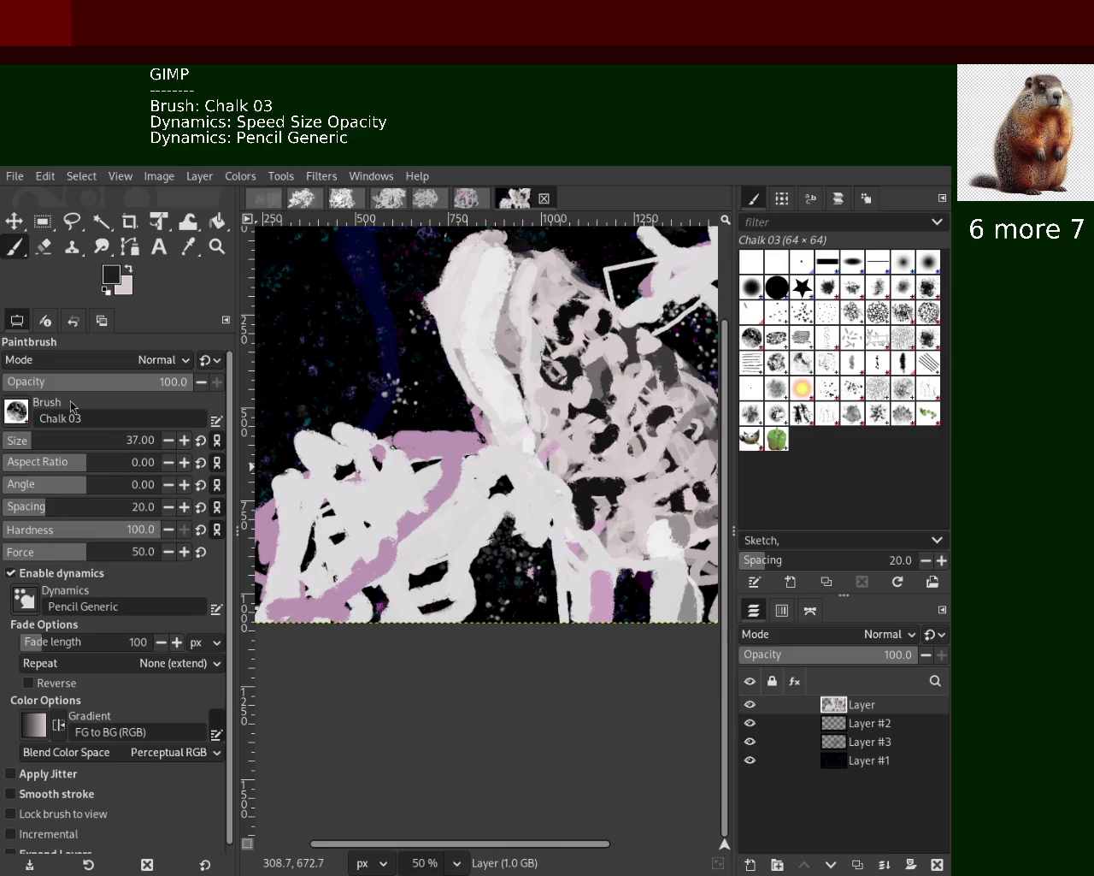
pyautogui.moveTo(32, 447); pyautogui.dragTo(47, 445)
pyautogui.moveTo(385, 470); pyautogui.dragTo(295, 598)
pyautogui.hotkey('ctrl', 'z')
pyautogui.moveTo(462, 478); pyautogui.dragTo(428, 608)
pyautogui.hotkey('ctrl', 'z')
# Lower brush opacity to 29 and test grey diagonal strokes toward the lower left, undoing them
pyautogui.moveTo(171, 382)
pyautogui.mouseDown()
pyautogui.moveTo(46, 381)
pyautogui.moveTo(57, 382)
pyautogui.mouseUp()
pyautogui.moveTo(491, 414); pyautogui.dragTo(376, 625)
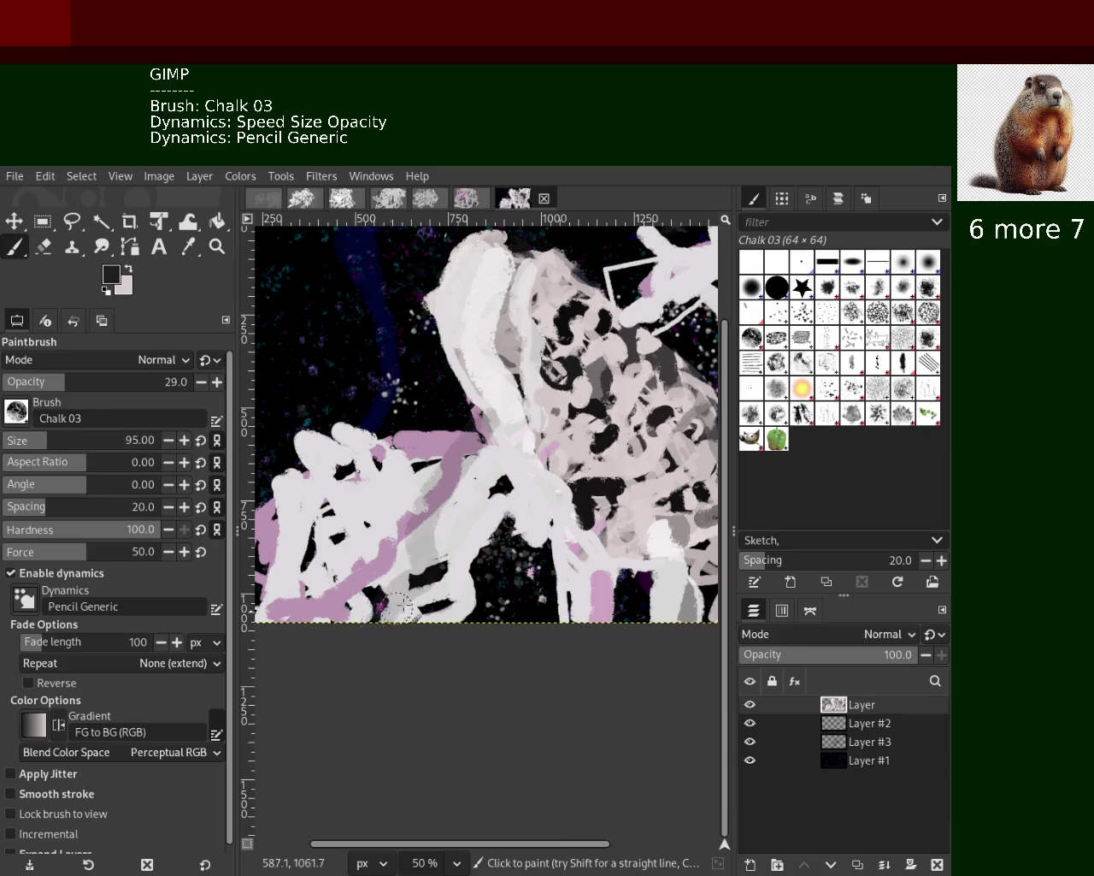
pyautogui.hotkey('ctrl', 'z')
pyautogui.moveTo(573, 457); pyautogui.dragTo(432, 633)
pyautogui.hotkey('ctrl', 'z')
pyautogui.moveTo(496, 465)
pyautogui.mouseDown()
pyautogui.moveTo(395, 592)
pyautogui.moveTo(266, 654)
pyautogui.mouseUp()
pyautogui.hotkey('ctrl', 'z')
pyautogui.moveTo(439, 470); pyautogui.dragTo(421, 608)
pyautogui.hotkey('ctrl', 'z')
# At brush size 19, paint light and grey zigzag scribbles across the lower left
pyautogui.keyDown('ctrl'); pyautogui.click(458, 560); pyautogui.keyUp('ctrl')
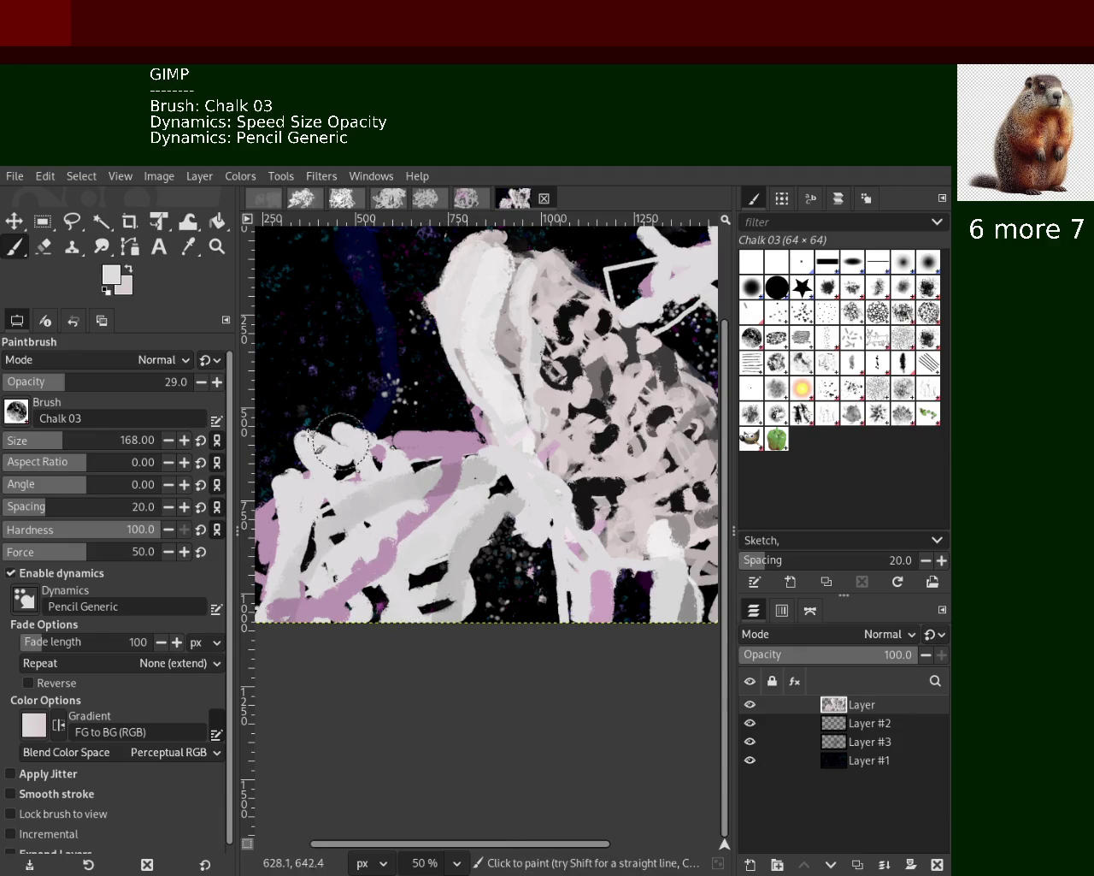
pyautogui.click(17, 438)
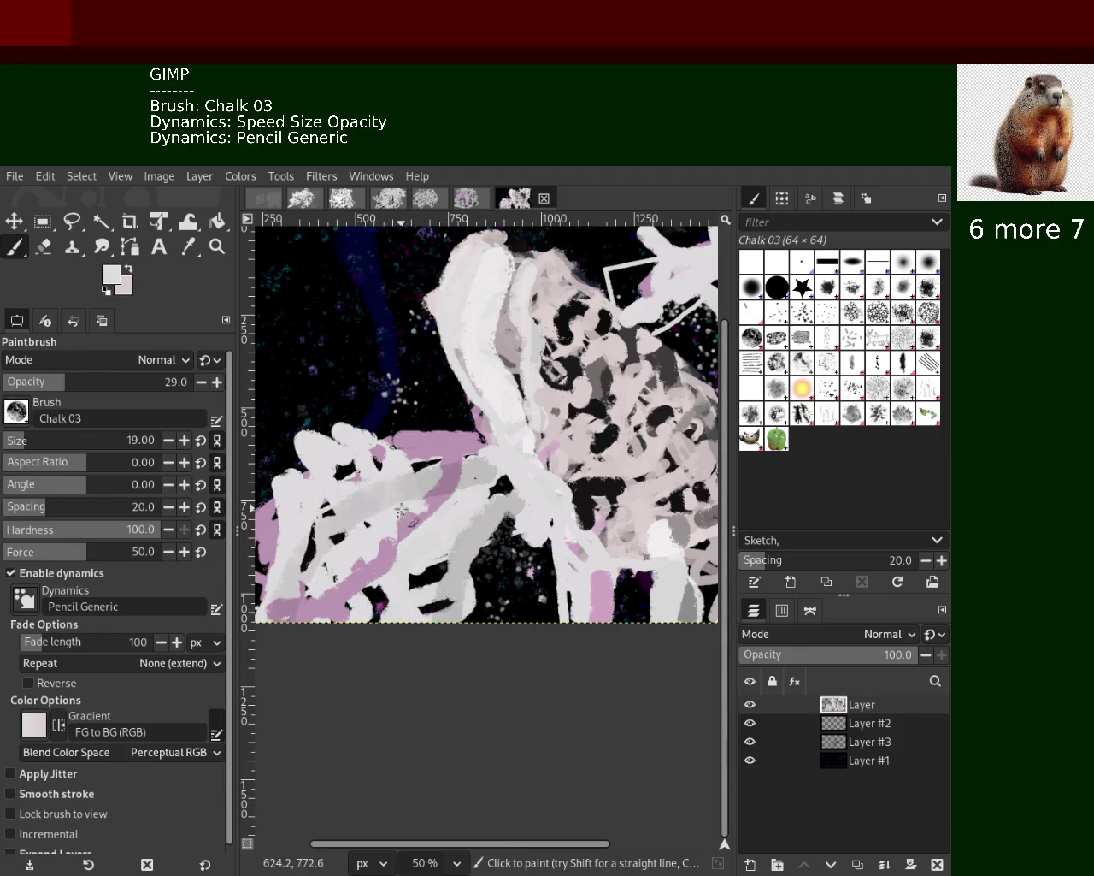
pyautogui.moveTo(444, 503)
pyautogui.mouseDown()
pyautogui.moveTo(497, 507)
pyautogui.moveTo(392, 459)
pyautogui.mouseUp()
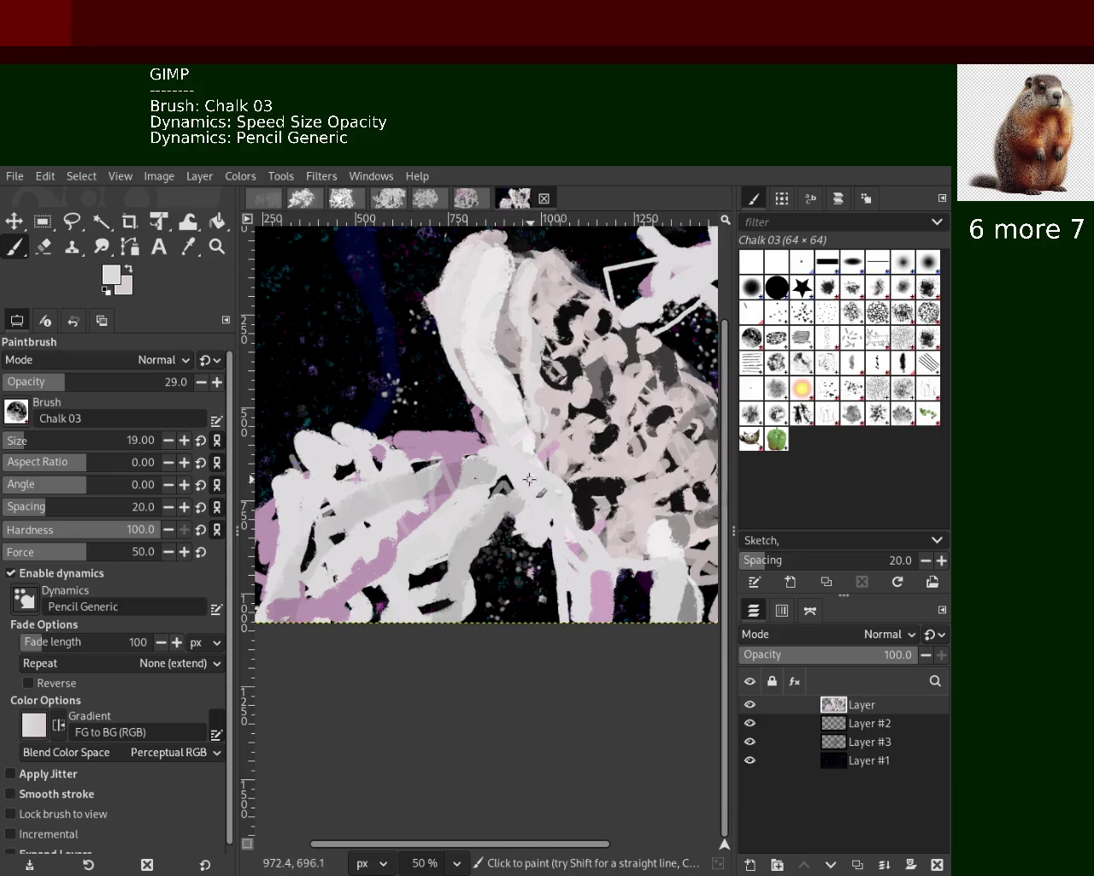
pyautogui.keyDown('ctrl'); pyautogui.click(592, 488); pyautogui.keyUp('ctrl')
pyautogui.moveTo(444, 522); pyautogui.dragTo(276, 636)
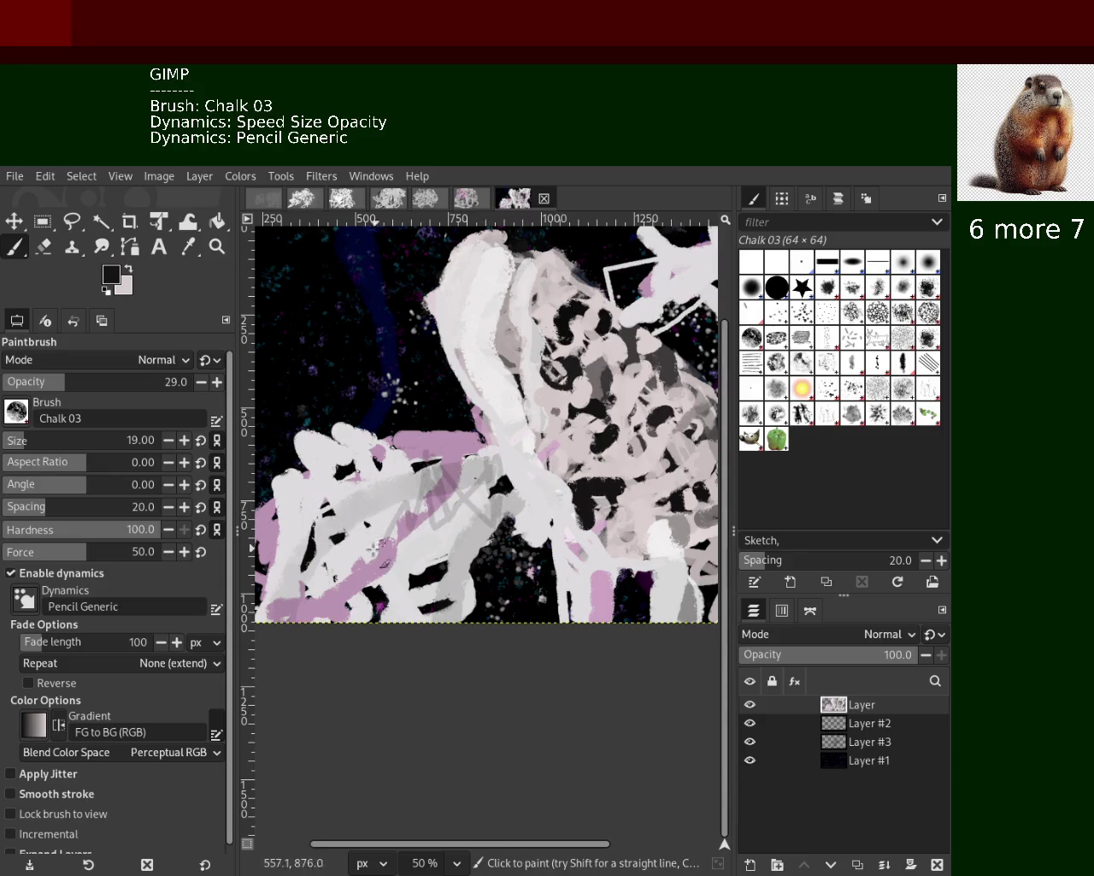
pyautogui.hotkey('ctrl', 'z')
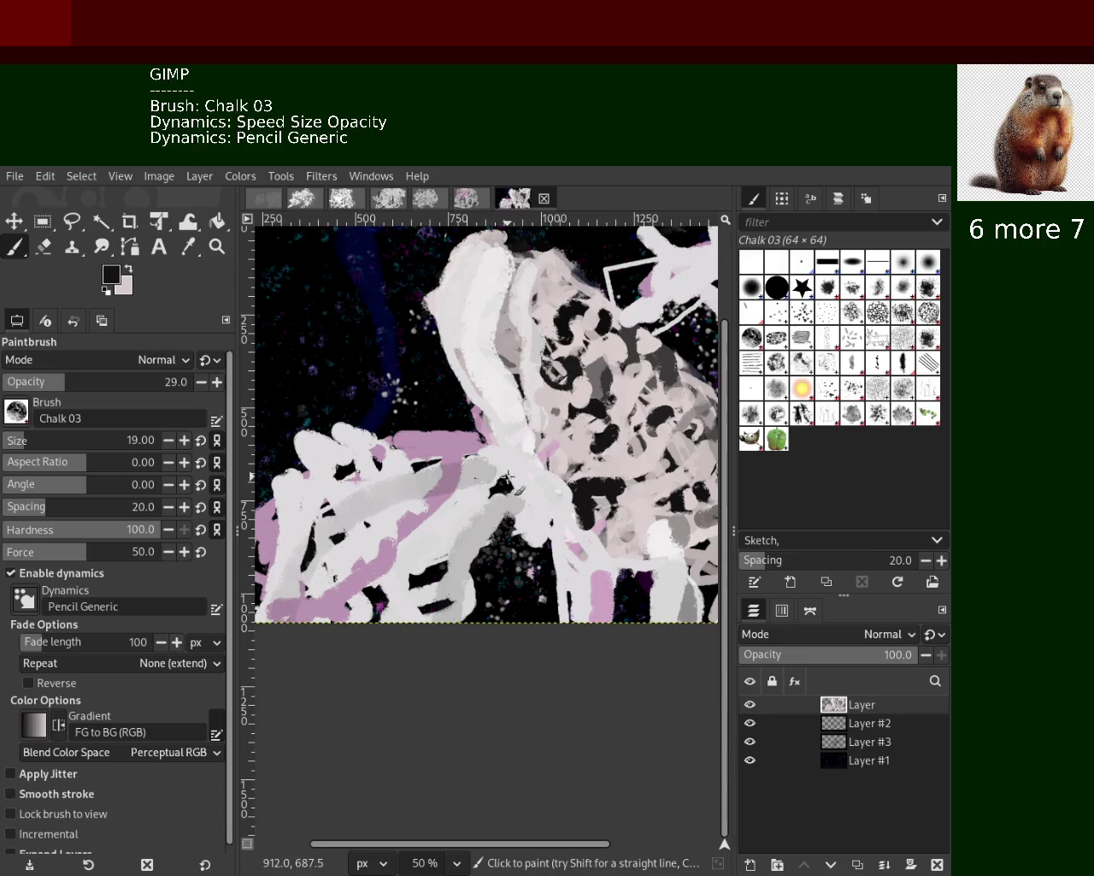
pyautogui.moveTo(508, 476); pyautogui.dragTo(329, 560)
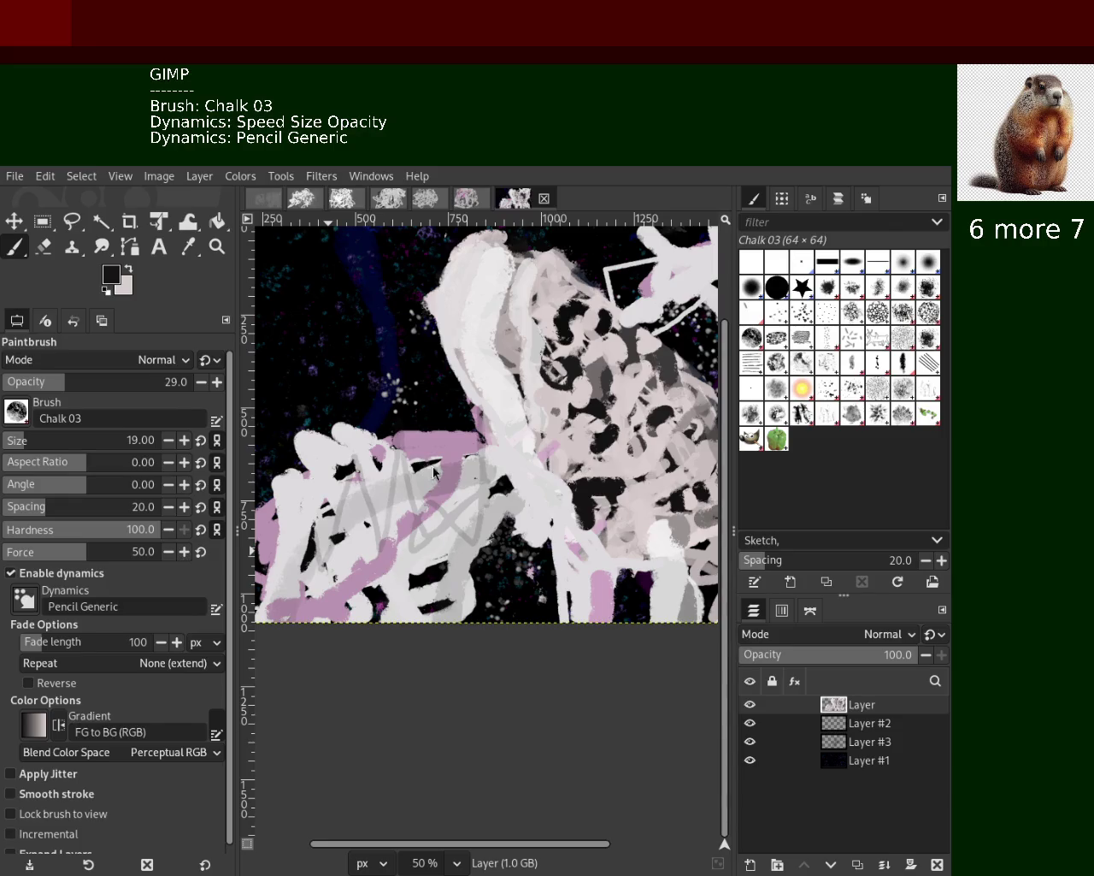
pyautogui.moveTo(487, 441)
pyautogui.mouseDown()
pyautogui.moveTo(338, 530)
pyautogui.moveTo(467, 475)
pyautogui.moveTo(410, 451)
pyautogui.moveTo(427, 569)
pyautogui.mouseUp()
pyautogui.hotkey('ctrl', 'z')
# Set opacity to 56 and paint black chalk strokes across the lower left, then shrink the brush to 26
pyautogui.keyDown('ctrl'); pyautogui.click(449, 541); pyautogui.keyUp('ctrl')
pyautogui.write('117')
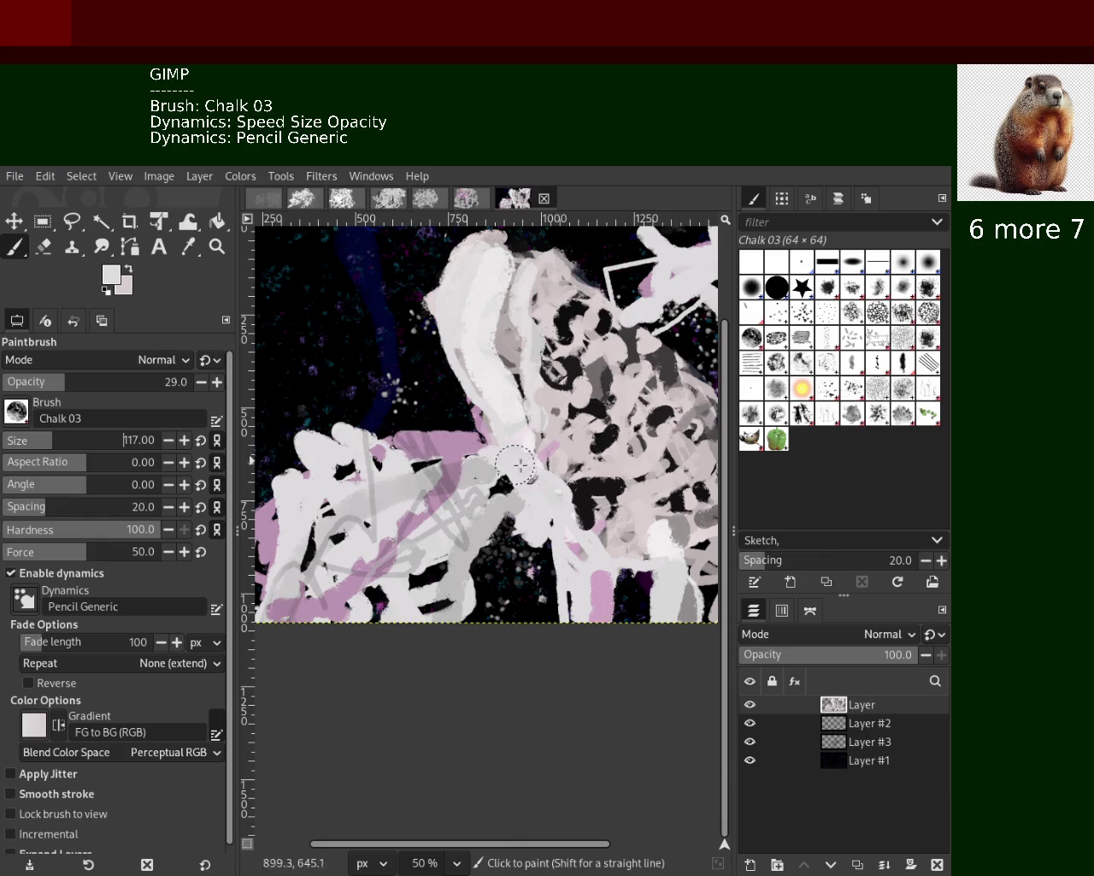
pyautogui.click(12, 383)
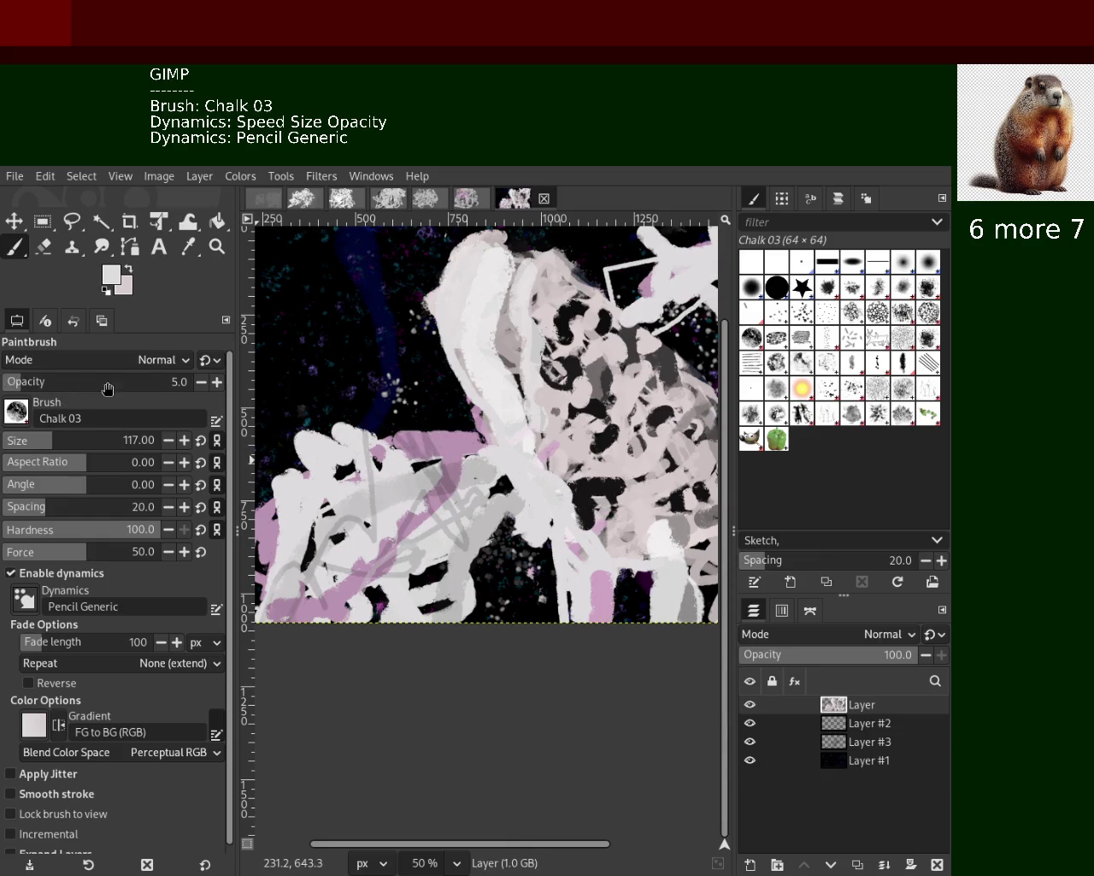
pyautogui.click(105, 386)
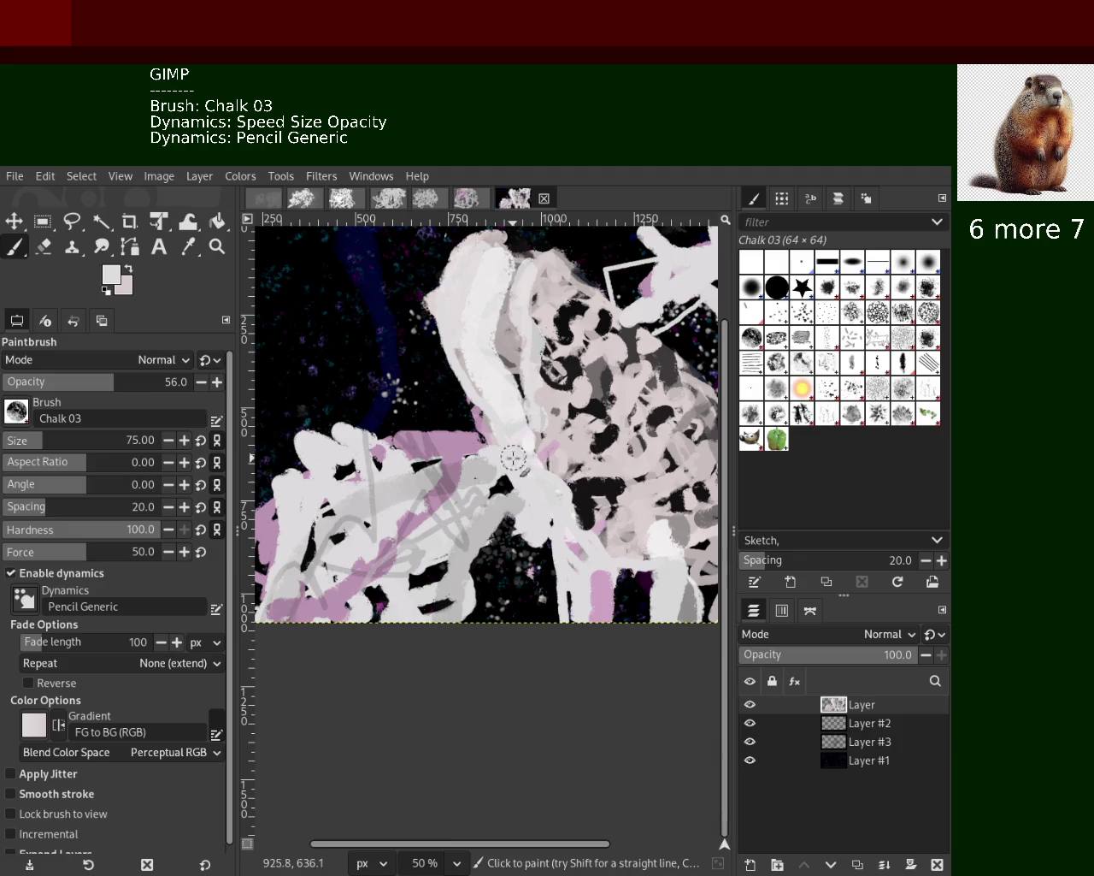
pyautogui.keyDown('ctrl'); pyautogui.click(612, 493); pyautogui.keyUp('ctrl')
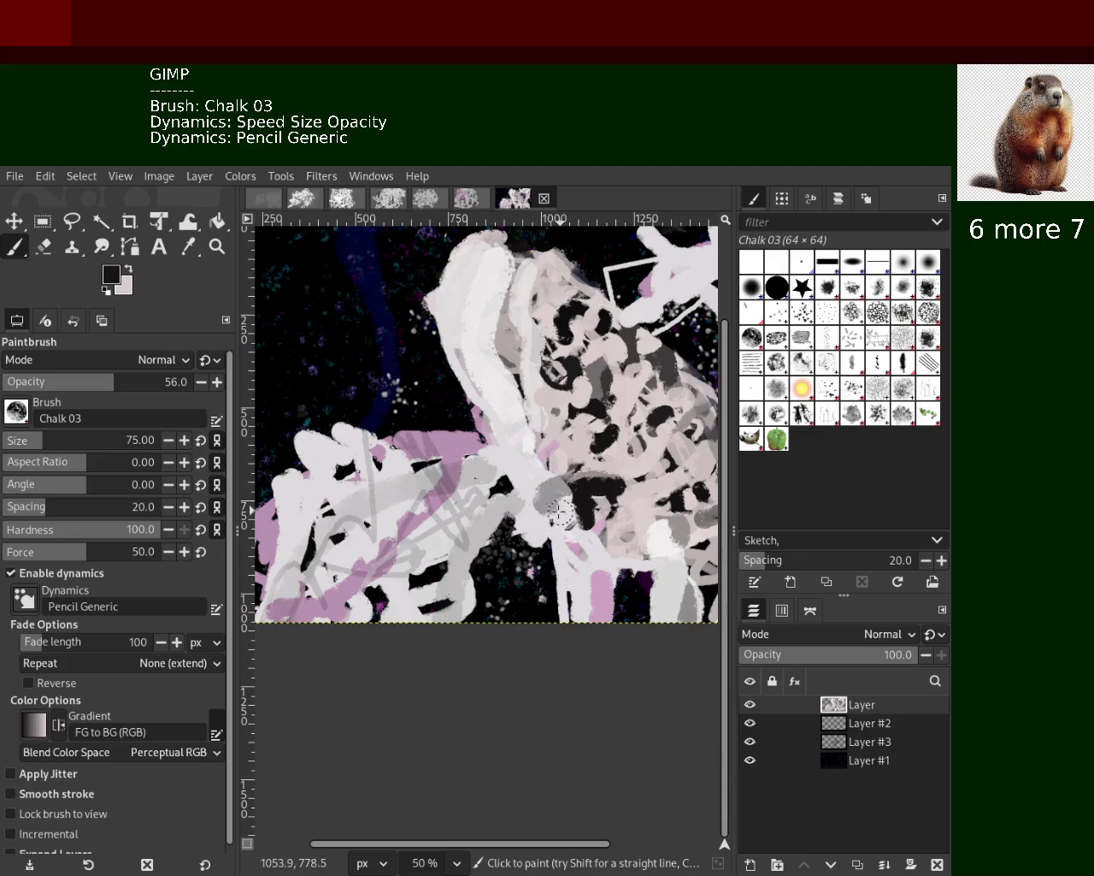
pyautogui.moveTo(462, 500); pyautogui.dragTo(338, 620)
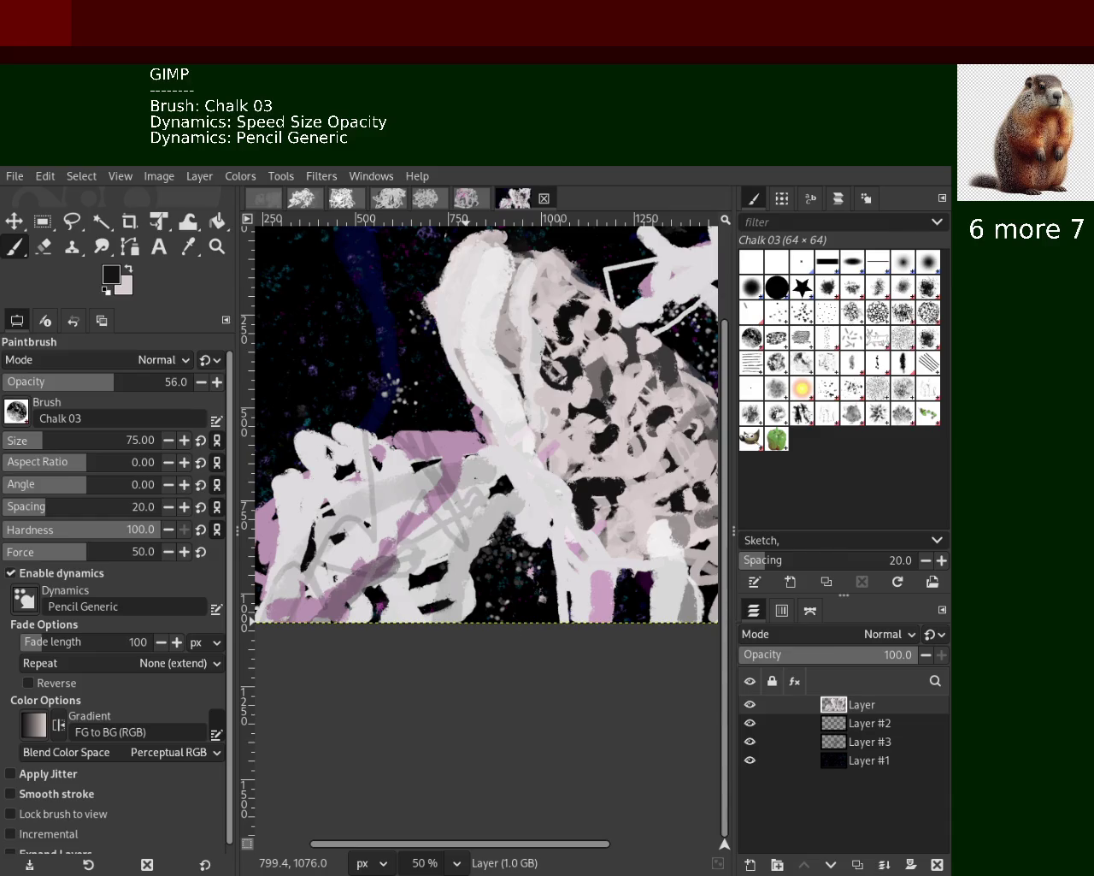
pyautogui.keyDown('ctrl'); pyautogui.click(438, 564); pyautogui.keyUp('ctrl')
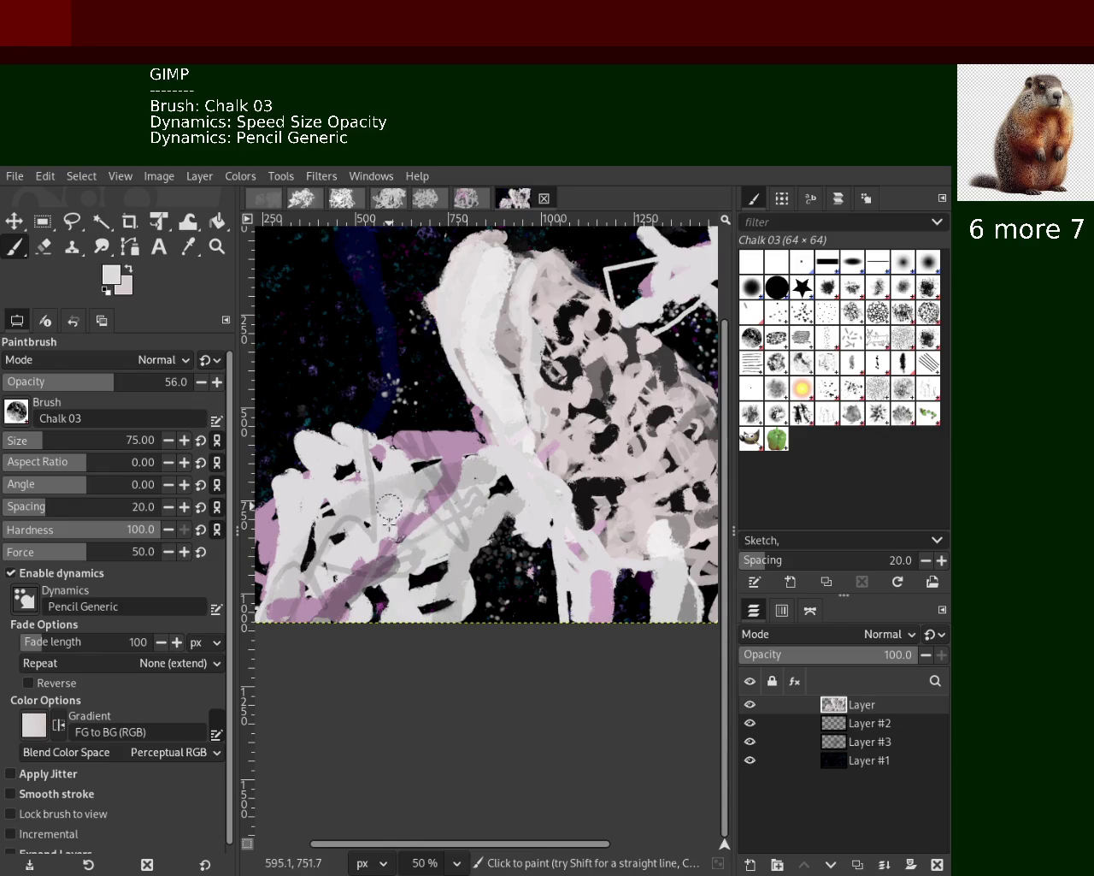
pyautogui.click(53, 438)
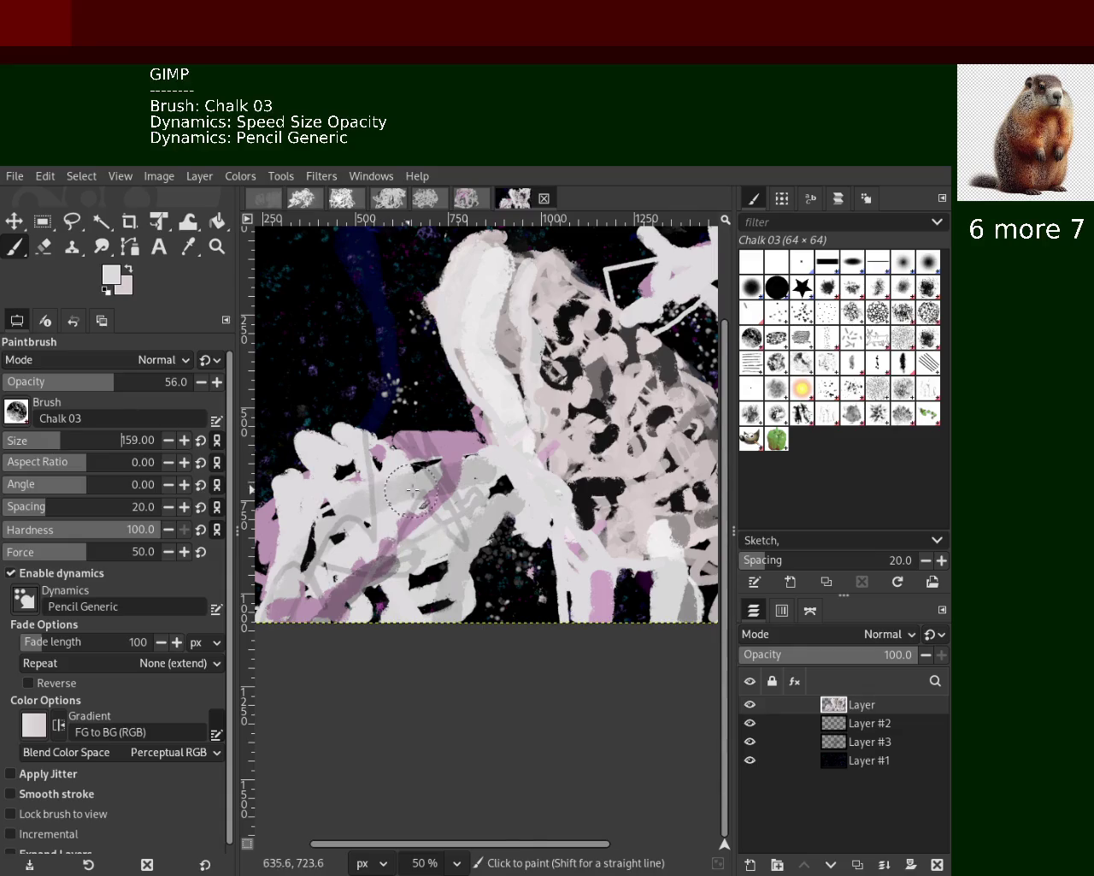
# At size 26, sample lilac, near-white and grey and paint a whitish stroke across the middle
pyautogui.click(26, 446)
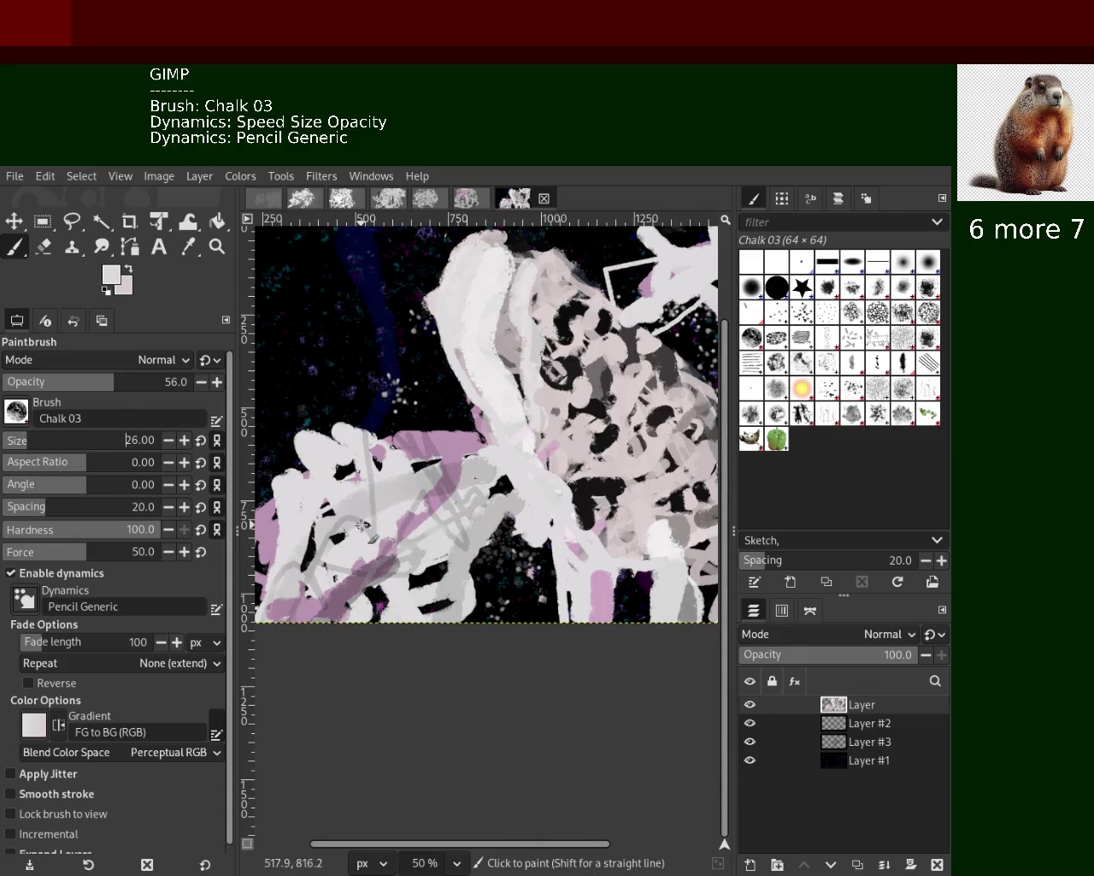
pyautogui.keyDown('ctrl'); pyautogui.click(368, 523); pyautogui.keyUp('ctrl')
pyautogui.keyDown('ctrl'); pyautogui.click(550, 488); pyautogui.keyUp('ctrl')
pyautogui.moveTo(510, 483)
pyautogui.mouseDown()
pyautogui.moveTo(465, 504)
pyautogui.moveTo(381, 502)
pyautogui.moveTo(428, 500)
pyautogui.moveTo(499, 465)
pyautogui.mouseUp()
pyautogui.keyDown('ctrl'); pyautogui.click(491, 479); pyautogui.keyUp('ctrl')
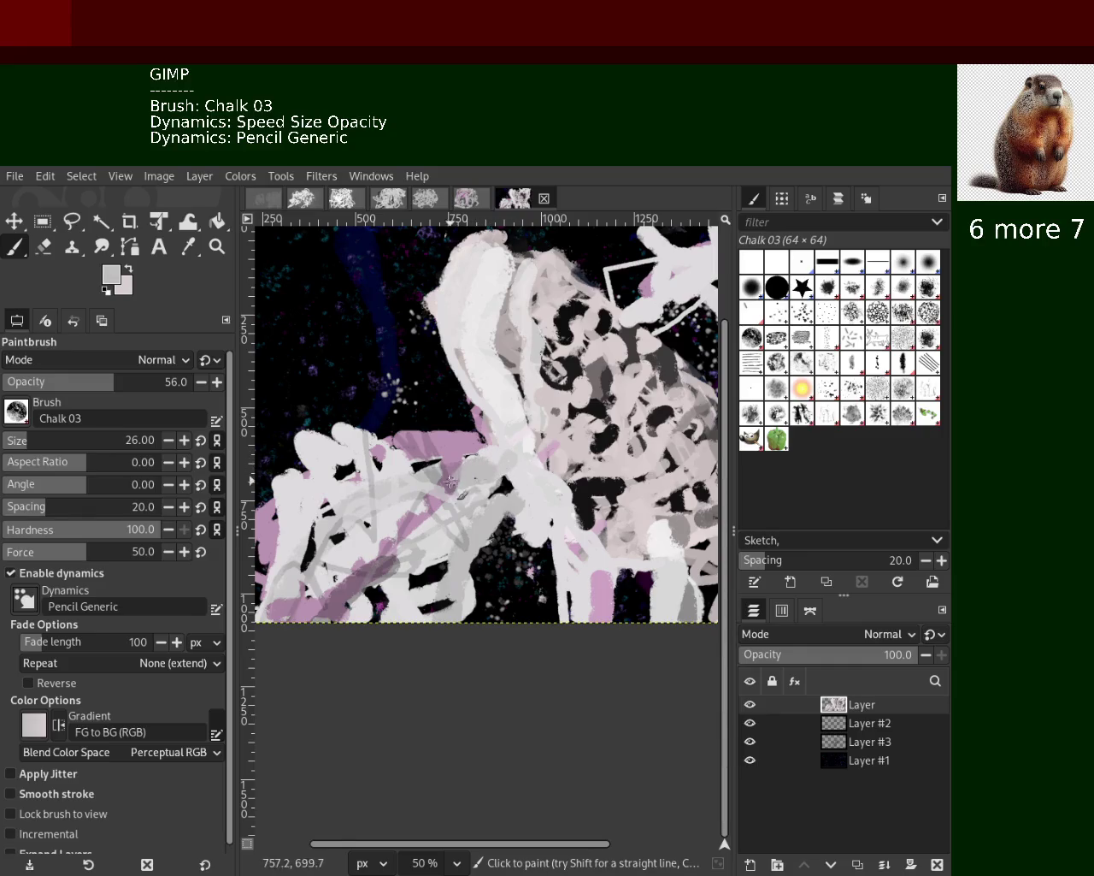
pyautogui.keyDown('ctrl'); pyautogui.click(498, 453); pyautogui.keyUp('ctrl')
pyautogui.moveTo(499, 450); pyautogui.dragTo(387, 534)
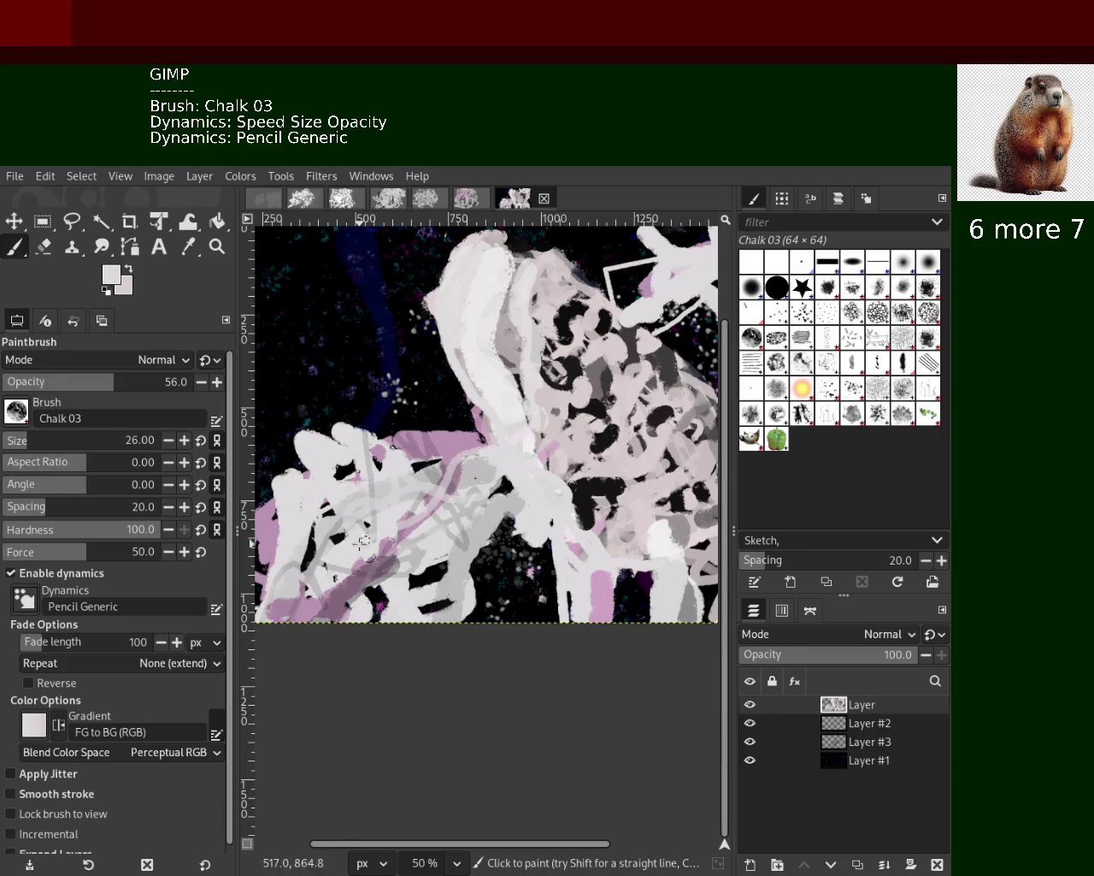
pyautogui.hotkey('ctrl', 'z')
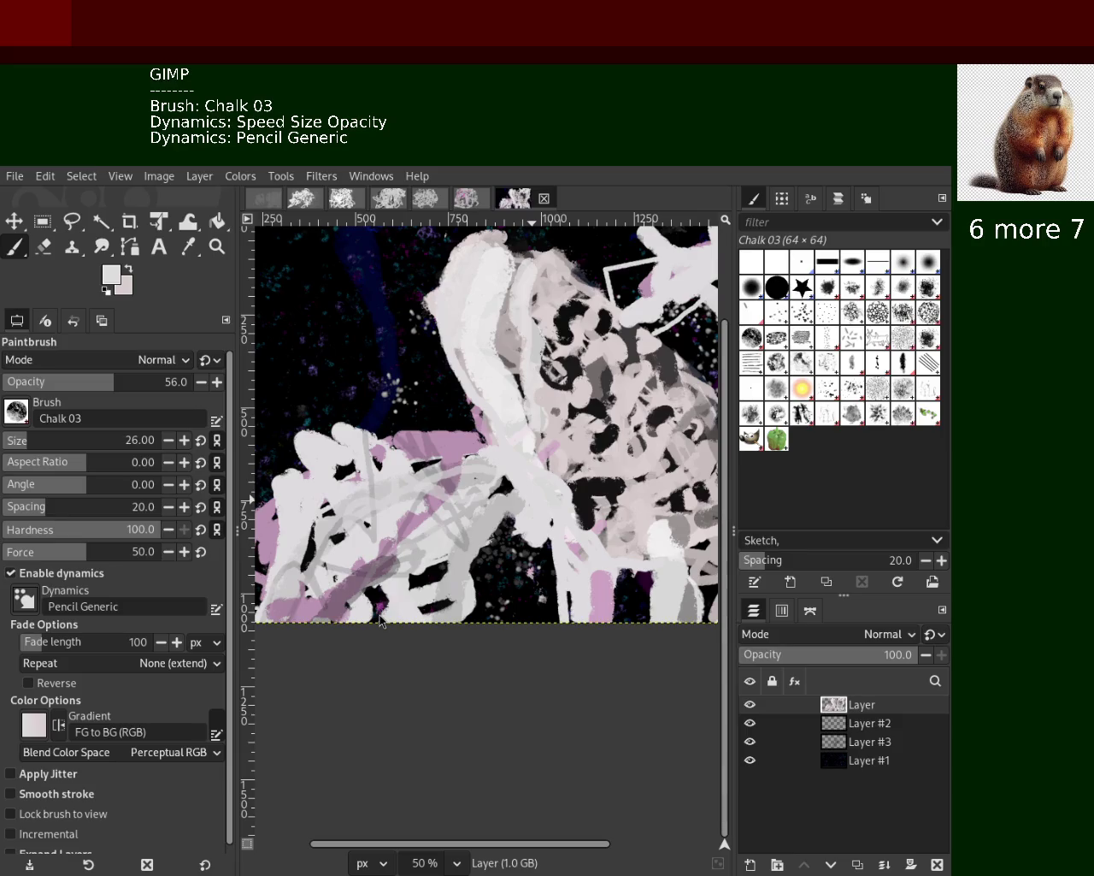
# Paint black chalk strokes in the lower left and near the centre, redoing the central one twice
pyautogui.keyDown('ctrl'); pyautogui.click(466, 530); pyautogui.keyUp('ctrl')
pyautogui.moveTo(449, 564); pyautogui.dragTo(325, 611)
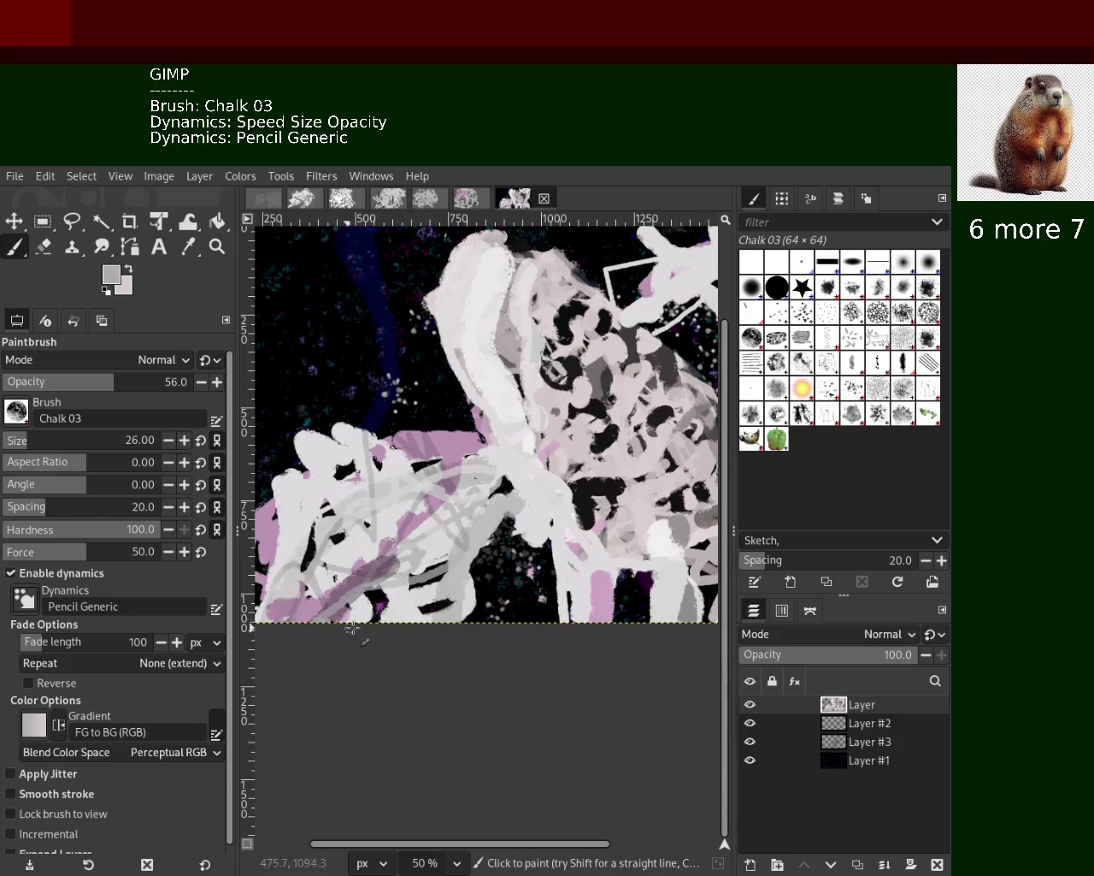
pyautogui.keyDown('ctrl'); pyautogui.click(441, 566); pyautogui.keyUp('ctrl')
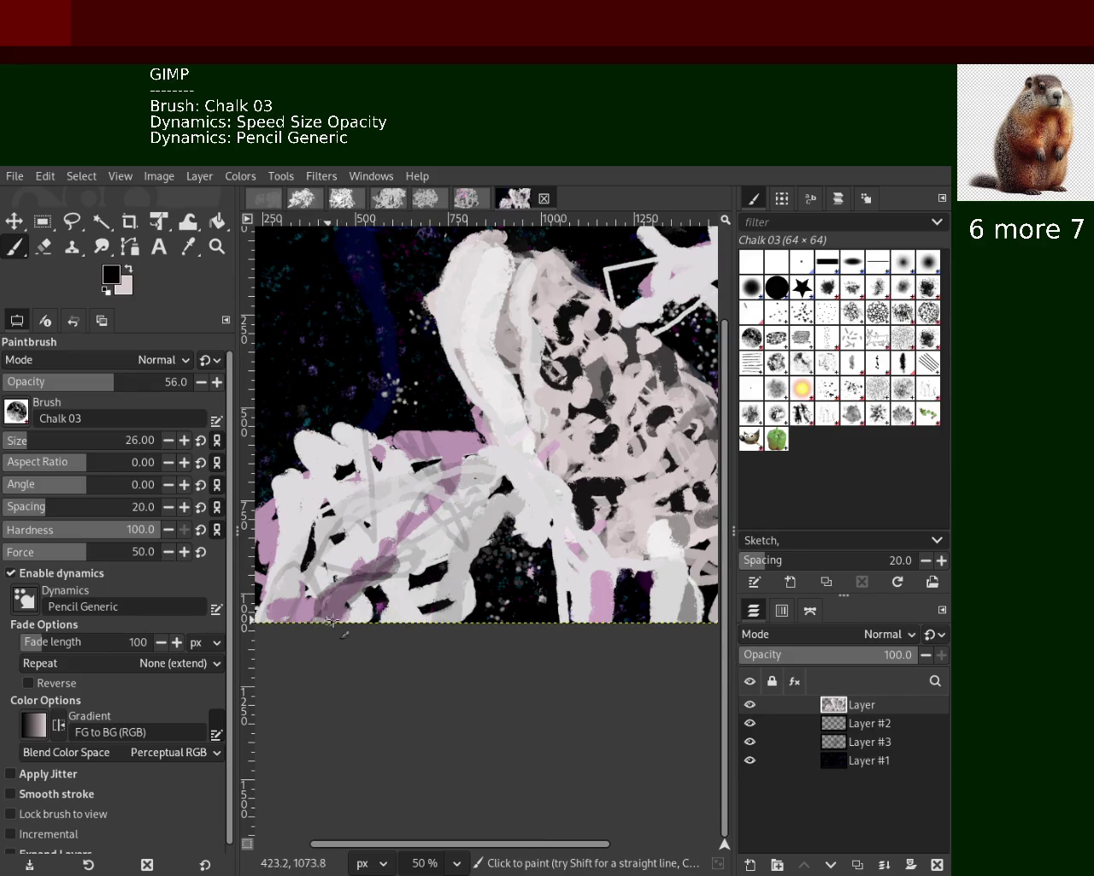
pyautogui.keyDown('ctrl'); pyautogui.click(358, 570); pyautogui.keyUp('ctrl')
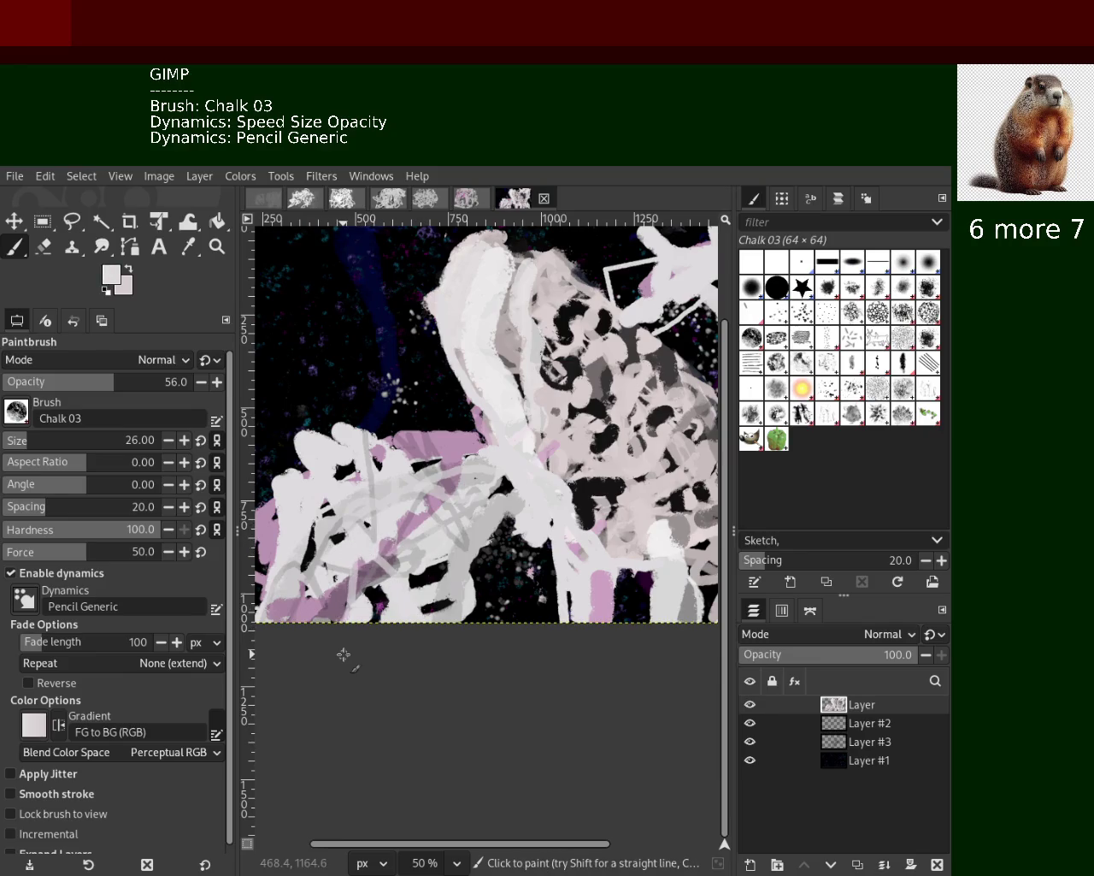
pyautogui.keyDown('ctrl'); pyautogui.click(569, 491); pyautogui.keyUp('ctrl')
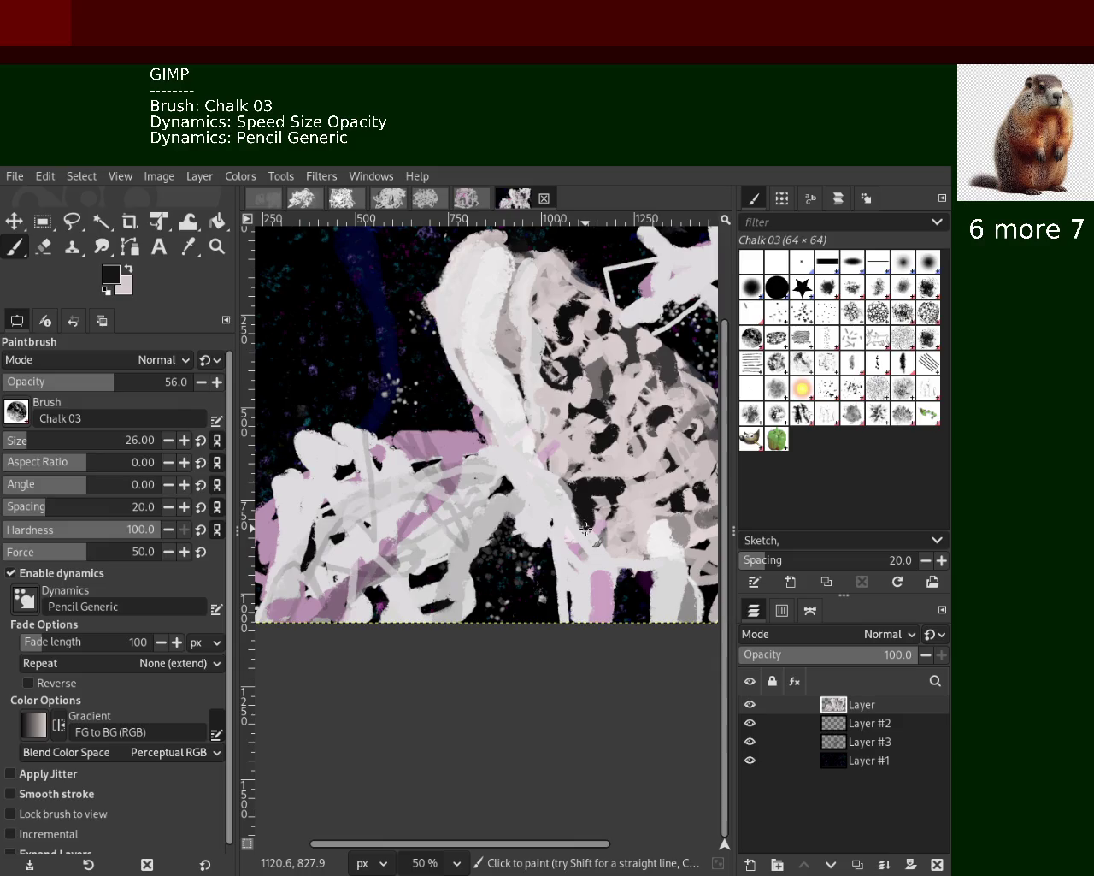
pyautogui.moveTo(521, 438); pyautogui.dragTo(594, 531)
pyautogui.hotkey('ctrl', 'z')
pyautogui.moveTo(538, 439); pyautogui.dragTo(592, 540)
pyautogui.hotkey('ctrl', 'z')
pyautogui.moveTo(539, 446); pyautogui.dragTo(603, 548)
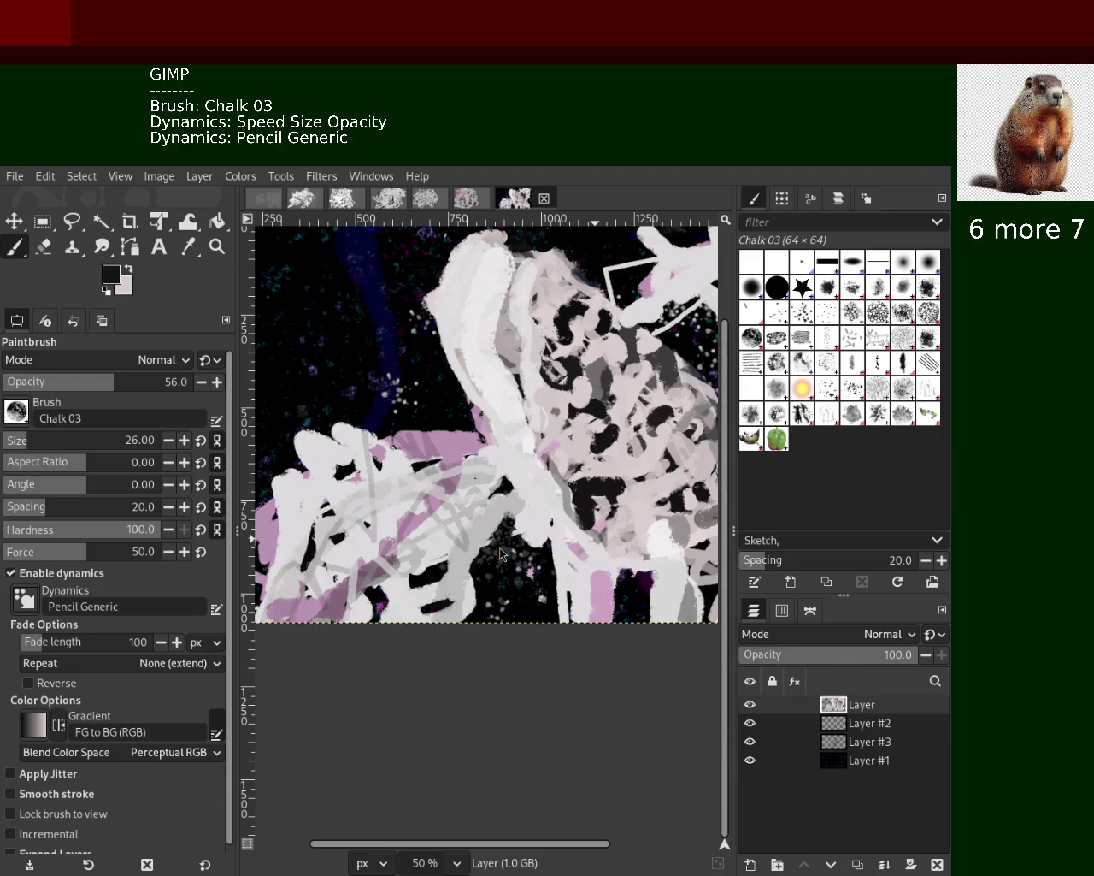
# Paint lilac strokes leftward across the middle, a light central stroke and a faint lower-left stroke
pyautogui.keyDown('ctrl'); pyautogui.click(449, 444); pyautogui.keyUp('ctrl')
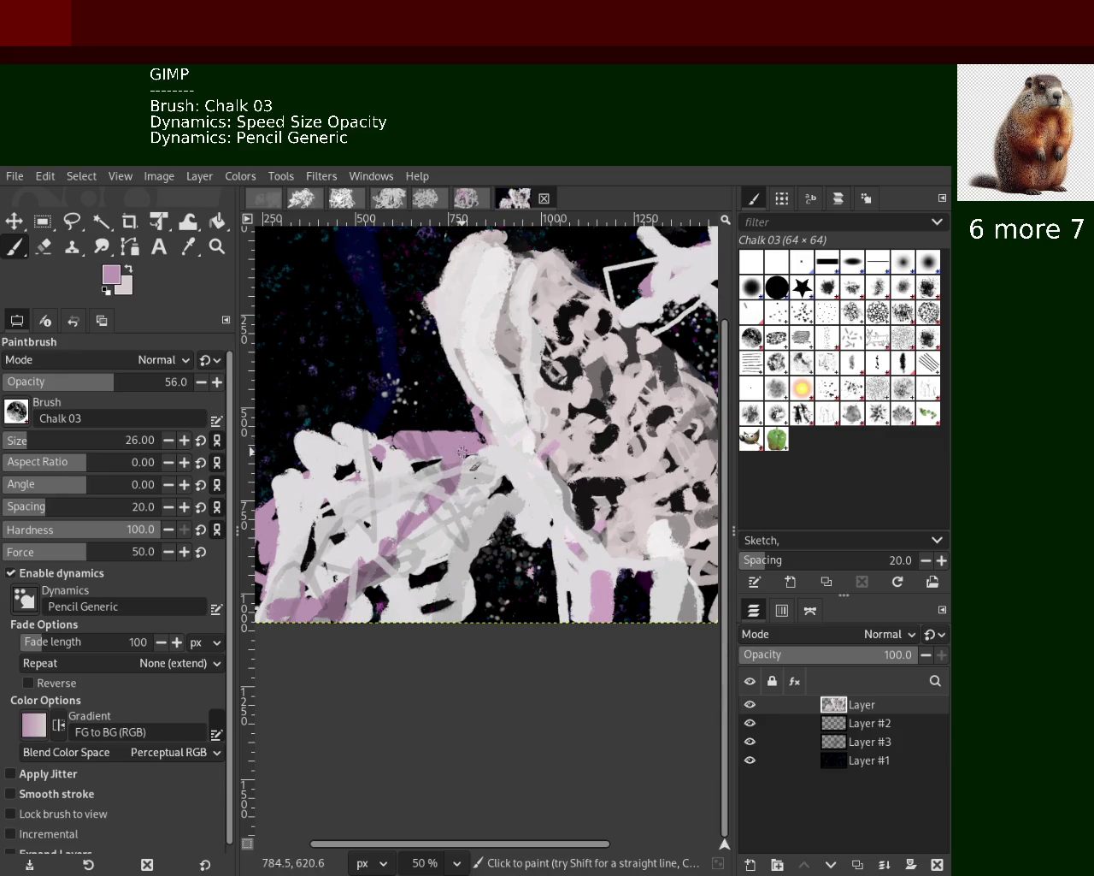
pyautogui.moveTo(480, 435); pyautogui.dragTo(378, 457)
pyautogui.moveTo(474, 436); pyautogui.dragTo(399, 443)
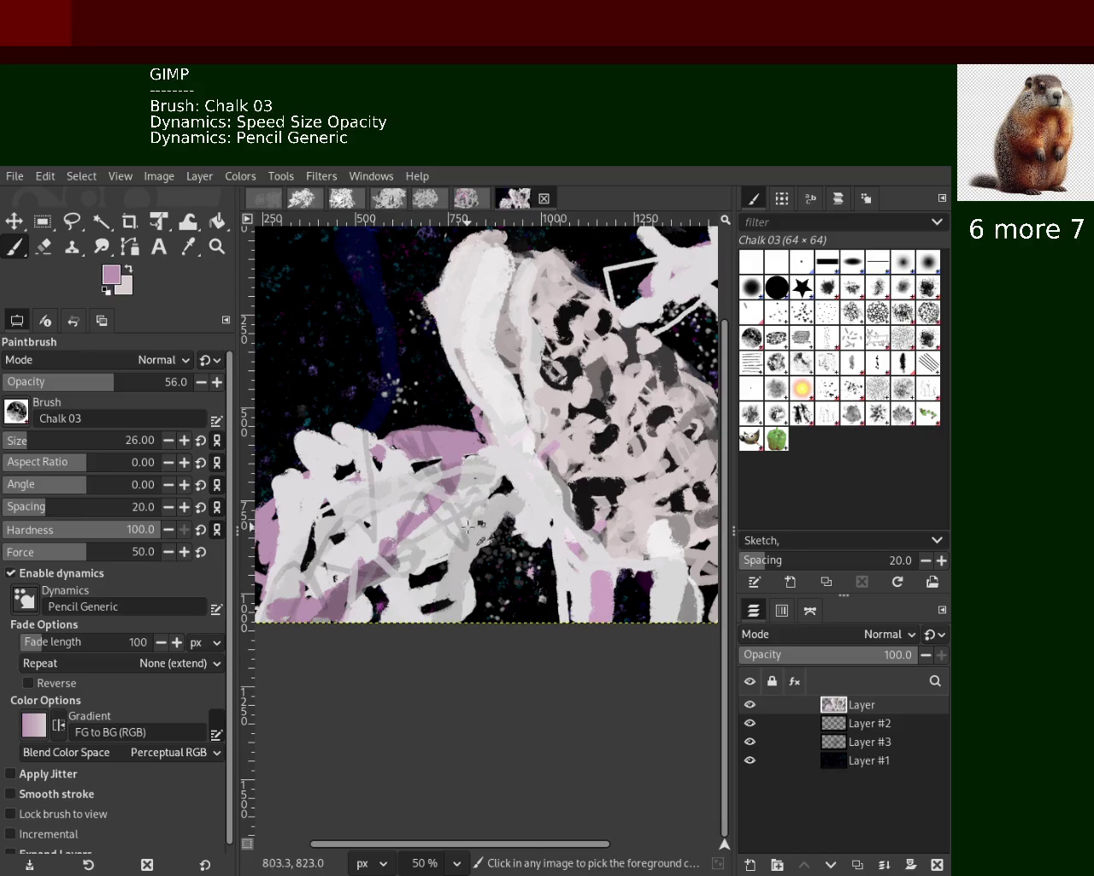
pyautogui.keyDown('ctrl'); pyautogui.click(441, 533); pyautogui.keyUp('ctrl')
pyautogui.moveTo(466, 513); pyautogui.dragTo(419, 462)
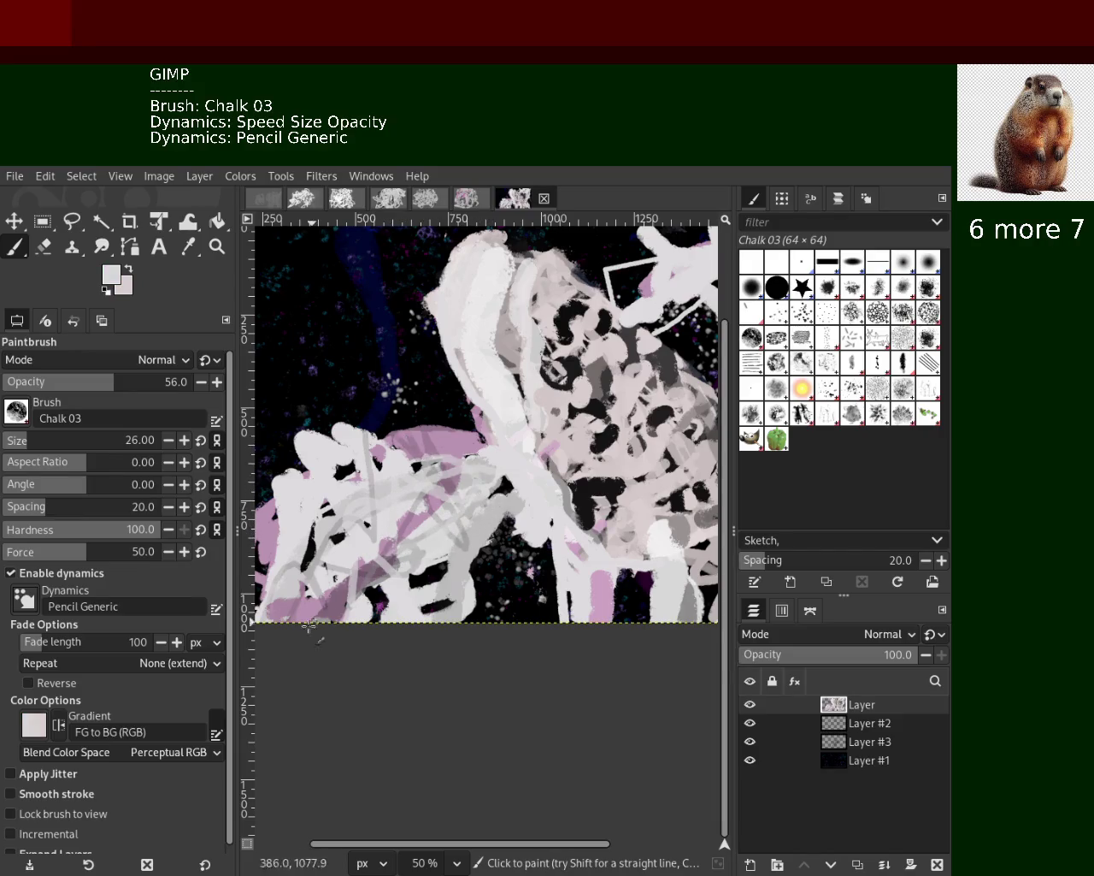
pyautogui.keyDown('ctrl'); pyautogui.click(388, 514); pyautogui.keyUp('ctrl')
pyautogui.moveTo(349, 510); pyautogui.dragTo(349, 576)
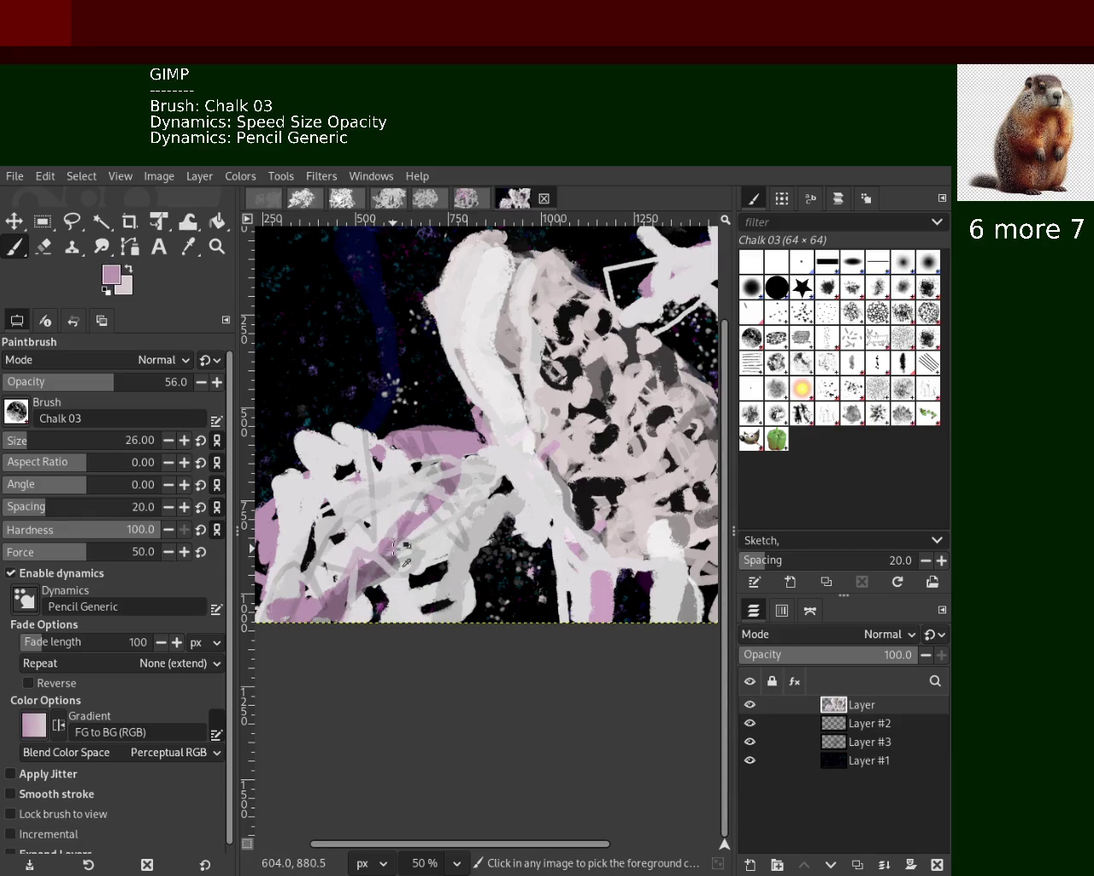
# Pick an almost pure white from the painting and set the brush size to 45
pyautogui.keyDown('ctrl'); pyautogui.click(595, 567); pyautogui.keyUp('ctrl')
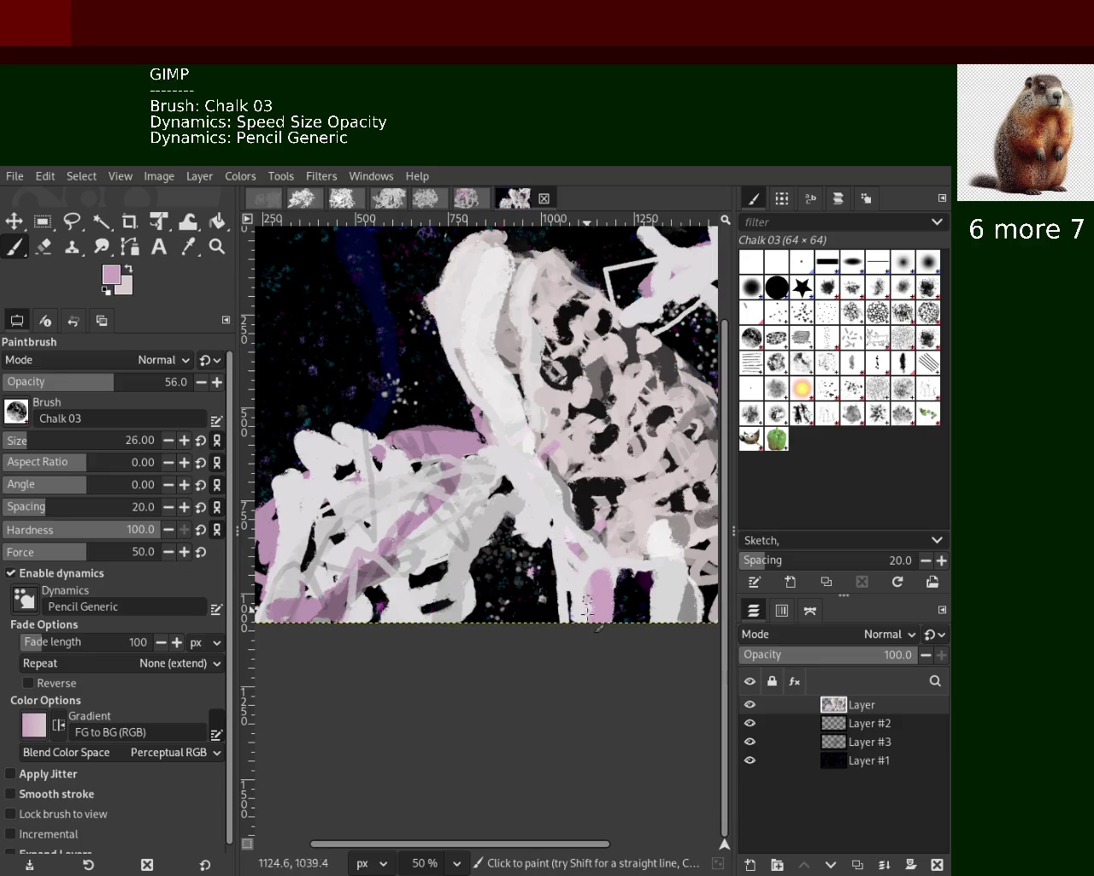
pyautogui.keyDown('ctrl'); pyautogui.click(565, 564); pyautogui.keyUp('ctrl')
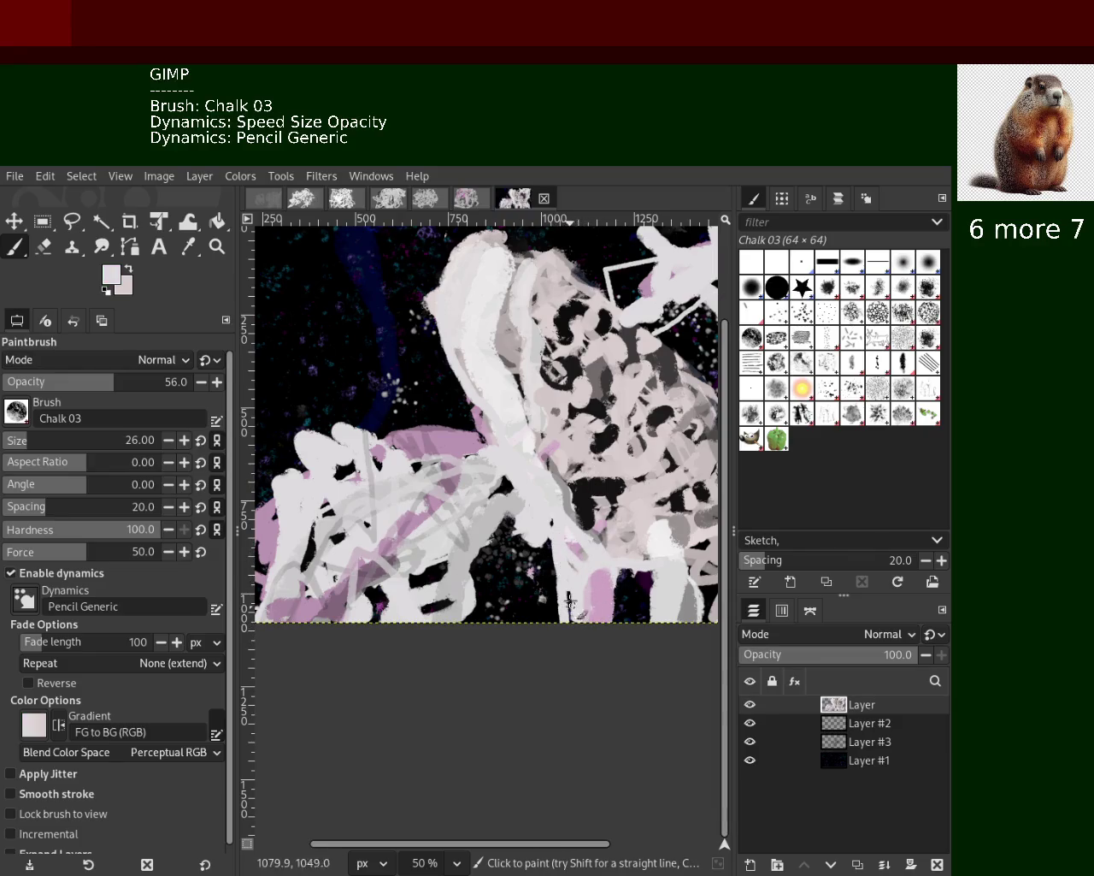
pyautogui.keyDown('ctrl'); pyautogui.click(527, 439); pyautogui.keyUp('ctrl')
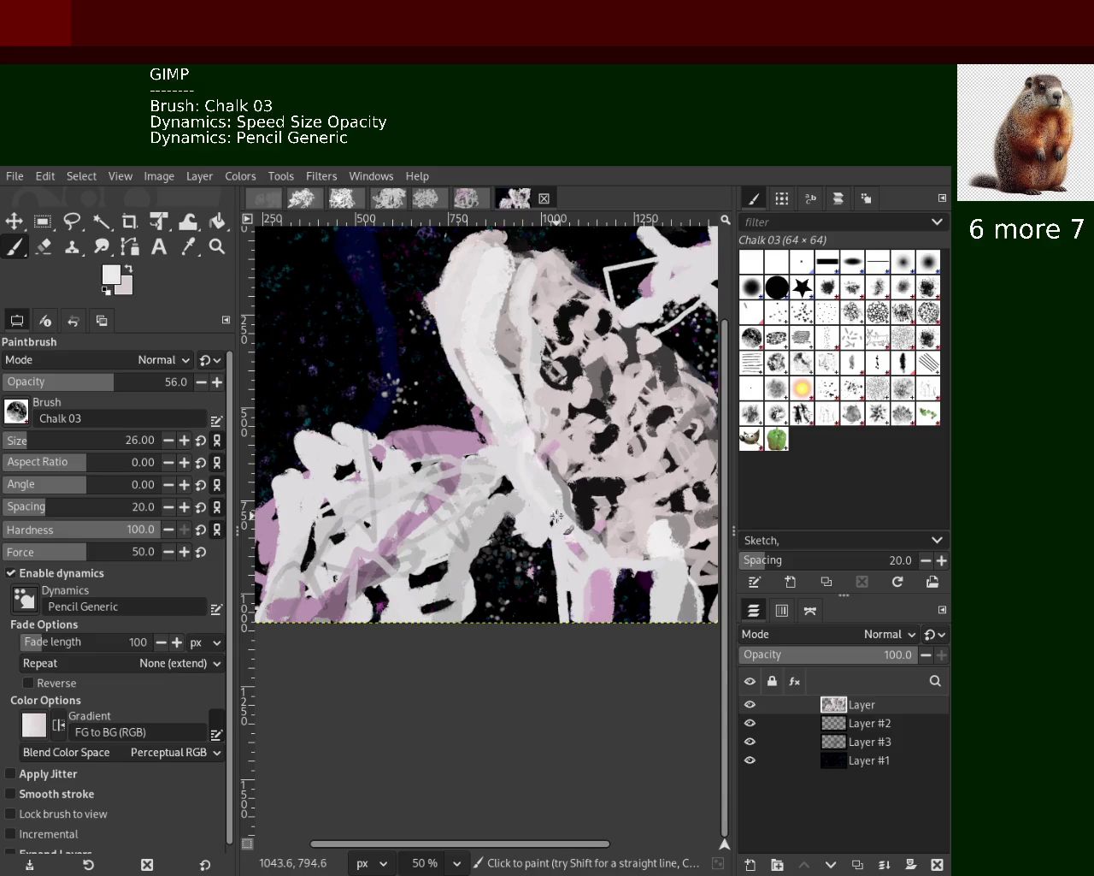
pyautogui.keyDown('ctrl'); pyautogui.click(534, 438); pyautogui.keyUp('ctrl')
pyautogui.click(27, 439)
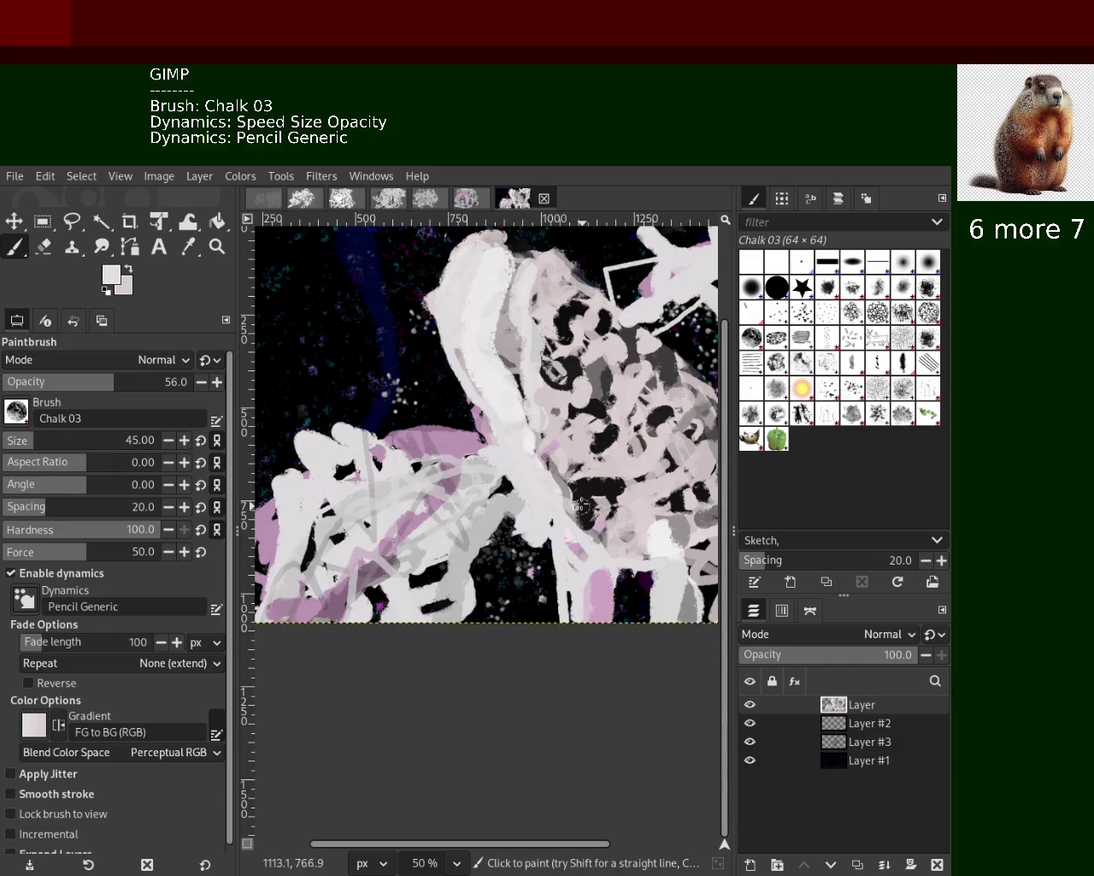
# Set brush opacity to 77, paint a white stroke down the middle, and erase lower-centre paint
pyautogui.moveTo(128, 388); pyautogui.dragTo(154, 386)
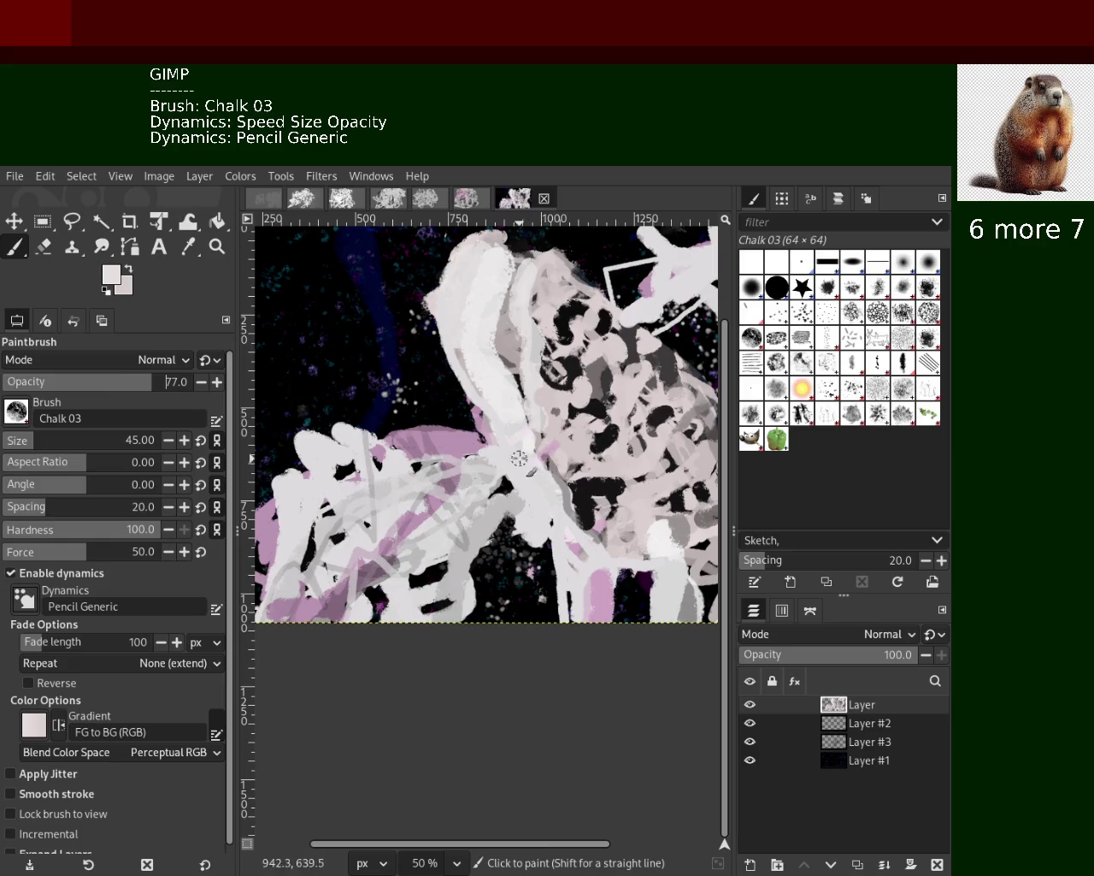
pyautogui.keyDown('ctrl'); pyautogui.click(526, 445); pyautogui.keyUp('ctrl')
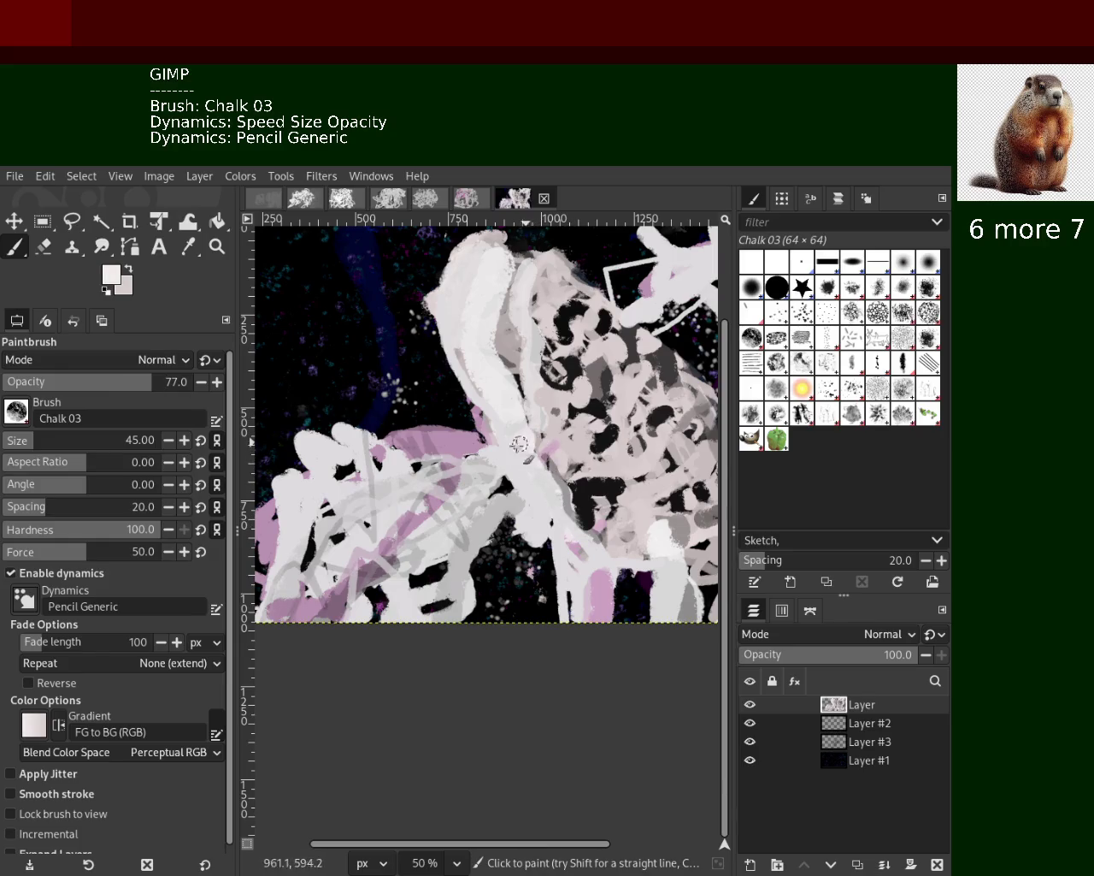
pyautogui.moveTo(523, 443); pyautogui.dragTo(536, 521)
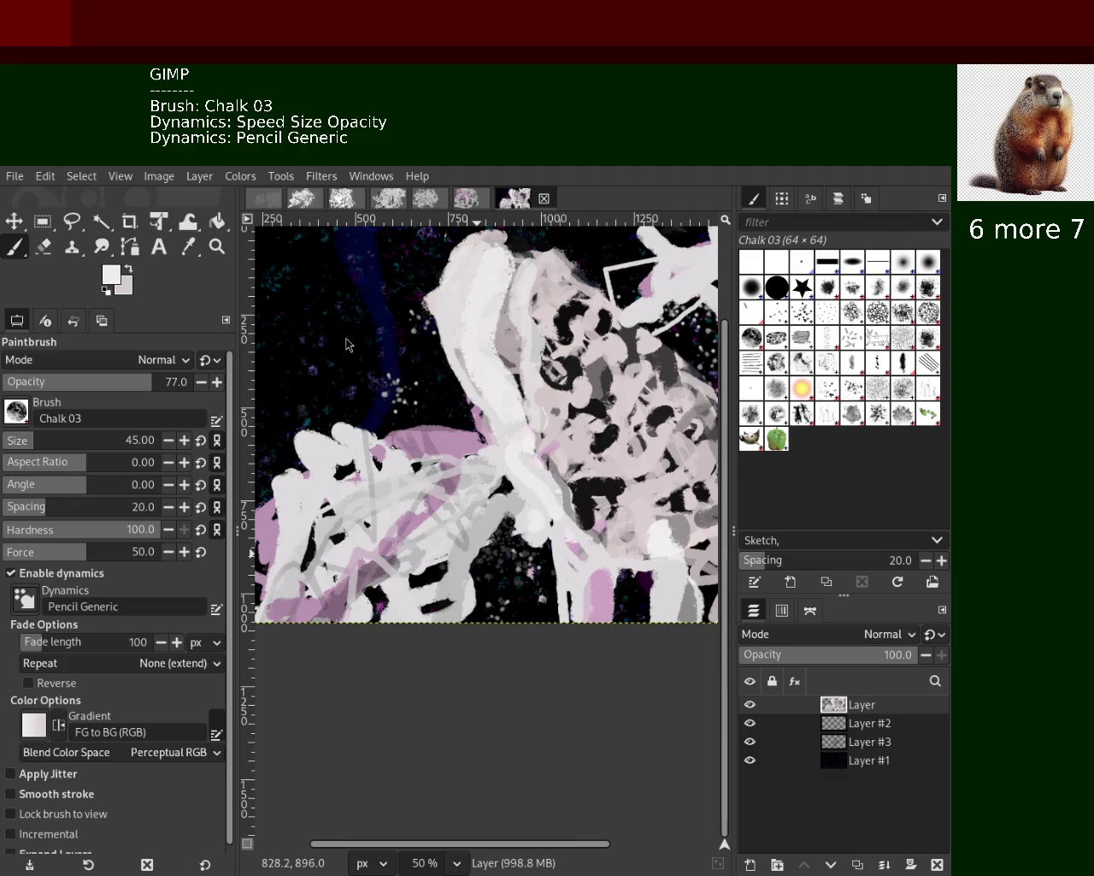
pyautogui.click(43, 247)
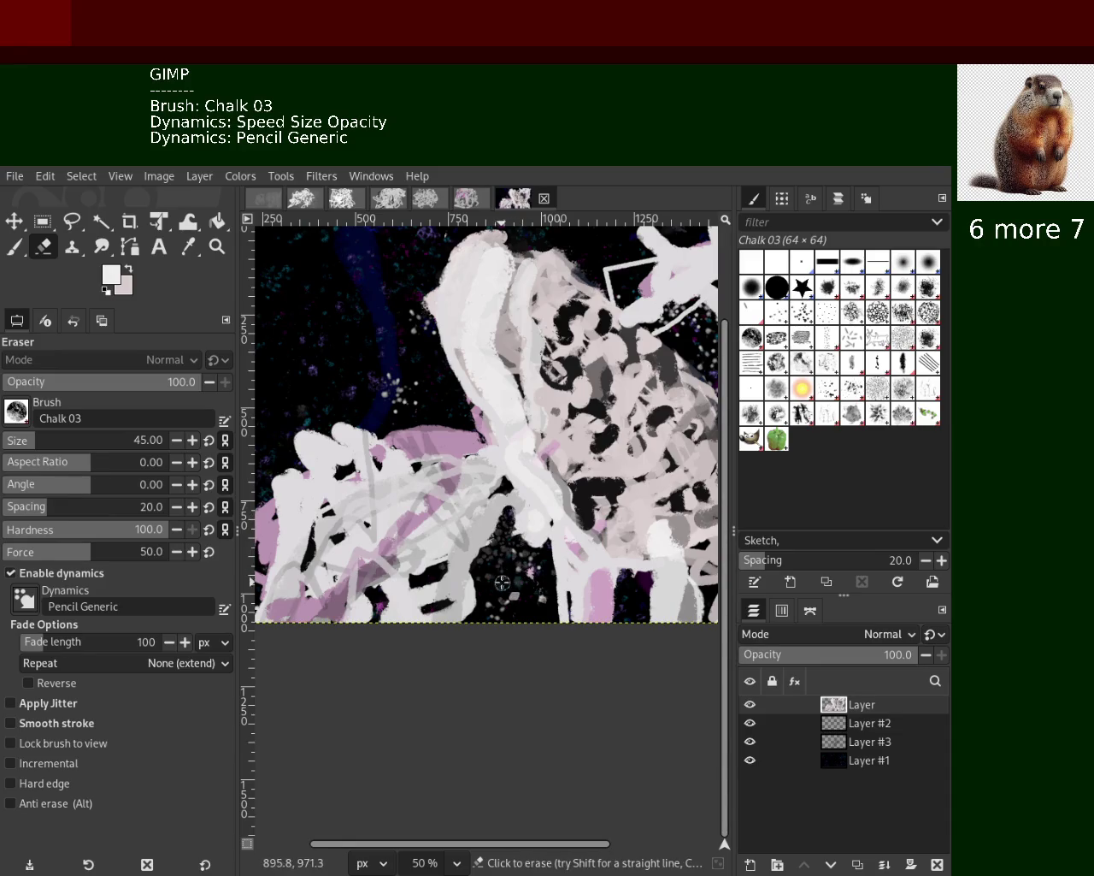
pyautogui.moveTo(511, 513); pyautogui.dragTo(472, 558)
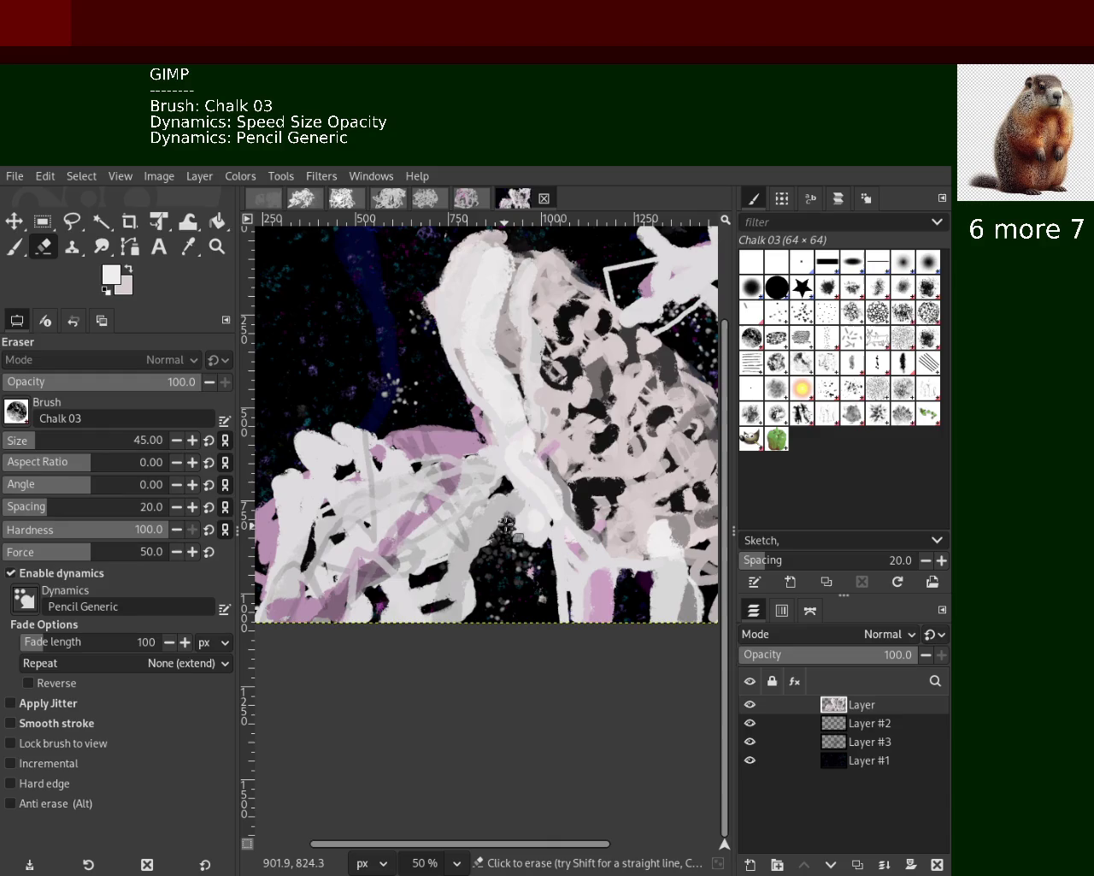
# Return to the paintbrush and try mauve chalk strokes in the lower left, undoing unwanted ones
pyautogui.click(14, 251)
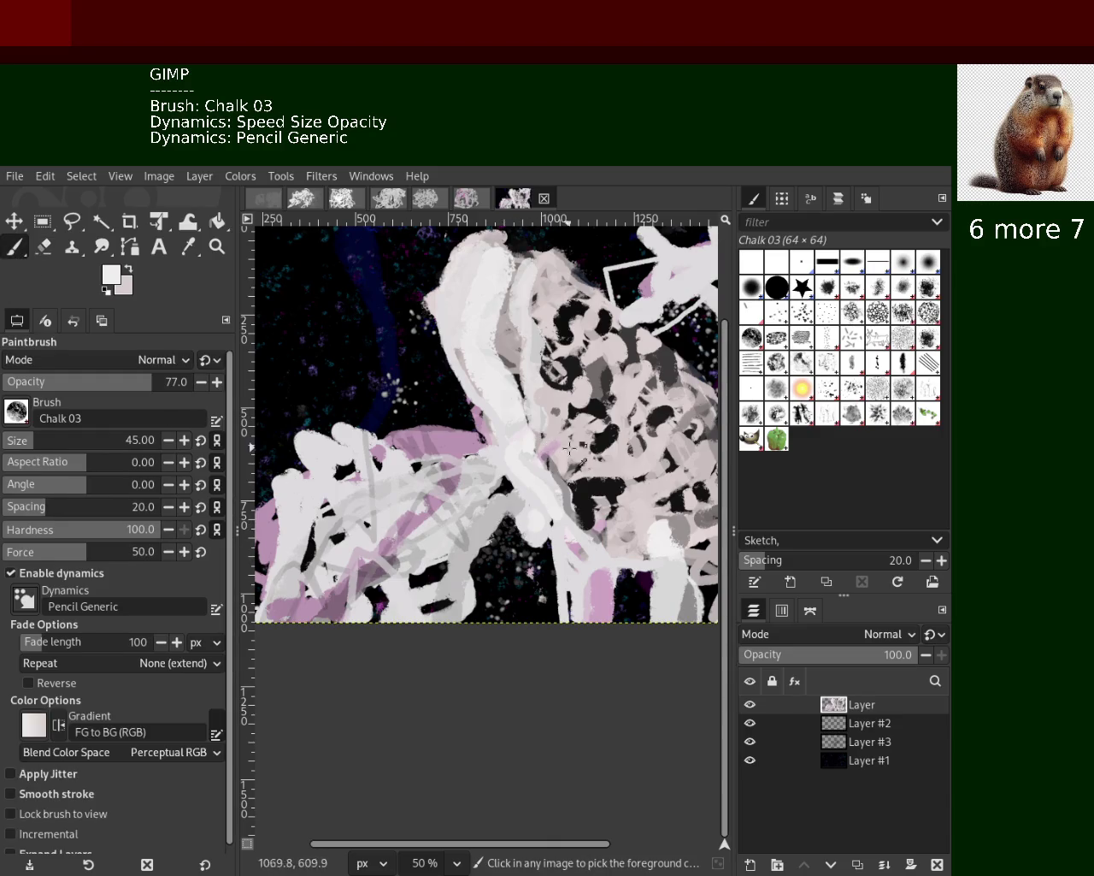
pyautogui.keyDown('ctrl'); pyautogui.click(443, 442); pyautogui.keyUp('ctrl')
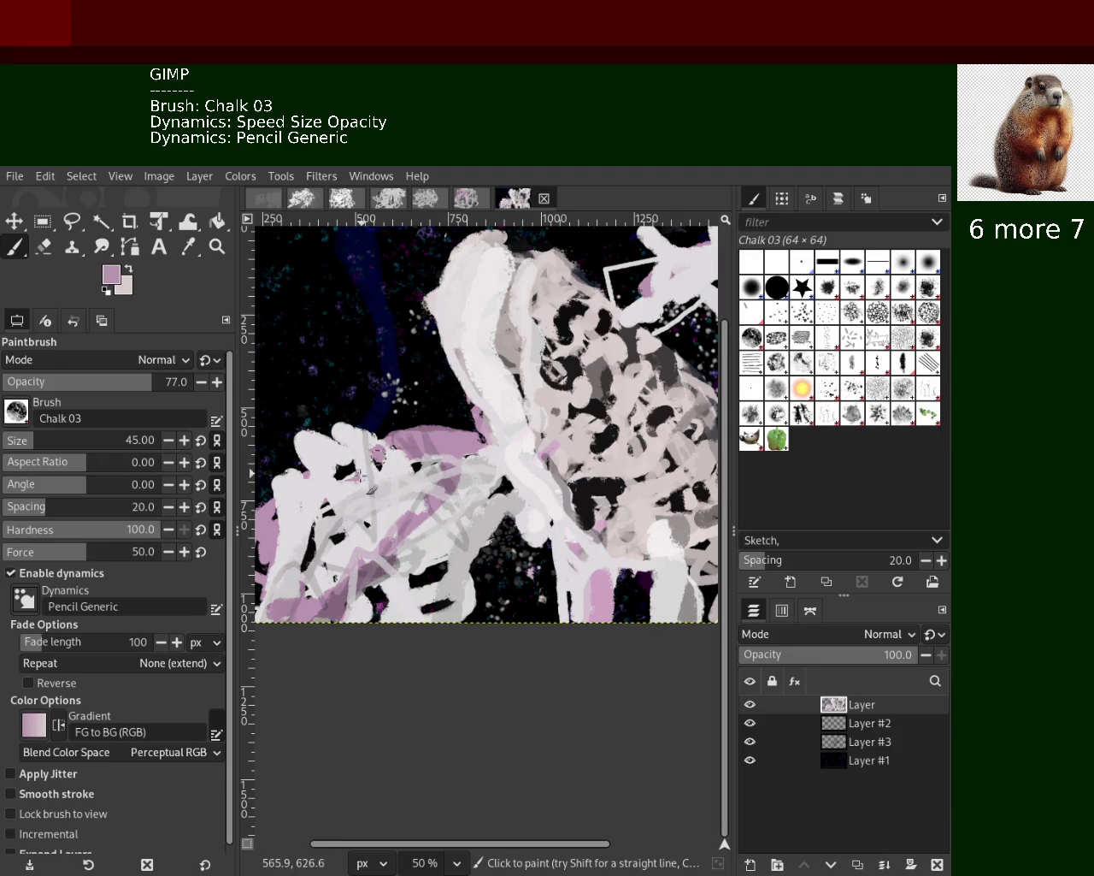
pyautogui.moveTo(373, 470)
pyautogui.mouseDown()
pyautogui.moveTo(311, 516)
pyautogui.moveTo(378, 540)
pyautogui.mouseUp()
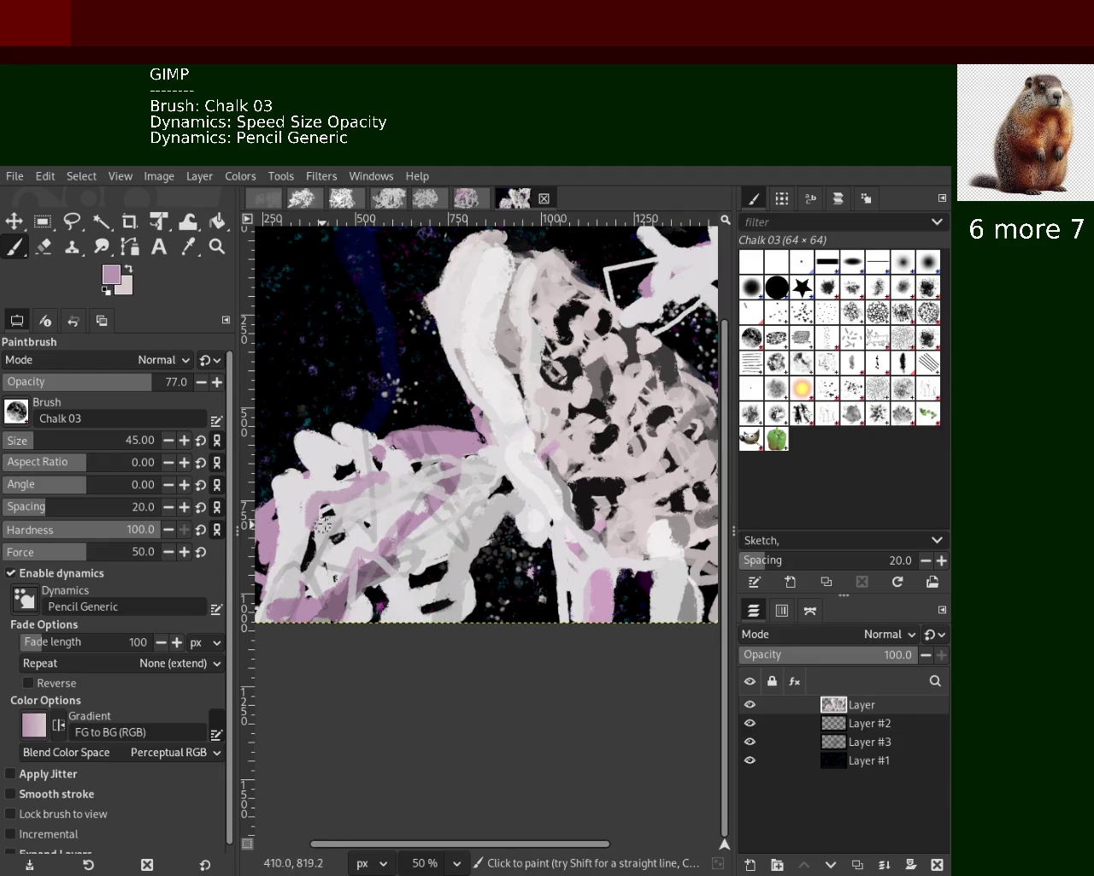
pyautogui.hotkey('ctrl', 'z')
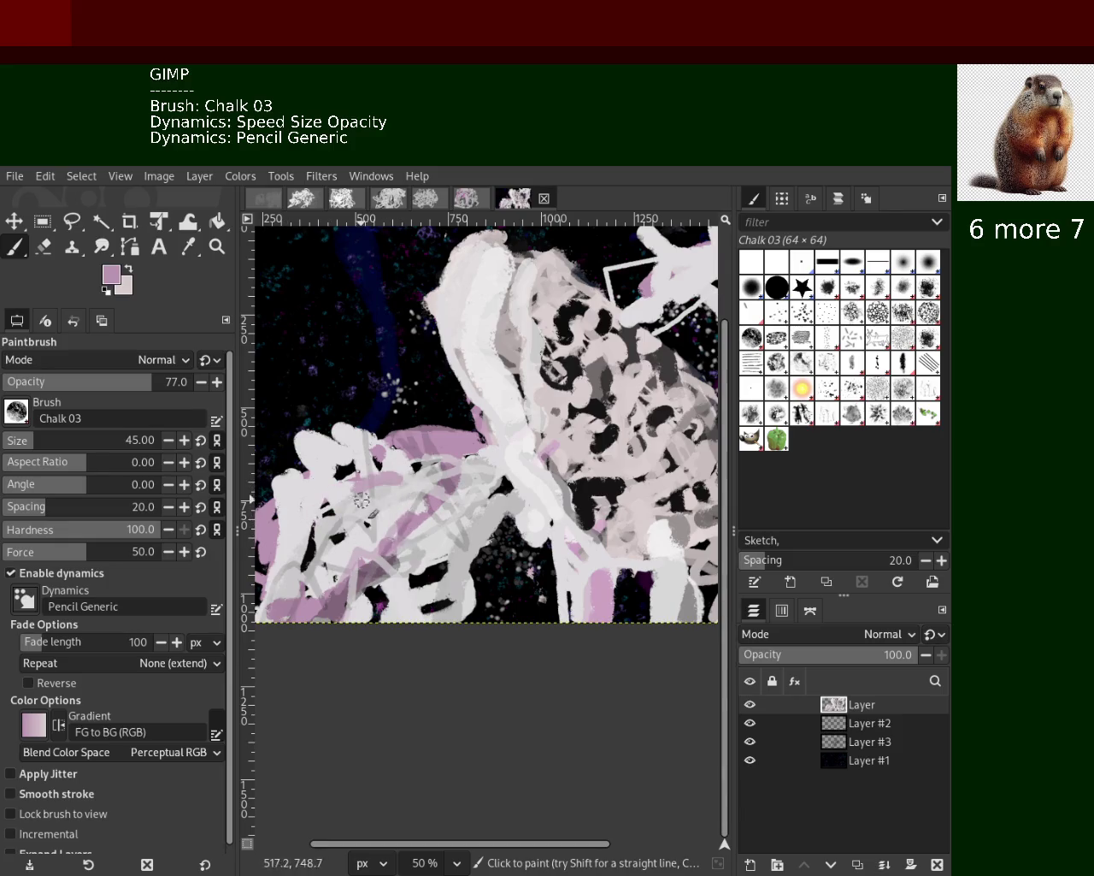
pyautogui.hotkey('ctrl', 'y')
pyautogui.hotkey('ctrl', 'z')
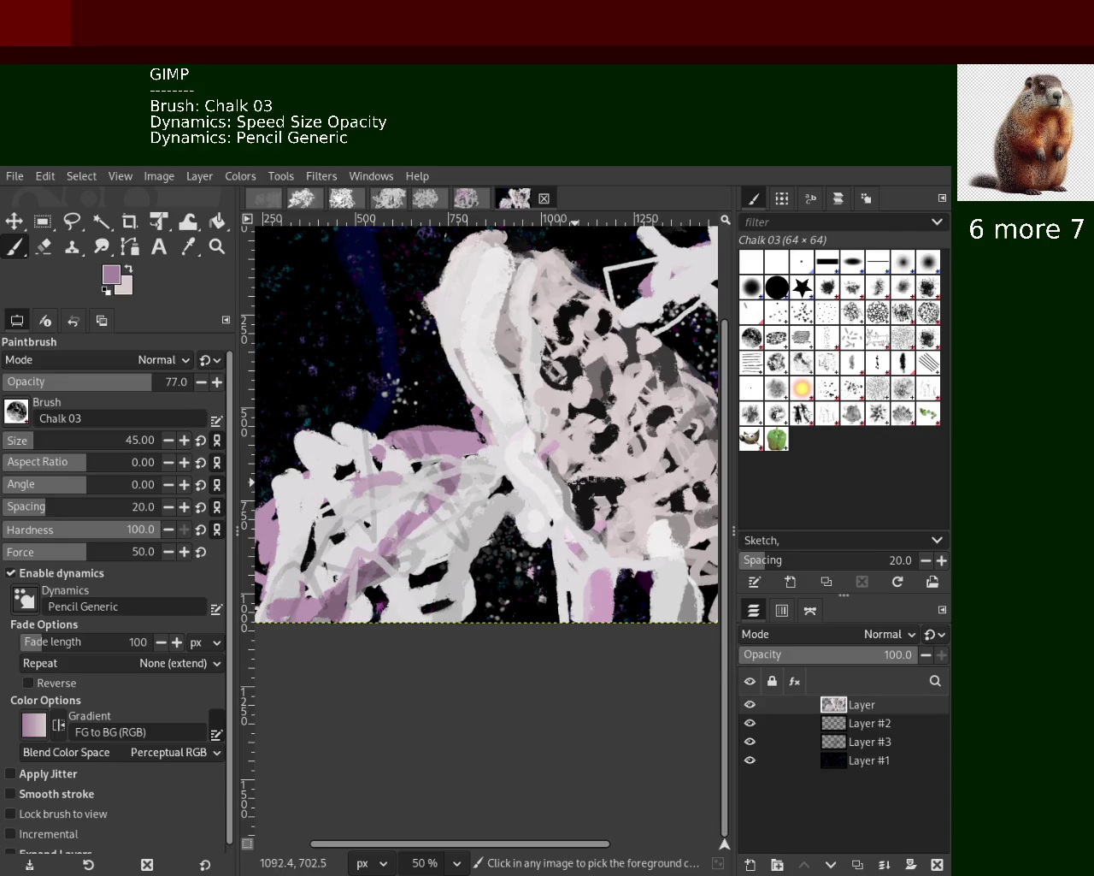
pyautogui.keyDown('ctrl'); pyautogui.click(614, 483); pyautogui.keyUp('ctrl')
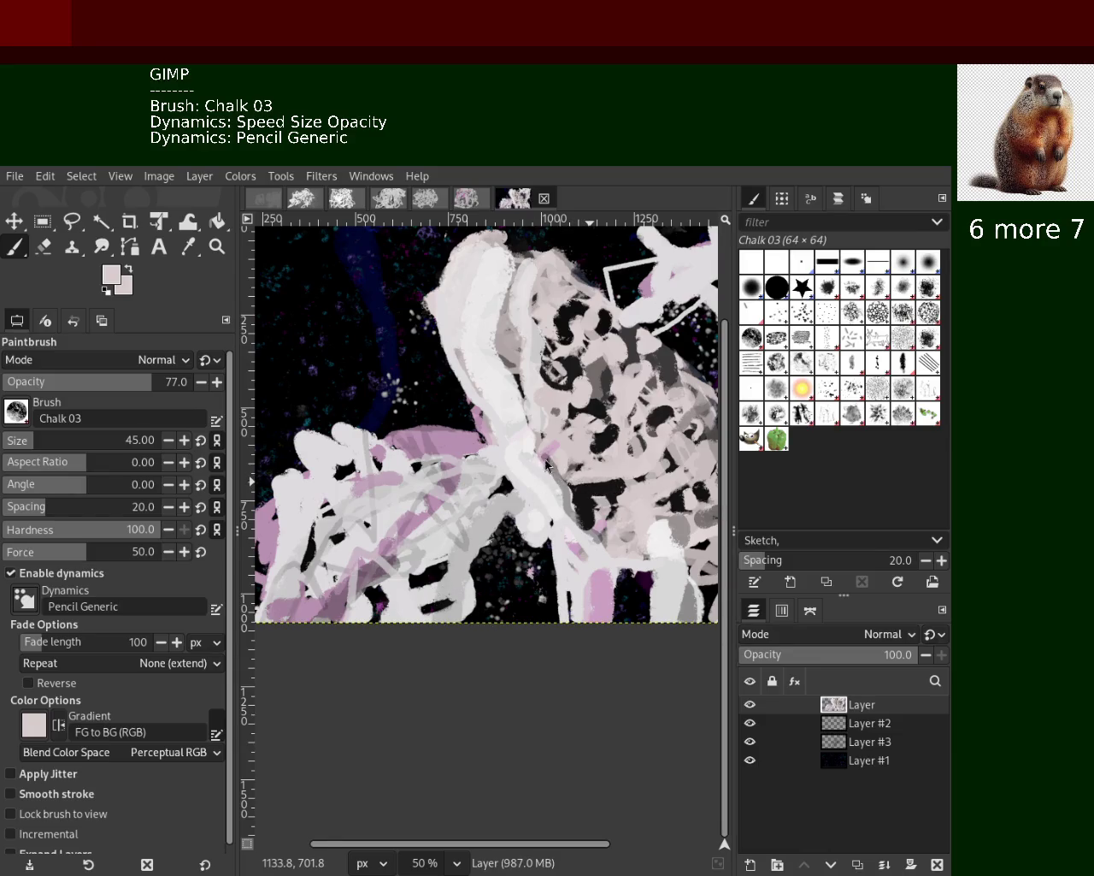
pyautogui.keyDown('ctrl'); pyautogui.click(455, 441); pyautogui.keyUp('ctrl')
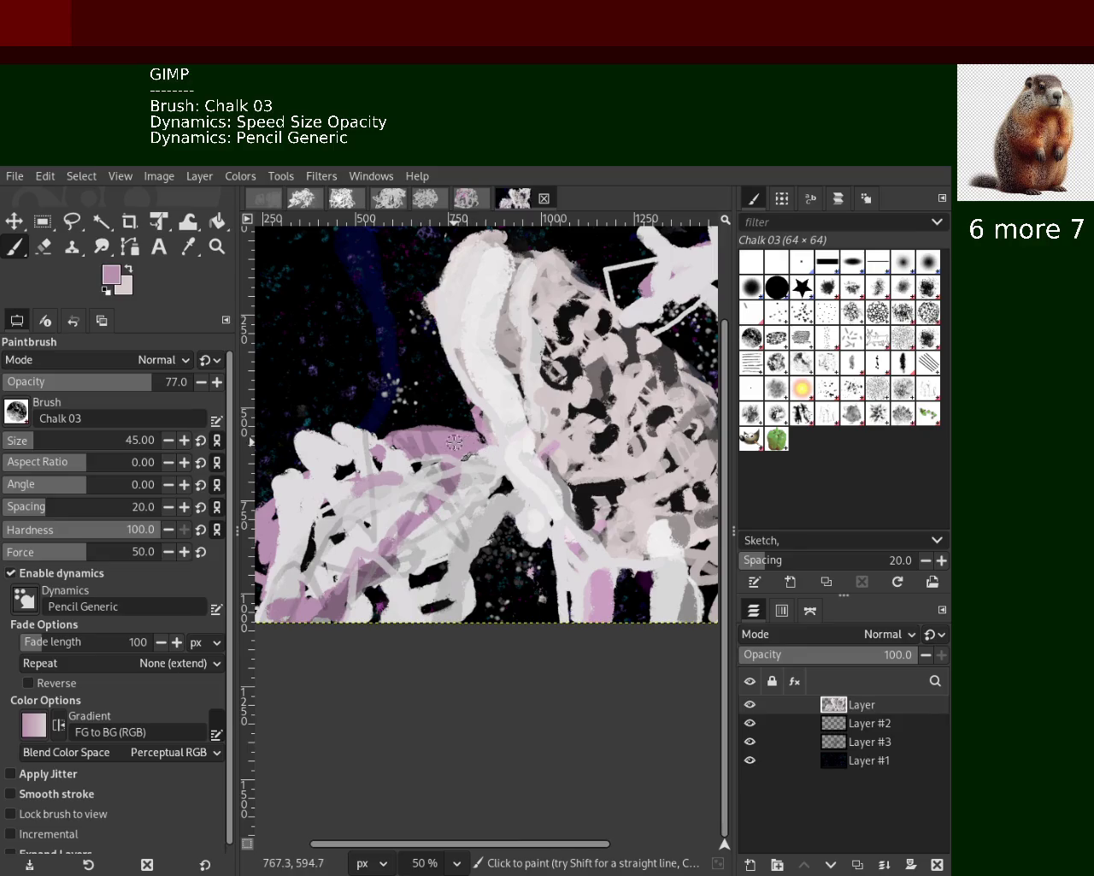
pyautogui.keyDown('ctrl'); pyautogui.keyDown('shift'); pyautogui.click(331, 494); pyautogui.keyUp('shift'); pyautogui.keyUp('ctrl')
pyautogui.moveTo(371, 473)
pyautogui.mouseDown()
pyautogui.moveTo(305, 583)
pyautogui.moveTo(273, 607)
pyautogui.mouseUp()
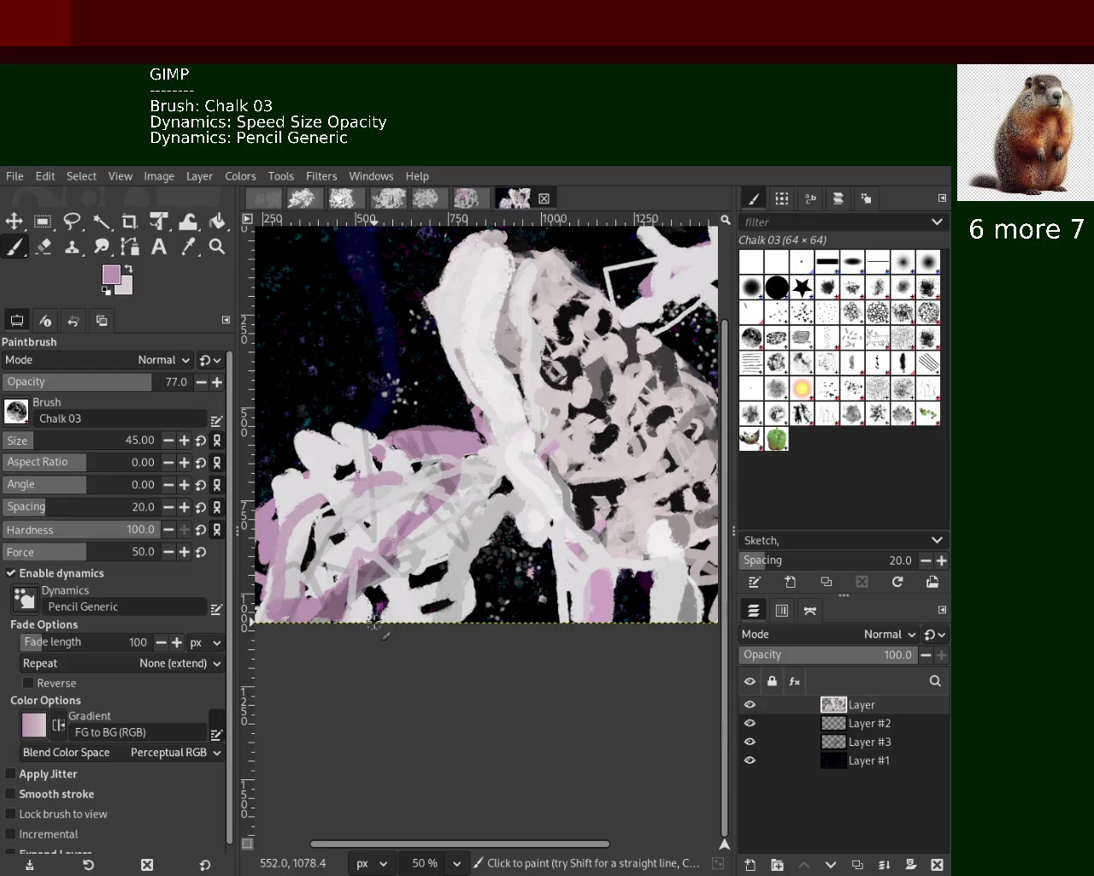
pyautogui.hotkey('ctrl', 'z')
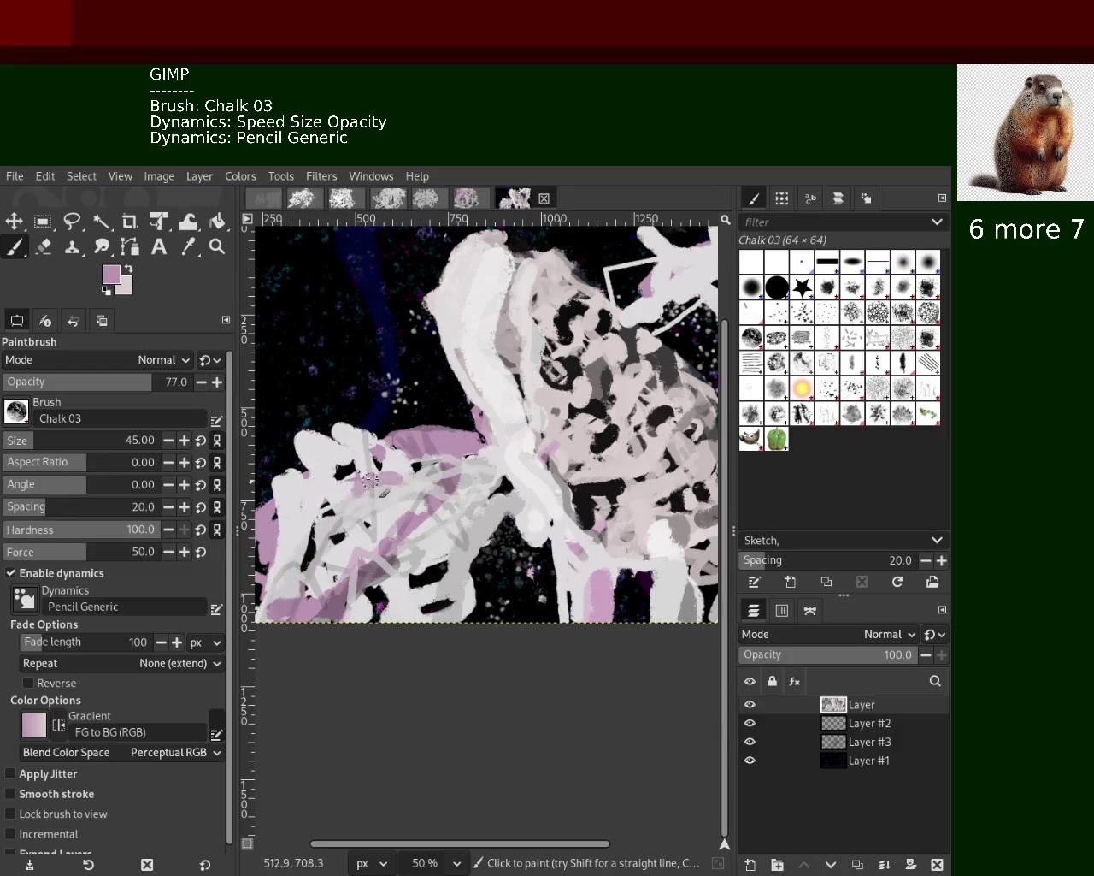
# Paint mauve strokes down-left in the lower left and below the centre, redrawing until satisfied
pyautogui.moveTo(361, 485); pyautogui.dragTo(283, 599)
pyautogui.hotkey('ctrl', 'z')
pyautogui.moveTo(341, 469); pyautogui.dragTo(287, 597)
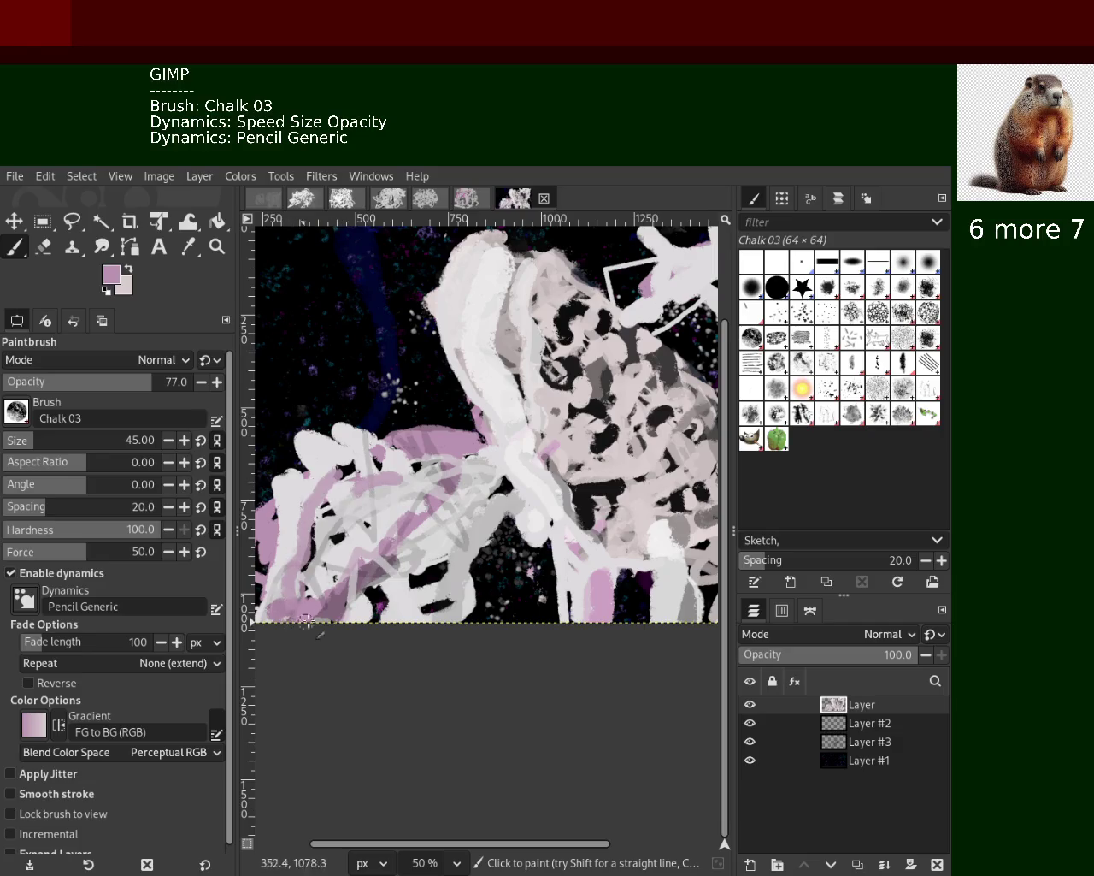
pyautogui.keyDown('ctrl'); pyautogui.click(399, 480); pyautogui.keyUp('ctrl')
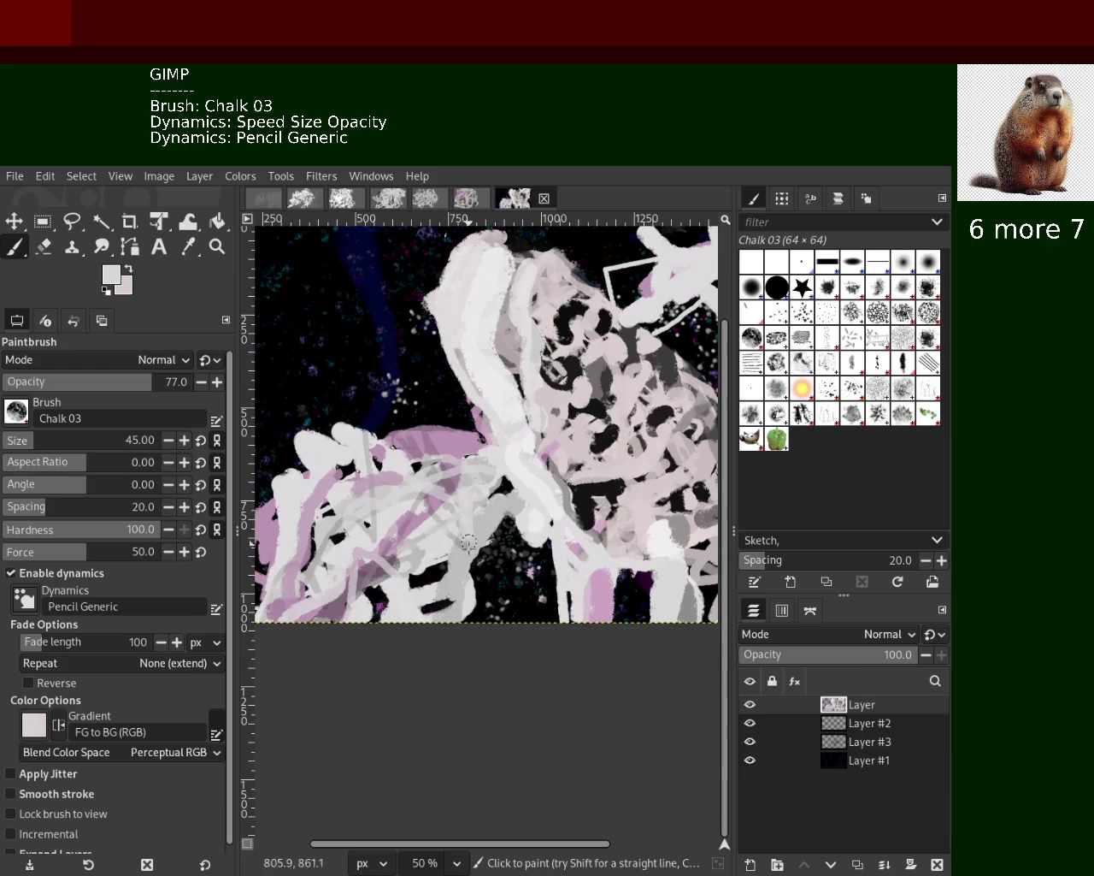
pyautogui.keyDown('ctrl'); pyautogui.click(461, 426); pyautogui.keyUp('ctrl')
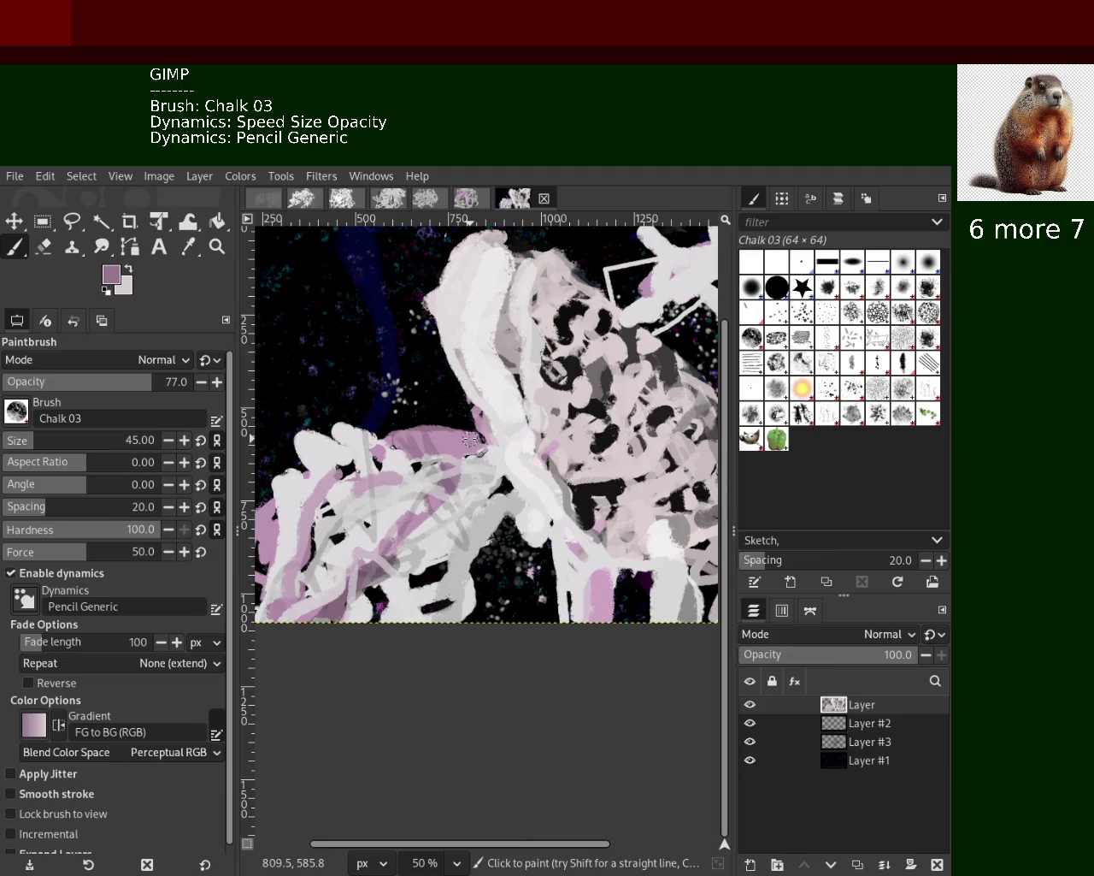
pyautogui.moveTo(473, 558)
pyautogui.mouseDown()
pyautogui.moveTo(508, 506)
pyautogui.moveTo(475, 623)
pyautogui.moveTo(469, 562)
pyautogui.moveTo(478, 585)
pyautogui.mouseUp()
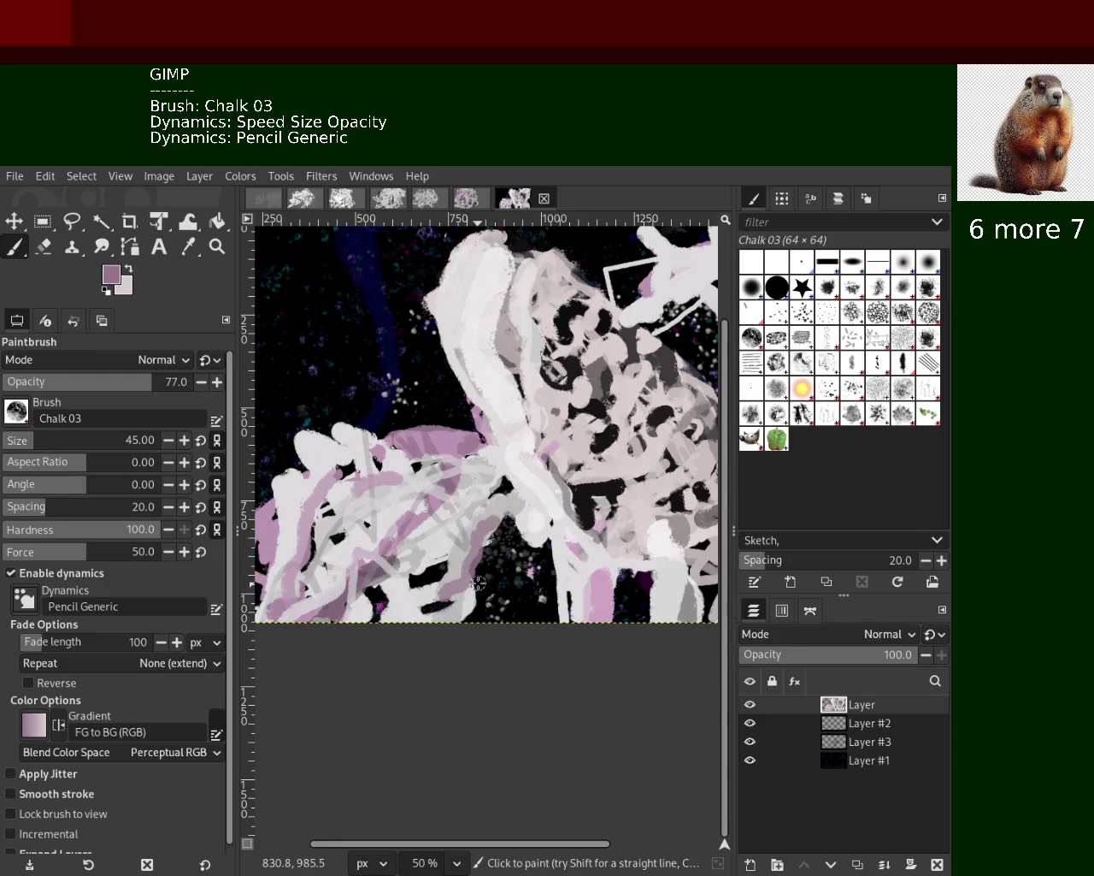
pyautogui.hotkey('ctrl', 'z')
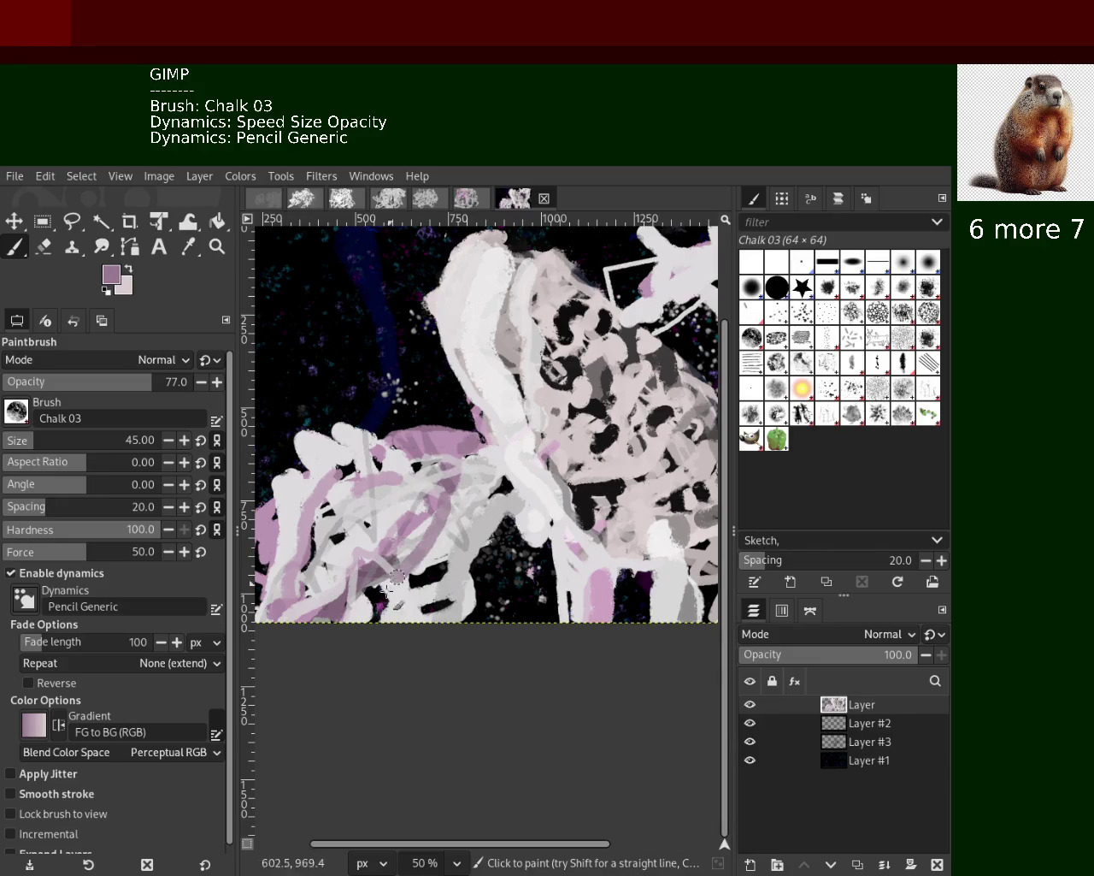
pyautogui.moveTo(499, 516); pyautogui.dragTo(432, 552)
pyautogui.hotkey('ctrl', 'z')
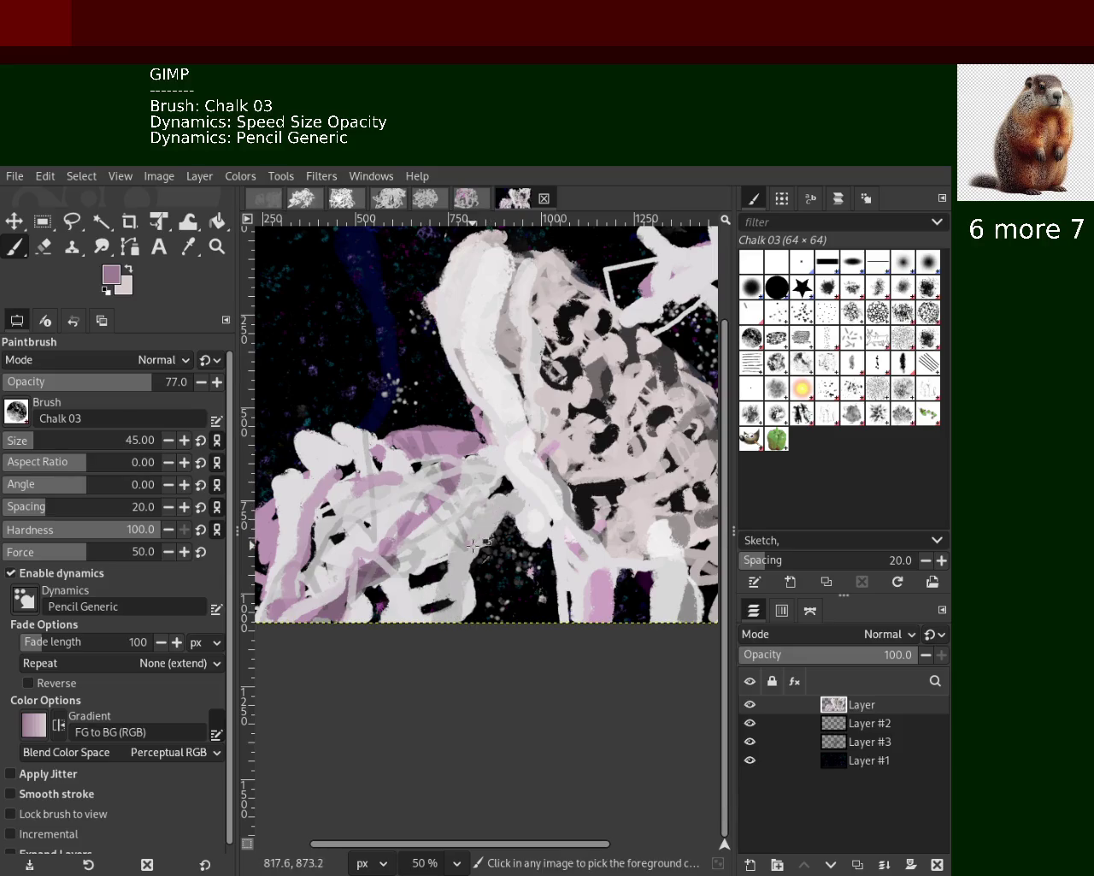
pyautogui.moveTo(496, 506); pyautogui.dragTo(435, 550)
# Paint a near-white stroke down-left through the centre, redrawing it along the same path
pyautogui.keyDown('ctrl'); pyautogui.click(500, 511); pyautogui.keyUp('ctrl')
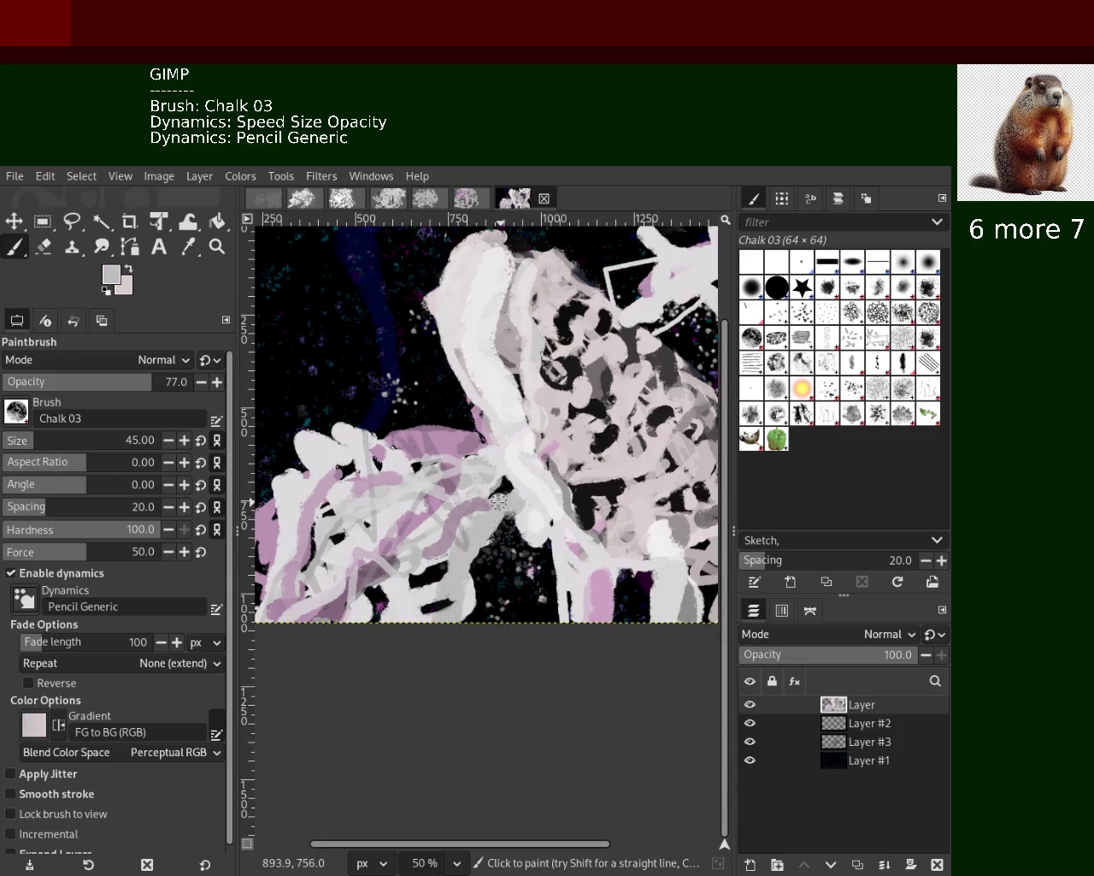
pyautogui.keyDown('ctrl'); pyautogui.click(460, 539); pyautogui.keyUp('ctrl')
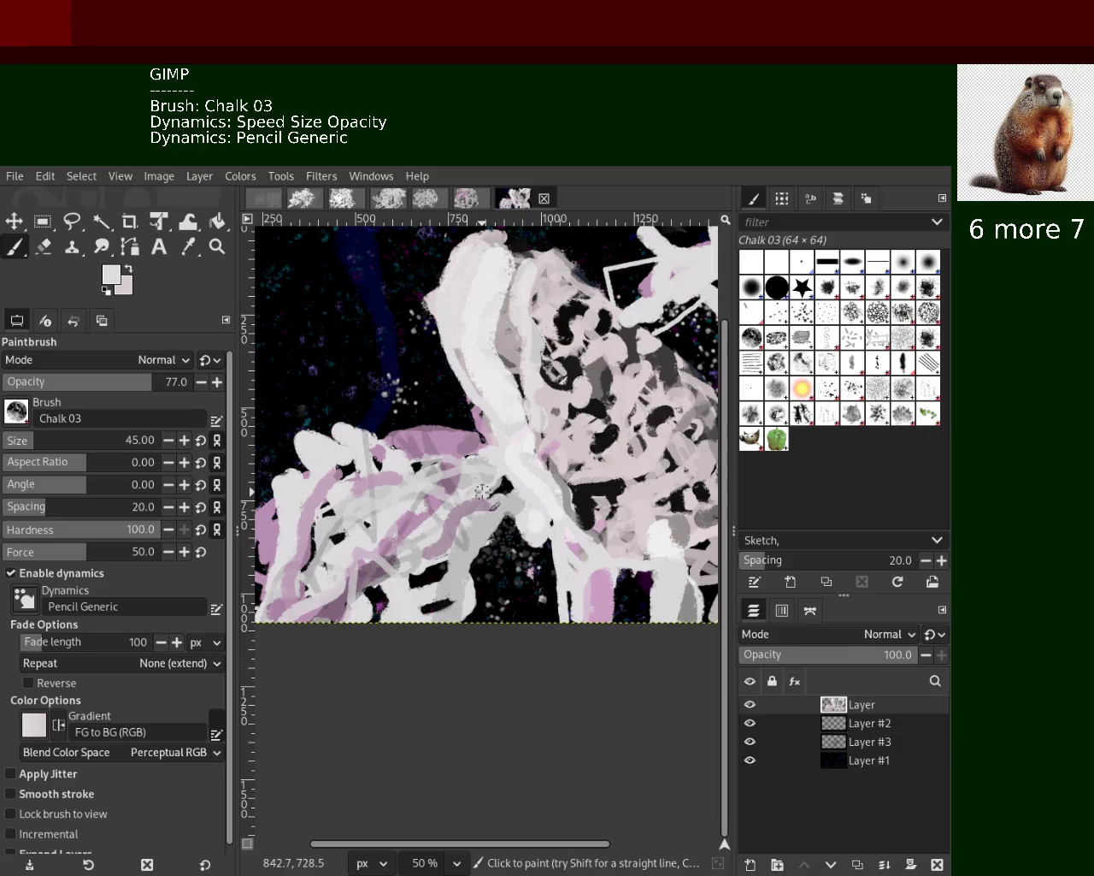
pyautogui.moveTo(484, 487); pyautogui.dragTo(435, 567)
pyautogui.hotkey('ctrl', 'z')
pyautogui.moveTo(489, 498); pyautogui.dragTo(436, 560)
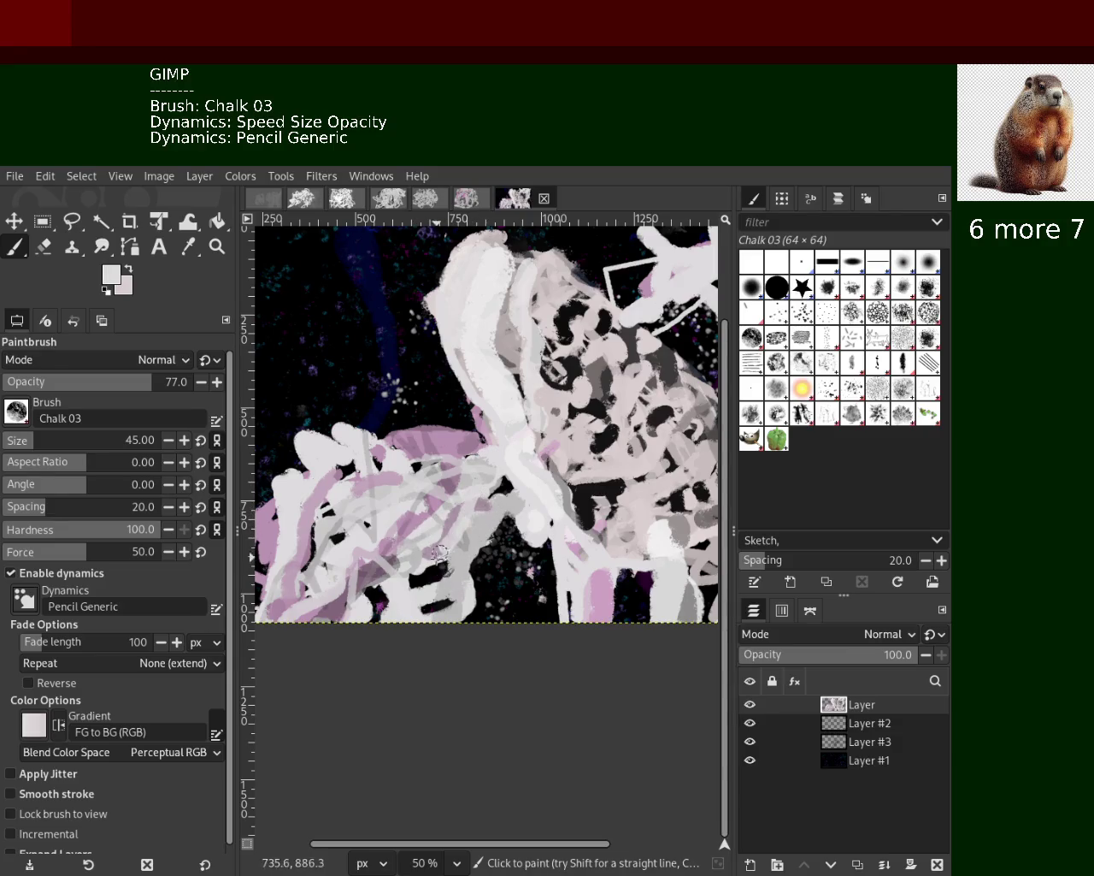
pyautogui.hotkey('ctrl', 'z')
pyautogui.moveTo(489, 481); pyautogui.dragTo(436, 560)
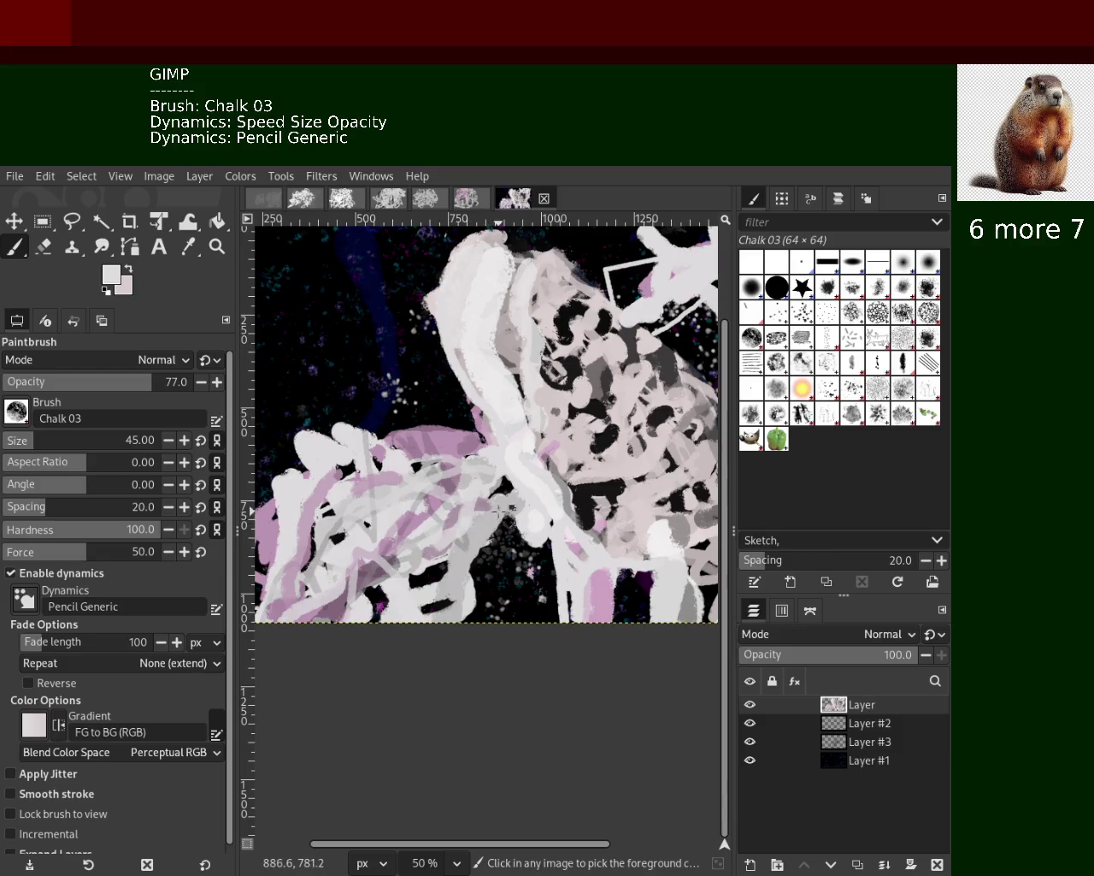
# Sample a near-white and paint a whitish stroke over the lower-left pink area
pyautogui.keyDown('ctrl'); pyautogui.click(490, 513); pyautogui.keyUp('ctrl')
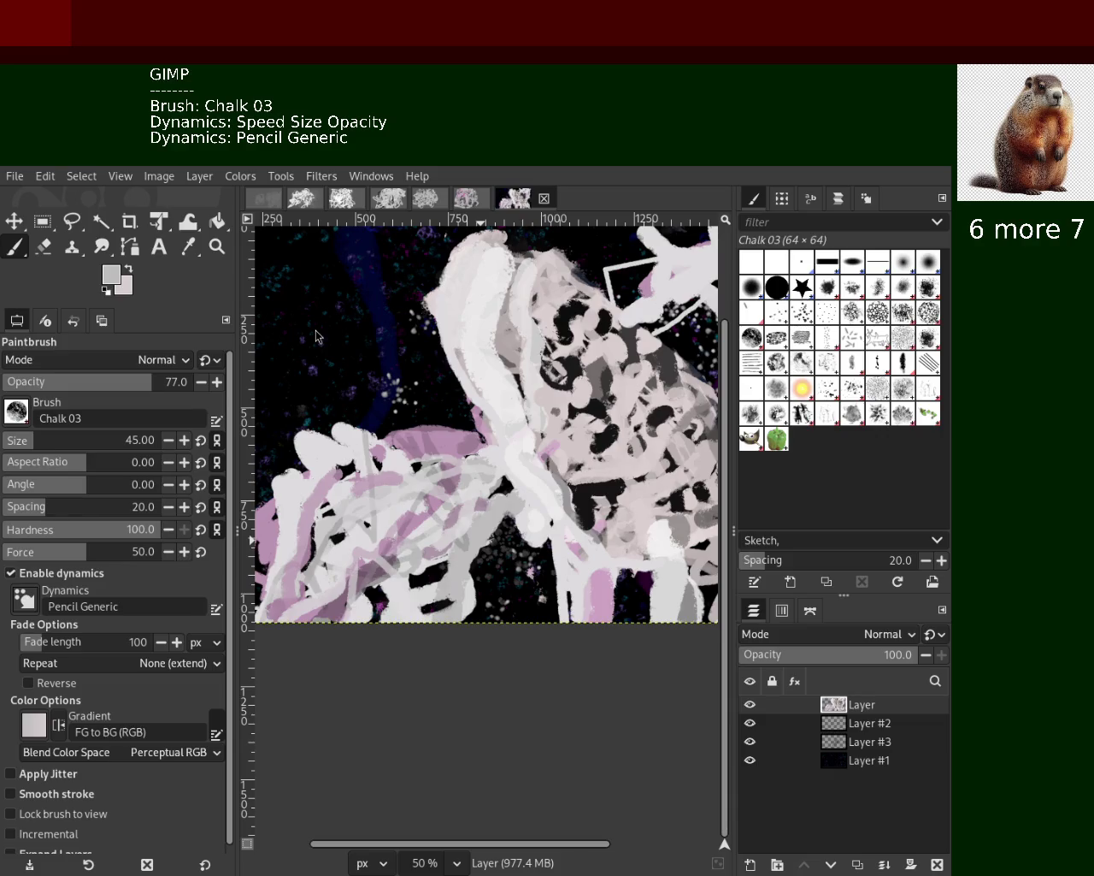
pyautogui.keyDown('ctrl'); pyautogui.click(344, 445); pyautogui.keyUp('ctrl')
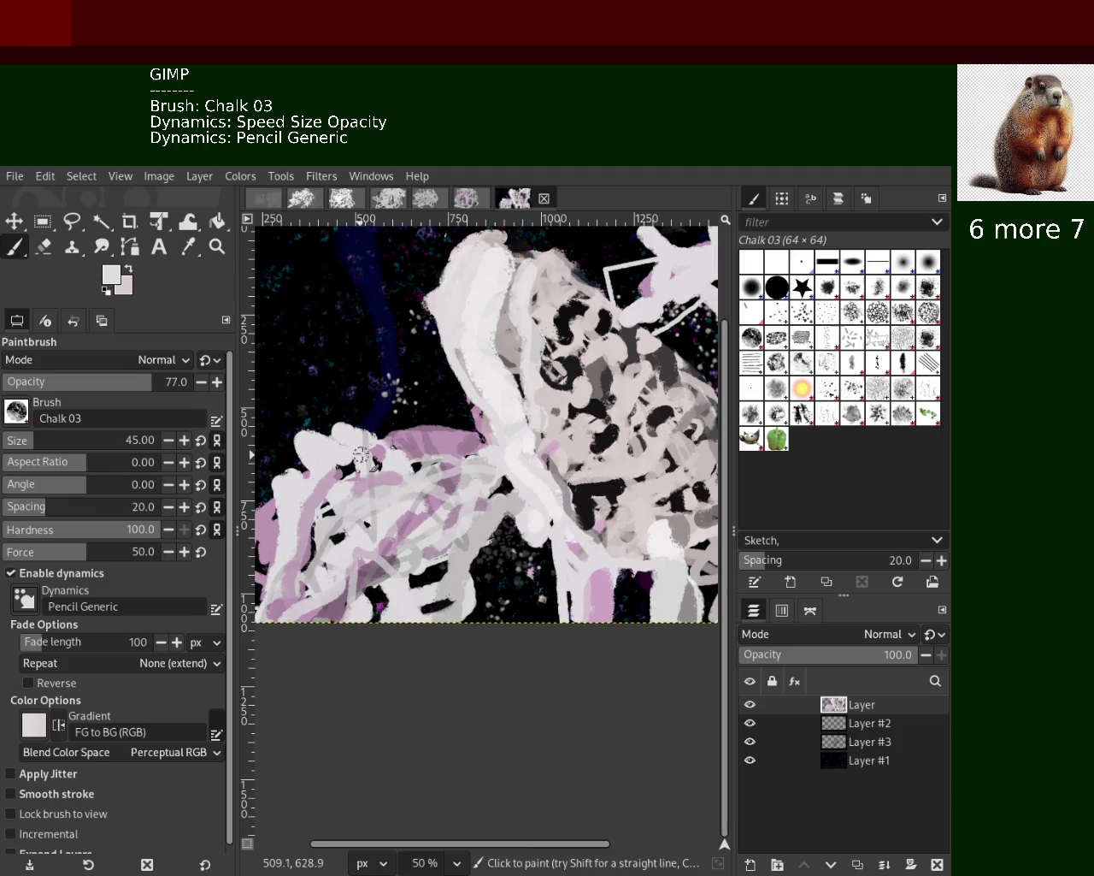
pyautogui.keyDown('ctrl'); pyautogui.click(436, 428); pyautogui.keyUp('ctrl')
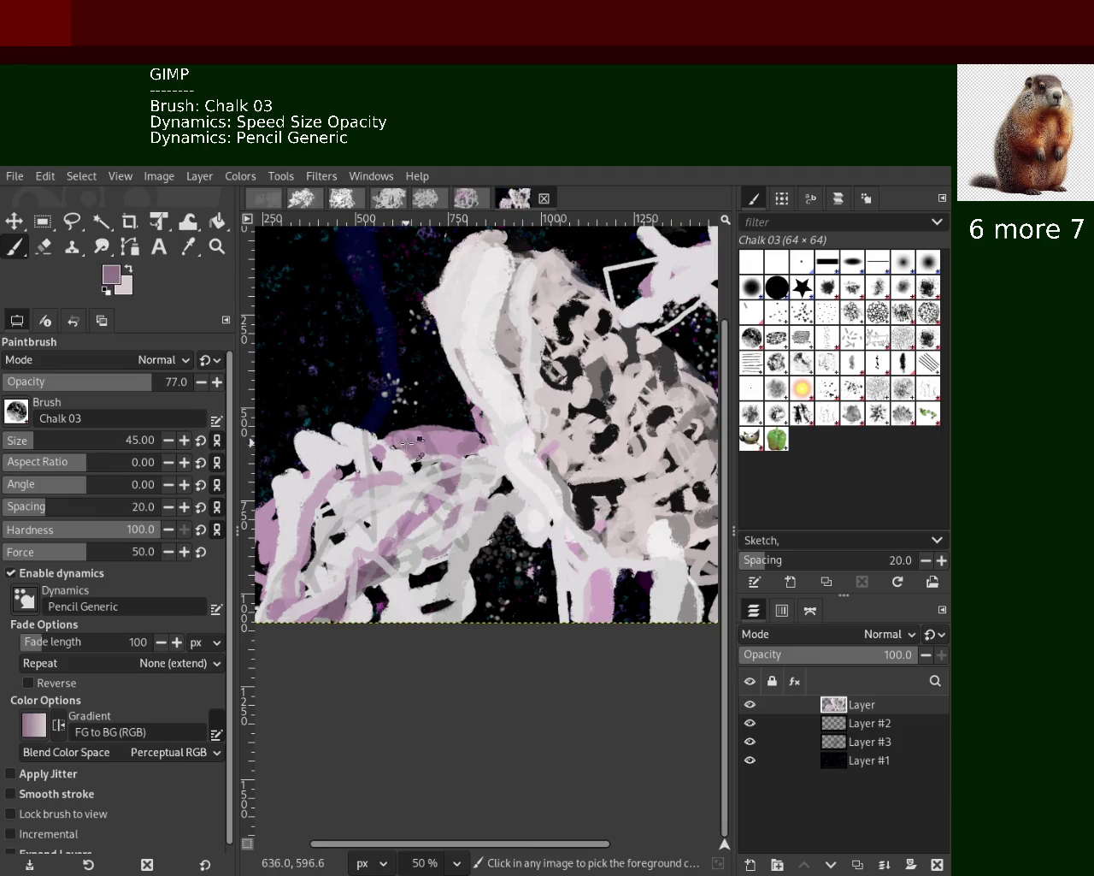
pyautogui.keyDown('ctrl'); pyautogui.click(340, 441); pyautogui.keyUp('ctrl')
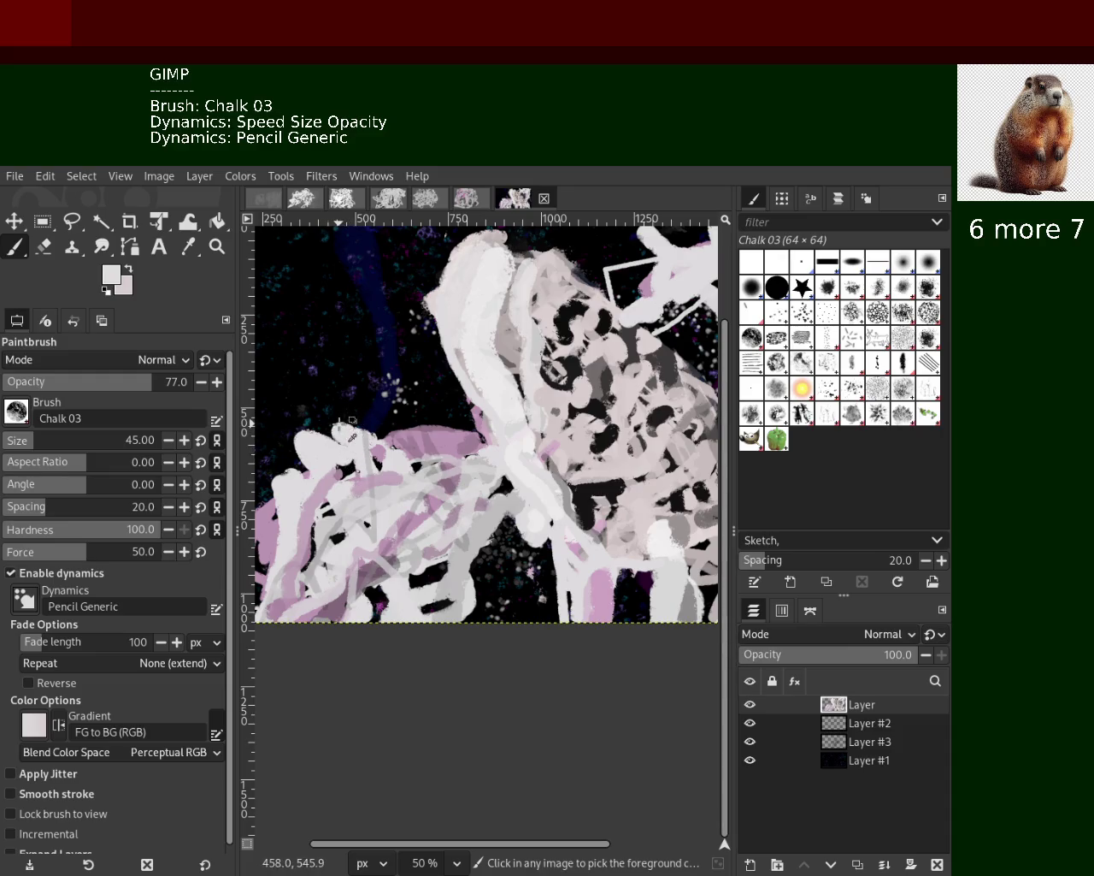
pyautogui.moveTo(290, 483); pyautogui.dragTo(256, 621)
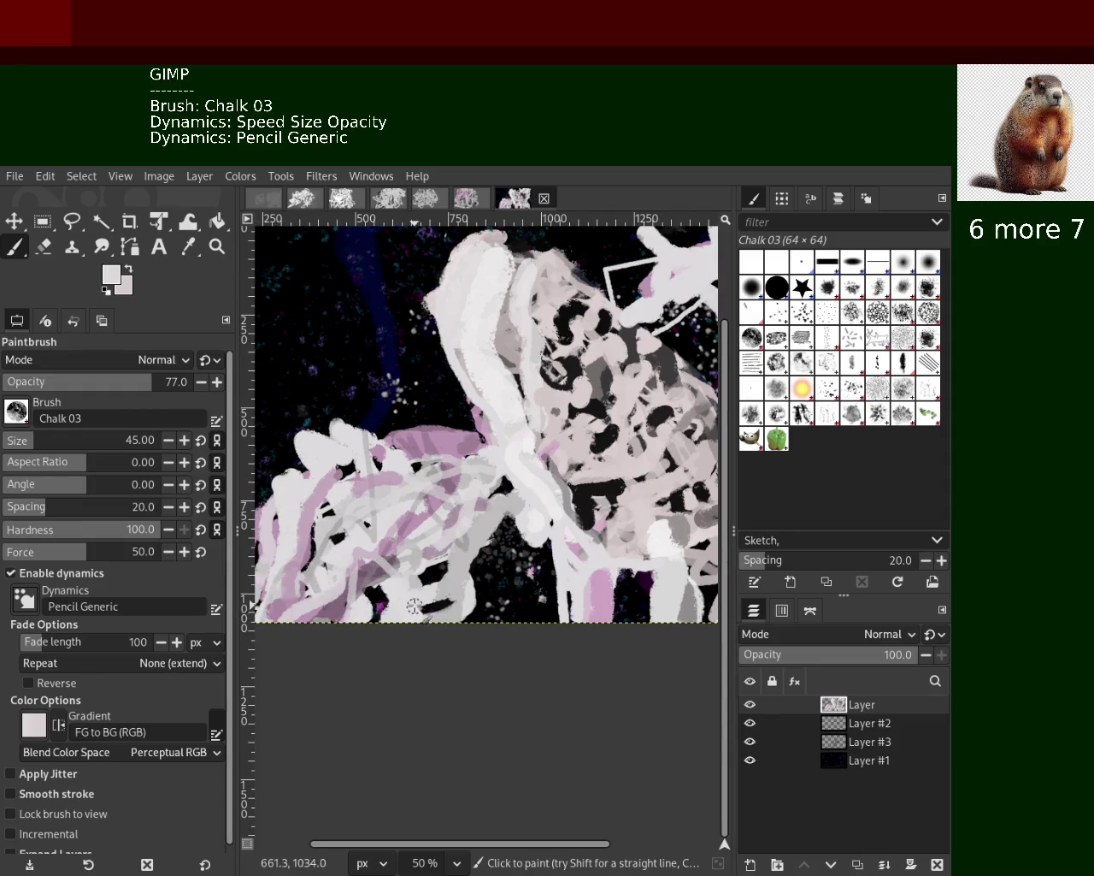
# Sample pink and add a pink chalk stroke at the lower left
pyautogui.keyDown('ctrl'); pyautogui.click(453, 586); pyautogui.keyUp('ctrl')
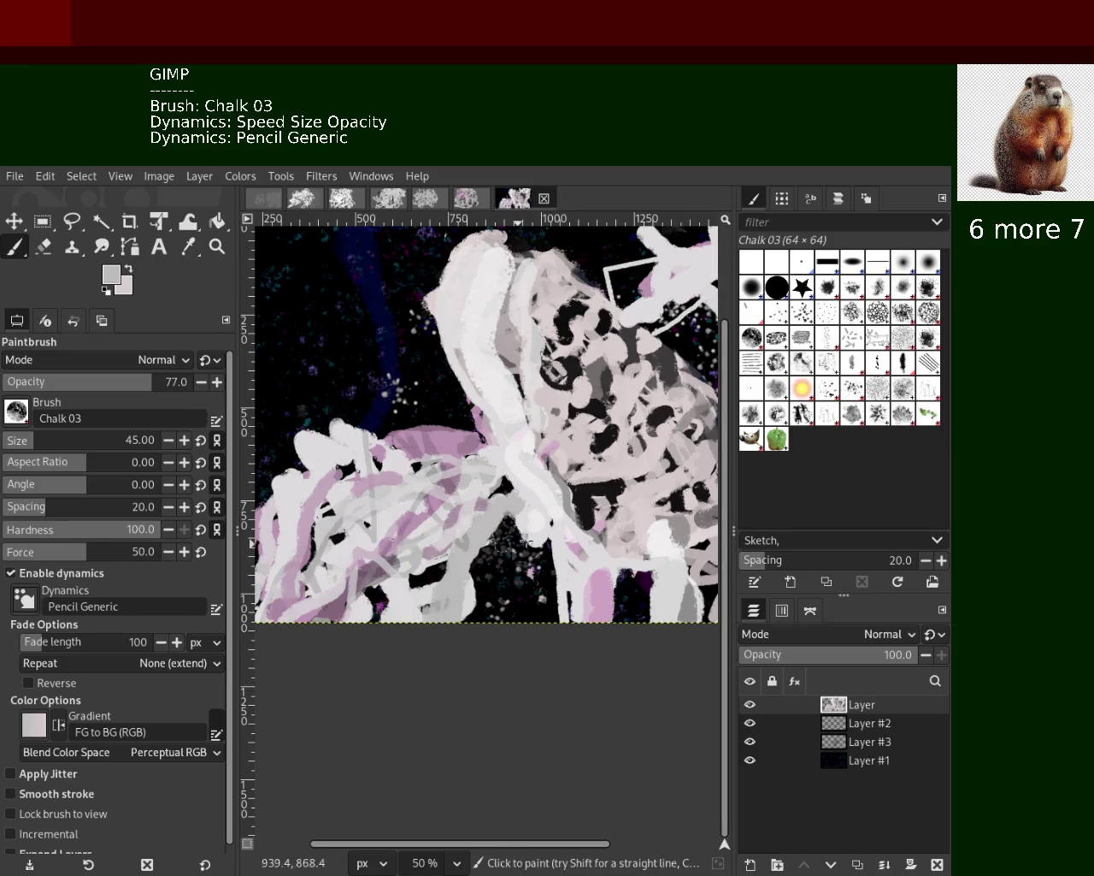
pyautogui.keyDown('ctrl'); pyautogui.click(534, 513); pyautogui.keyUp('ctrl')
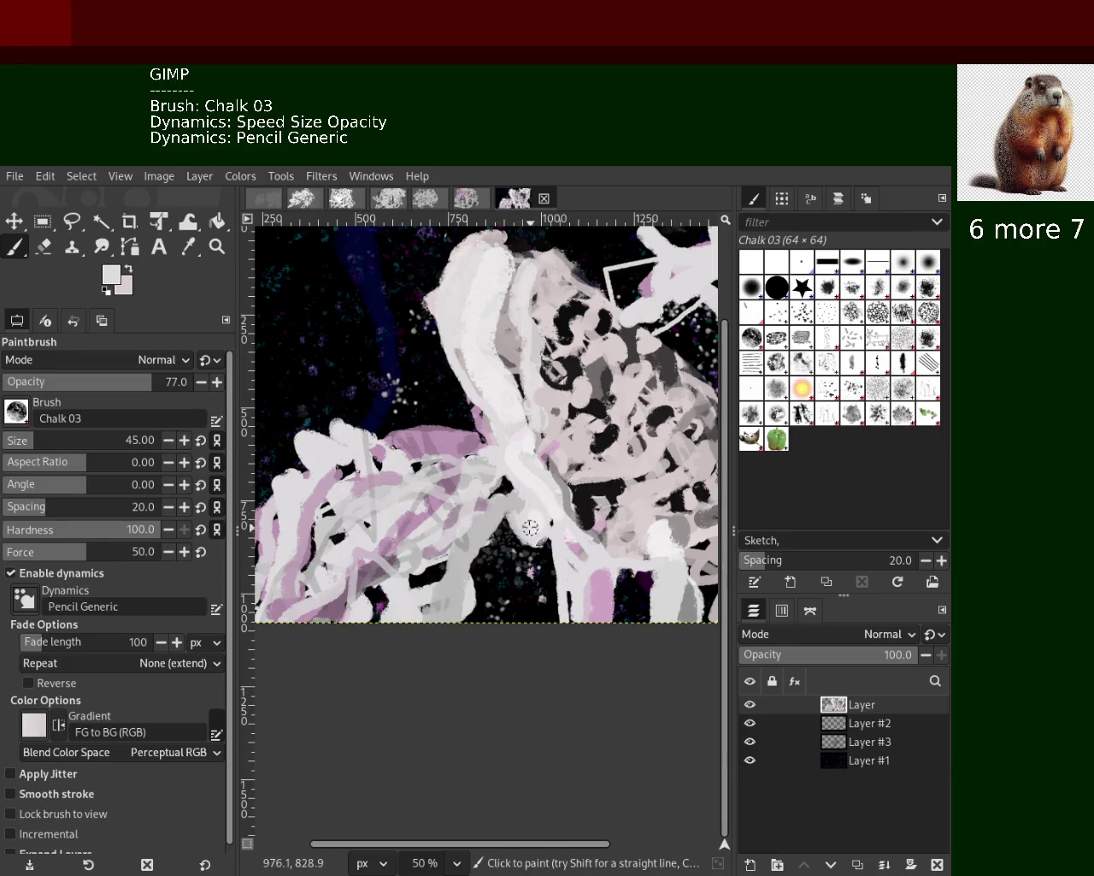
pyautogui.keyDown('ctrl'); pyautogui.click(513, 529); pyautogui.keyUp('ctrl')
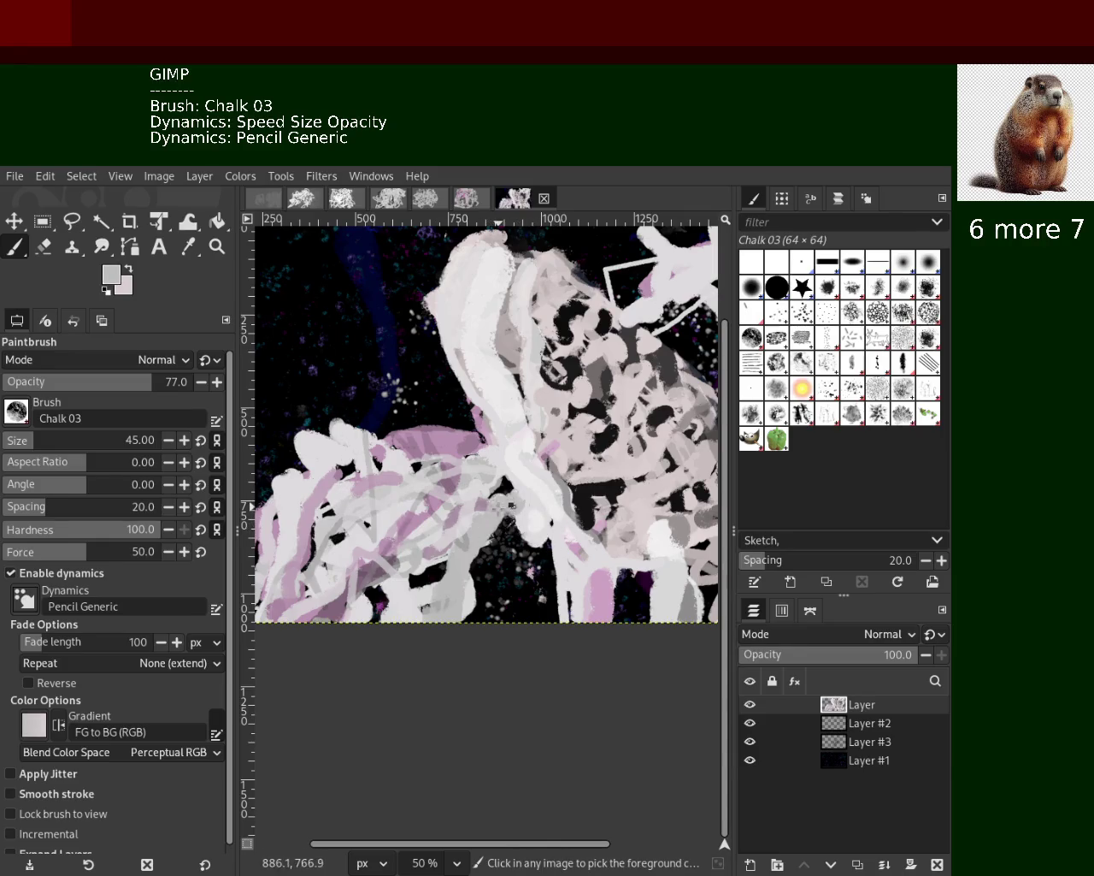
pyautogui.keyDown('ctrl'); pyautogui.click(443, 445); pyautogui.keyUp('ctrl')
pyautogui.moveTo(402, 504); pyautogui.dragTo(340, 537)
pyautogui.keyDown('ctrl'); pyautogui.click(339, 462); pyautogui.keyUp('ctrl')
pyautogui.keyDown('ctrl'); pyautogui.click(650, 358); pyautogui.keyUp('ctrl')
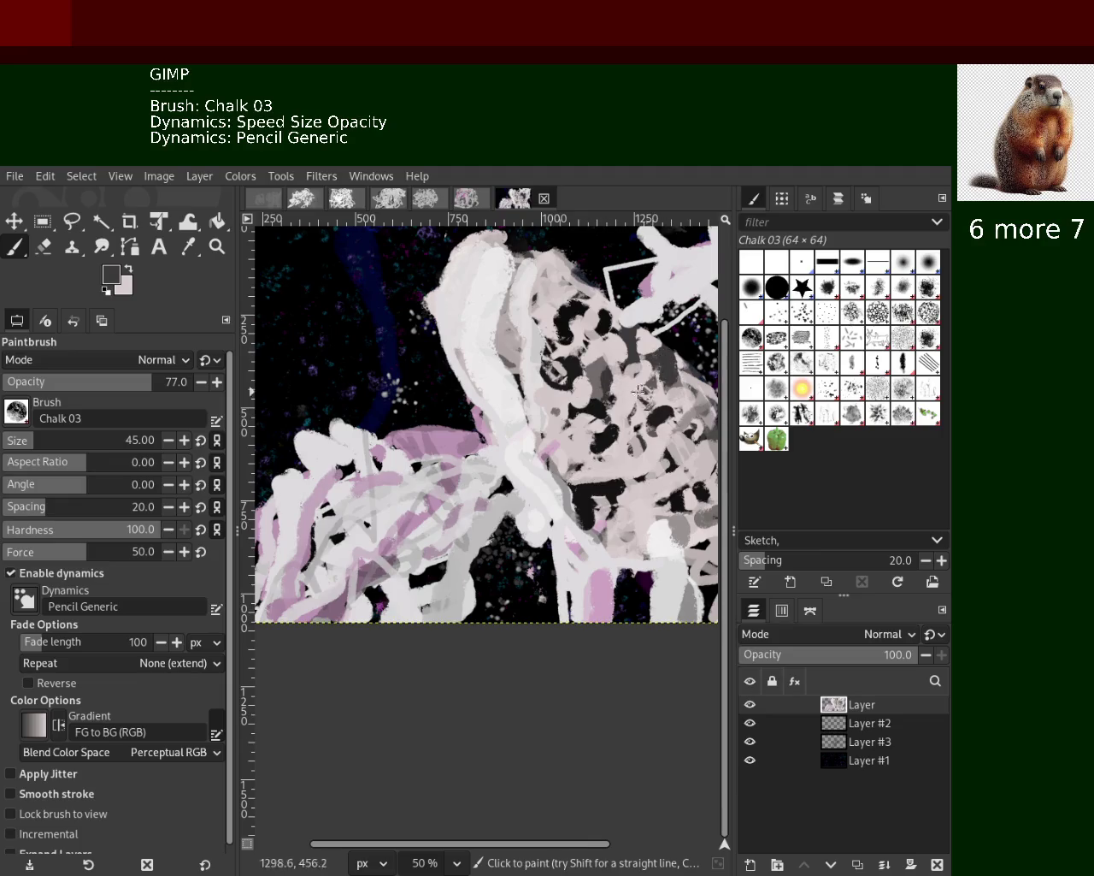
# Repeatedly paint and undo a dark grey stroke down the middle until one from the top holds
pyautogui.moveTo(494, 261); pyautogui.dragTo(548, 560)
pyautogui.hotkey('ctrl', 'z')
pyautogui.moveTo(503, 273); pyautogui.dragTo(547, 487)
pyautogui.hotkey('ctrl', 'z')
pyautogui.moveTo(503, 274); pyautogui.dragTo(556, 472)
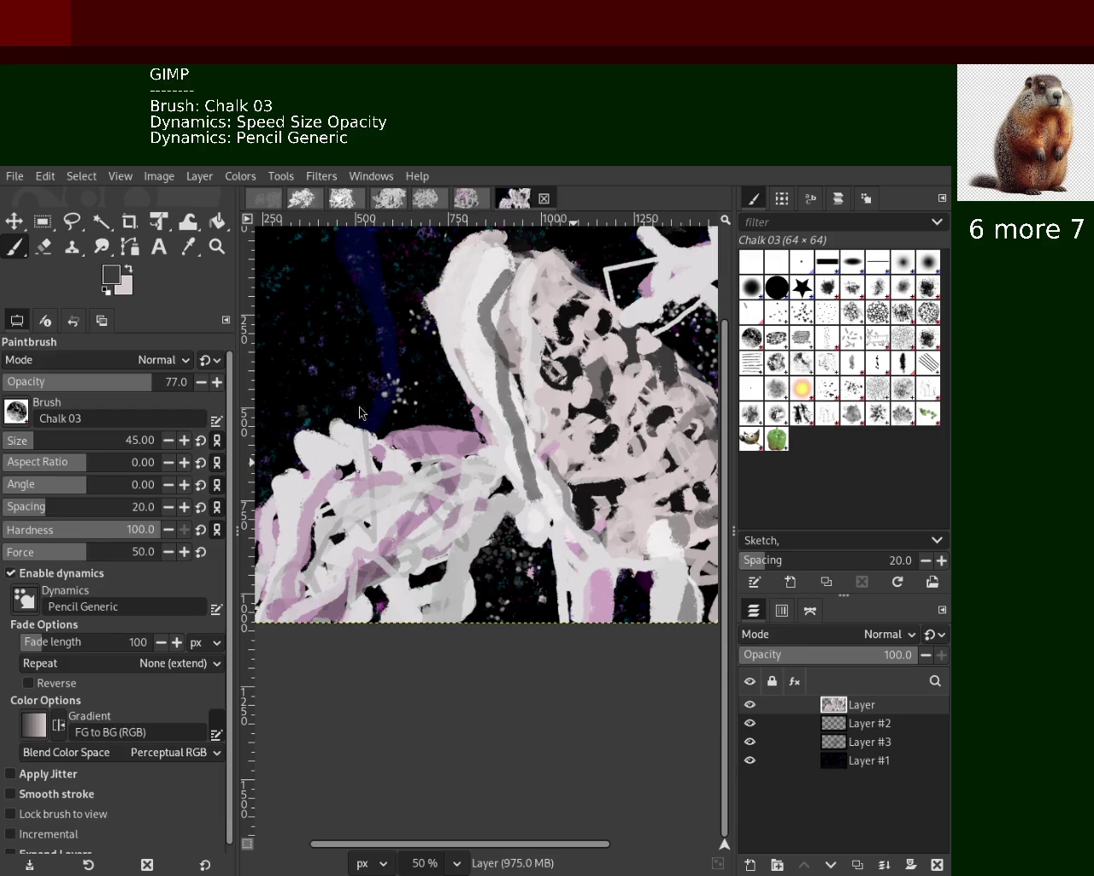
pyautogui.hotkey('ctrl', 'z')
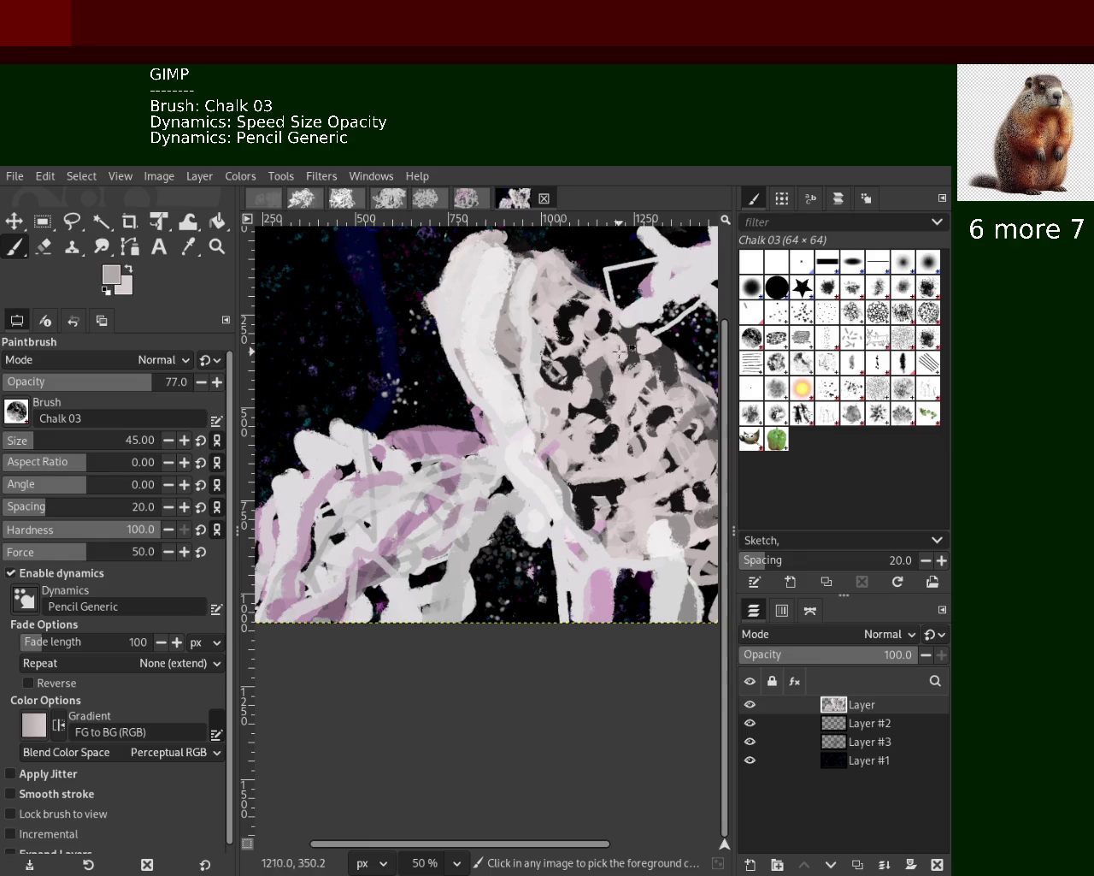
pyautogui.moveTo(513, 258); pyautogui.dragTo(528, 477)
pyautogui.hotkey('ctrl', 'z')
pyautogui.moveTo(514, 254); pyautogui.dragTo(544, 496)
pyautogui.hotkey('ctrl', 'z')
pyautogui.moveTo(504, 251)
pyautogui.mouseDown()
pyautogui.moveTo(487, 412)
pyautogui.moveTo(560, 503)
pyautogui.moveTo(547, 470)
pyautogui.mouseUp()
pyautogui.hotkey('ctrl', 'z')
pyautogui.hotkey('ctrl', 'z')
pyautogui.moveTo(512, 254); pyautogui.dragTo(557, 462)
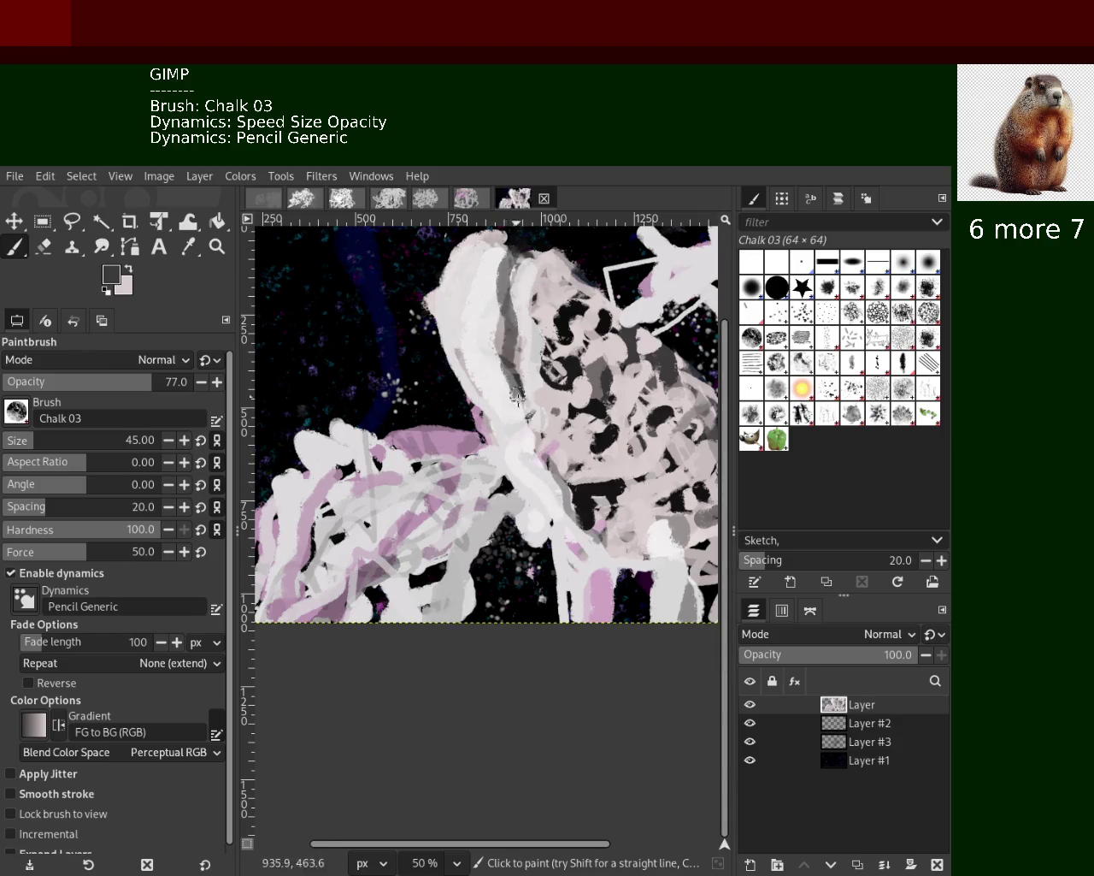
pyautogui.hotkey('ctrl', 'z')
pyautogui.moveTo(506, 249); pyautogui.dragTo(535, 450)
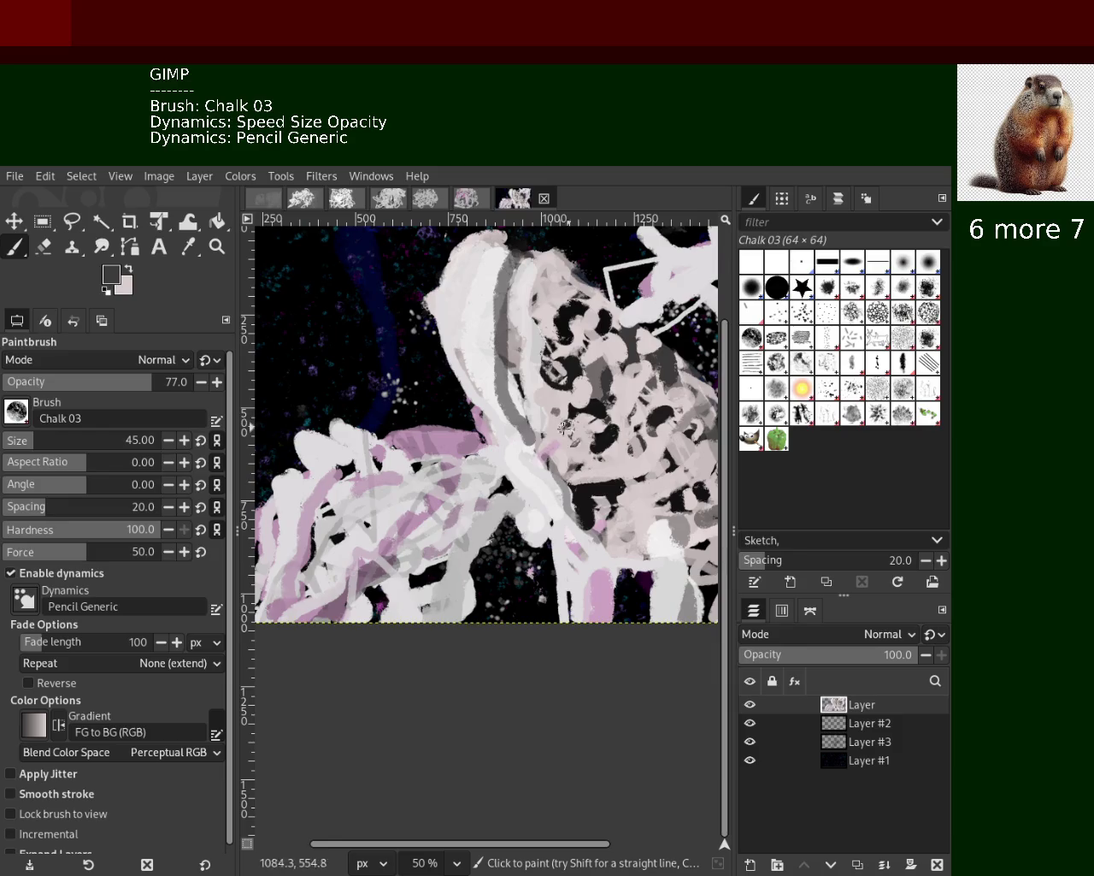
# Rework the mid-canvas grey stripe, covering a stray stroke with light paint and repainting it
pyautogui.keyDown('ctrl'); pyautogui.click(515, 384); pyautogui.keyUp('ctrl')
pyautogui.moveTo(513, 380); pyautogui.dragTo(535, 429)
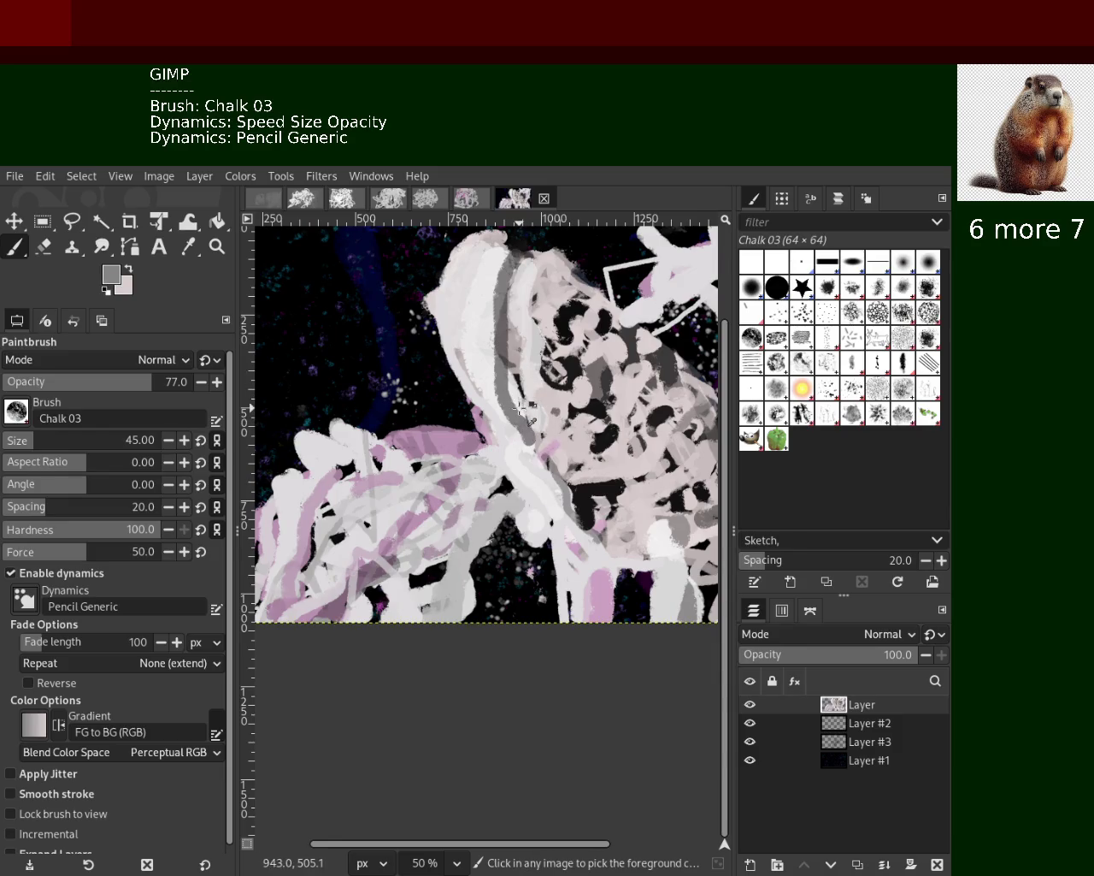
pyautogui.keyDown('ctrl'); pyautogui.click(513, 376); pyautogui.keyUp('ctrl')
pyautogui.moveTo(511, 369); pyautogui.dragTo(525, 472)
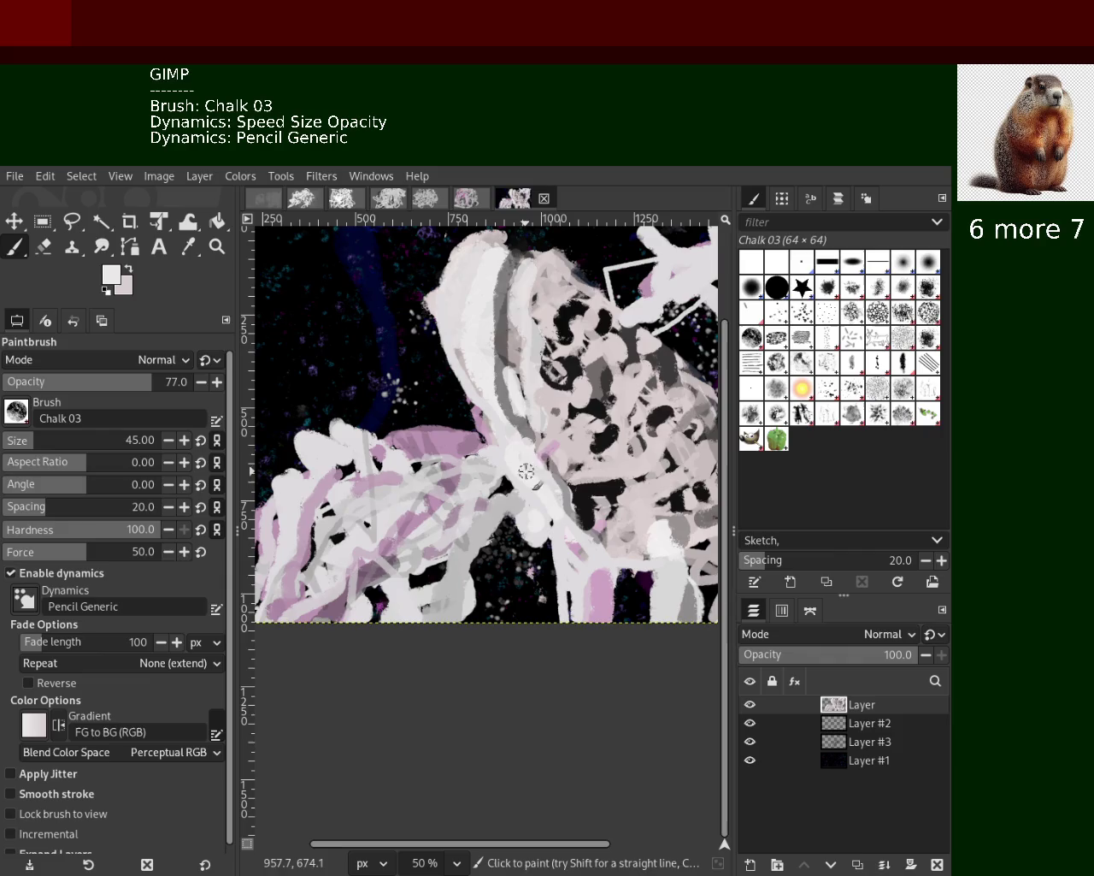
pyautogui.keyDown('ctrl'); pyautogui.click(504, 370); pyautogui.keyUp('ctrl')
pyautogui.moveTo(501, 366); pyautogui.dragTo(539, 483)
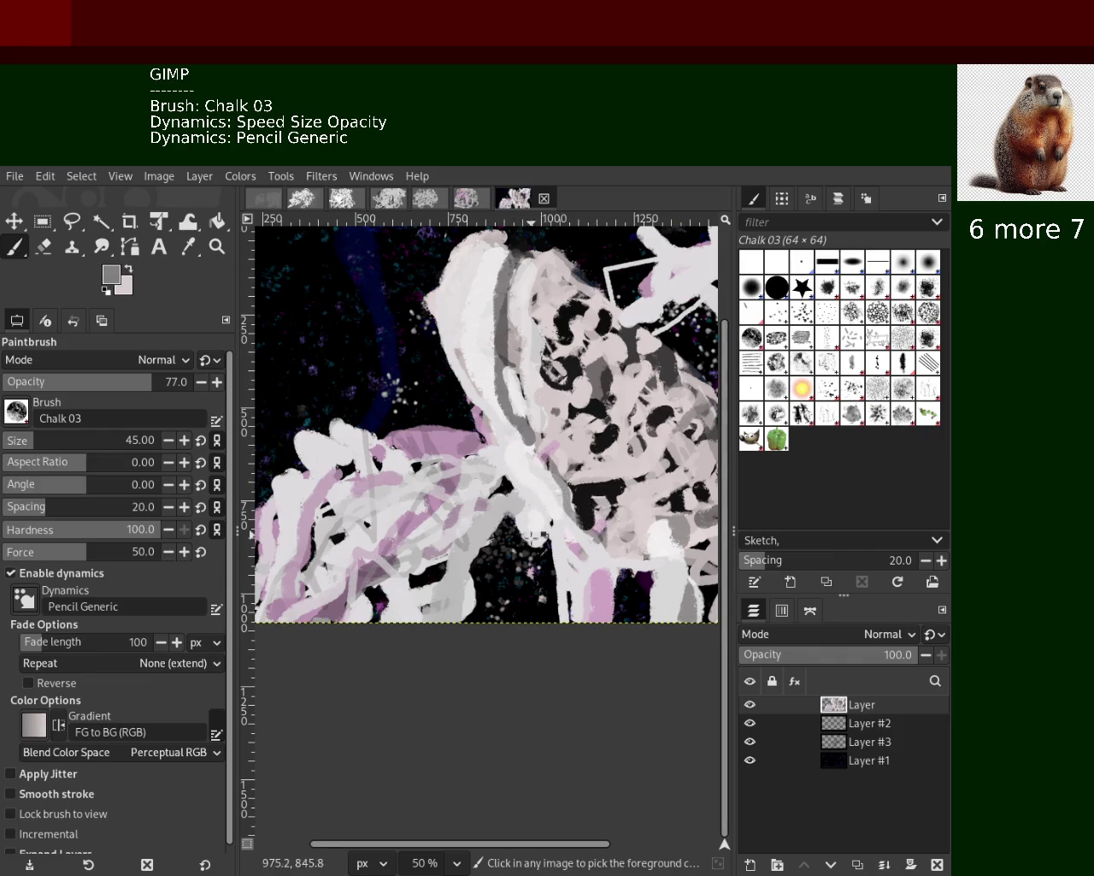
# Sample pink and paint pink strokes over the lower-left white area
pyautogui.keyDown('ctrl'); pyautogui.click(523, 534); pyautogui.keyUp('ctrl')
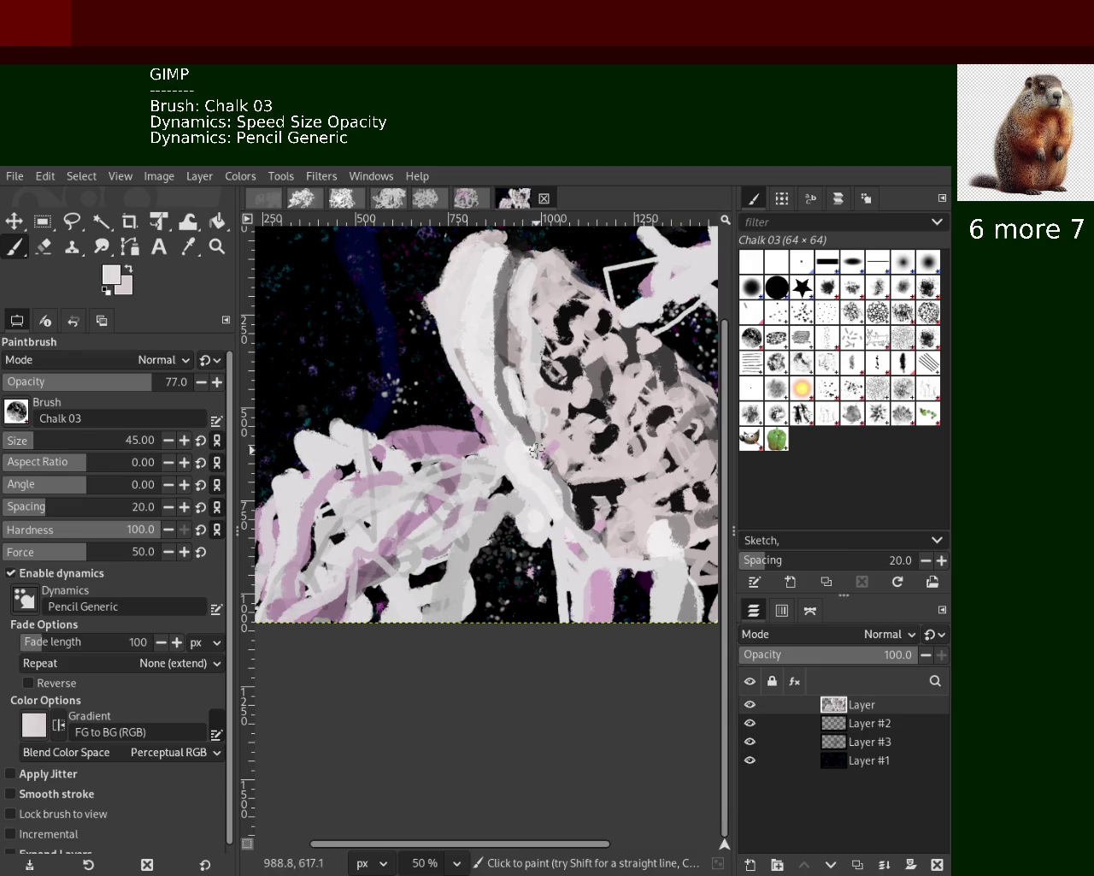
pyautogui.keyDown('ctrl'); pyautogui.click(671, 381); pyautogui.keyUp('ctrl')
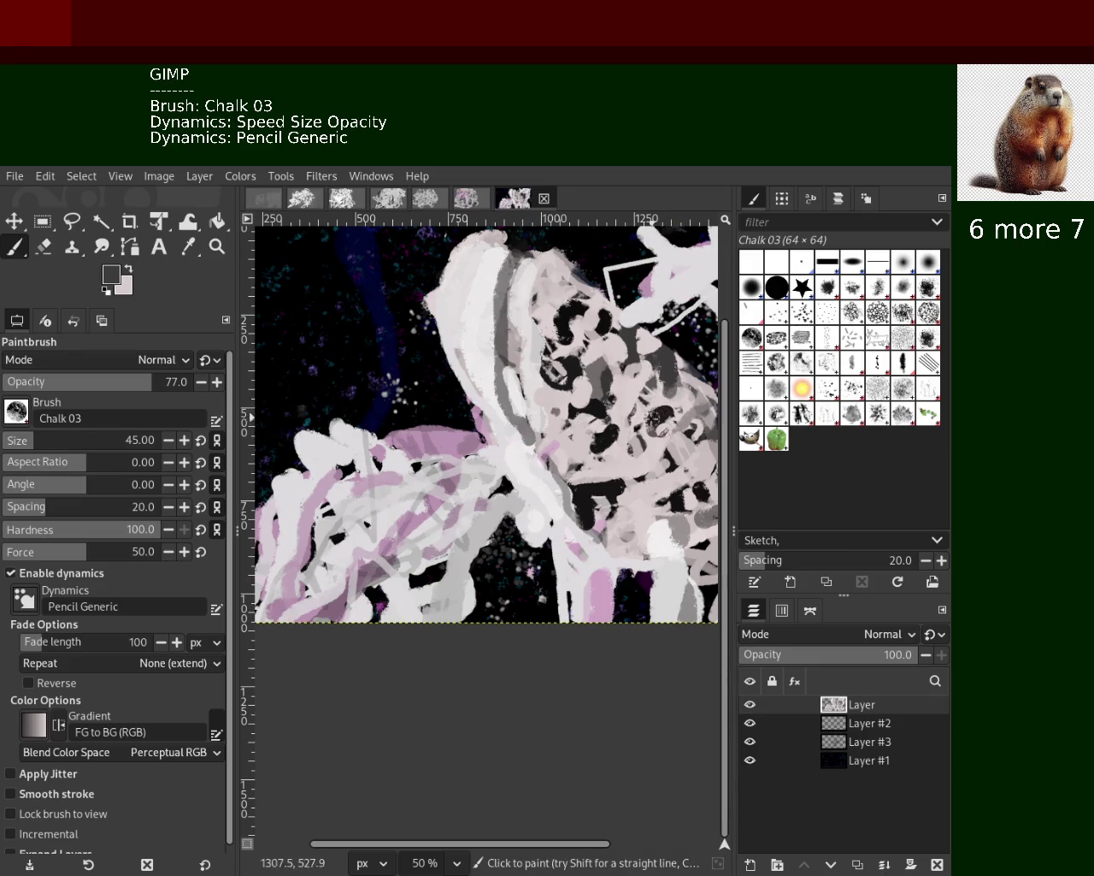
pyautogui.keyDown('ctrl'); pyautogui.click(590, 513); pyautogui.keyUp('ctrl')
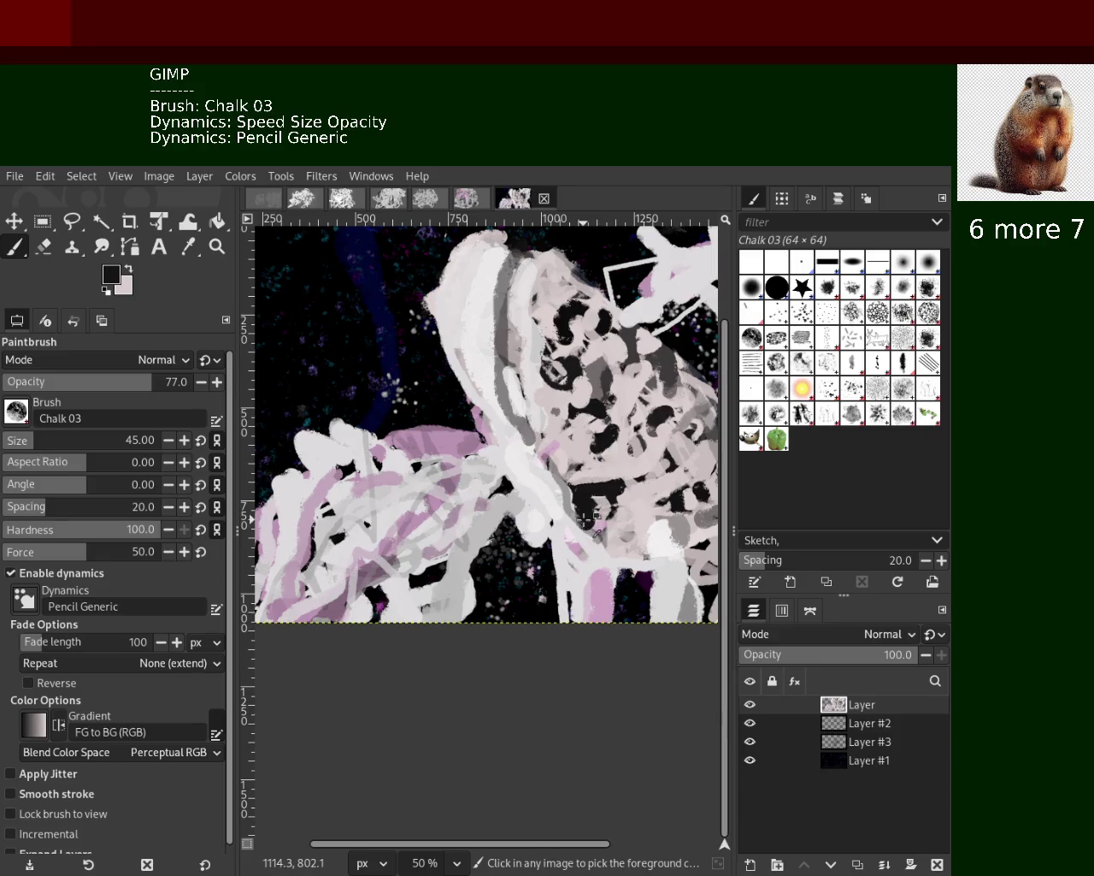
pyautogui.keyDown('ctrl'); pyautogui.click(590, 564); pyautogui.keyUp('ctrl')
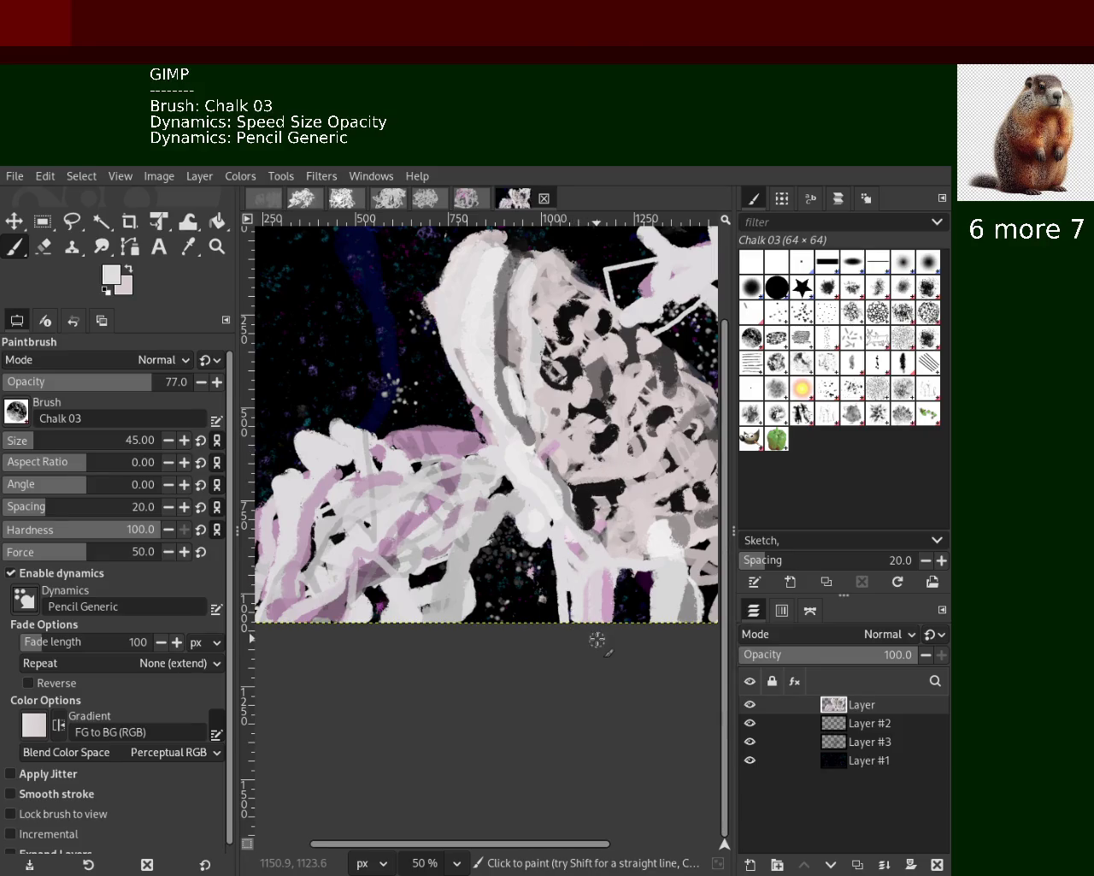
pyautogui.keyDown('ctrl'); pyautogui.click(449, 598); pyautogui.keyUp('ctrl')
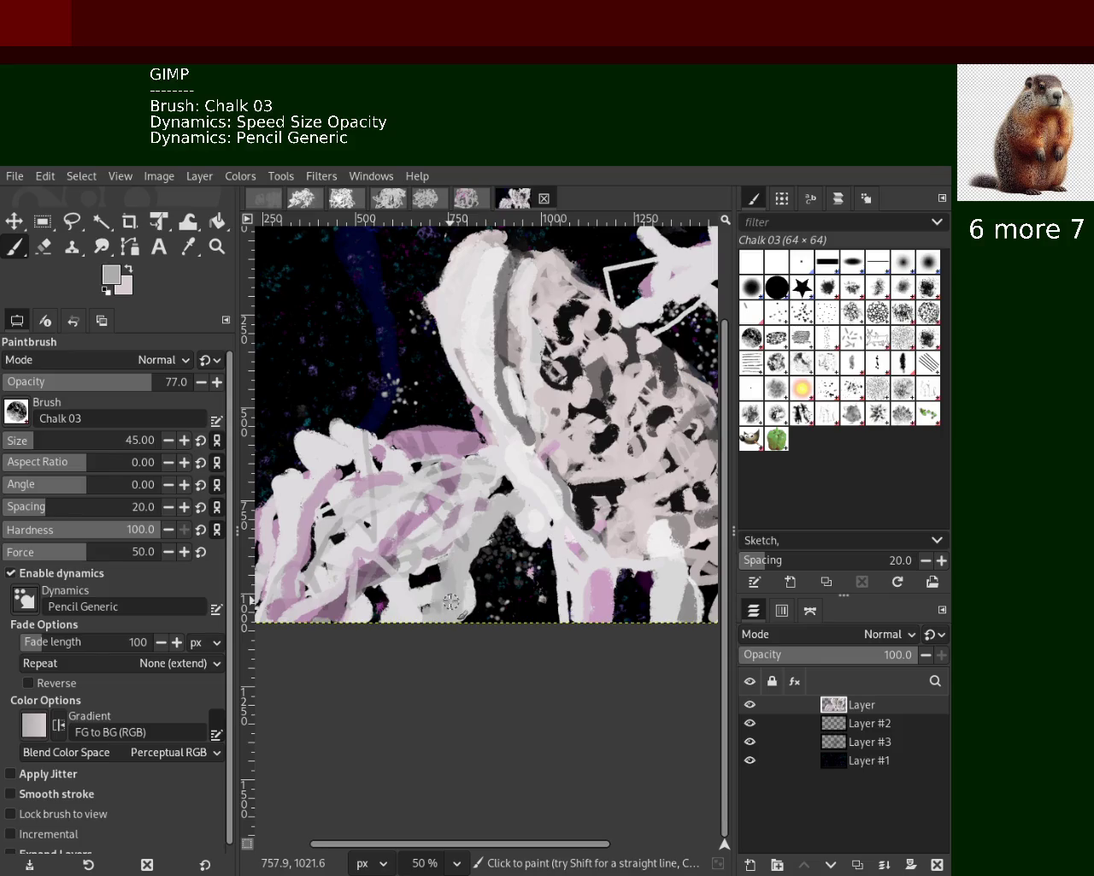
pyautogui.keyDown('ctrl'); pyautogui.click(426, 588); pyautogui.keyUp('ctrl')
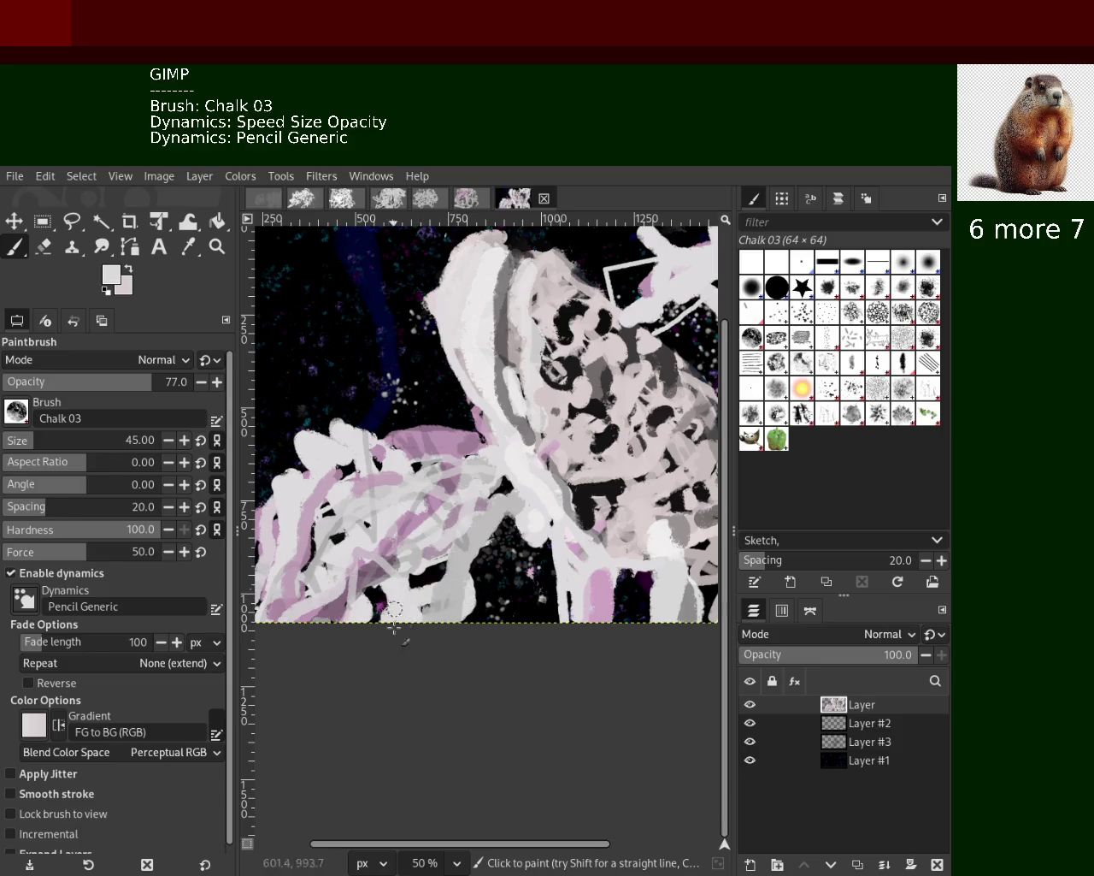
pyautogui.keyDown('ctrl'); pyautogui.click(448, 445); pyautogui.keyUp('ctrl')
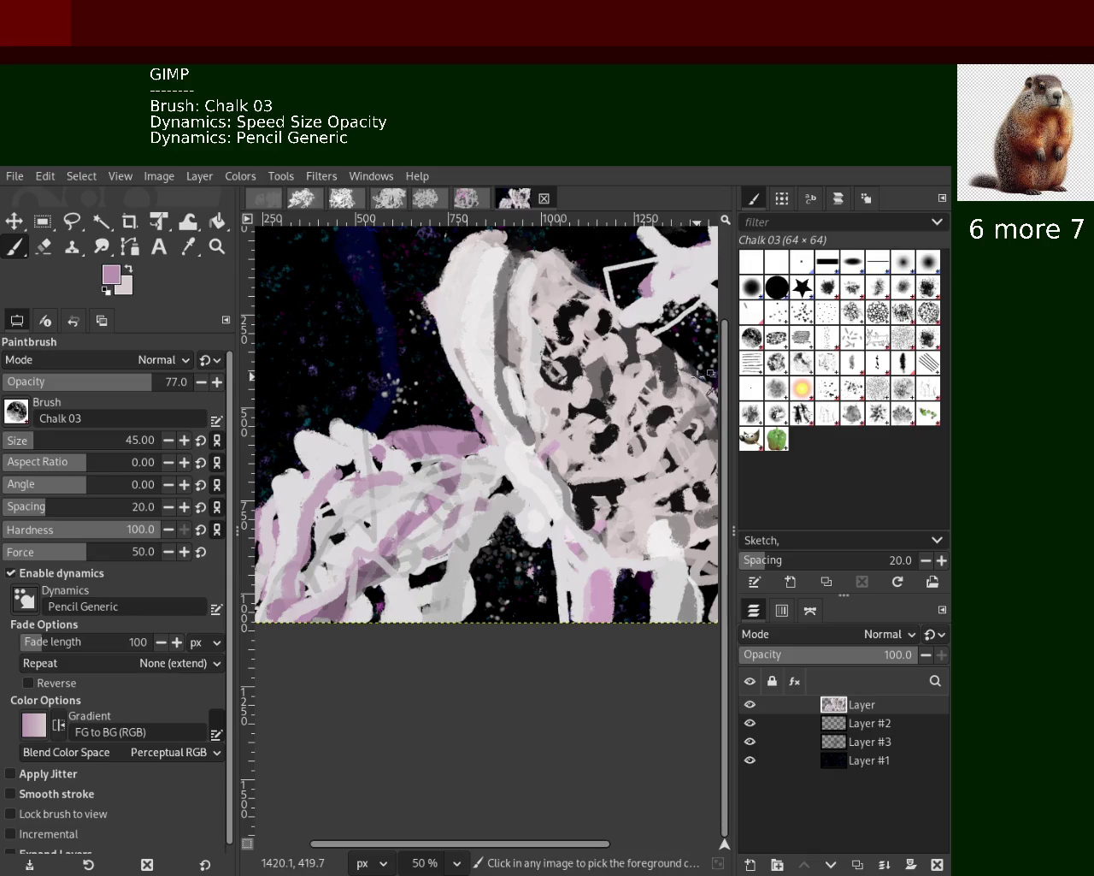
pyautogui.keyDown('ctrl'); pyautogui.click(355, 537); pyautogui.keyUp('ctrl')
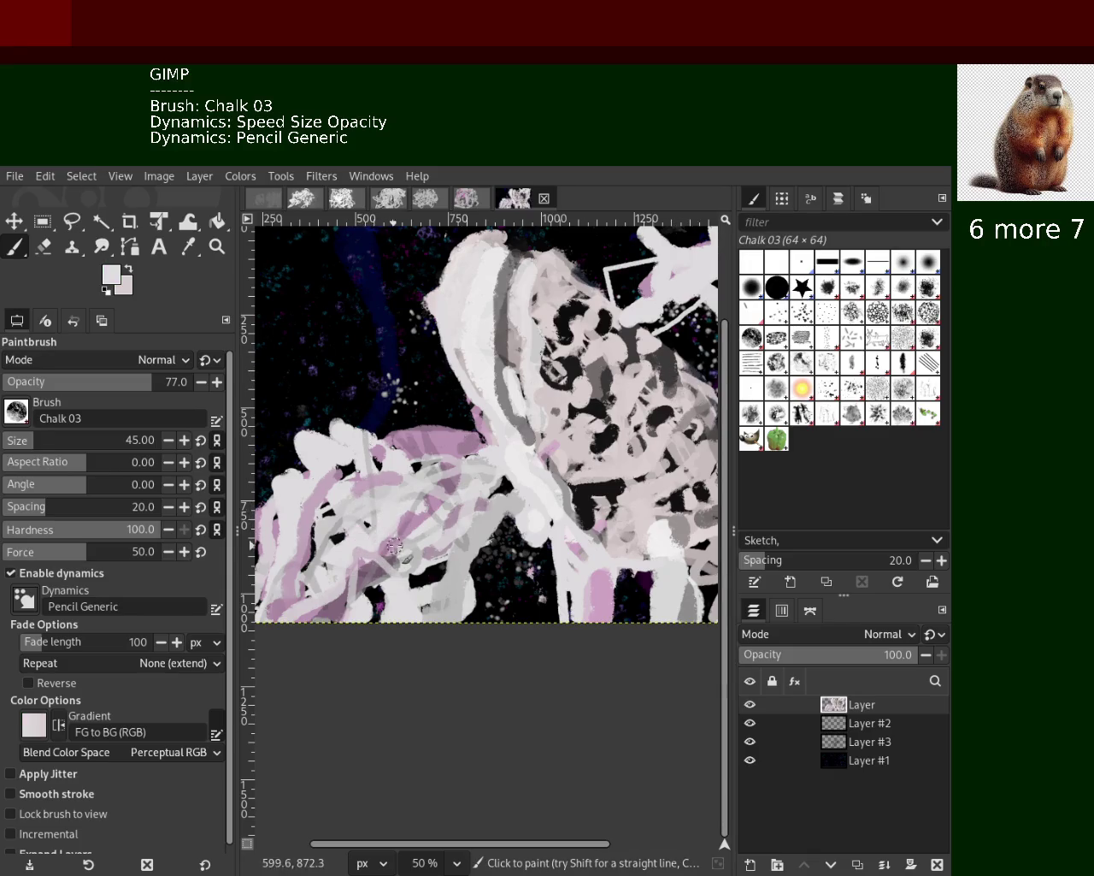
pyautogui.keyDown('ctrl'); pyautogui.click(325, 477); pyautogui.keyUp('ctrl')
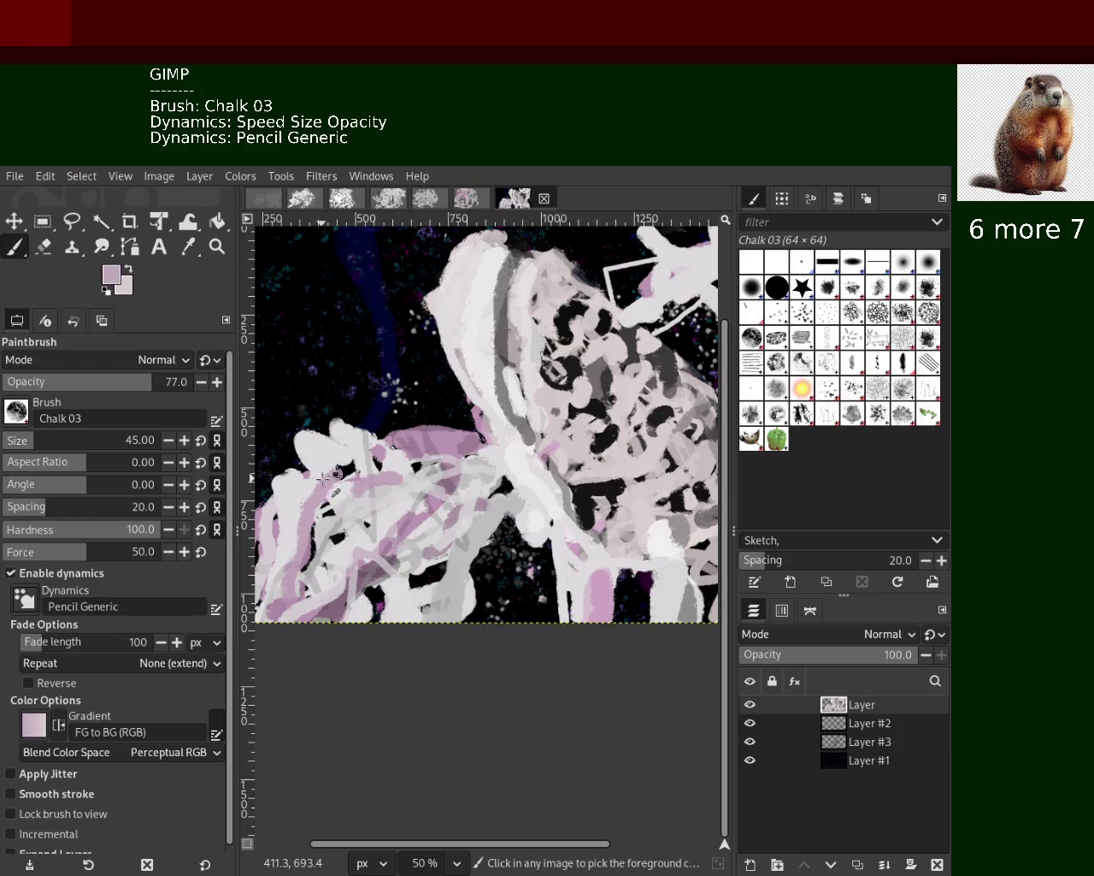
pyautogui.moveTo(304, 438); pyautogui.dragTo(362, 495)
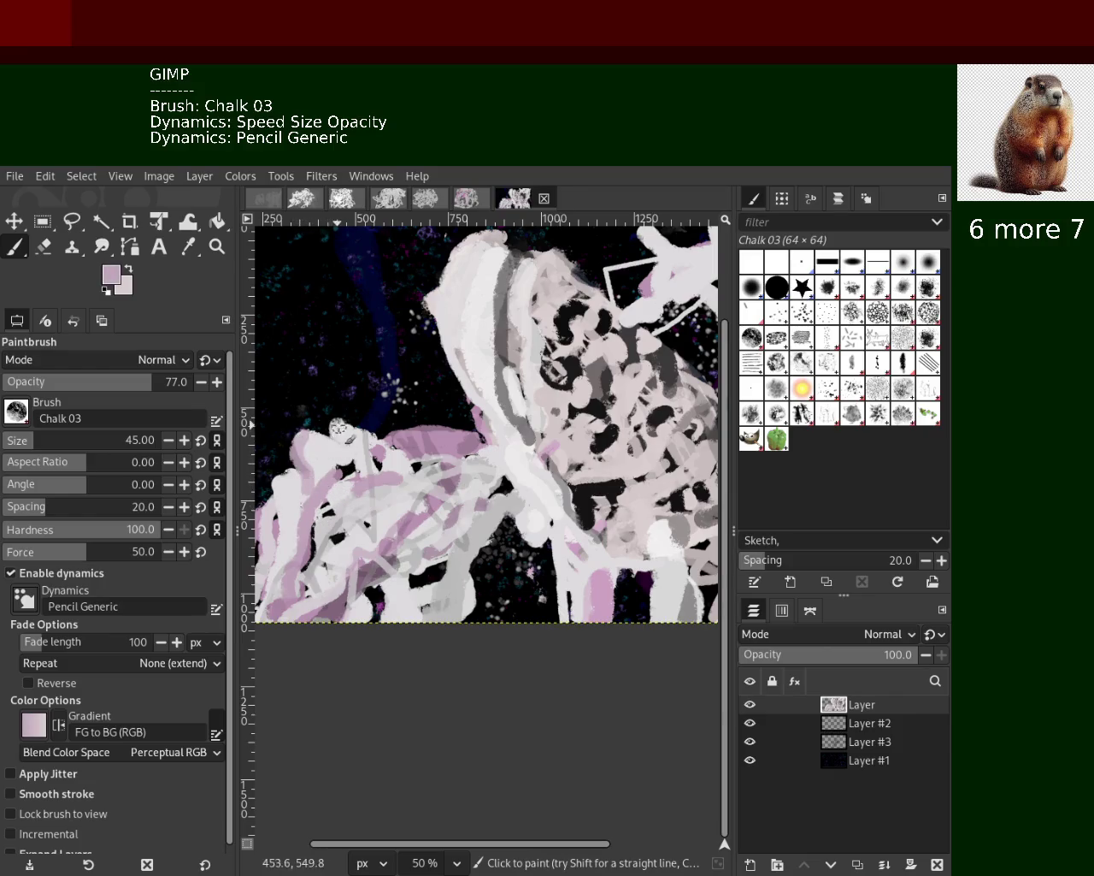
pyautogui.moveTo(341, 420); pyautogui.dragTo(344, 445)
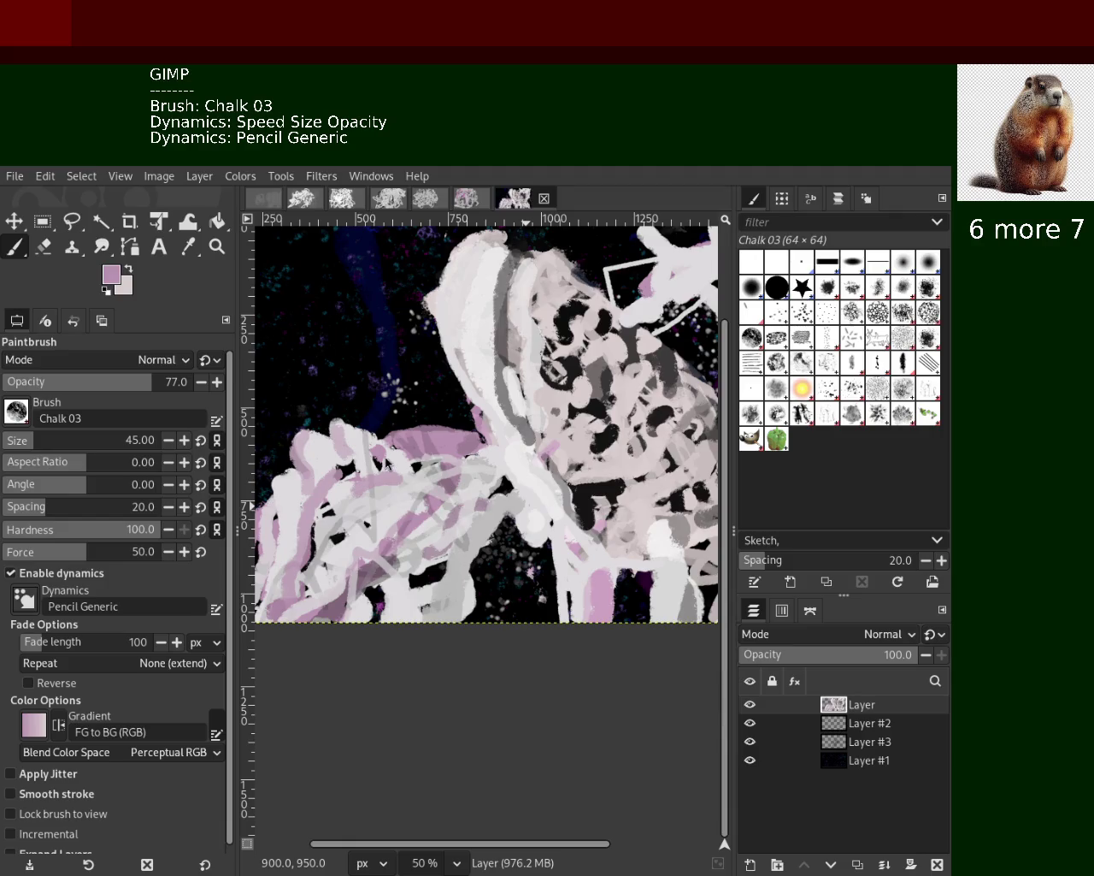
# Draw short dark and light lines mid-canvas, then cover the grey stripe with a light stroke
pyautogui.keyDown('ctrl'); pyautogui.click(564, 492); pyautogui.keyUp('ctrl')
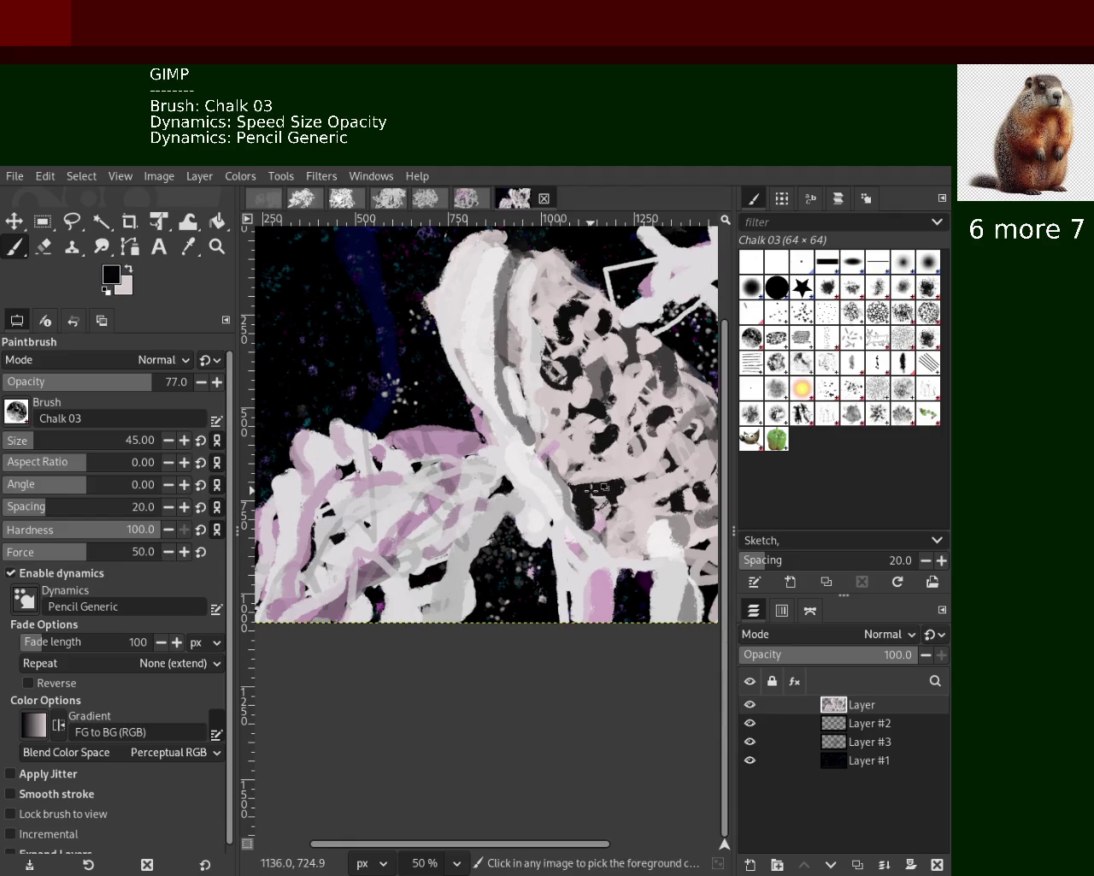
pyautogui.keyDown('shift'); pyautogui.click(495, 484); pyautogui.keyUp('shift')
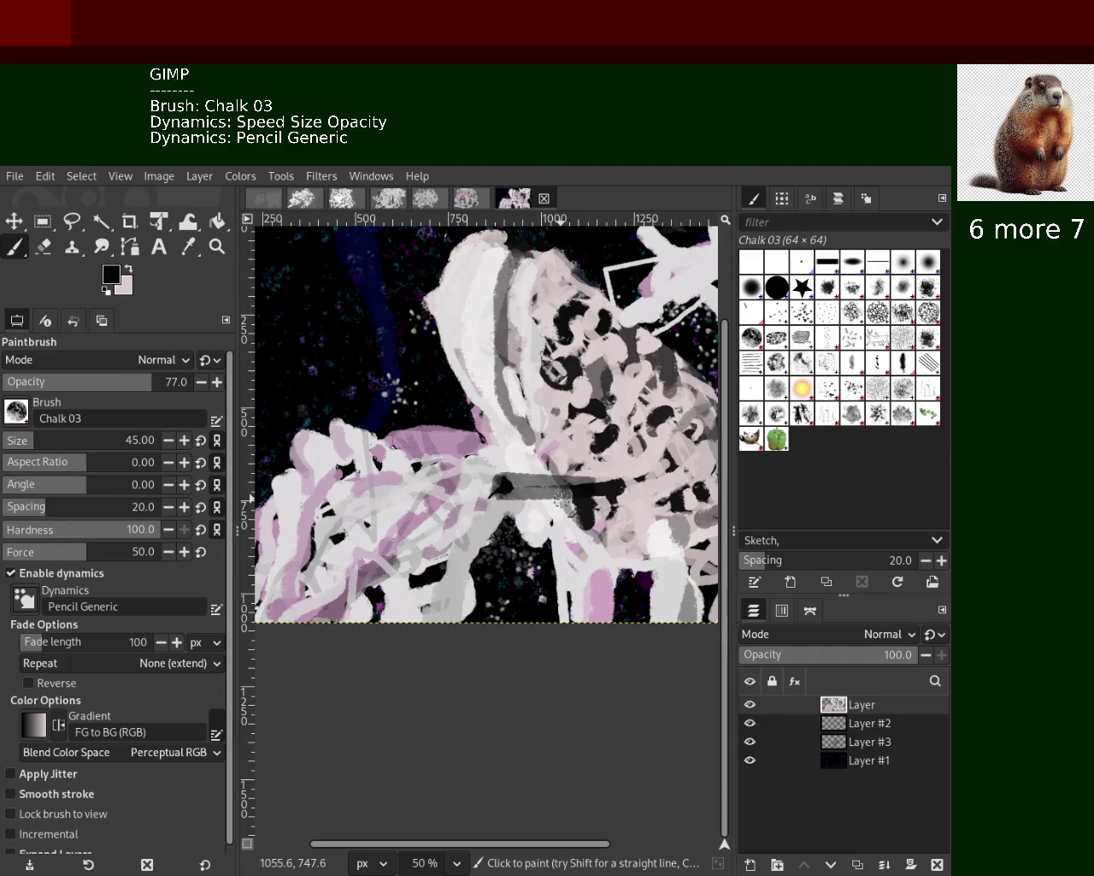
pyautogui.keyDown('ctrl'); pyautogui.click(510, 461); pyautogui.keyUp('ctrl')
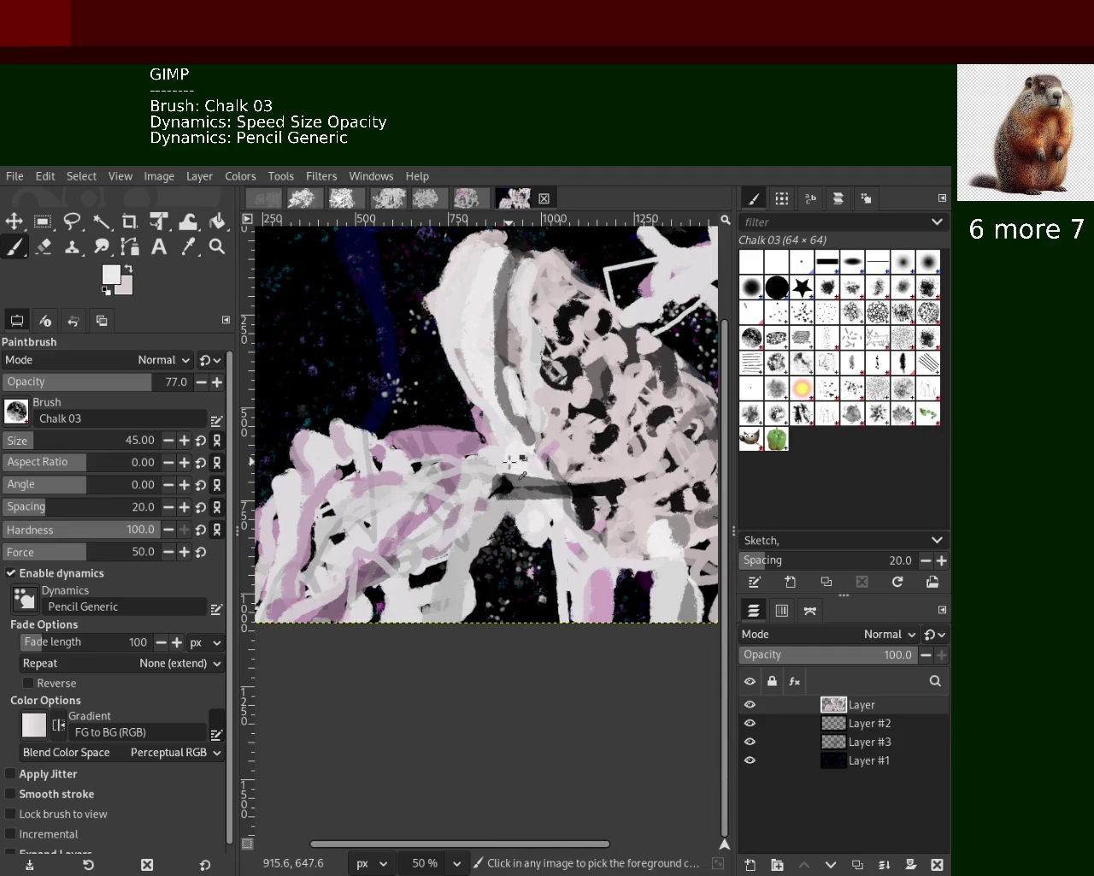
pyautogui.keyDown('shift'); pyautogui.click(518, 455); pyautogui.keyUp('shift')
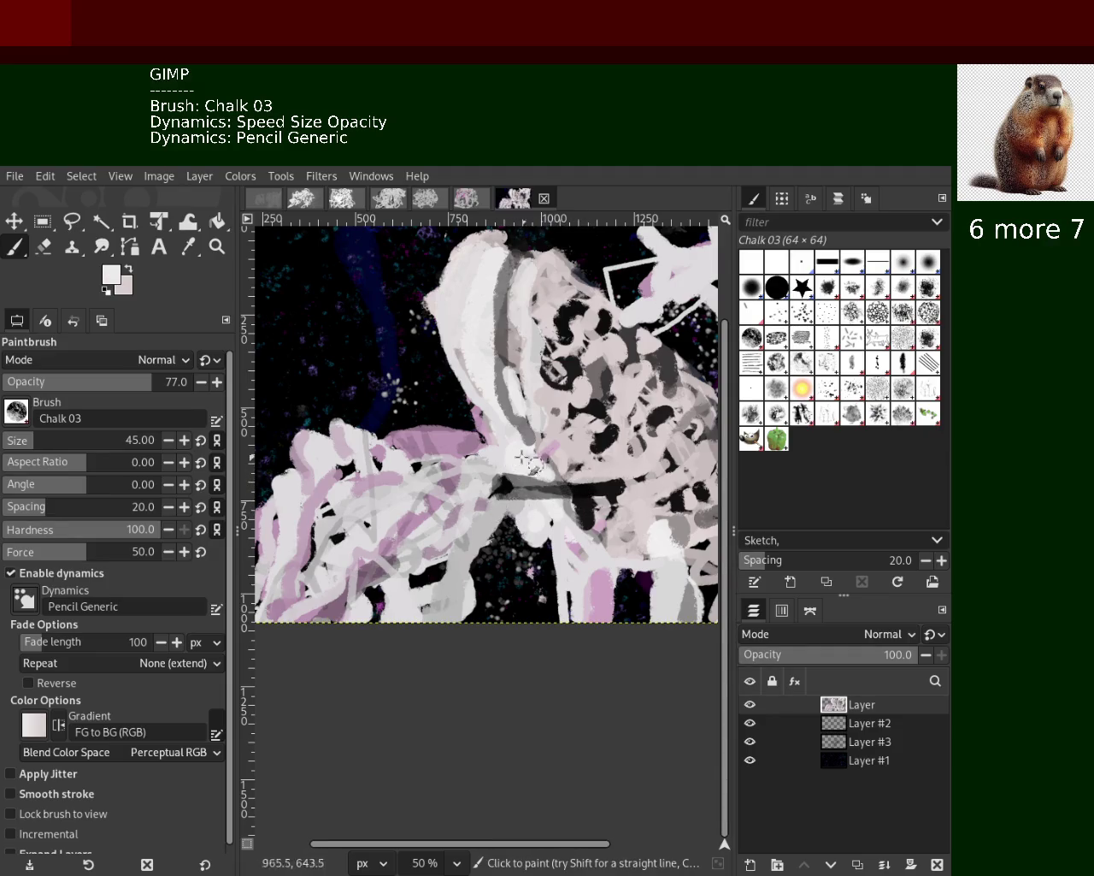
pyautogui.keyDown('ctrl'); pyautogui.click(472, 302); pyautogui.keyUp('ctrl')
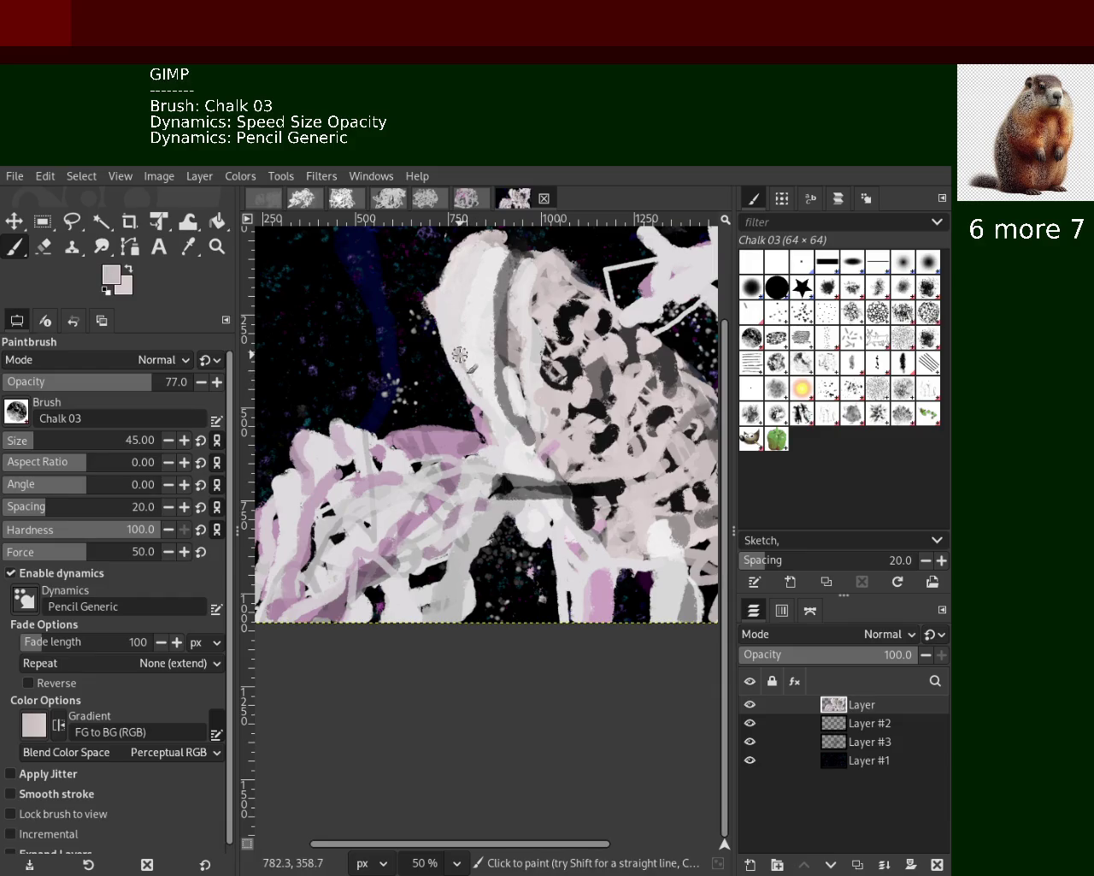
pyautogui.keyDown('ctrl'); pyautogui.click(481, 306); pyautogui.keyUp('ctrl')
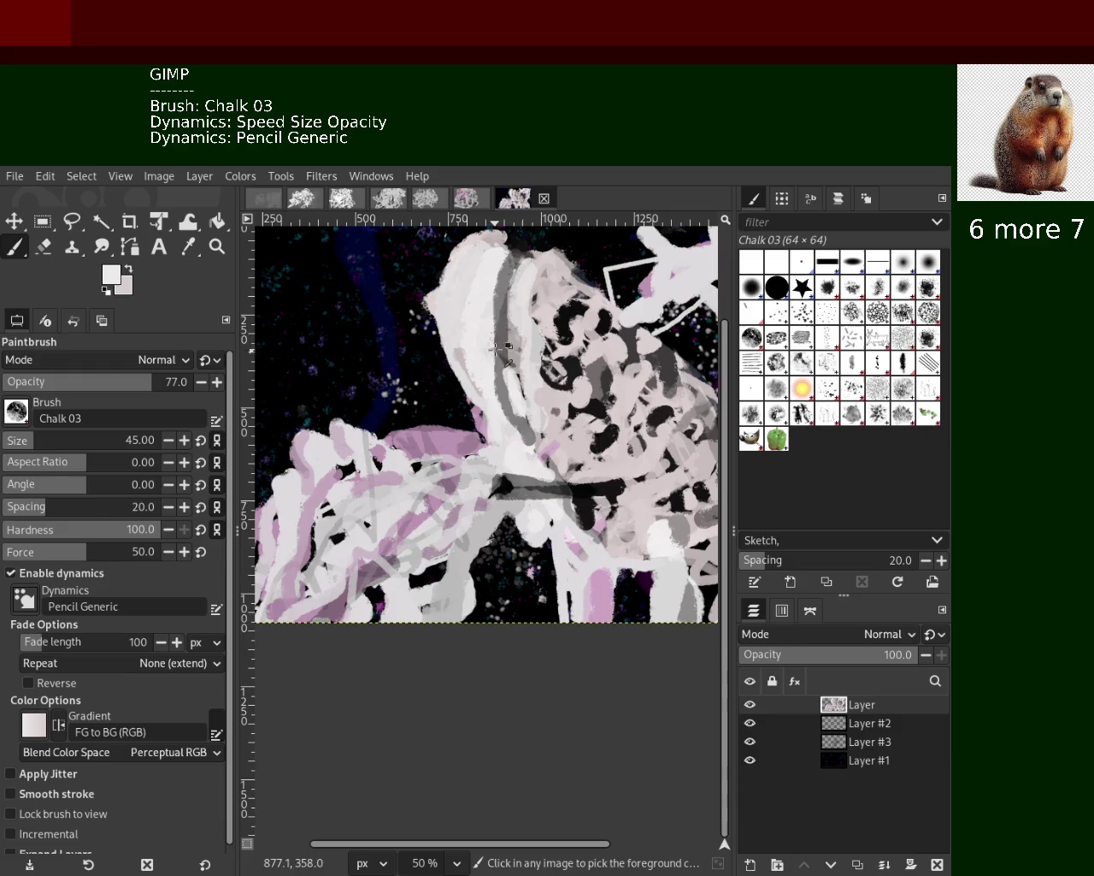
pyautogui.moveTo(510, 248); pyautogui.dragTo(506, 385)
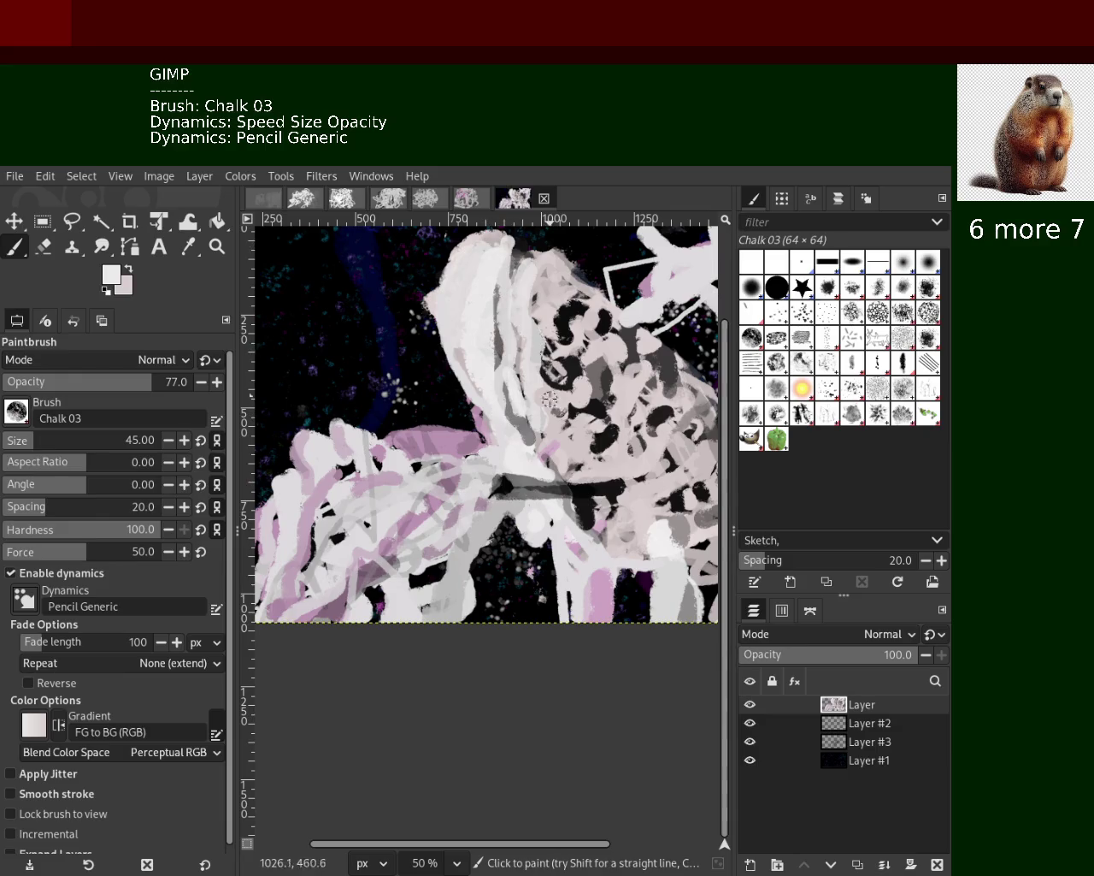
# Paint a light vertical stroke over the lower-right dark area, comparing it via undo/redo
pyautogui.moveTo(547, 620); pyautogui.dragTo(558, 552)
pyautogui.hotkey('ctrl', 'z')
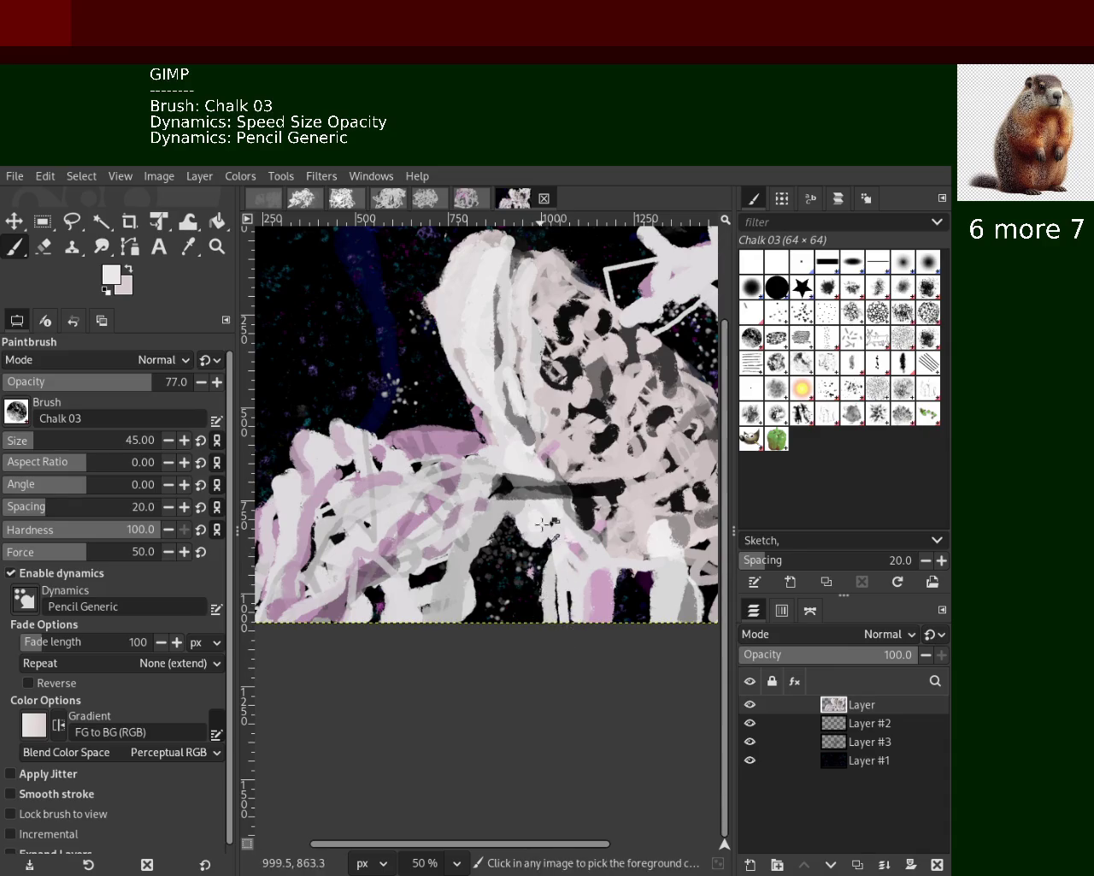
pyautogui.moveTo(549, 620); pyautogui.dragTo(554, 548)
pyautogui.hotkey('ctrl', 'y')
pyautogui.hotkey('ctrl', 'z')
pyautogui.hotkey('ctrl', 'y')
pyautogui.hotkey('ctrl', 'z')
pyautogui.hotkey('ctrl', 'y')
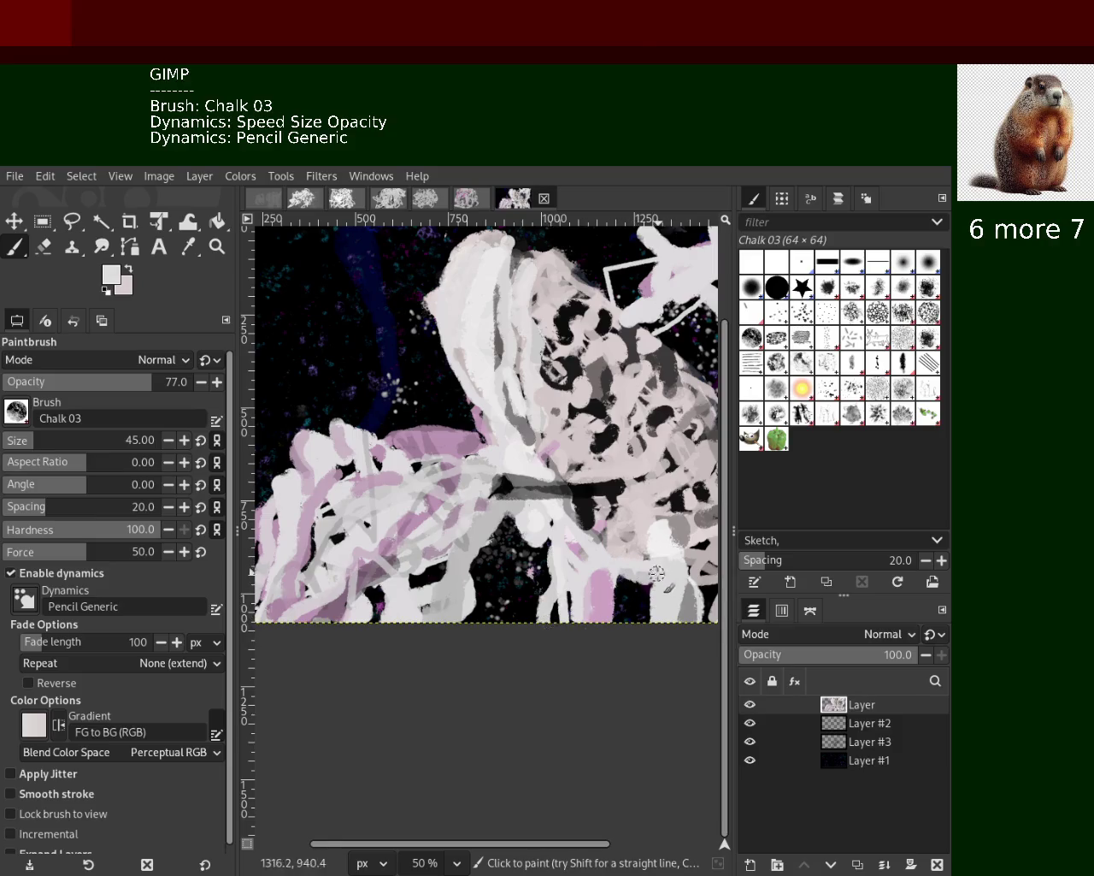
pyautogui.moveTo(604, 579); pyautogui.dragTo(653, 582)
pyautogui.hotkey('ctrl', 'z')
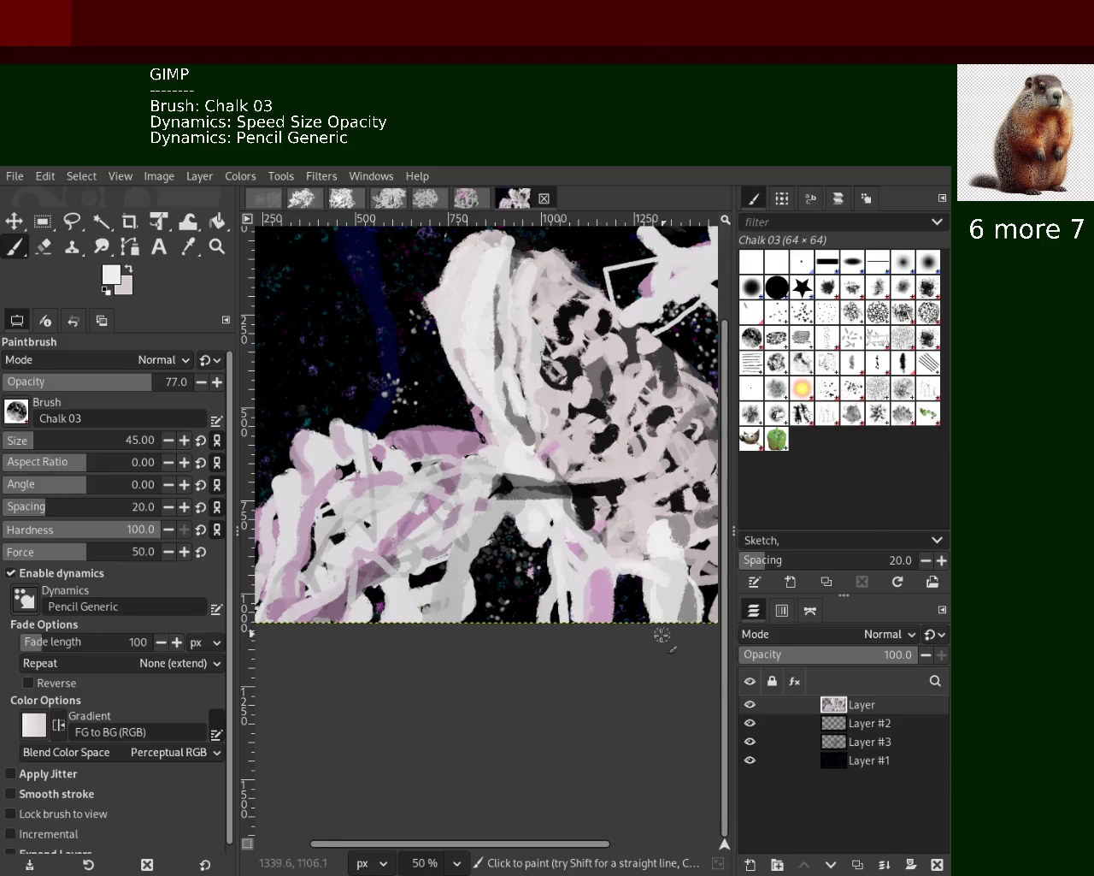
# Paint dark grey strokes across the centre and a light vertical stroke near the top
pyautogui.keyDown('ctrl'); pyautogui.click(387, 560); pyautogui.keyUp('ctrl')
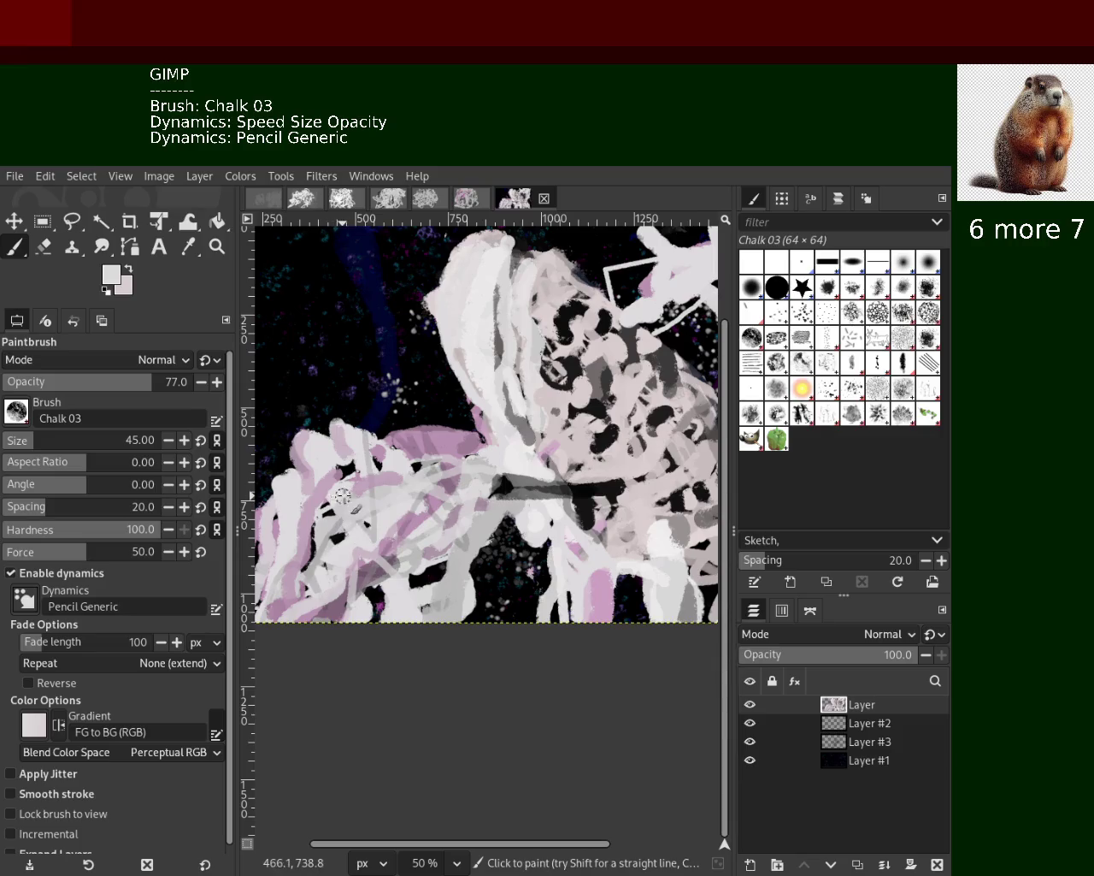
pyautogui.keyDown('ctrl'); pyautogui.click(555, 383); pyautogui.keyUp('ctrl')
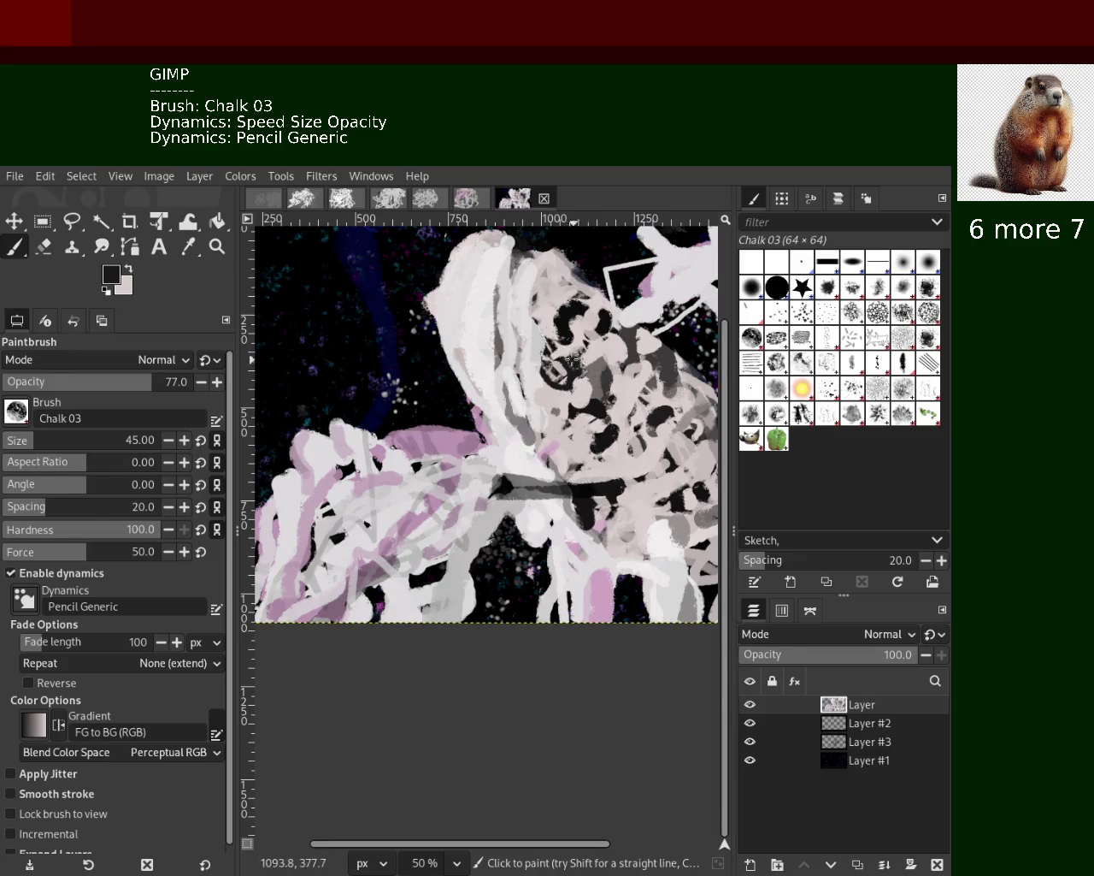
pyautogui.keyDown('ctrl'); pyautogui.click(586, 348); pyautogui.keyUp('ctrl')
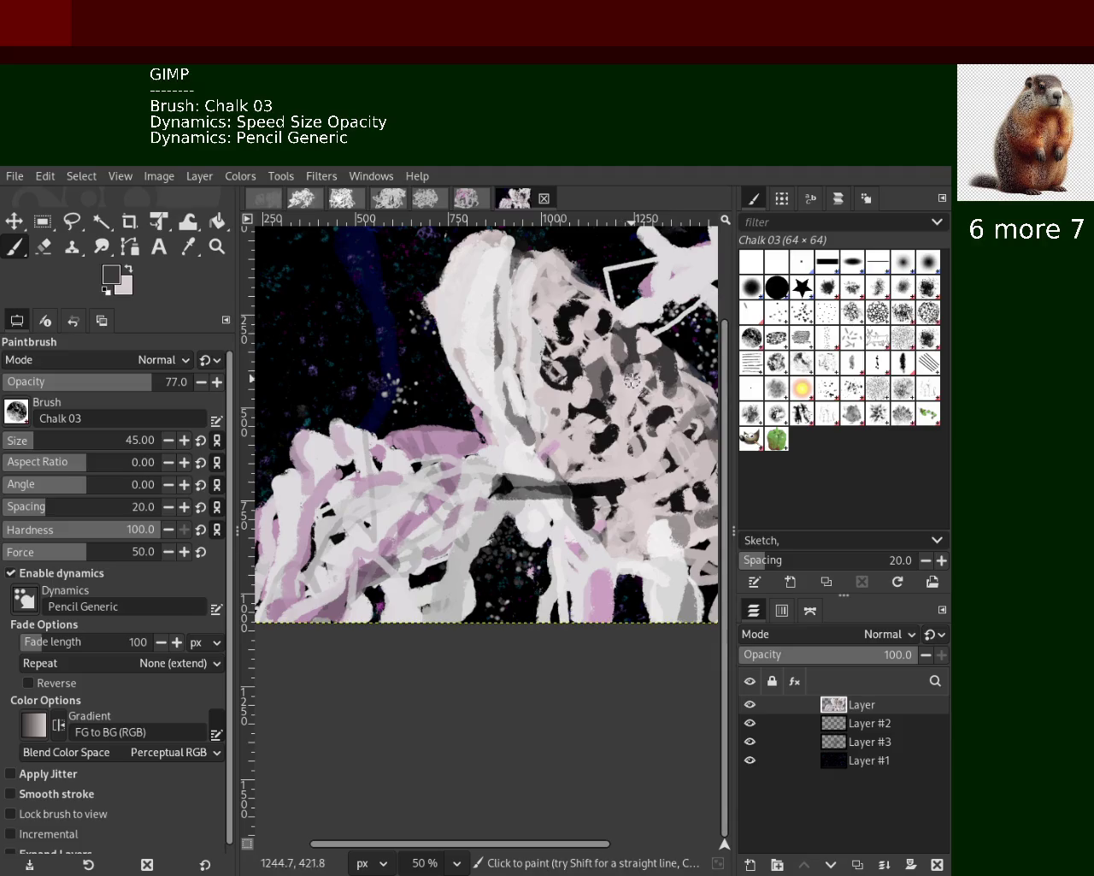
pyautogui.keyDown('ctrl'); pyautogui.click(590, 469); pyautogui.keyUp('ctrl')
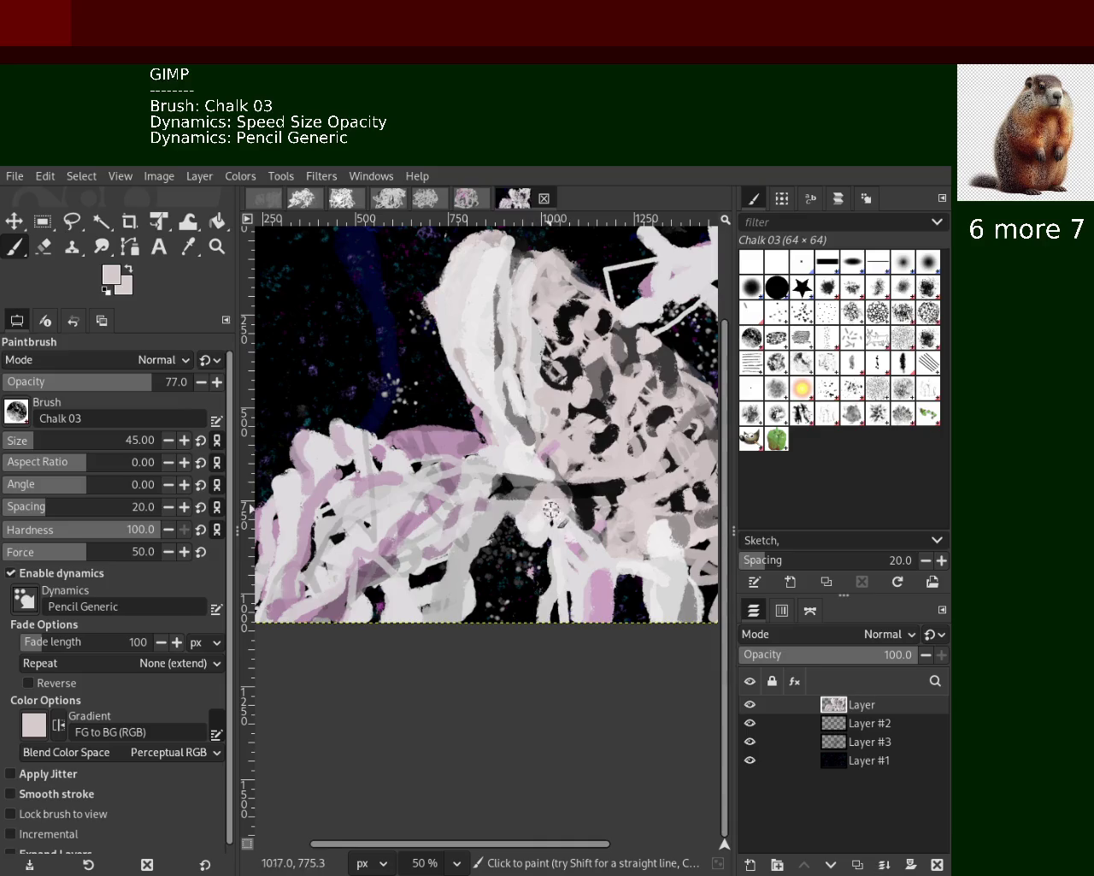
pyautogui.keyDown('ctrl'); pyautogui.click(537, 519); pyautogui.keyUp('ctrl')
pyautogui.moveTo(571, 485)
pyautogui.mouseDown()
pyautogui.moveTo(491, 484)
pyautogui.moveTo(517, 456)
pyautogui.moveTo(489, 466)
pyautogui.moveTo(523, 459)
pyautogui.mouseUp()
pyautogui.keyDown('ctrl'); pyautogui.click(477, 484); pyautogui.keyUp('ctrl')
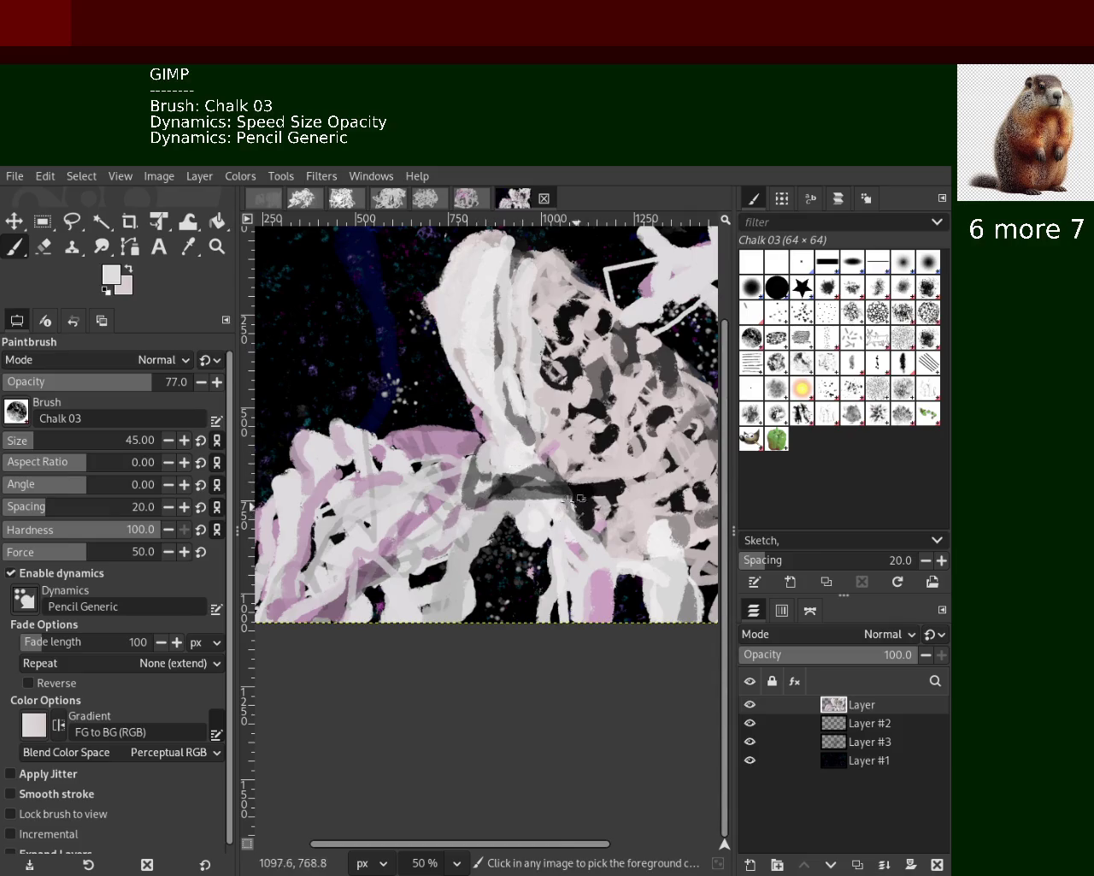
pyautogui.moveTo(529, 380); pyautogui.dragTo(539, 224)
# Enlarge the brush to 110 and paint broad light strokes over the spotted top-centre area
pyautogui.click(49, 438)
pyautogui.moveTo(539, 252); pyautogui.dragTo(537, 376)
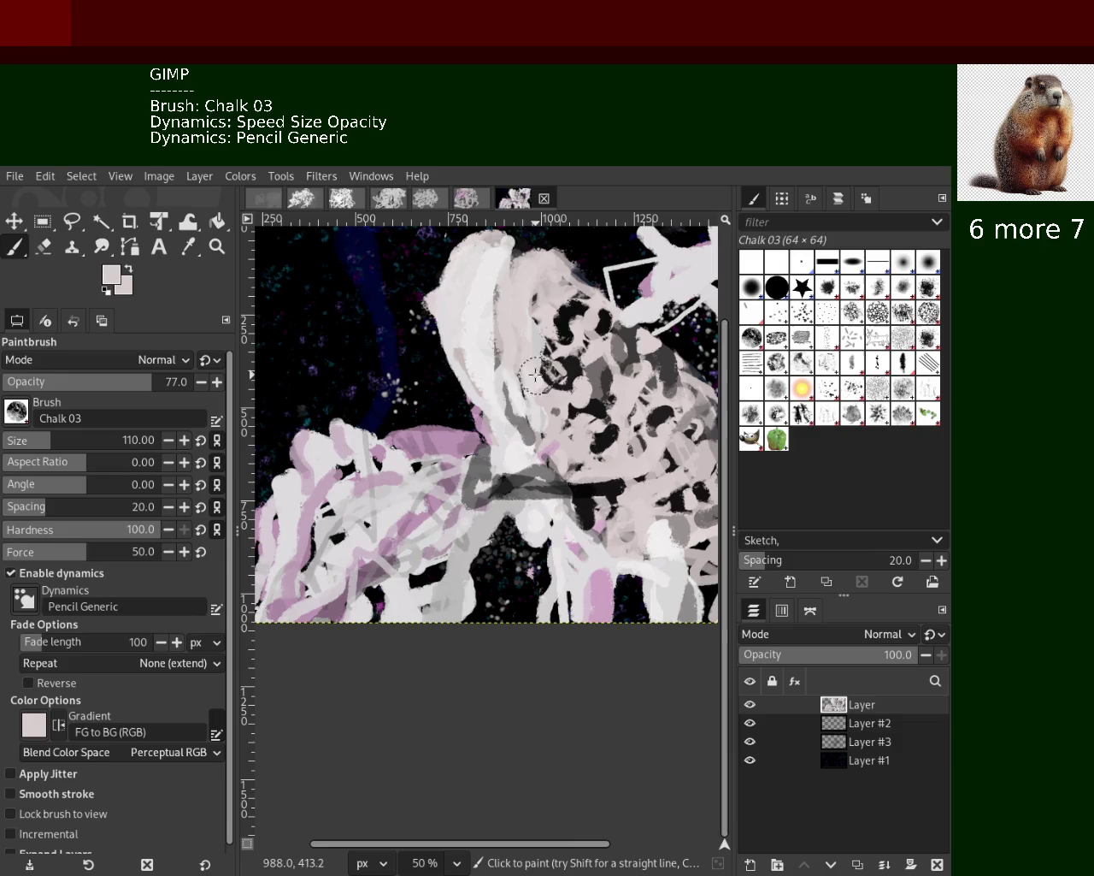
pyautogui.keyDown('ctrl'); pyautogui.click(479, 300); pyautogui.keyUp('ctrl')
pyautogui.moveTo(507, 269)
pyautogui.mouseDown()
pyautogui.moveTo(524, 365)
pyautogui.moveTo(575, 320)
pyautogui.moveTo(524, 376)
pyautogui.moveTo(519, 365)
pyautogui.mouseUp()
pyautogui.hotkey('ctrl', 'z')
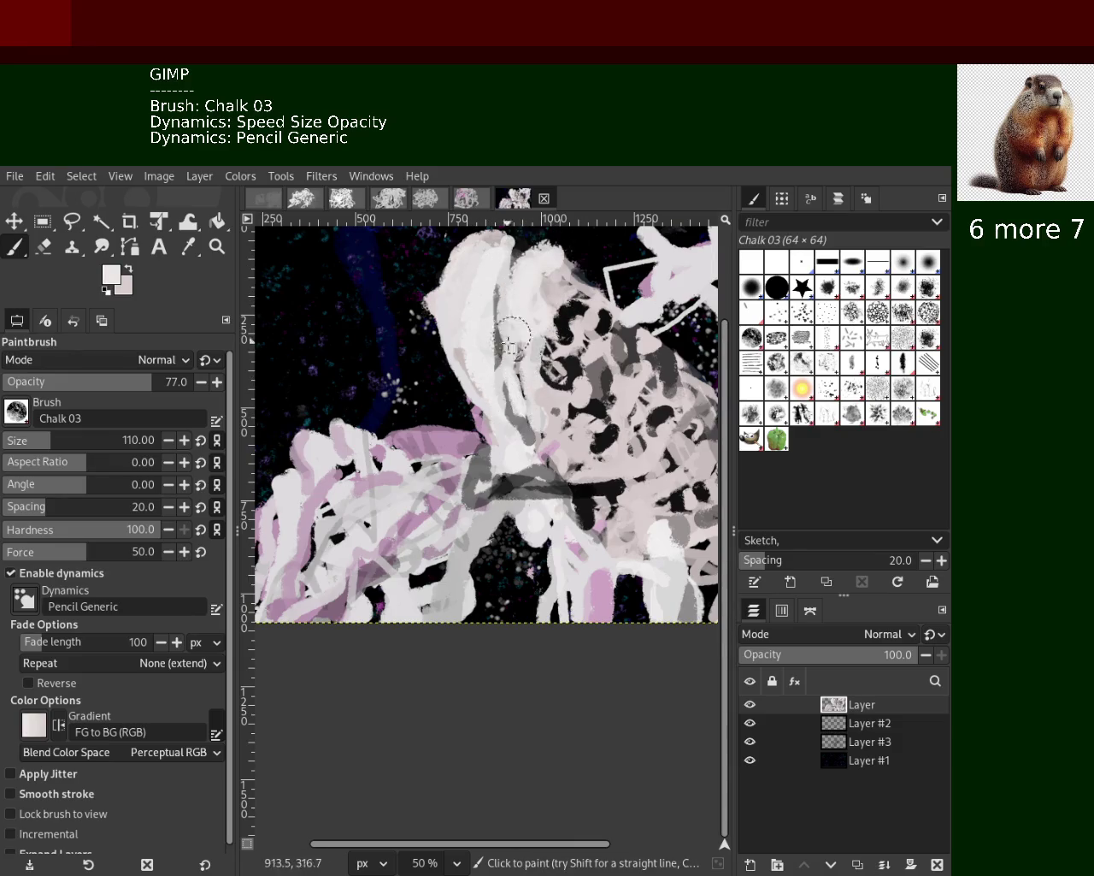
pyautogui.hotkey('ctrl', 'z')
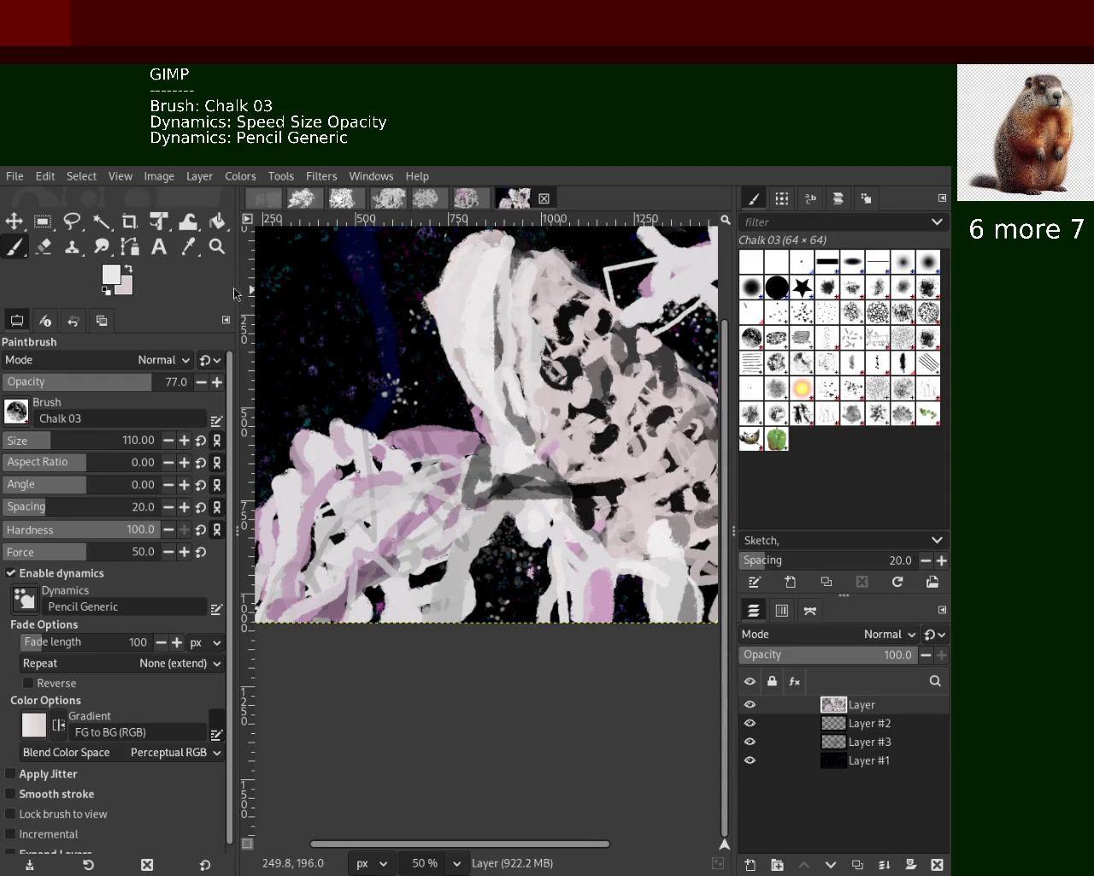
pyautogui.click(217, 247)
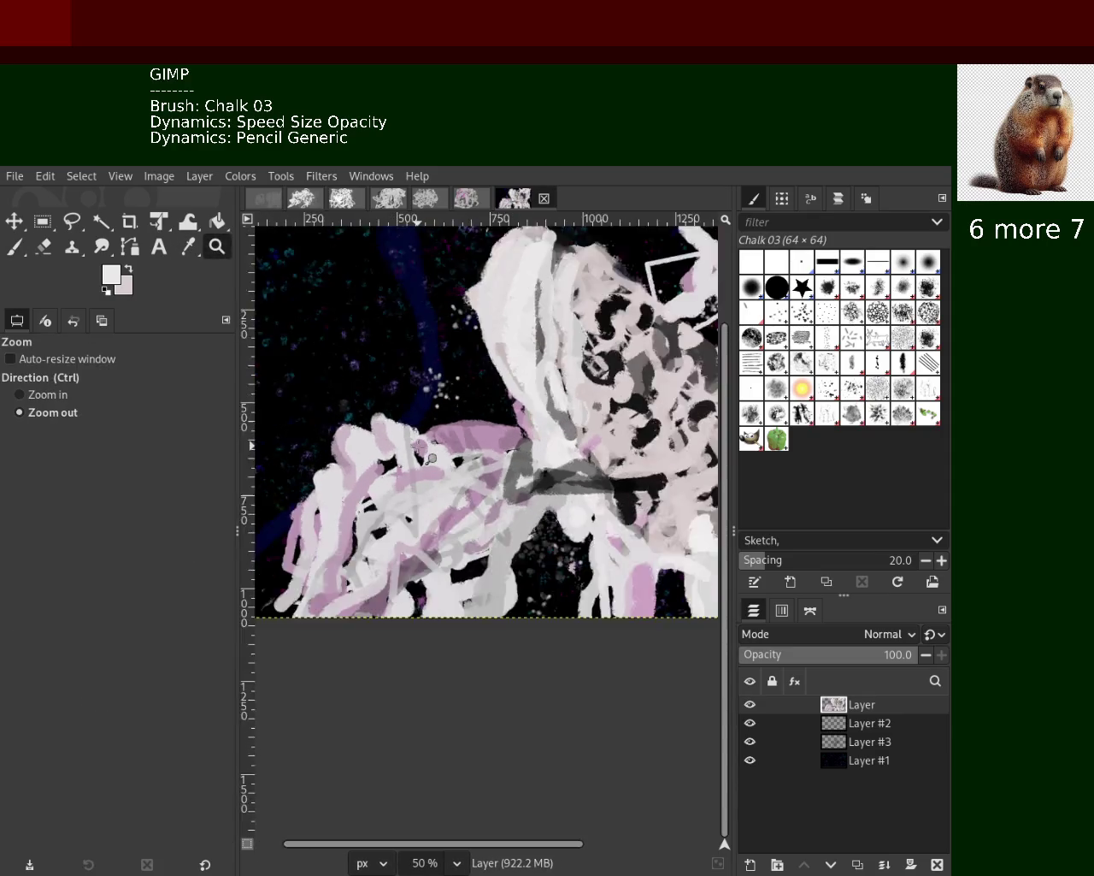
# Zoom out with the Zoom tool to frame the full painting
pyautogui.keyDown('ctrl'); pyautogui.click(432, 458); pyautogui.keyUp('ctrl')
pyautogui.click(436, 449)
pyautogui.keyDown('ctrl'); pyautogui.click(453, 440); pyautogui.keyUp('ctrl')
pyautogui.click(479, 428)
pyautogui.keyDown('ctrl'); pyautogui.click(503, 416); pyautogui.keyUp('ctrl')
pyautogui.click(523, 419)
pyautogui.keyDown('ctrl'); pyautogui.click(528, 425); pyautogui.keyUp('ctrl')
pyautogui.keyDown('ctrl'); pyautogui.click(533, 431); pyautogui.keyUp('ctrl')
pyautogui.click(539, 440)
pyautogui.keyDown('ctrl'); pyautogui.click(545, 448); pyautogui.keyUp('ctrl')
pyautogui.click(546, 450)
pyautogui.click(547, 454)
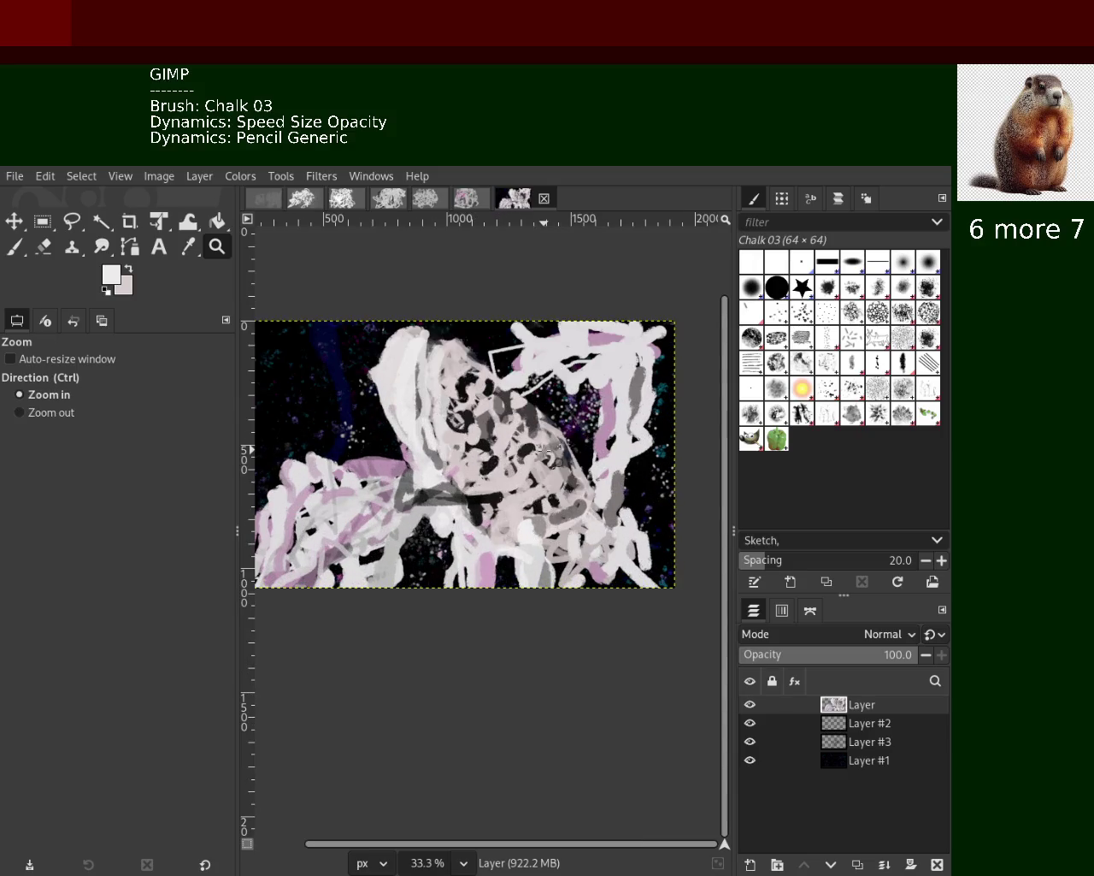
pyautogui.keyDown('ctrl'); pyautogui.click(548, 453); pyautogui.keyUp('ctrl')
pyautogui.keyDown('ctrl'); pyautogui.click(548, 453); pyautogui.keyUp('ctrl')
pyautogui.keyDown('ctrl'); pyautogui.click(549, 452); pyautogui.keyUp('ctrl')
pyautogui.click(551, 451)
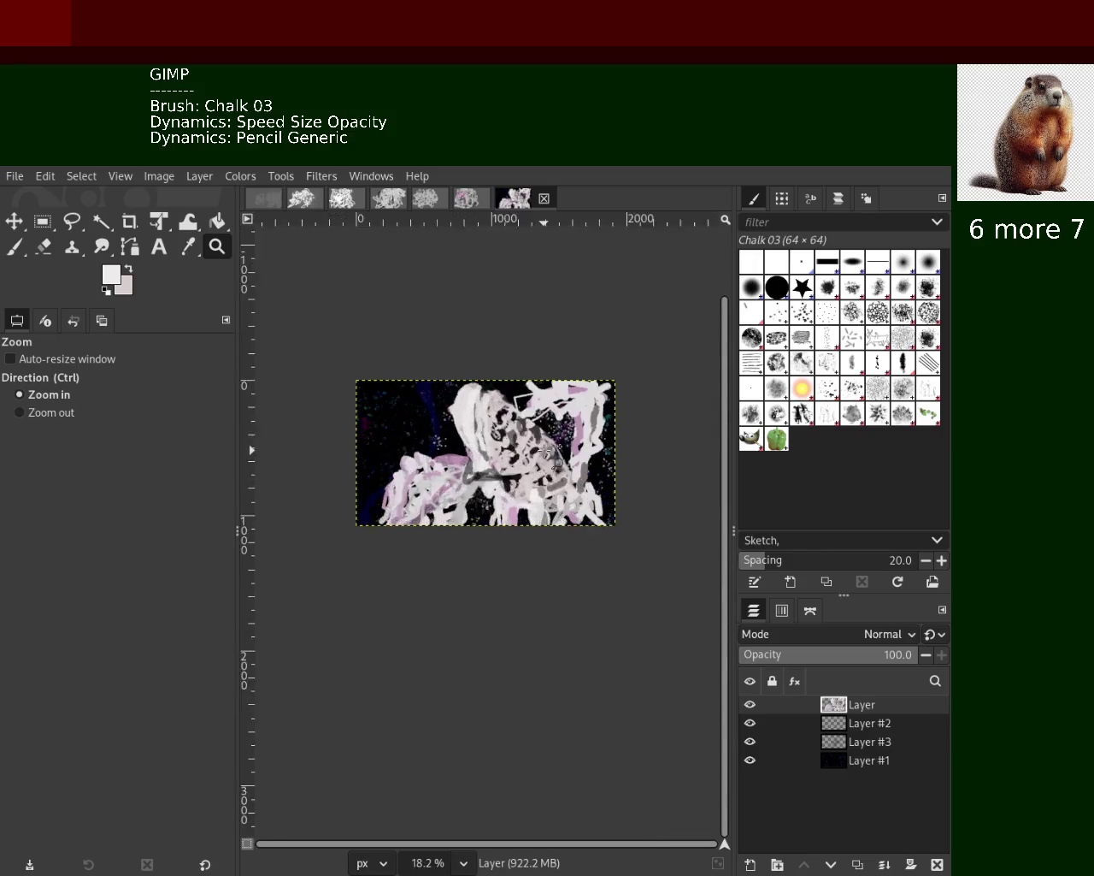
pyautogui.click(547, 450)
pyautogui.click(547, 452)
pyautogui.keyDown('ctrl'); pyautogui.click(548, 452); pyautogui.keyUp('ctrl')
pyautogui.keyDown('ctrl'); pyautogui.click(548, 452); pyautogui.keyUp('ctrl')
pyautogui.click(548, 453)
pyautogui.click(548, 454)
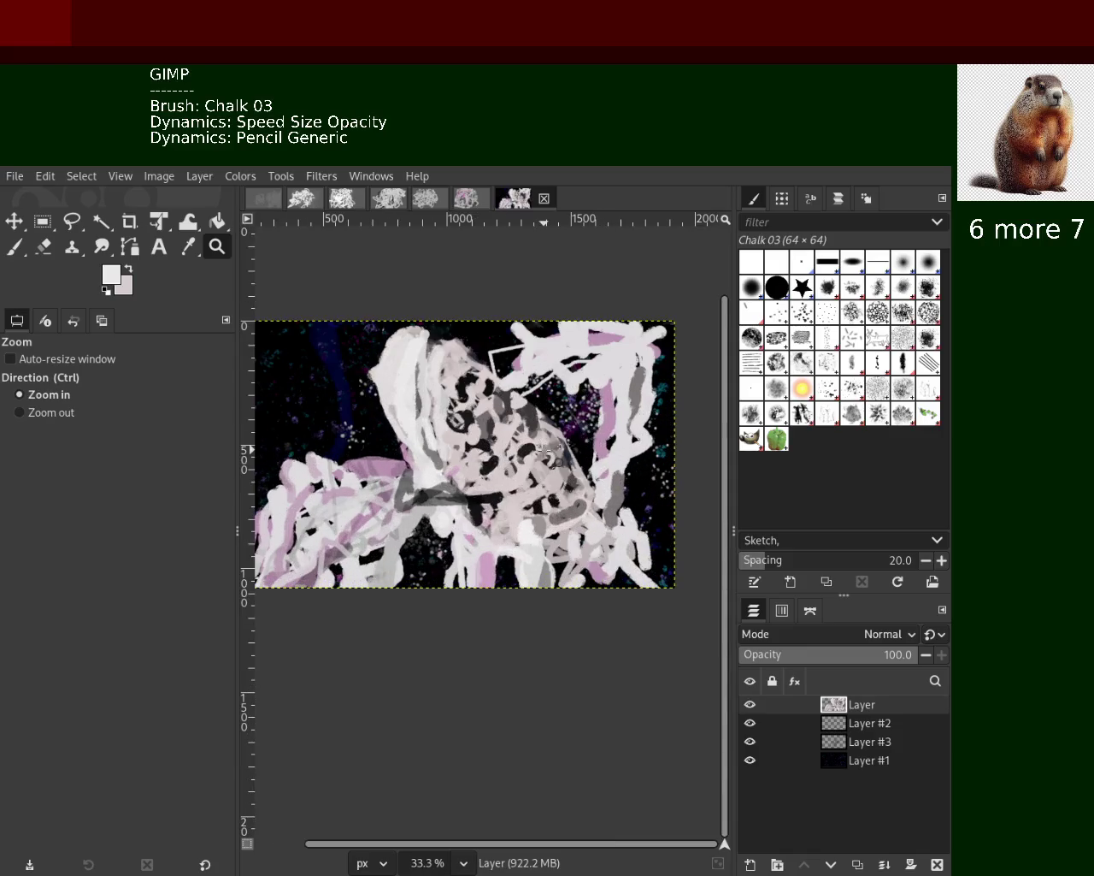
# Save the painting with Ctrl+S and reframe the view to show the whole canvas
pyautogui.hotkey('ctrl', 's')
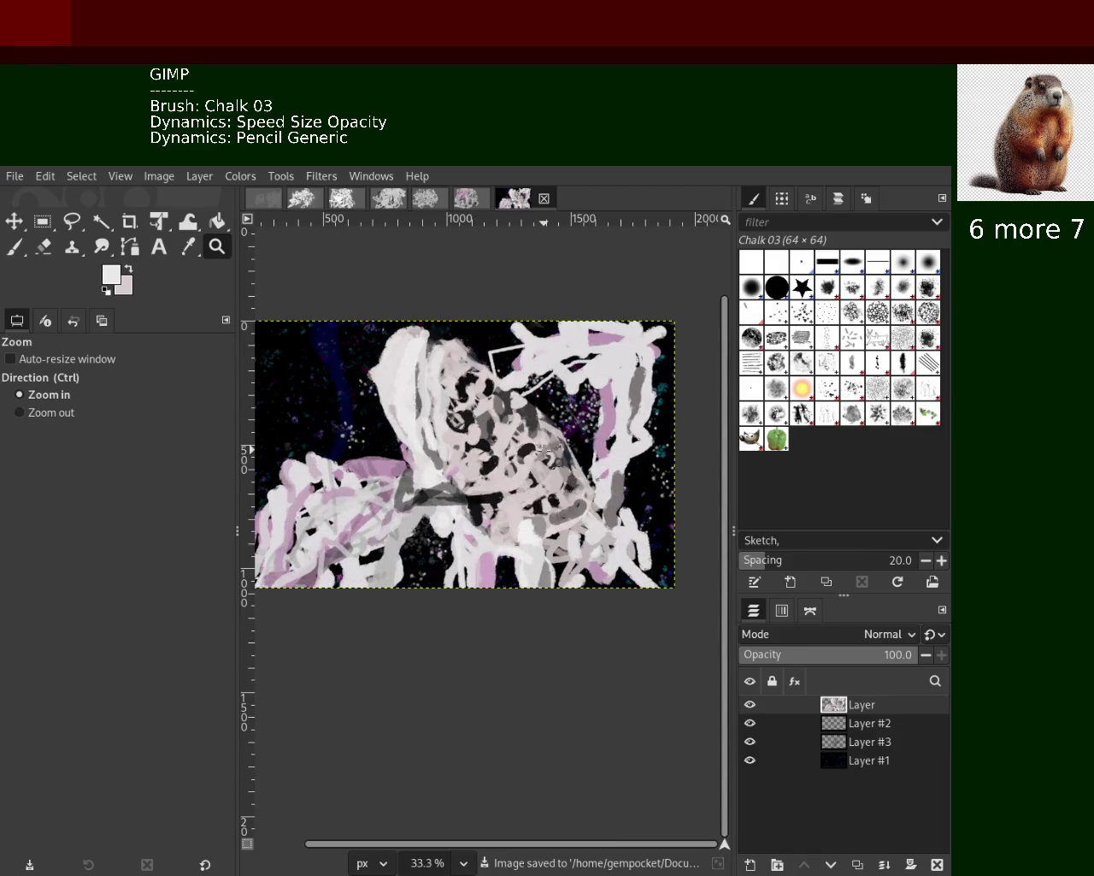
pyautogui.keyDown('ctrl'); pyautogui.click(545, 484); pyautogui.keyUp('ctrl')
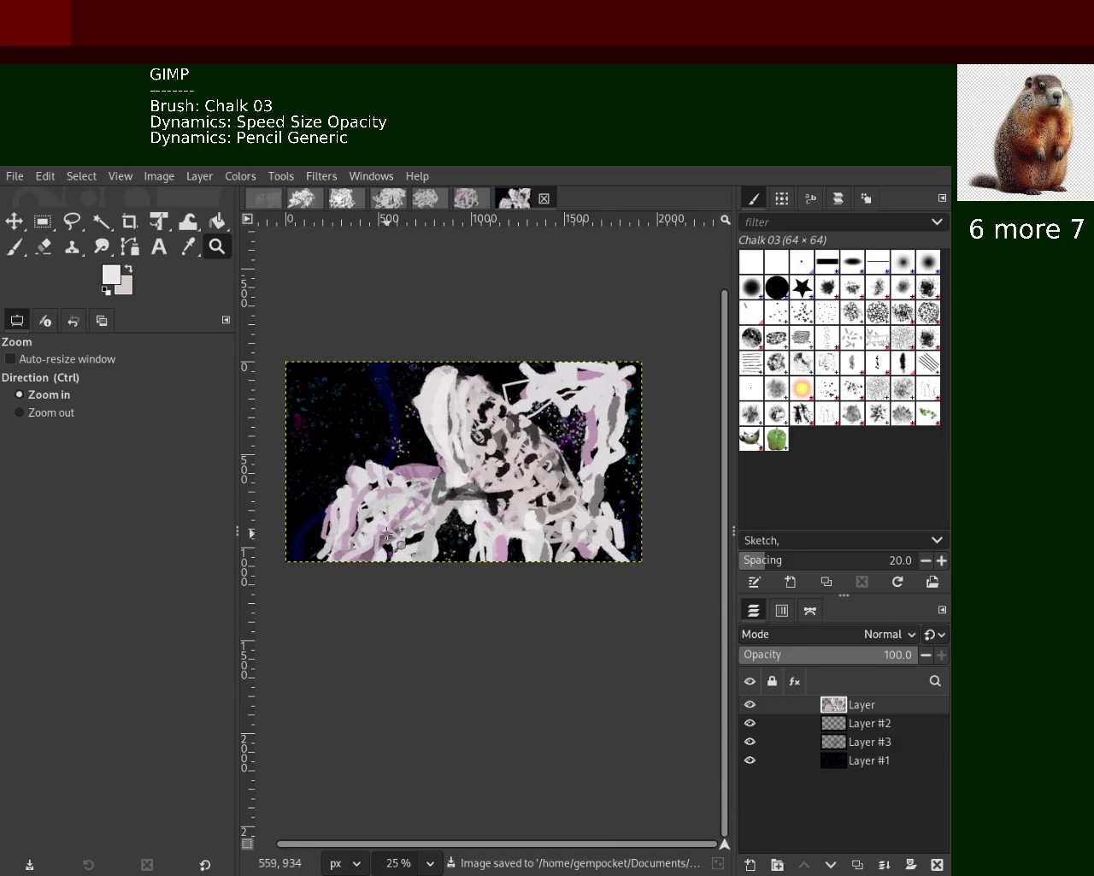
pyautogui.keyDown('ctrl'); pyautogui.click(545, 484); pyautogui.keyUp('ctrl')
pyautogui.click(398, 482)
pyautogui.click(398, 482)
pyautogui.doubleClick(397, 482)
pyautogui.keyDown('ctrl'); pyautogui.click(398, 482); pyautogui.keyUp('ctrl')
pyautogui.keyDown('ctrl'); pyautogui.click(397, 481); pyautogui.keyUp('ctrl')
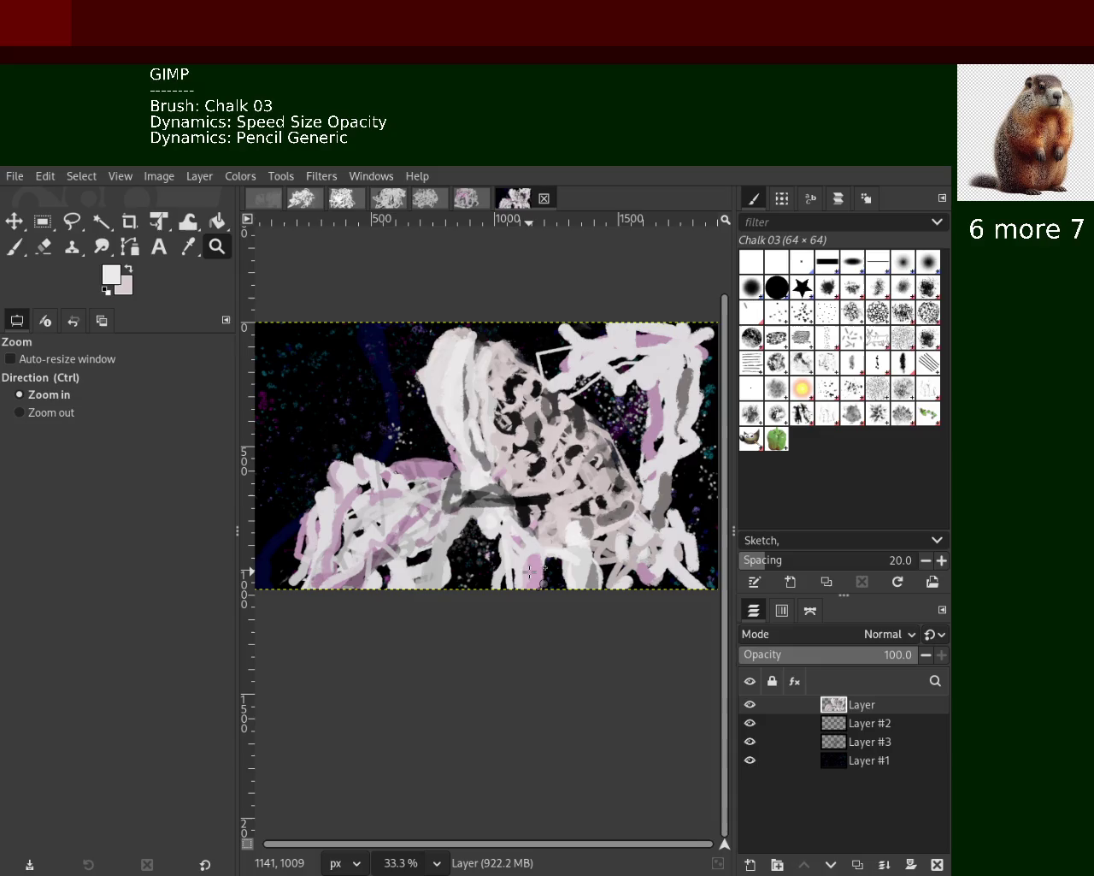
# Save the painting again and zoom the view to review it
pyautogui.hotkey('ctrl', 's')
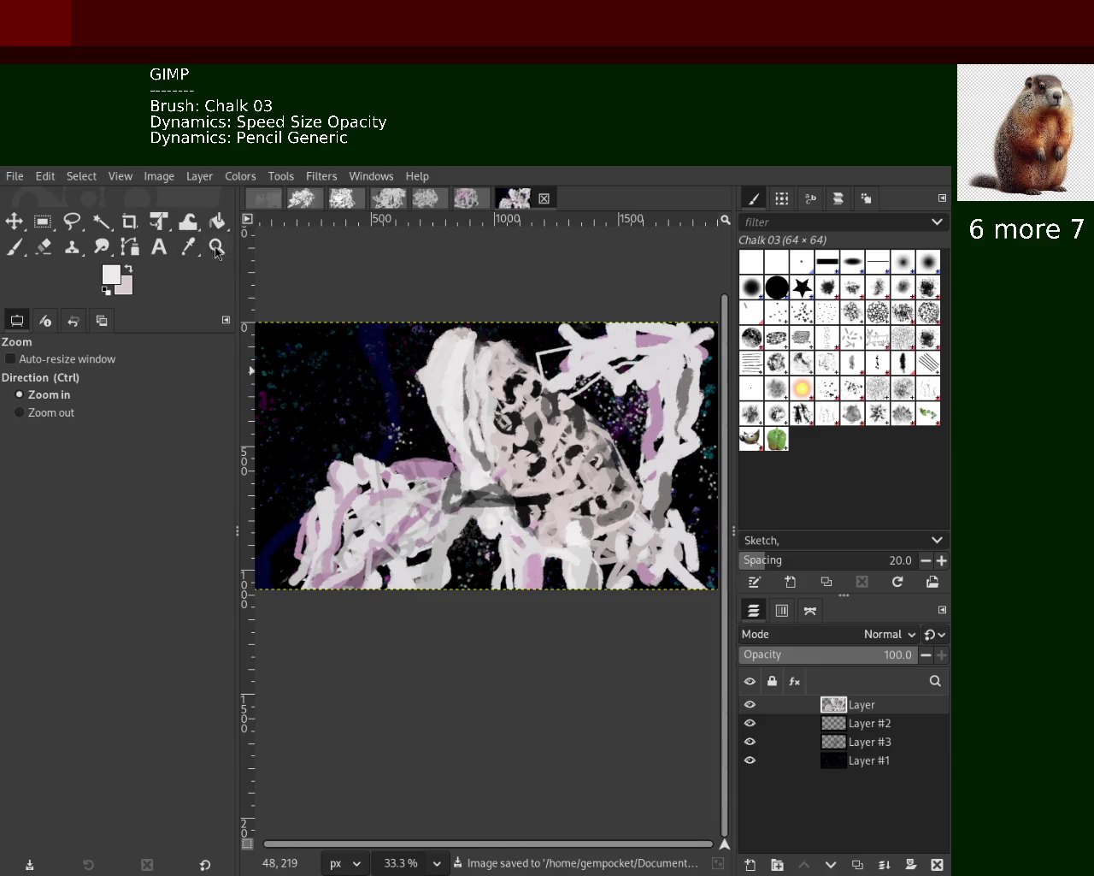
pyautogui.keyDown('ctrl'); pyautogui.click(421, 384); pyautogui.keyUp('ctrl')
pyautogui.click(422, 383)
pyautogui.keyDown('ctrl'); pyautogui.click(421, 384); pyautogui.keyUp('ctrl')
pyautogui.keyDown('ctrl'); pyautogui.click(421, 384); pyautogui.keyUp('ctrl')
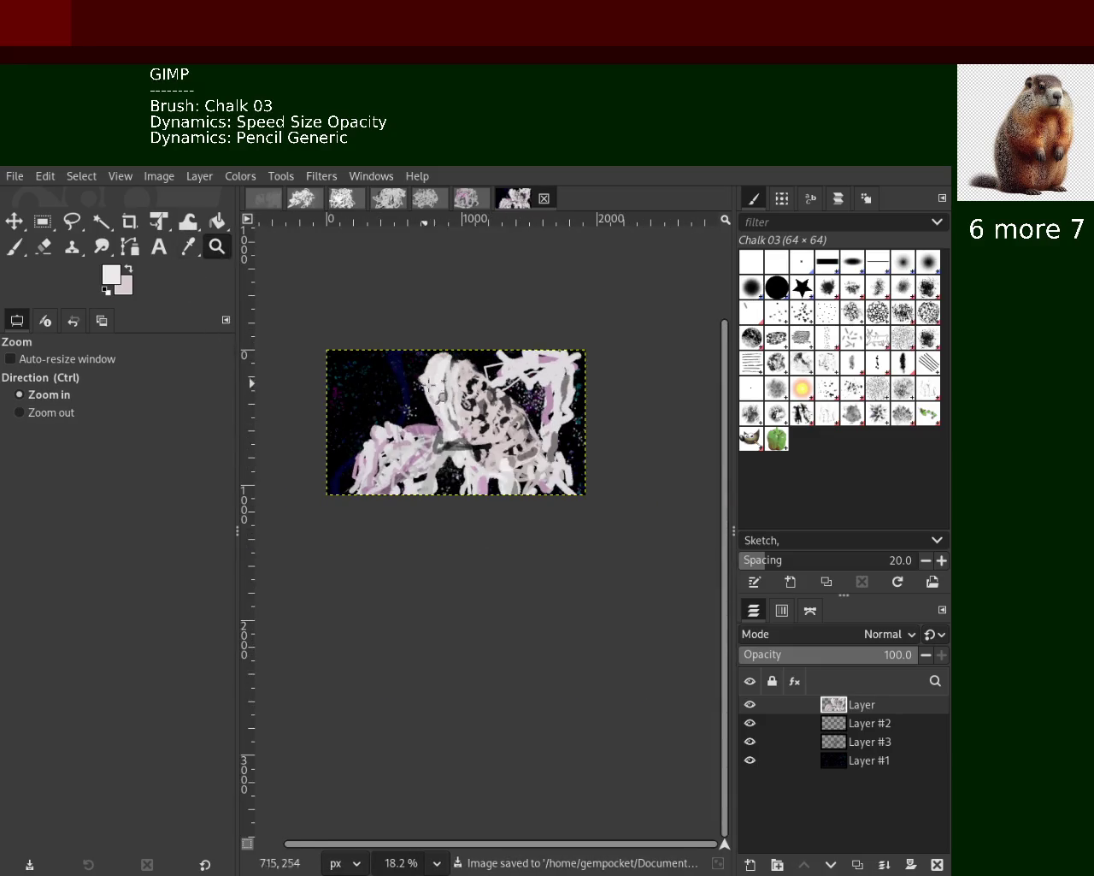
pyautogui.click(557, 419)
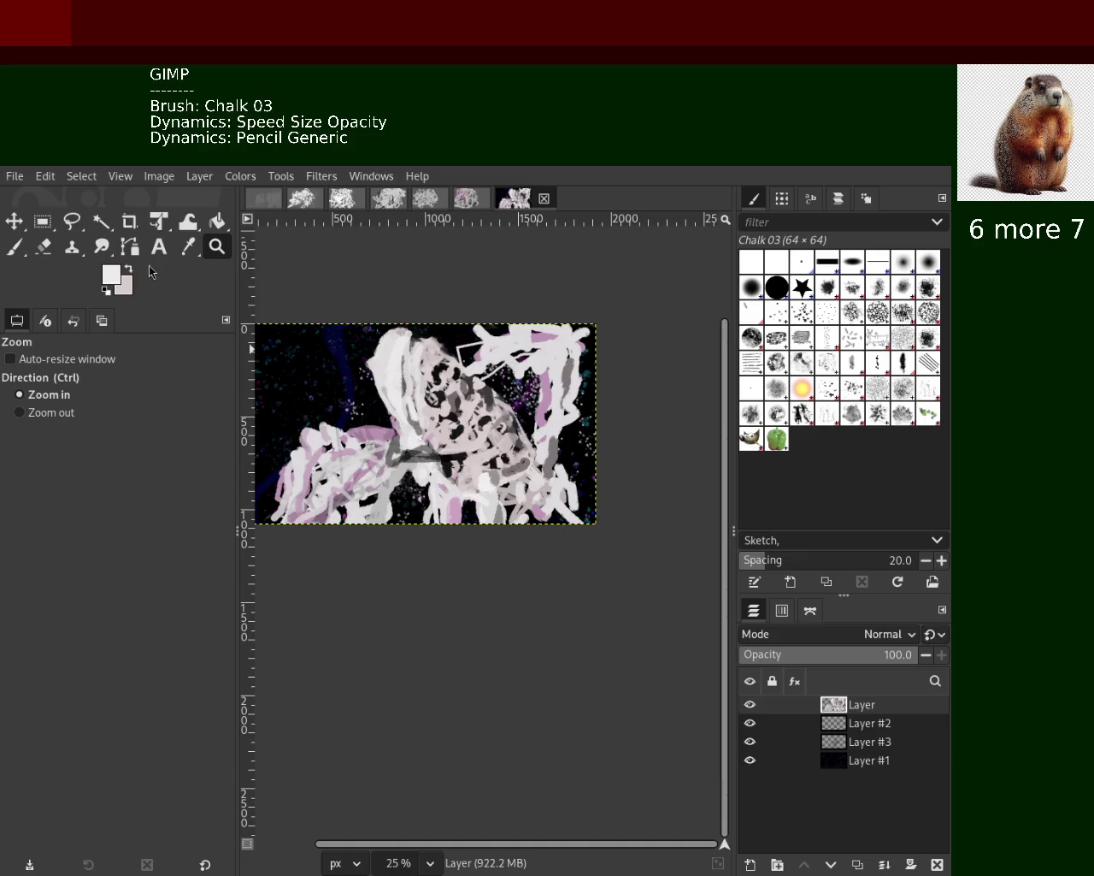
# Review the painting at several zoom levels, then select the Eraser with Chalk 03 brush
pyautogui.keyDown('ctrl'); pyautogui.click(422, 349); pyautogui.keyUp('ctrl')
pyautogui.click(513, 436)
pyautogui.click(521, 444)
pyautogui.click(530, 450)
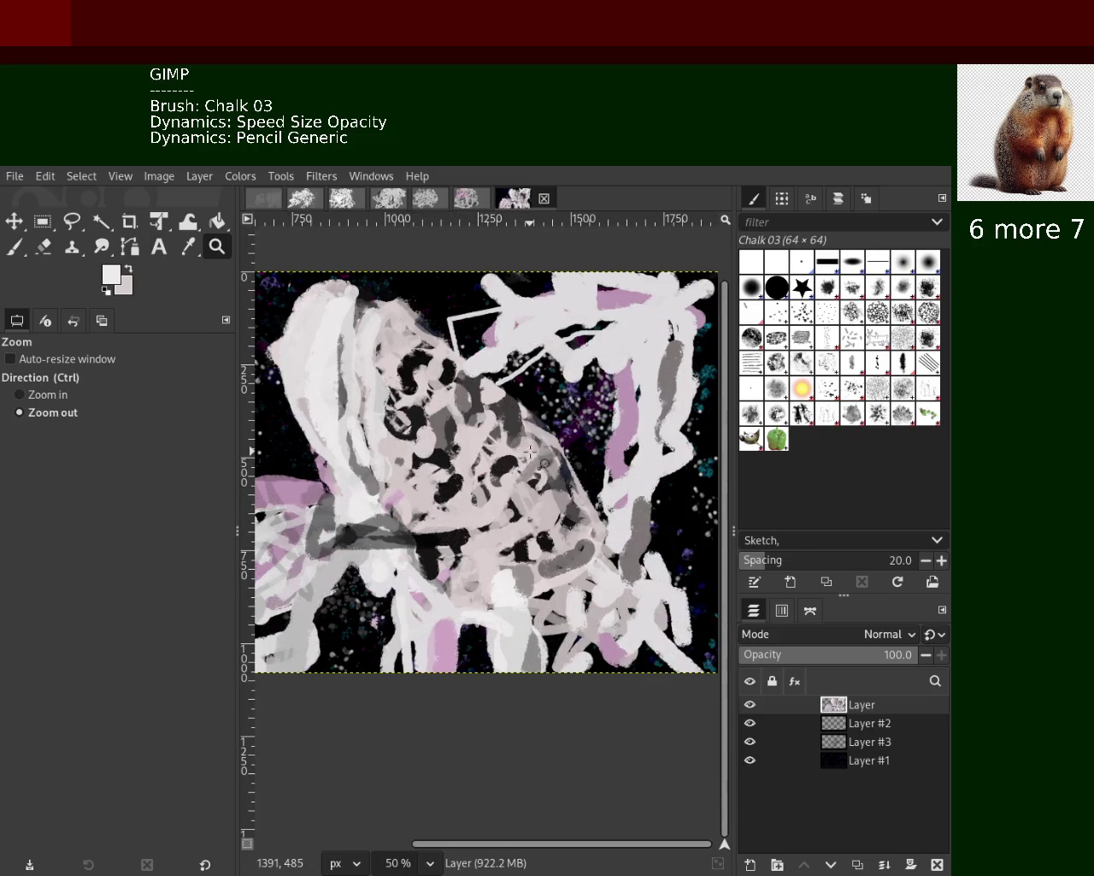
pyautogui.click(522, 446)
pyautogui.click(504, 445)
pyautogui.keyDown('ctrl'); pyautogui.click(462, 442); pyautogui.keyUp('ctrl')
pyautogui.click(427, 440)
pyautogui.click(411, 439)
pyautogui.keyDown('ctrl'); pyautogui.click(382, 437); pyautogui.keyUp('ctrl')
pyautogui.keyDown('ctrl'); pyautogui.click(383, 436); pyautogui.keyUp('ctrl')
pyautogui.click(382, 437)
pyautogui.click(382, 437)
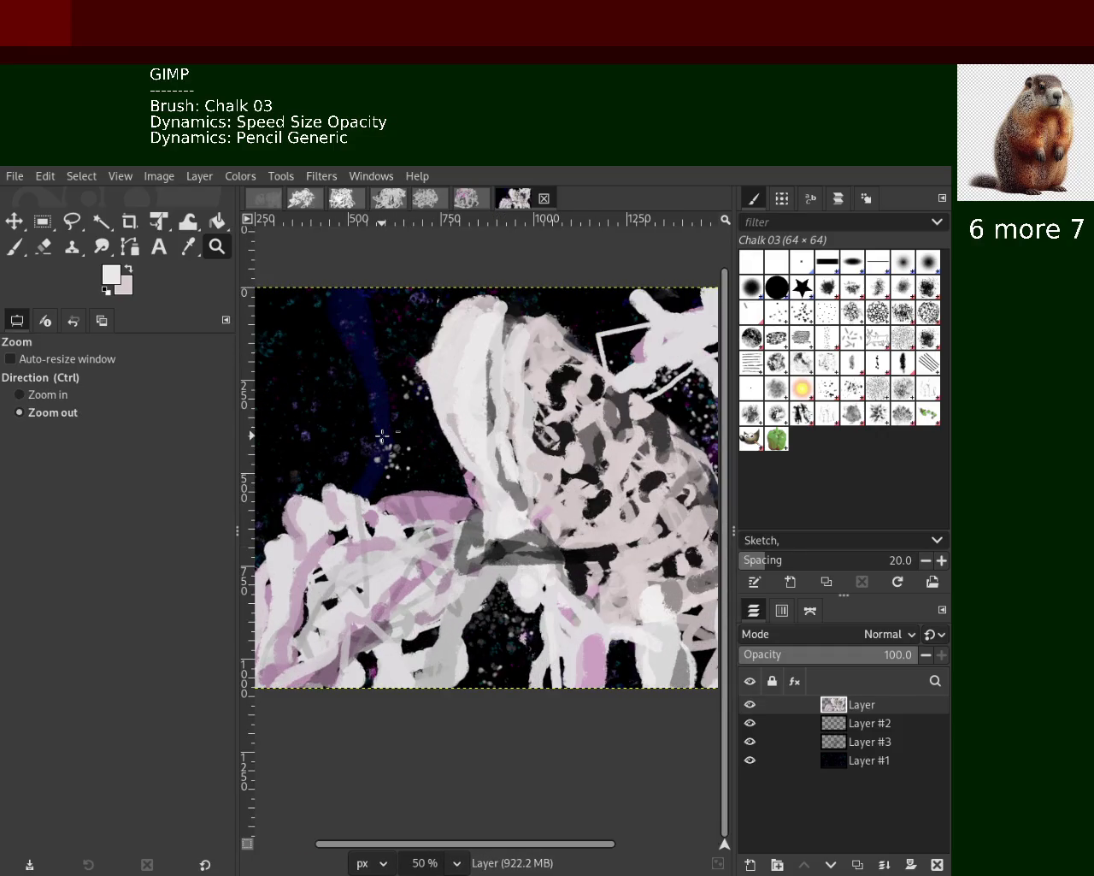
pyautogui.click(382, 437)
pyautogui.click(382, 437)
pyautogui.keyDown('ctrl'); pyautogui.click(382, 437); pyautogui.keyUp('ctrl')
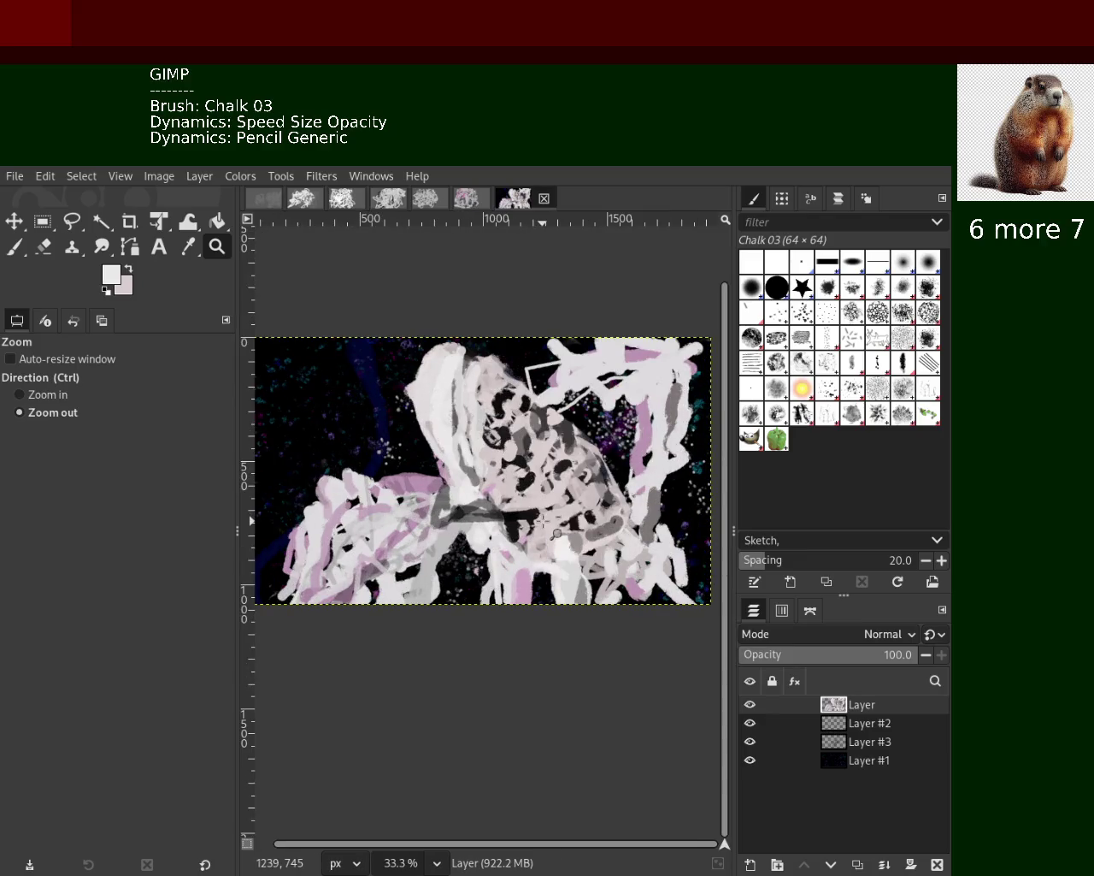
pyautogui.click(542, 519)
pyautogui.keyDown('ctrl'); pyautogui.click(542, 520); pyautogui.keyUp('ctrl')
pyautogui.keyDown('ctrl'); pyautogui.click(542, 520); pyautogui.keyUp('ctrl')
pyautogui.click(542, 520)
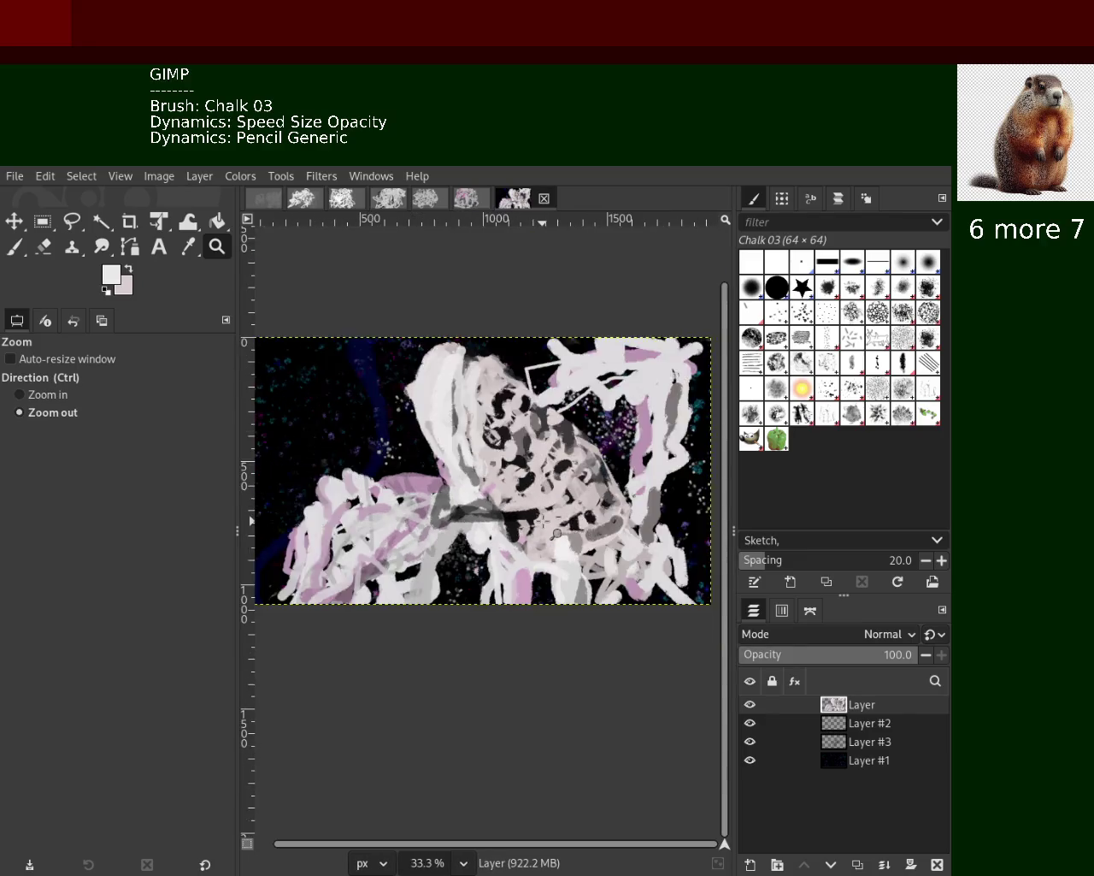
pyautogui.keyDown('ctrl'); pyautogui.click(542, 519); pyautogui.keyUp('ctrl')
pyautogui.keyDown('ctrl'); pyautogui.click(542, 520); pyautogui.keyUp('ctrl')
pyautogui.click(542, 520)
pyautogui.click(542, 520)
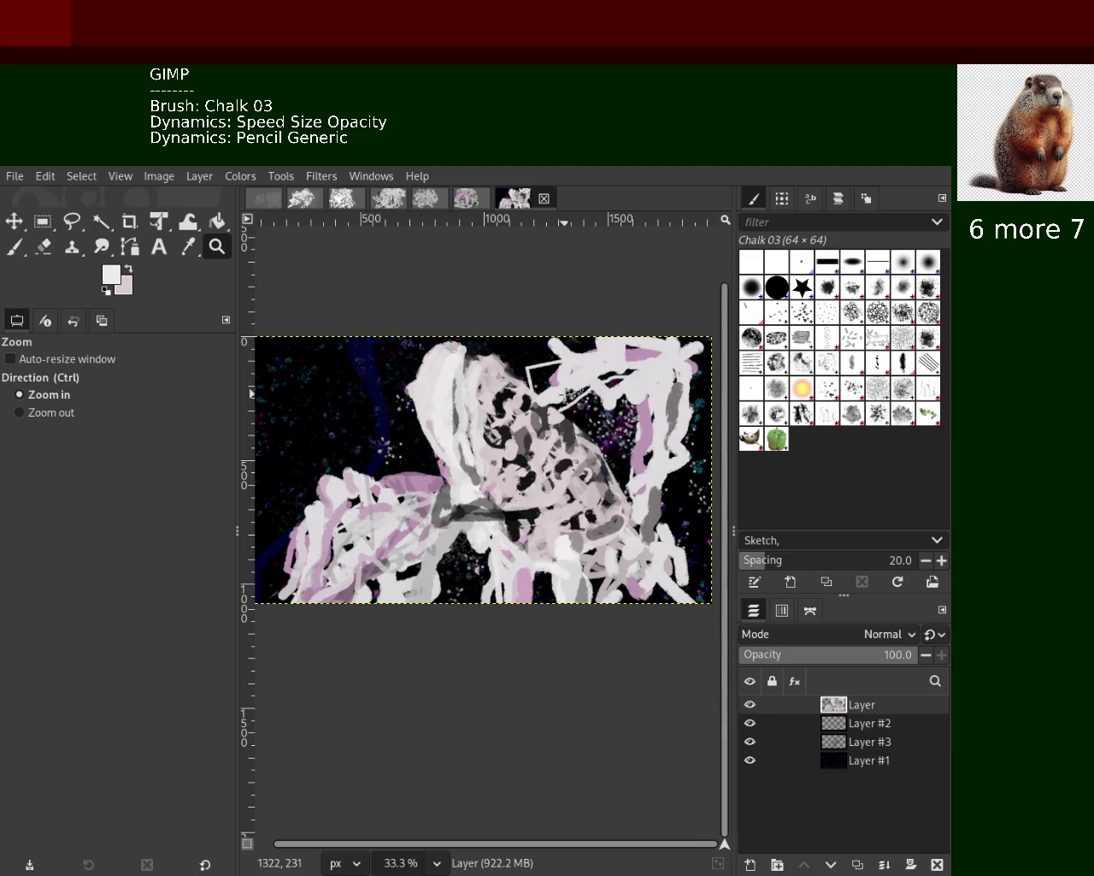
pyautogui.click(42, 247)
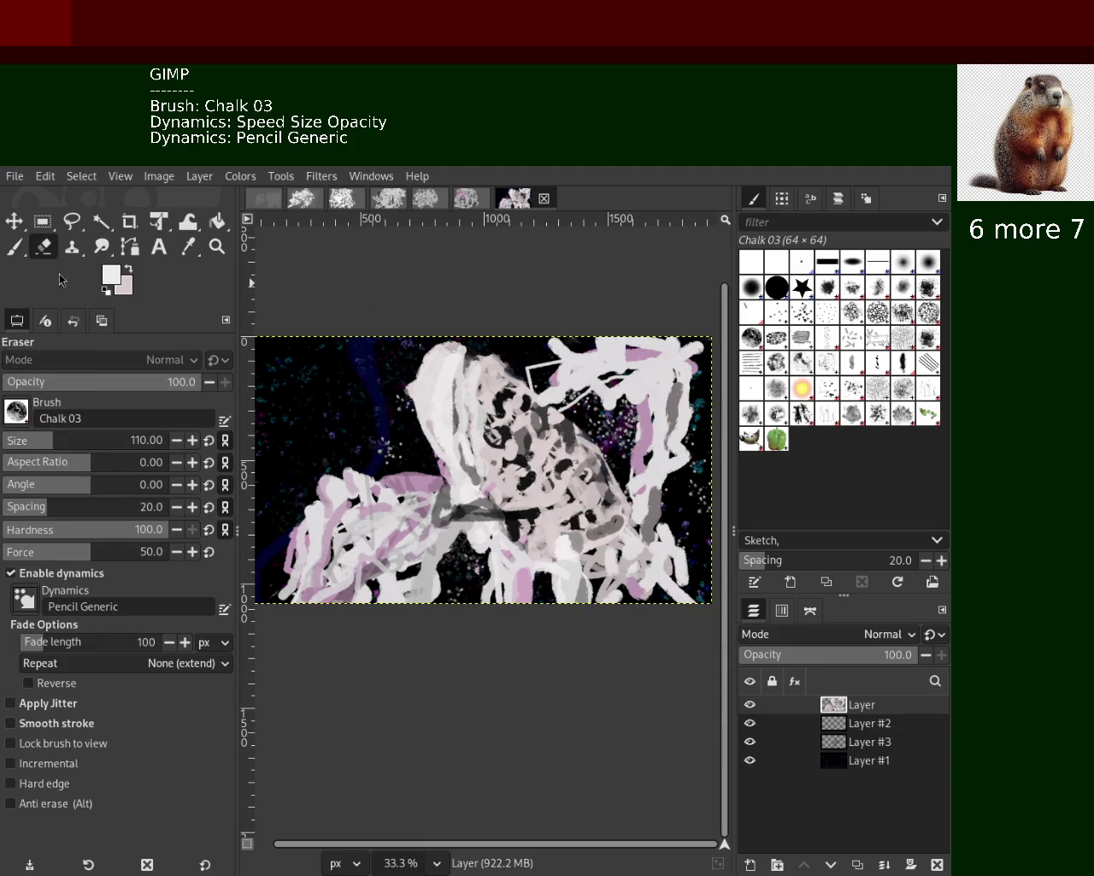
# Enlarge the eraser to size 183 and test erasing the upper-right white strokes, undoing them
pyautogui.moveTo(59, 453); pyautogui.dragTo(67, 444)
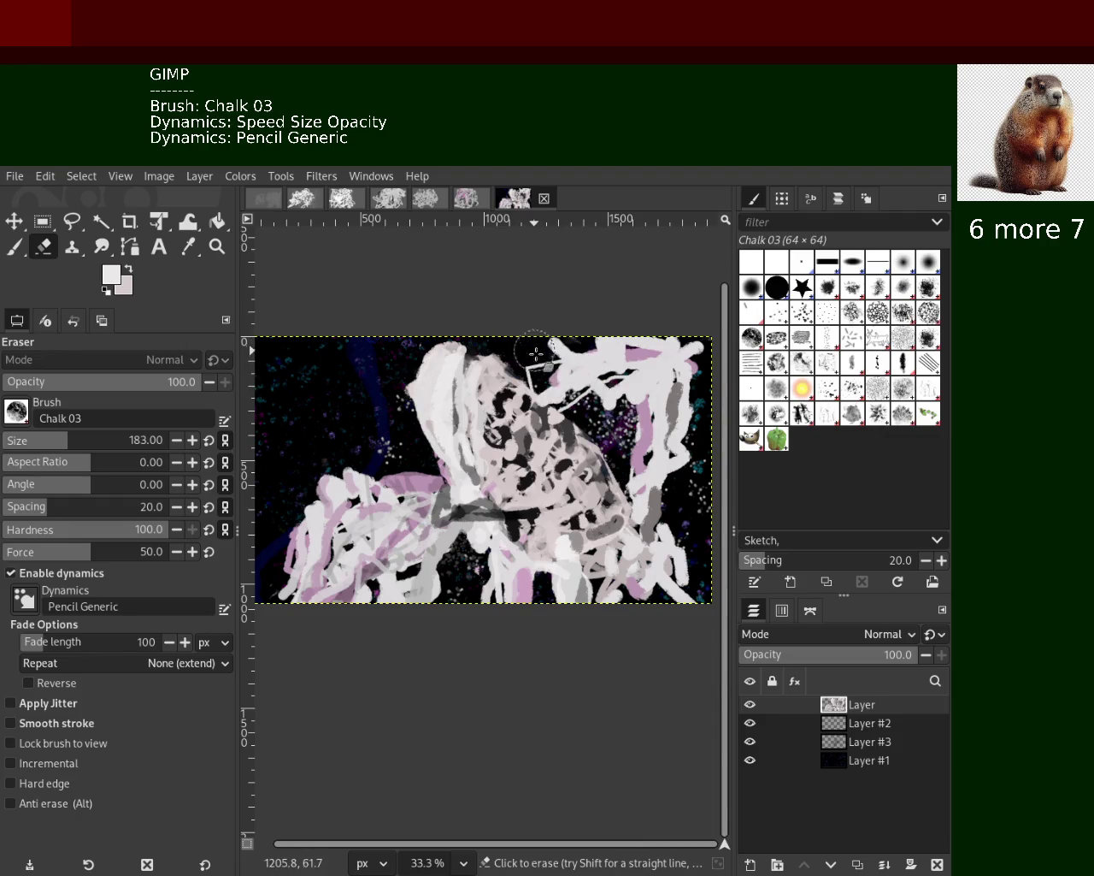
pyautogui.moveTo(567, 376)
pyautogui.mouseDown()
pyautogui.moveTo(588, 405)
pyautogui.moveTo(610, 346)
pyautogui.moveTo(680, 397)
pyautogui.moveTo(675, 536)
pyautogui.moveTo(664, 531)
pyautogui.moveTo(630, 400)
pyautogui.moveTo(699, 454)
pyautogui.moveTo(587, 328)
pyautogui.moveTo(641, 389)
pyautogui.moveTo(656, 365)
pyautogui.mouseUp()
pyautogui.moveTo(639, 428)
pyautogui.mouseDown()
pyautogui.moveTo(660, 603)
pyautogui.moveTo(675, 506)
pyautogui.moveTo(694, 529)
pyautogui.mouseUp()
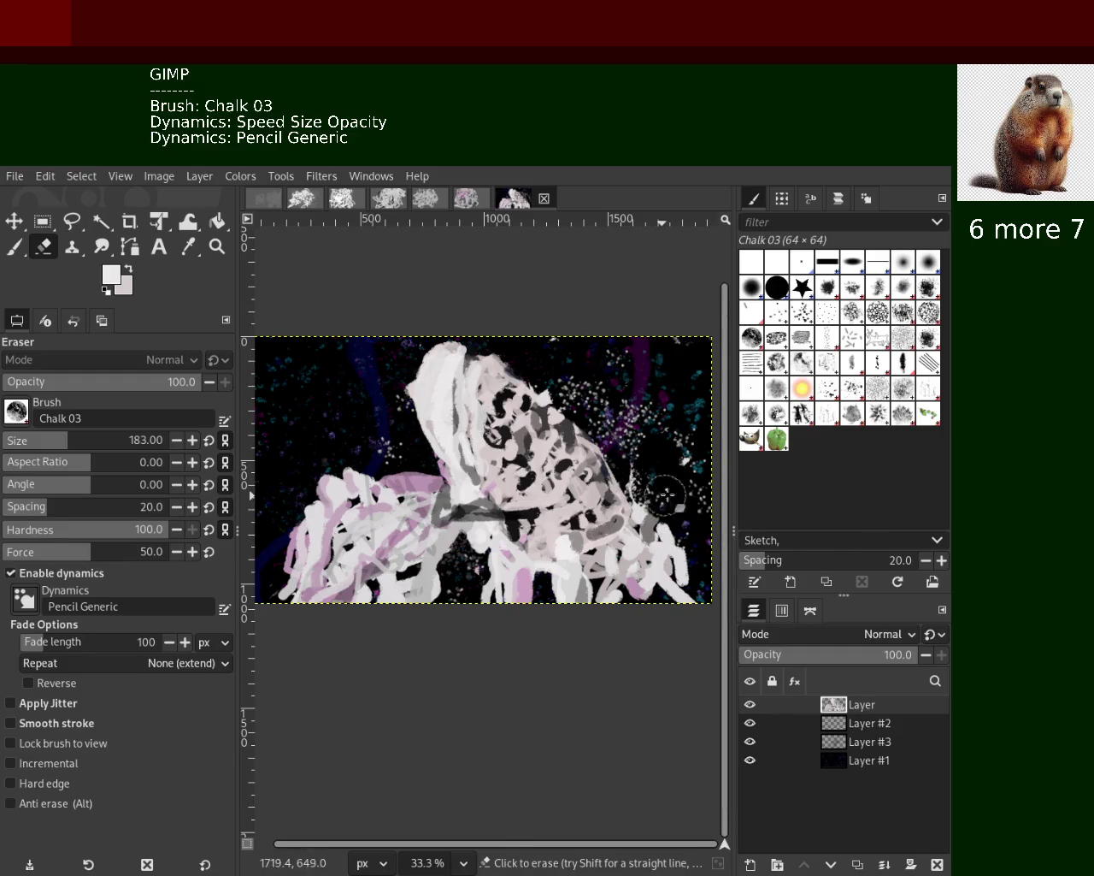
pyautogui.hotkey('ctrl', 'z')
pyautogui.hotkey('ctrl', 'z')
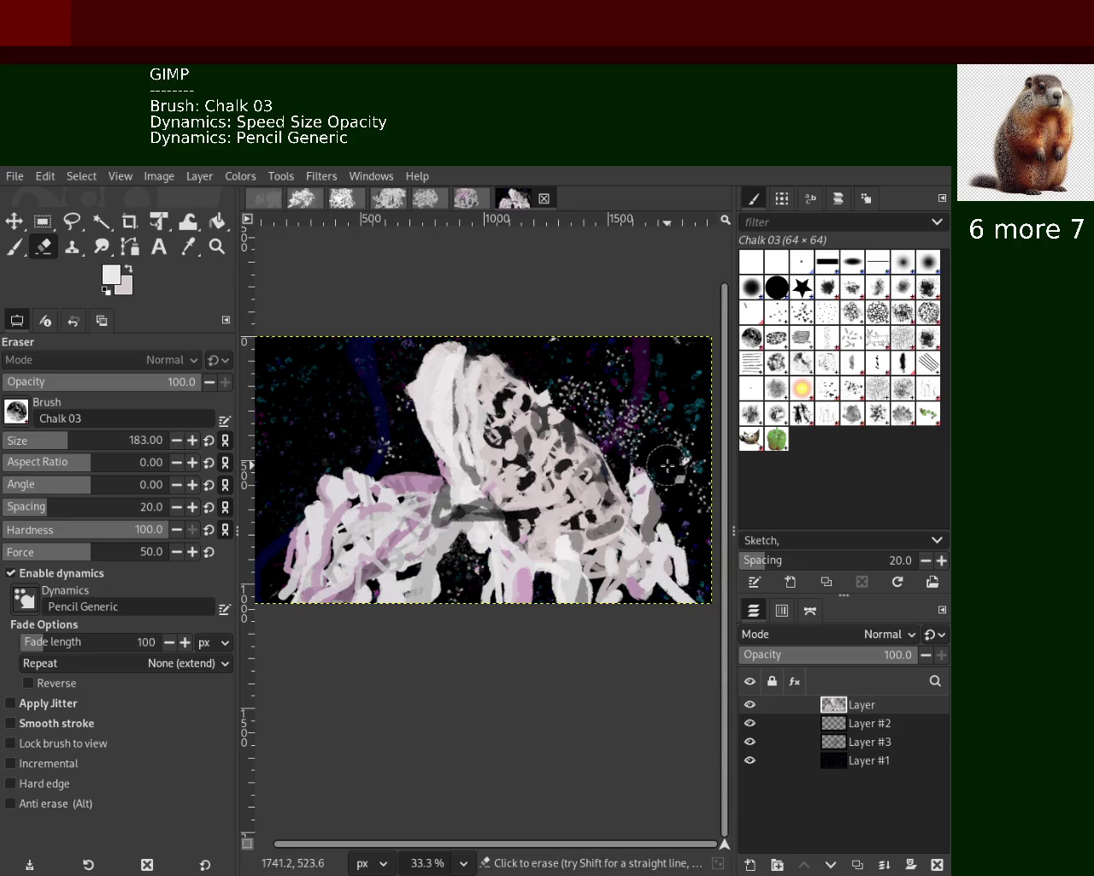
pyautogui.hotkey('ctrl', 'z')
pyautogui.hotkey('ctrl', 'z')
pyautogui.hotkey('ctrl', 'z')
pyautogui.hotkey('ctrl', 'z')
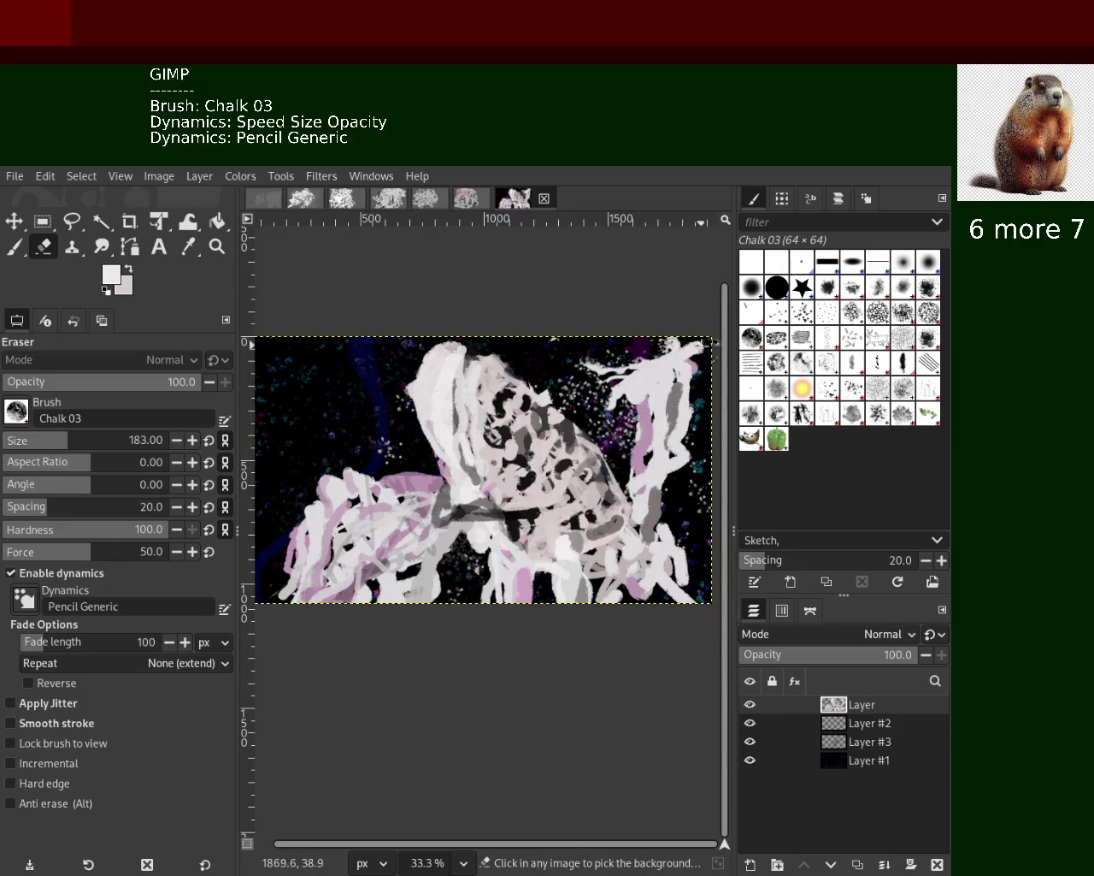
pyautogui.hotkey('ctrl', 'z')
pyautogui.hotkey('ctrl', 'z')
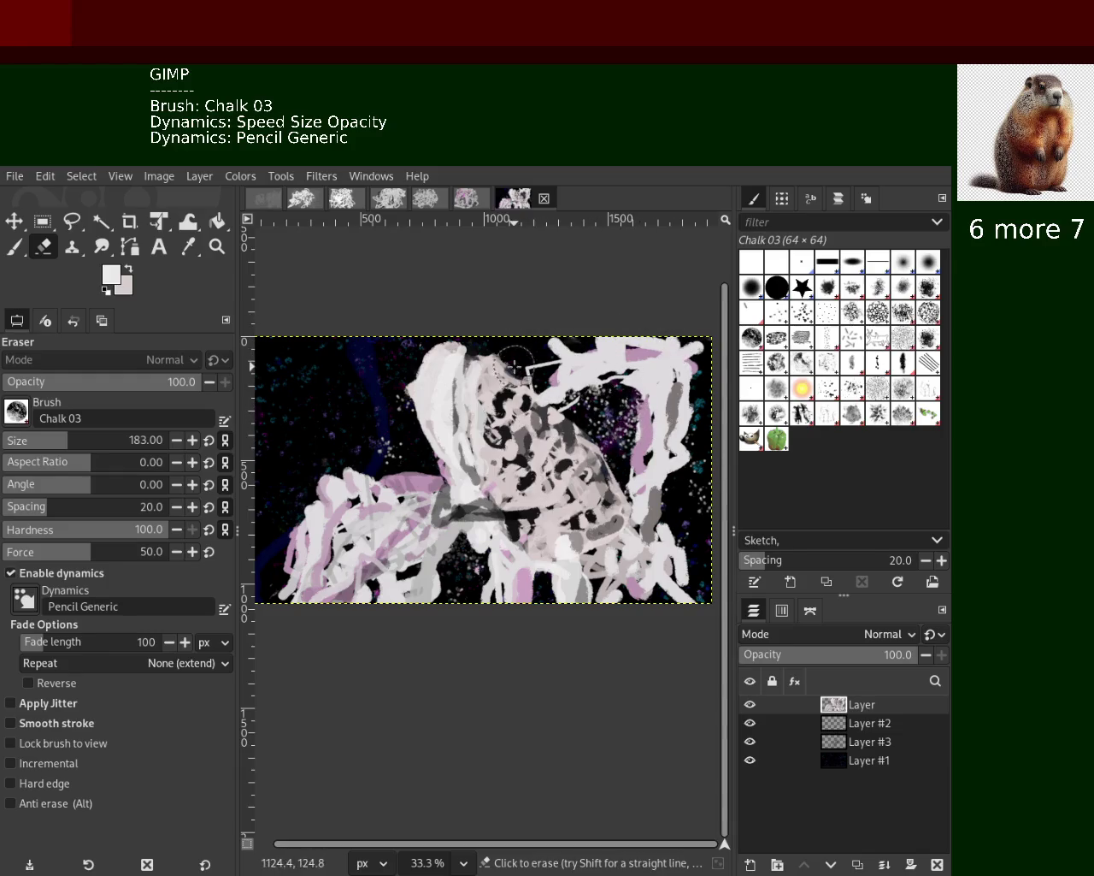
# Erase white and grey strokes at the upper right and right edge, undoing misplaced erasures
pyautogui.moveTo(506, 354); pyautogui.dragTo(671, 352)
pyautogui.hotkey('ctrl', 'z')
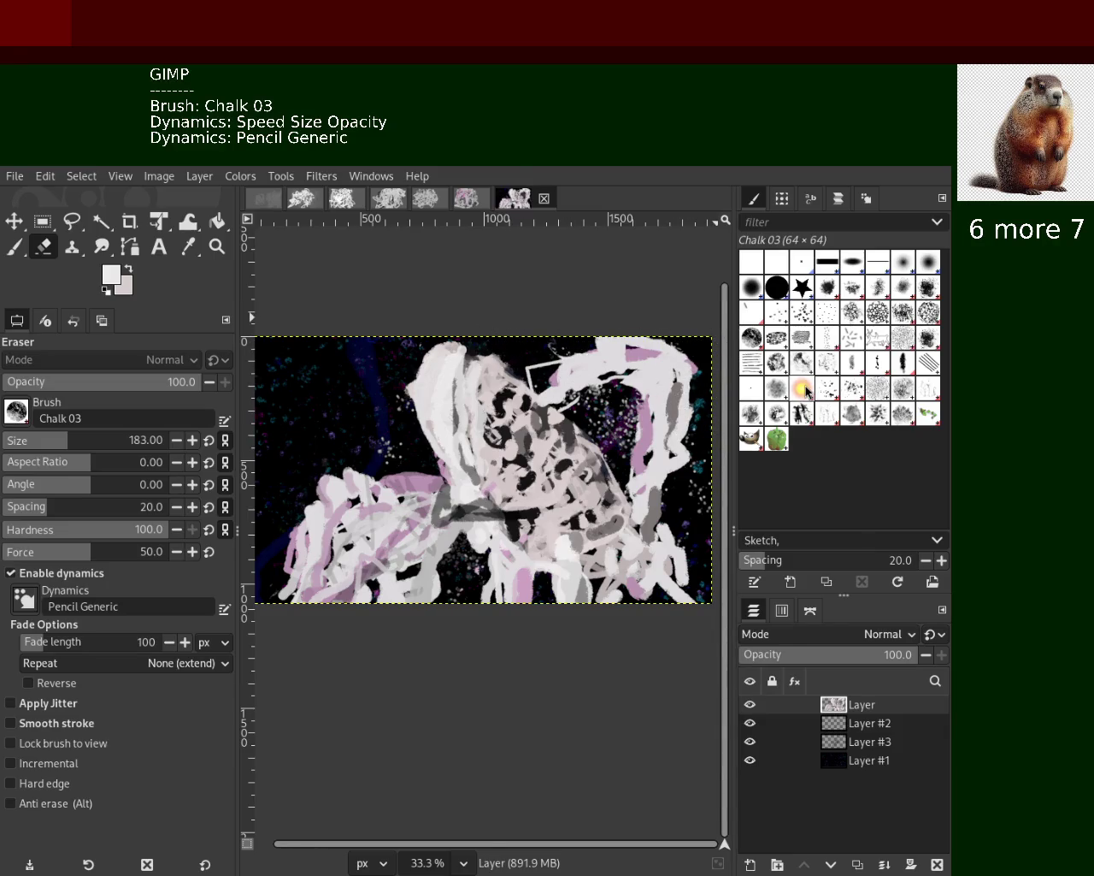
pyautogui.hotkey('ctrl', 'z')
pyautogui.moveTo(673, 406)
pyautogui.mouseDown()
pyautogui.moveTo(582, 362)
pyautogui.moveTo(606, 401)
pyautogui.moveTo(547, 376)
pyautogui.moveTo(622, 378)
pyautogui.moveTo(623, 330)
pyautogui.moveTo(667, 402)
pyautogui.moveTo(732, 603)
pyautogui.mouseUp()
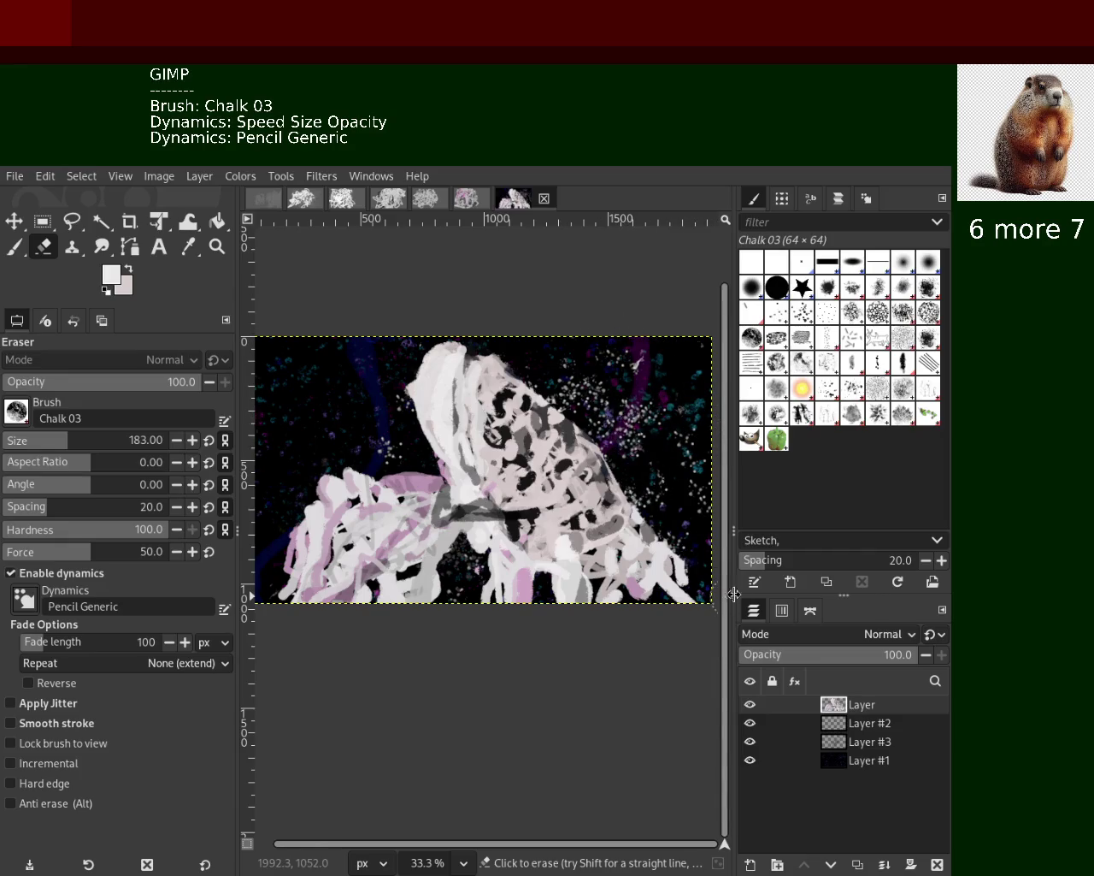
pyautogui.moveTo(654, 483)
pyautogui.mouseDown()
pyautogui.moveTo(633, 492)
pyautogui.moveTo(642, 464)
pyautogui.moveTo(654, 513)
pyautogui.moveTo(647, 476)
pyautogui.moveTo(645, 509)
pyautogui.moveTo(721, 579)
pyautogui.mouseUp()
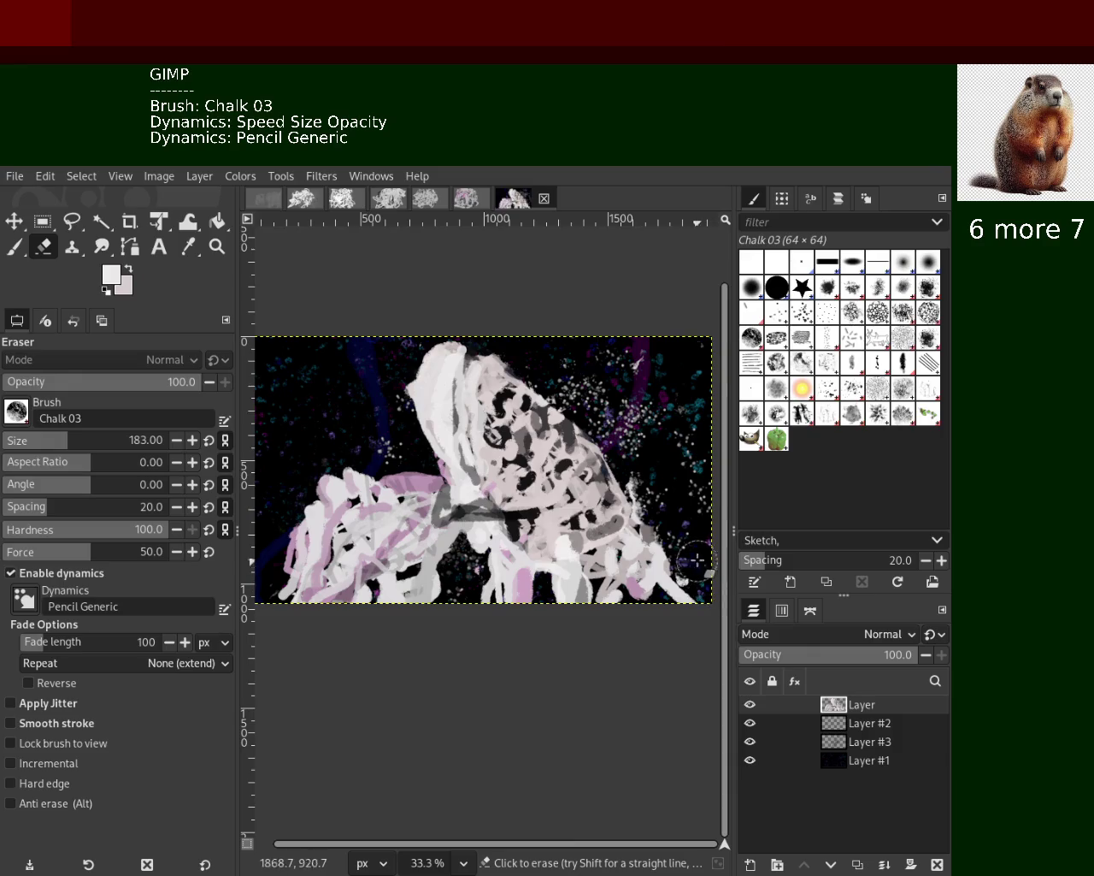
pyautogui.hotkey('ctrl', 'z')
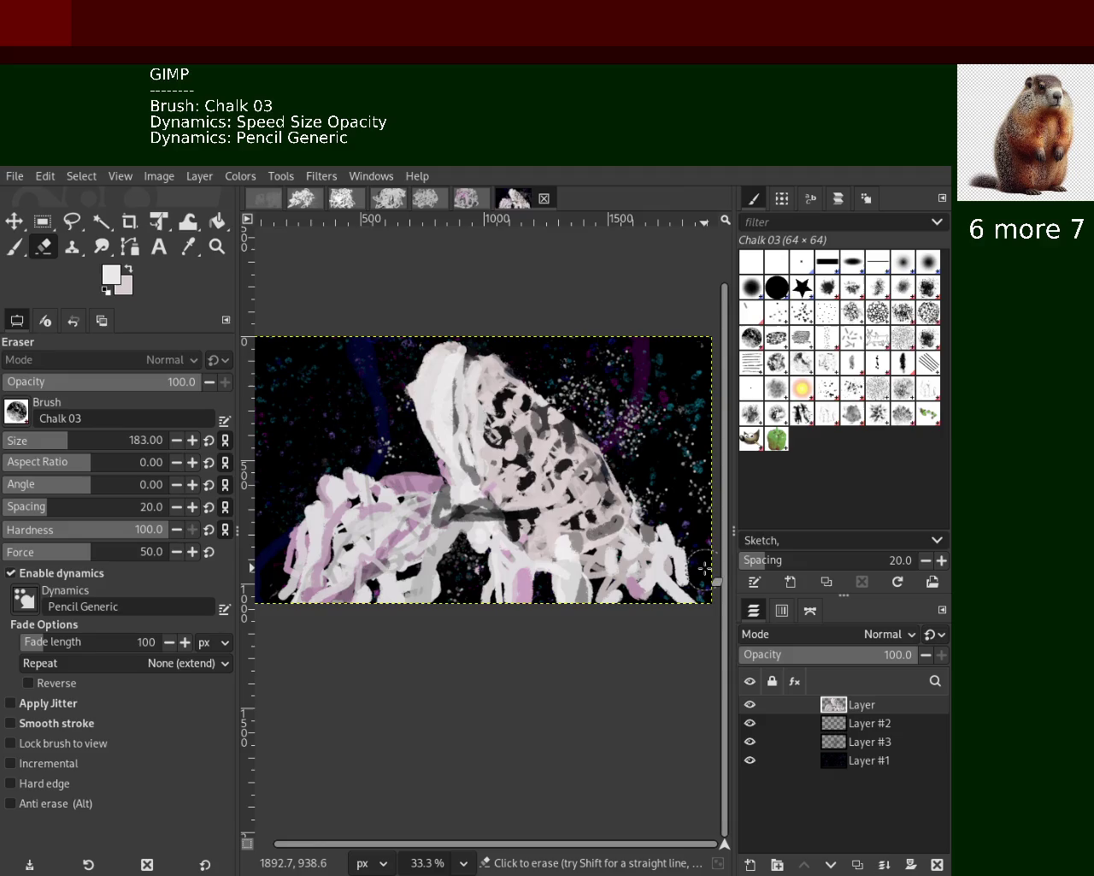
pyautogui.hotkey('ctrl', 'z')
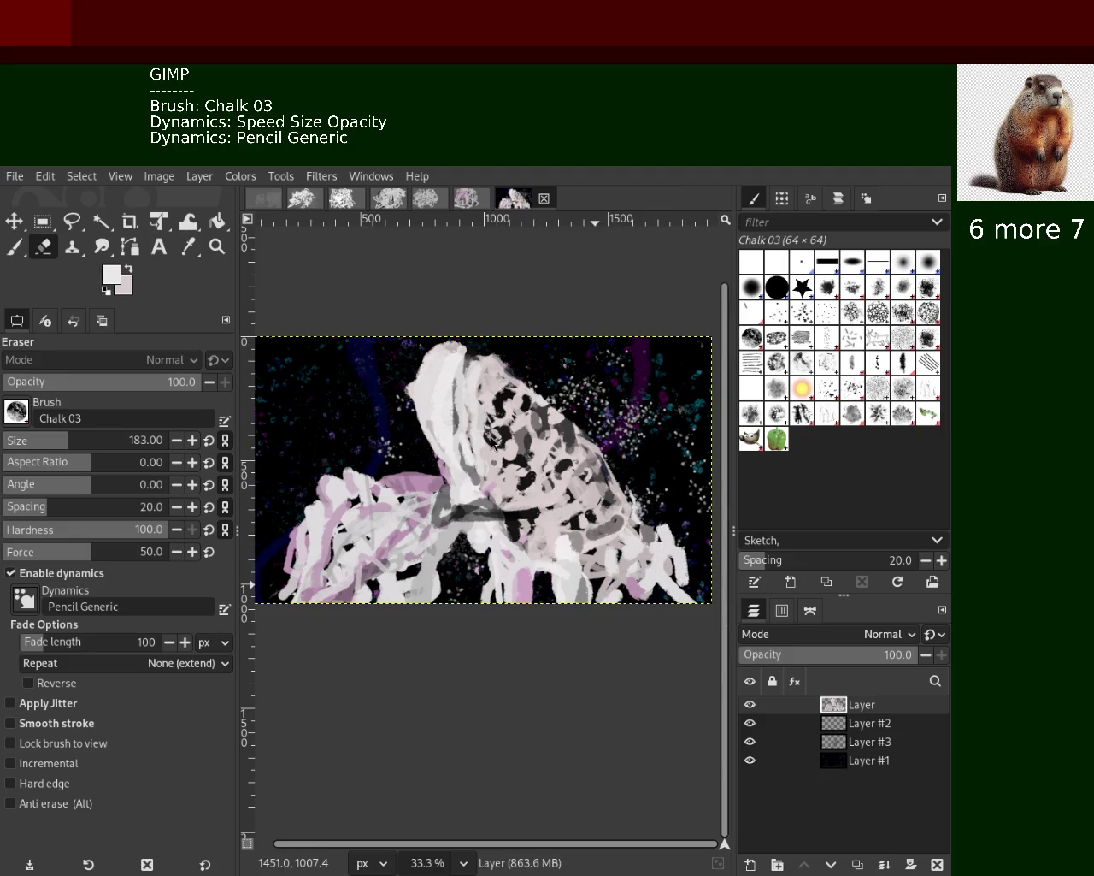
# Zoom in on the figure, then back out to 33.3% to see the image
pyautogui.click(218, 247)
pyautogui.keyDown('ctrl'); pyautogui.click(503, 401); pyautogui.keyUp('ctrl')
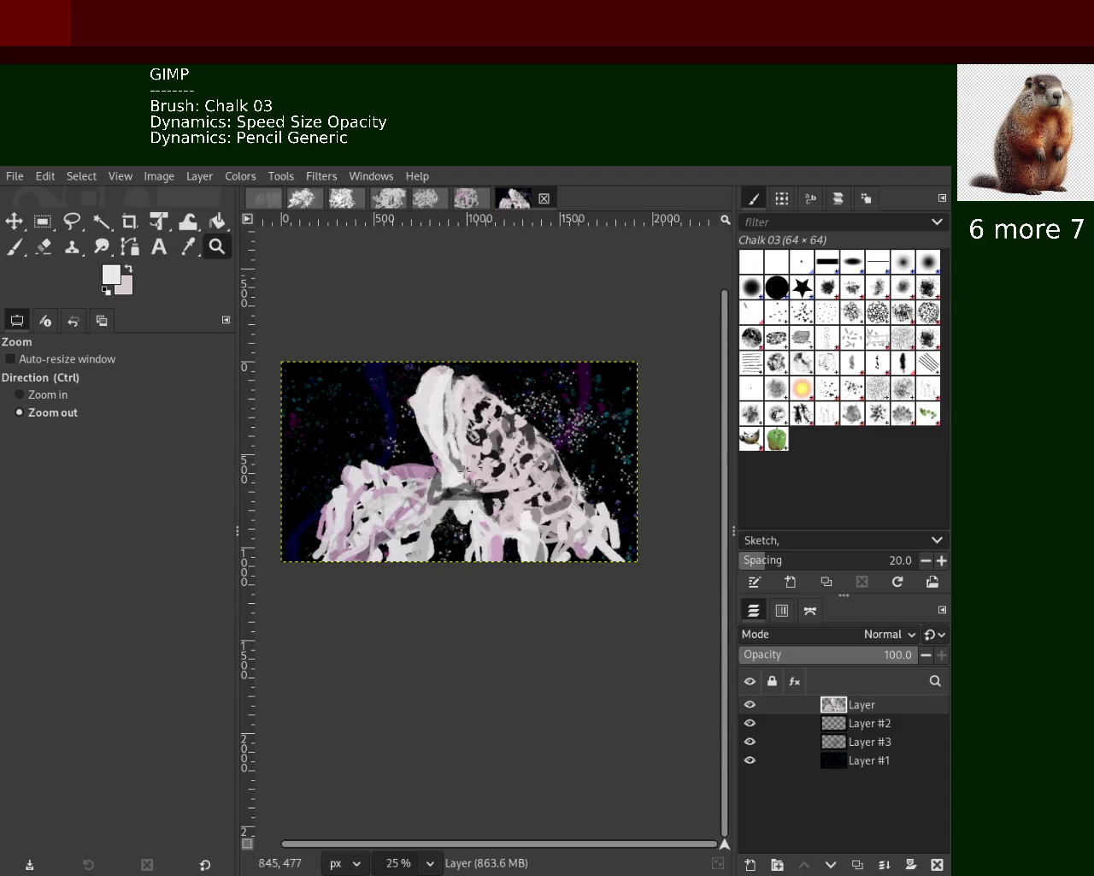
pyautogui.click(504, 402)
pyautogui.click(504, 402)
pyautogui.keyDown('ctrl'); pyautogui.click(504, 402); pyautogui.keyUp('ctrl')
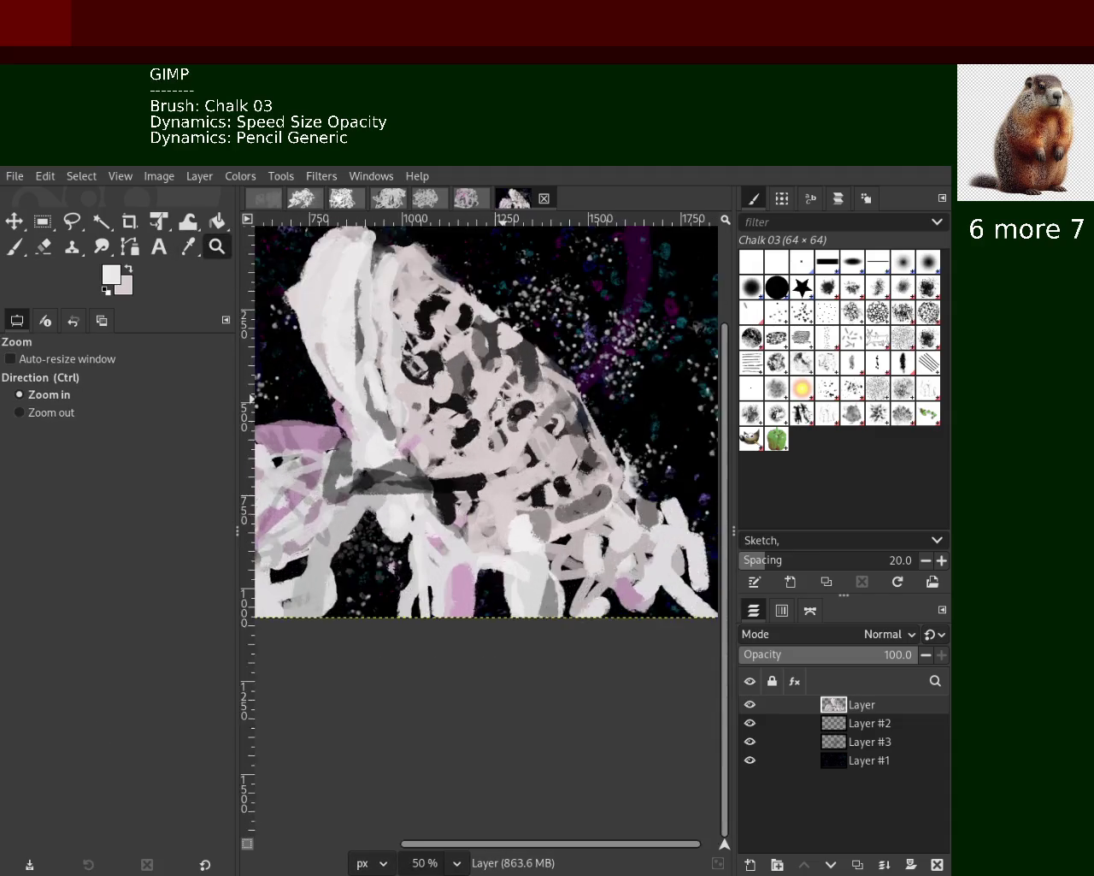
pyautogui.keyDown('ctrl'); pyautogui.click(503, 402); pyautogui.keyUp('ctrl')
pyautogui.click(504, 400)
pyautogui.click(488, 403)
pyautogui.keyDown('ctrl'); pyautogui.click(462, 408); pyautogui.keyUp('ctrl')
pyautogui.click(437, 414)
pyautogui.click(438, 413)
pyautogui.keyDown('ctrl'); pyautogui.click(440, 417); pyautogui.keyUp('ctrl')
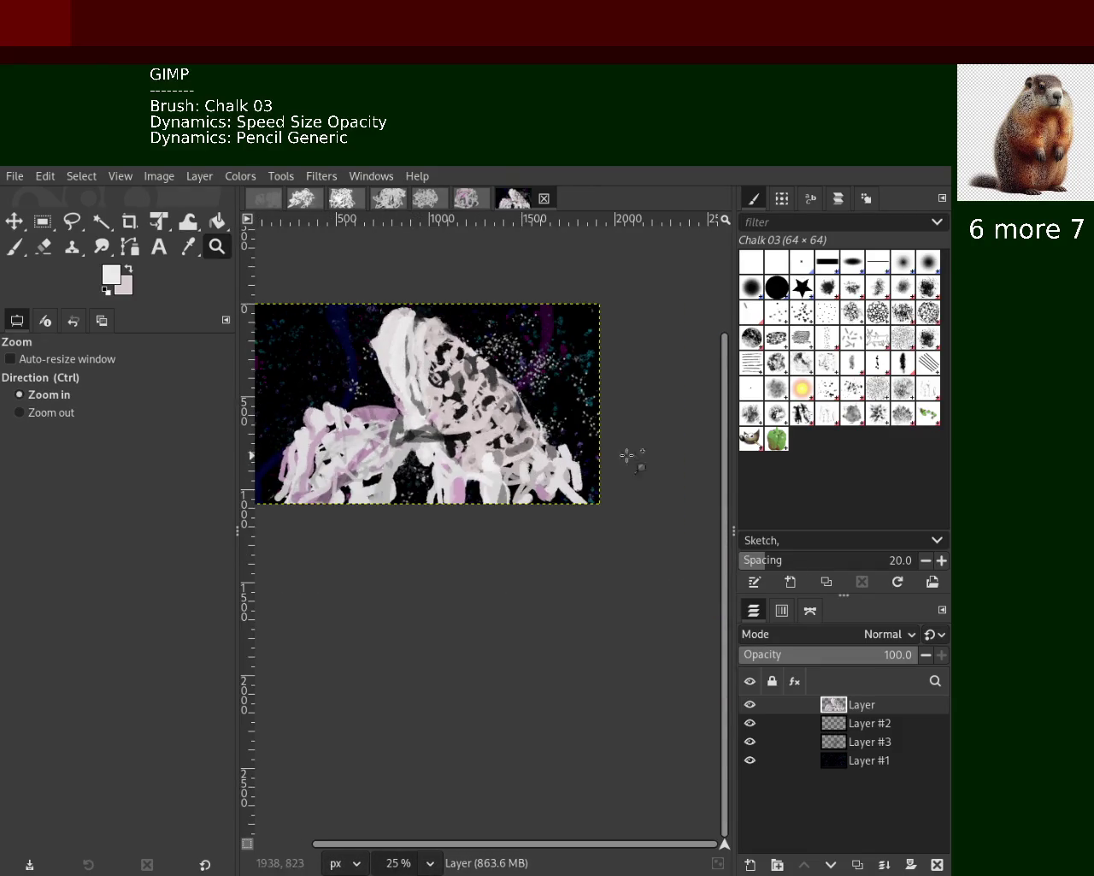
pyautogui.keyDown('ctrl'); pyautogui.click(605, 457); pyautogui.keyUp('ctrl')
pyautogui.doubleClick(605, 456)
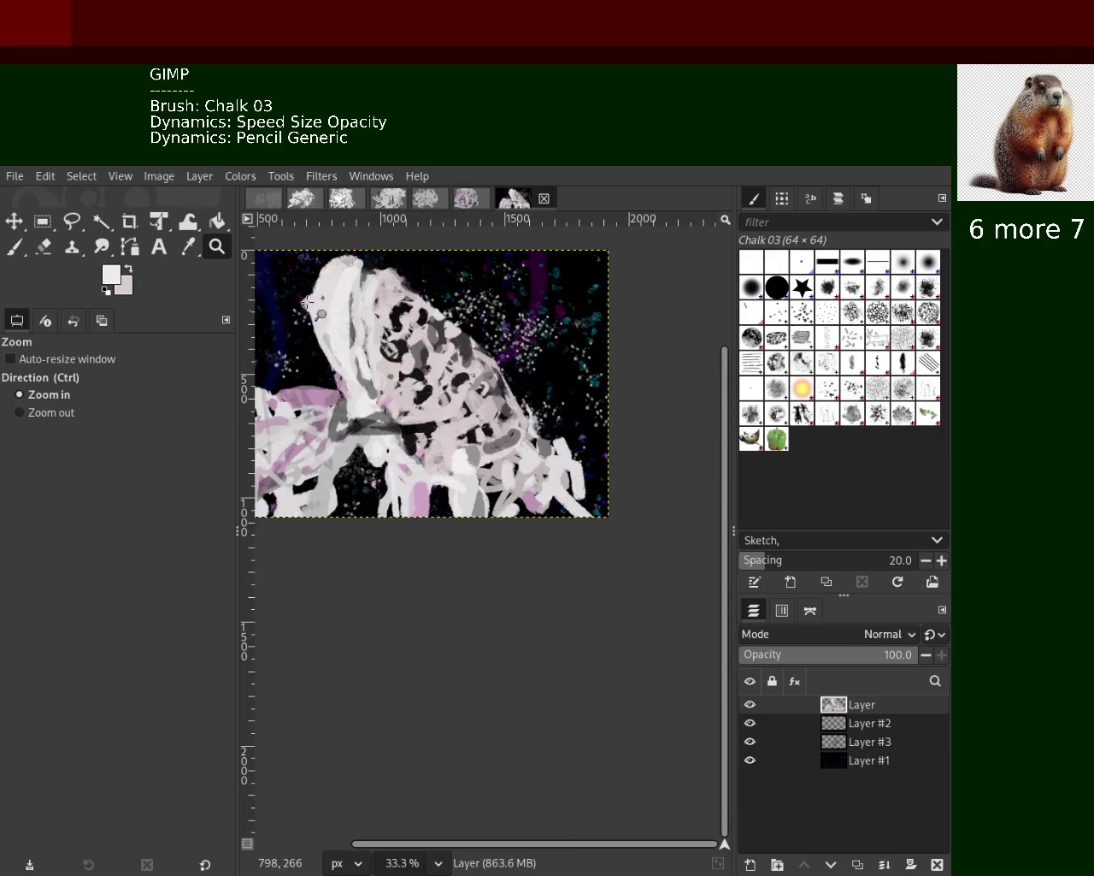
# Paint light grey chalk strokes at the figure's lower right with the size-47 Paintbrush
pyautogui.press('p')
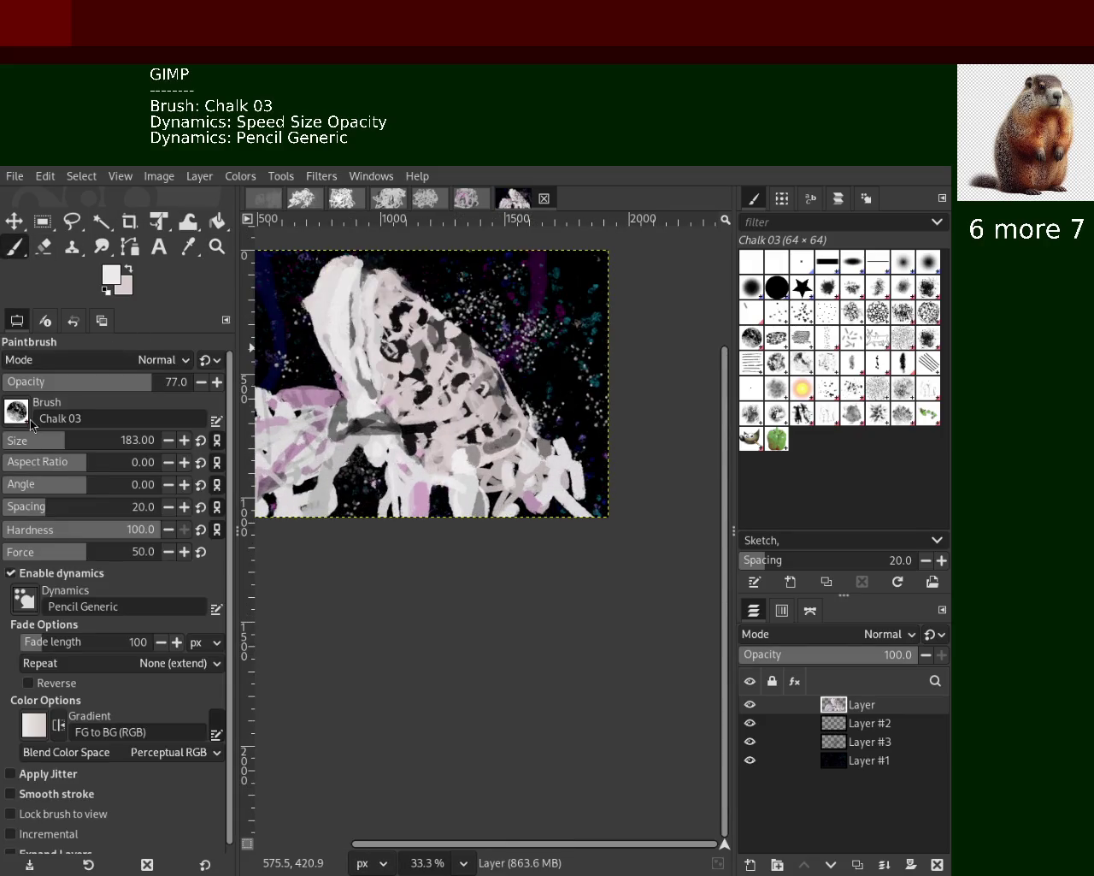
pyautogui.keyDown('ctrl'); pyautogui.click(506, 375); pyautogui.keyUp('ctrl')
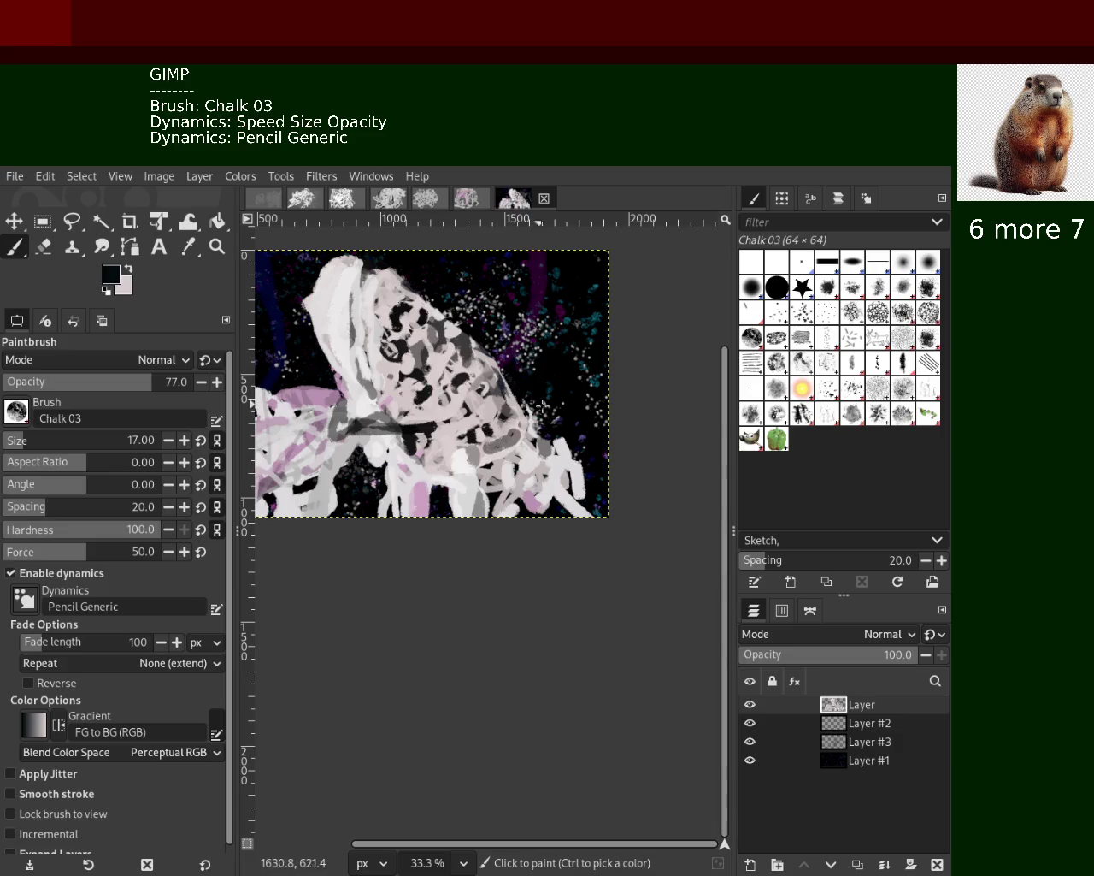
pyautogui.keyDown('ctrl'); pyautogui.click(496, 439); pyautogui.keyUp('ctrl')
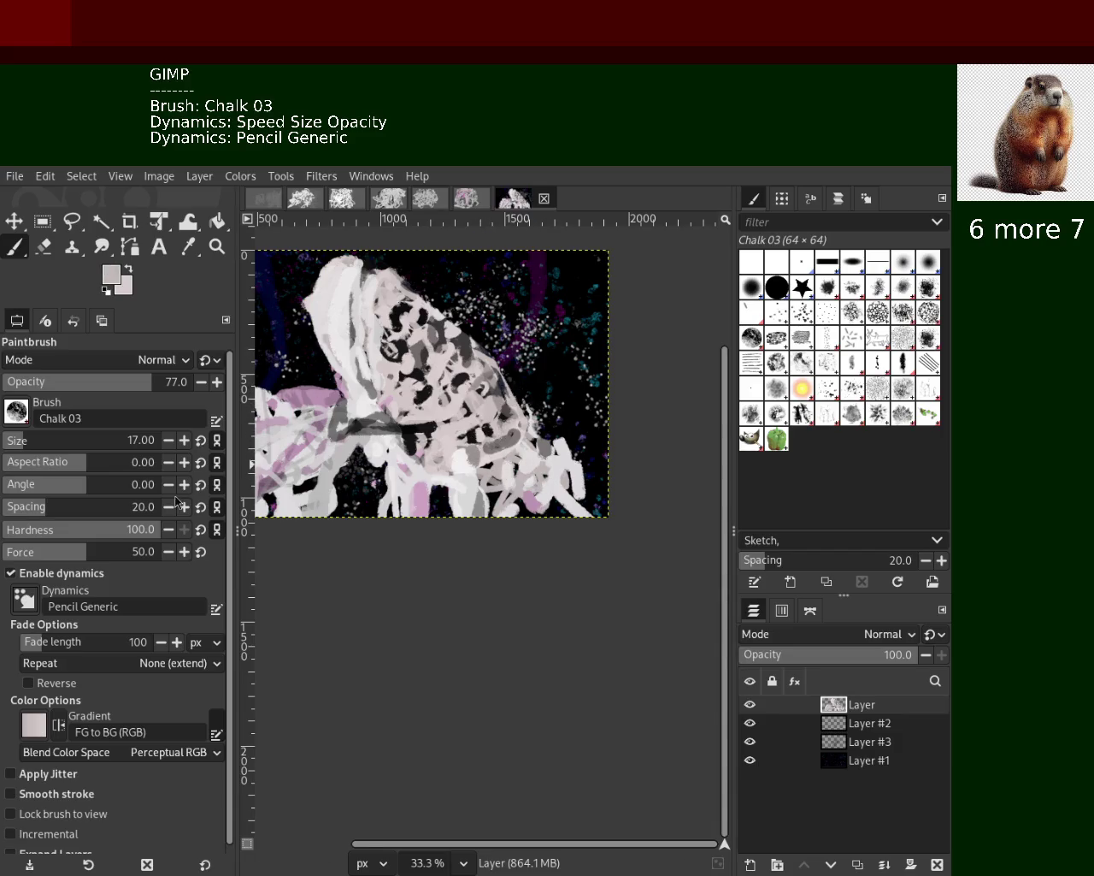
pyautogui.keyDown('ctrl'); pyautogui.click(502, 374); pyautogui.keyUp('ctrl')
pyautogui.keyDown('ctrl'); pyautogui.click(560, 415); pyautogui.keyUp('ctrl')
pyautogui.moveTo(500, 364)
pyautogui.mouseDown()
pyautogui.moveTo(547, 423)
pyautogui.moveTo(521, 374)
pyautogui.moveTo(573, 399)
pyautogui.moveTo(547, 459)
pyautogui.moveTo(558, 353)
pyautogui.moveTo(558, 448)
pyautogui.moveTo(494, 383)
pyautogui.moveTo(566, 464)
pyautogui.moveTo(510, 397)
pyautogui.moveTo(605, 472)
pyautogui.mouseUp()
pyautogui.moveTo(516, 389)
pyautogui.mouseDown()
pyautogui.moveTo(569, 453)
pyautogui.moveTo(508, 387)
pyautogui.moveTo(560, 457)
pyautogui.moveTo(517, 399)
pyautogui.moveTo(579, 460)
pyautogui.moveTo(516, 398)
pyautogui.moveTo(579, 461)
pyautogui.mouseUp()
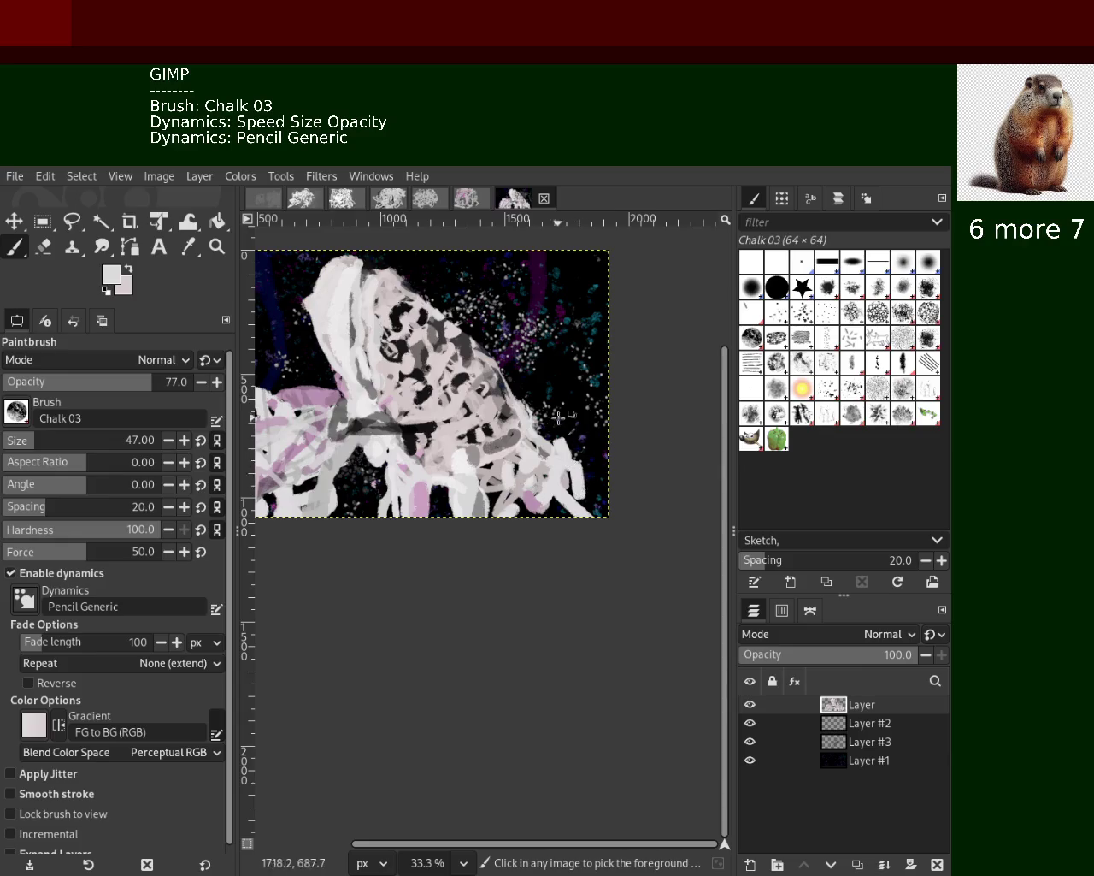
pyautogui.press('d')
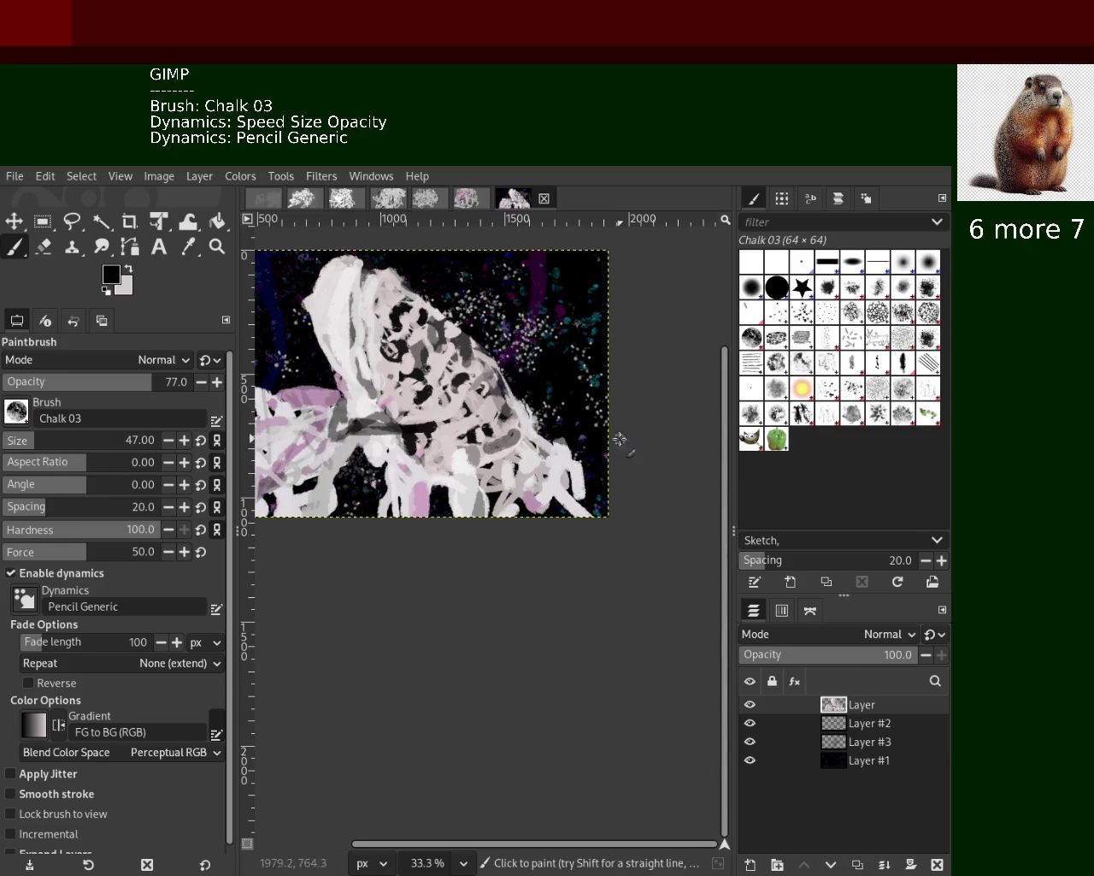
pyautogui.keyDown('ctrl'); pyautogui.click(425, 513); pyautogui.keyUp('ctrl')
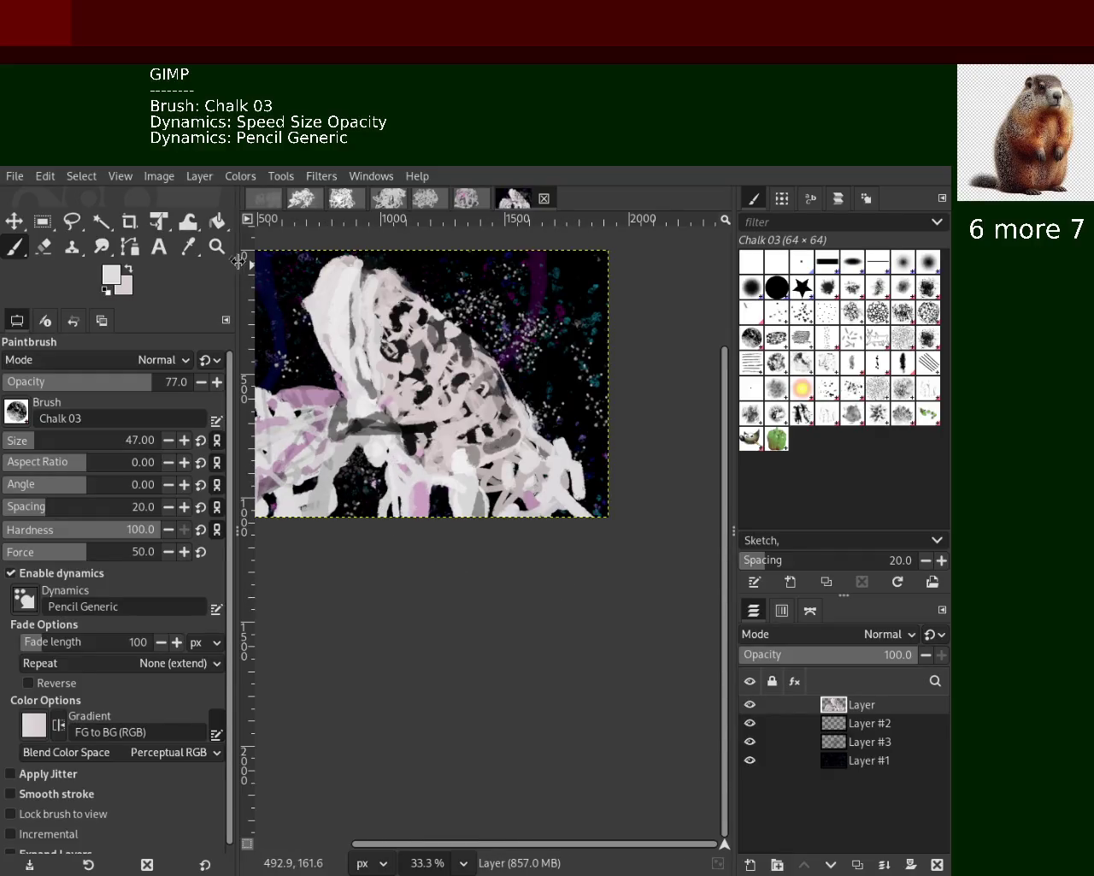
# Zoom out to a small thumbnail of the whole painting
pyautogui.press('z')
pyautogui.keyDown('ctrl'); pyautogui.click(304, 300); pyautogui.keyUp('ctrl')
pyautogui.doubleClick(342, 325)
pyautogui.keyDown('ctrl'); pyautogui.click(376, 351); pyautogui.keyUp('ctrl')
pyautogui.keyDown('ctrl'); pyautogui.click(376, 351); pyautogui.keyUp('ctrl')
pyautogui.keyDown('ctrl'); pyautogui.click(376, 350); pyautogui.keyUp('ctrl')
pyautogui.keyDown('ctrl'); pyautogui.click(408, 376); pyautogui.keyUp('ctrl')
pyautogui.click(409, 377)
pyautogui.keyDown('ctrl'); pyautogui.click(493, 469); pyautogui.keyUp('ctrl')
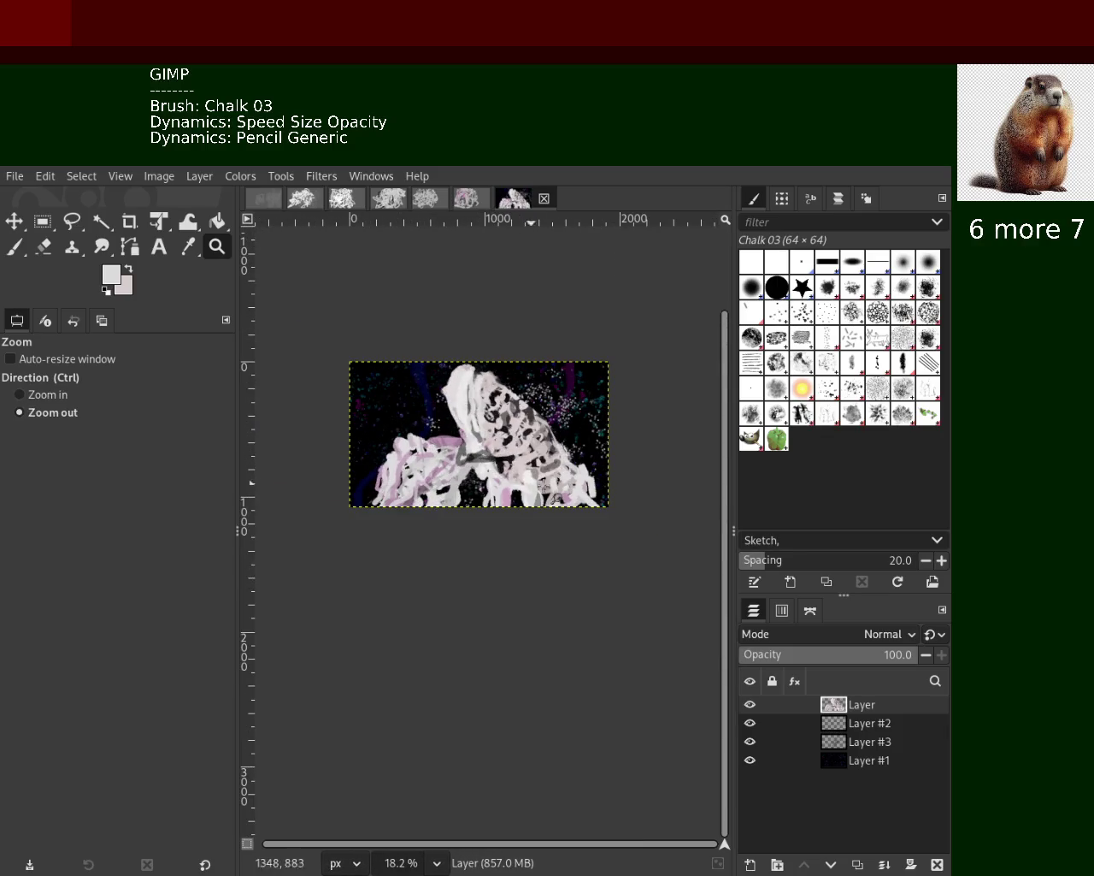
# At 50% zoom, paint dark grey and pinkish-purple strokes across the figure's lower centre
pyautogui.keyDown('ctrl'); pyautogui.click(516, 476); pyautogui.keyUp('ctrl')
pyautogui.keyDown('ctrl'); pyautogui.click(517, 476); pyautogui.keyUp('ctrl')
pyautogui.keyDown('ctrl'); pyautogui.click(517, 477); pyautogui.keyUp('ctrl')
pyautogui.doubleClick(517, 477)
pyautogui.doubleClick(461, 436)
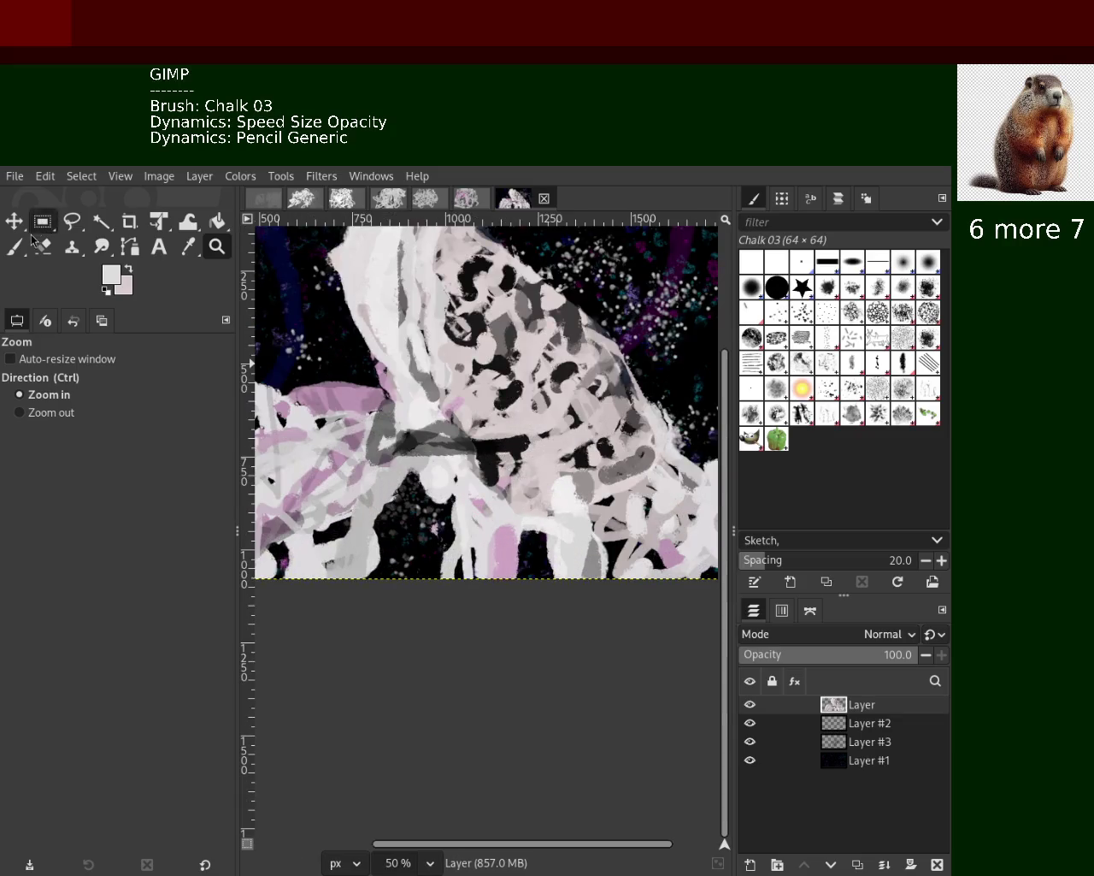
pyautogui.press('p')
pyautogui.keyDown('ctrl'); pyautogui.click(535, 436); pyautogui.keyUp('ctrl')
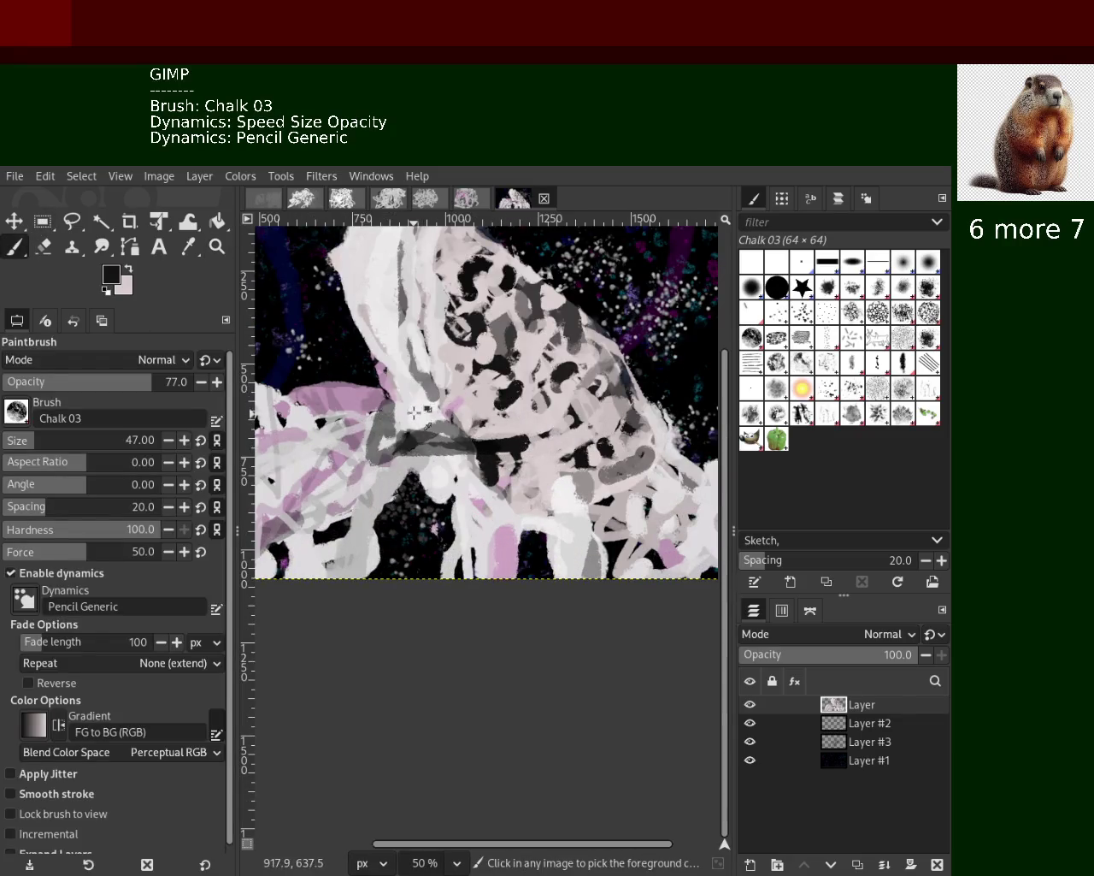
pyautogui.keyDown('ctrl'); pyautogui.click(466, 423); pyautogui.keyUp('ctrl')
pyautogui.moveTo(477, 455); pyautogui.dragTo(397, 464)
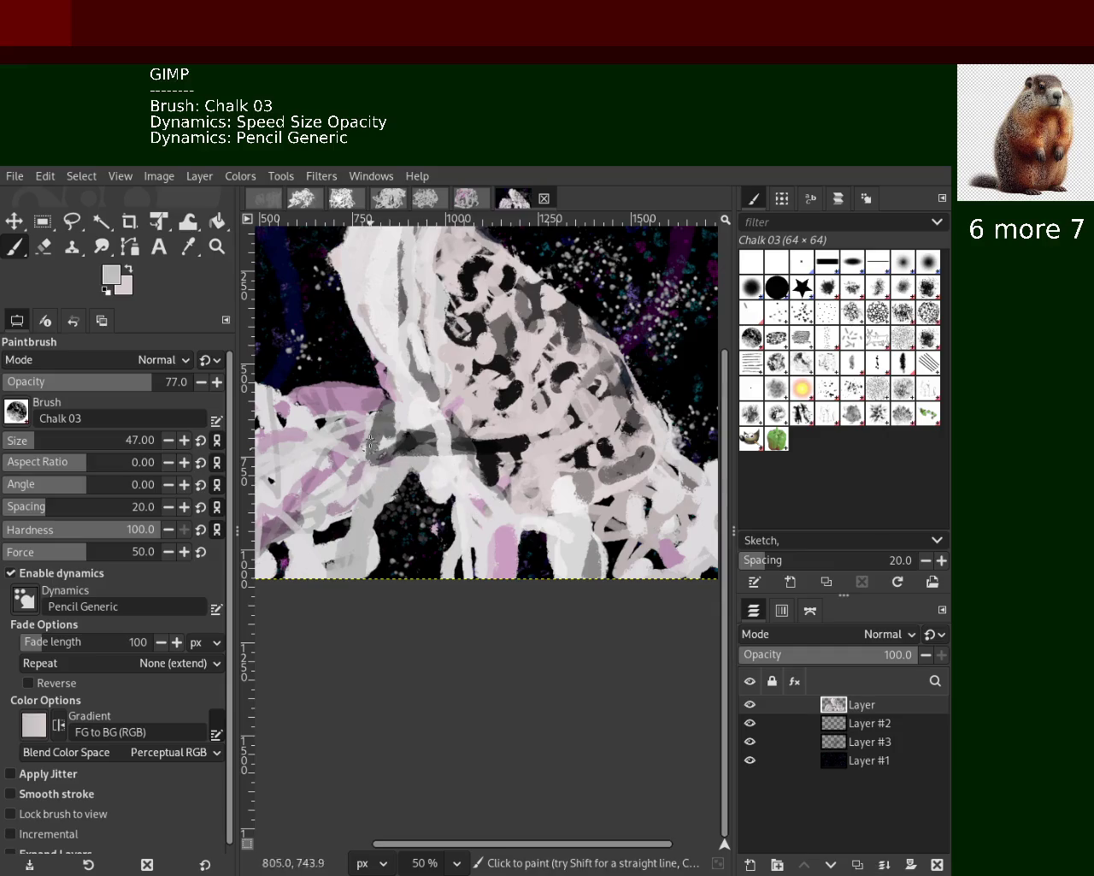
pyautogui.keyDown('ctrl'); pyautogui.click(374, 410); pyautogui.keyUp('ctrl')
pyautogui.moveTo(373, 410)
pyautogui.mouseDown()
pyautogui.moveTo(395, 458)
pyautogui.moveTo(372, 395)
pyautogui.moveTo(387, 490)
pyautogui.mouseUp()
# Sample near-white from the painting and brush it down the lower centre, covering the dark streak
pyautogui.keyDown('ctrl'); pyautogui.click(404, 467); pyautogui.keyUp('ctrl')
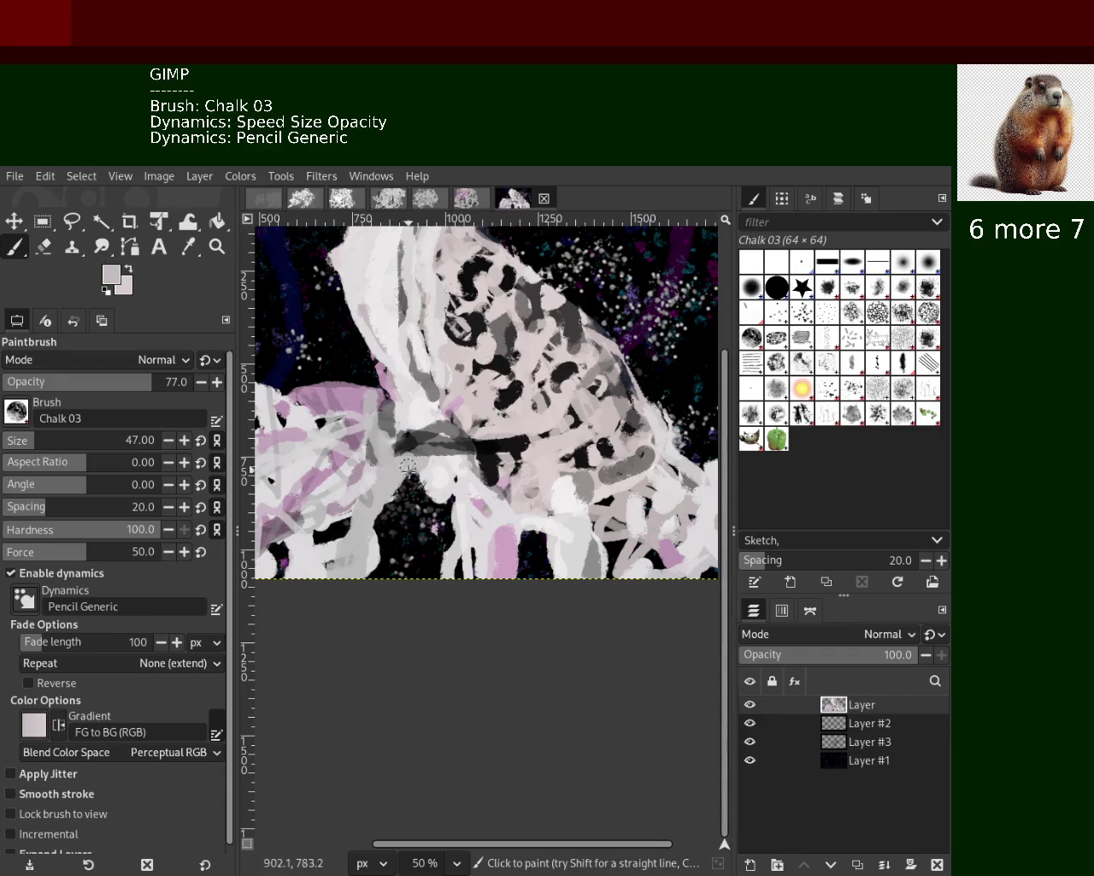
pyautogui.keyDown('ctrl'); pyautogui.click(412, 416); pyautogui.keyUp('ctrl')
pyautogui.moveTo(392, 361); pyautogui.dragTo(450, 476)
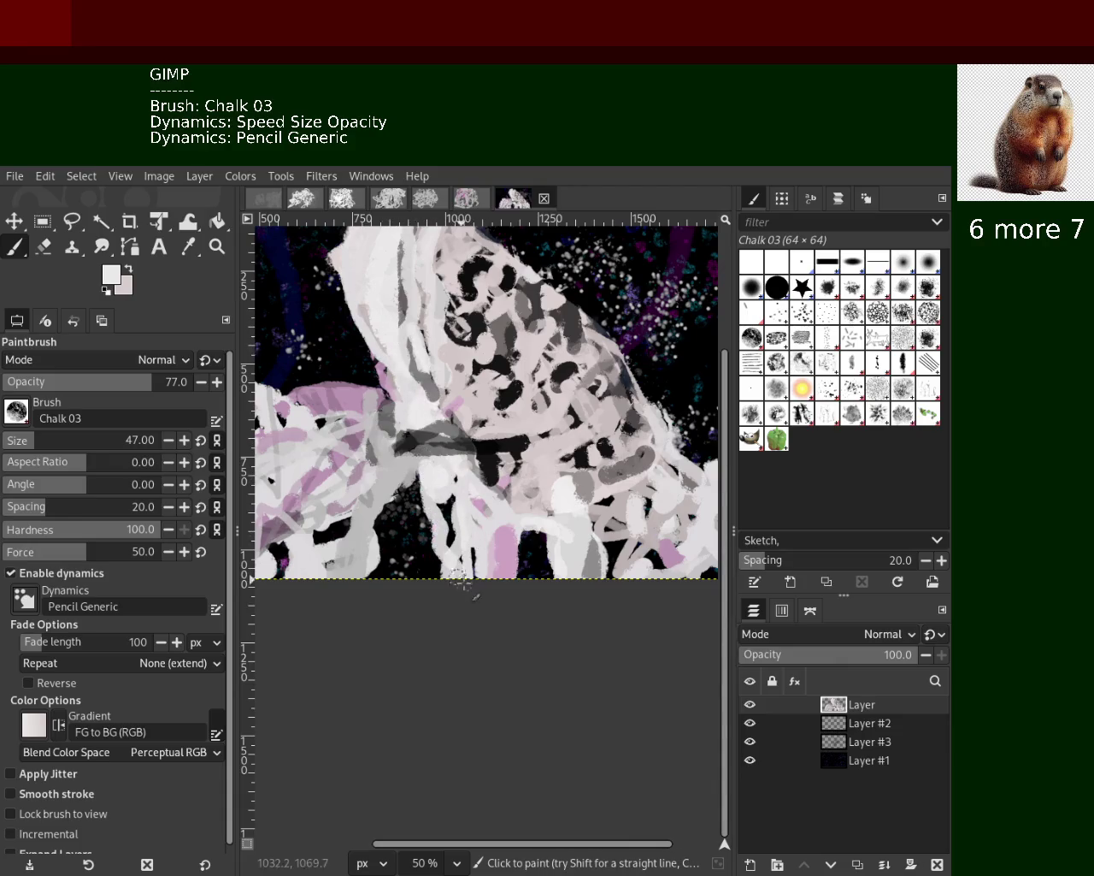
pyautogui.moveTo(444, 523); pyautogui.dragTo(489, 537)
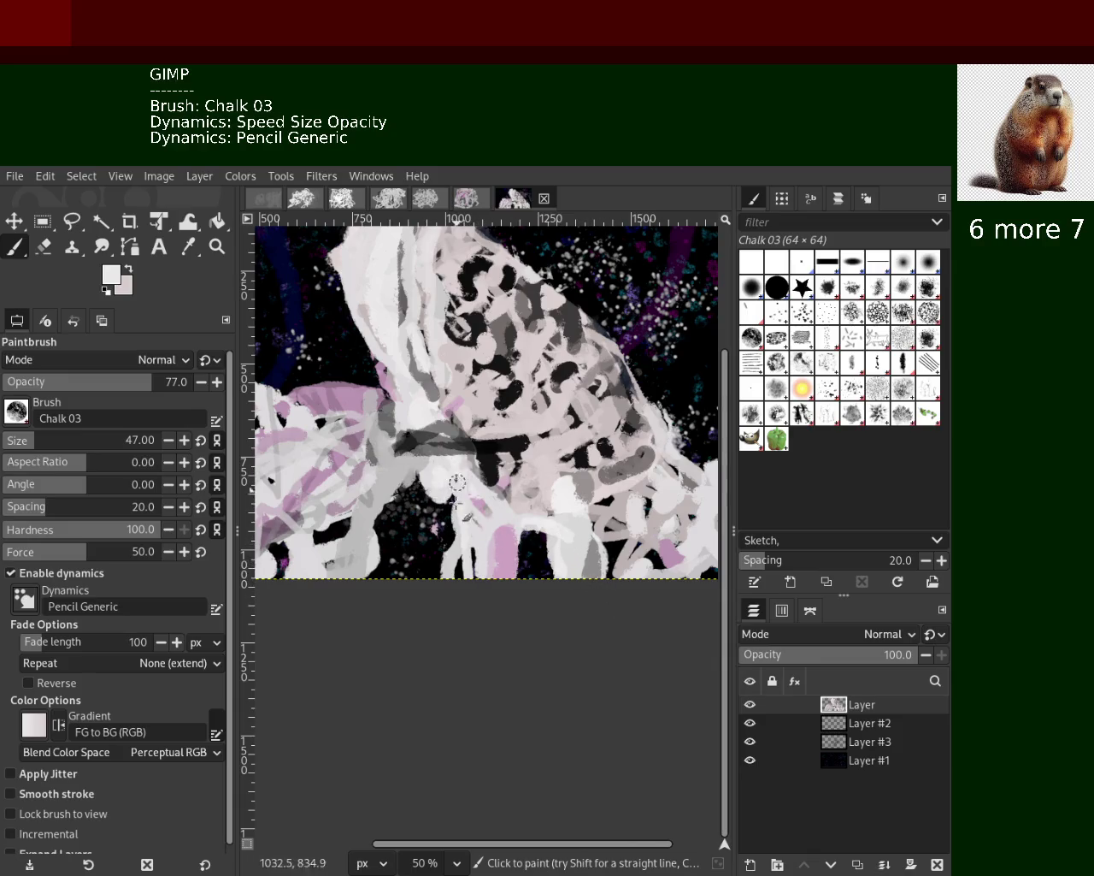
pyautogui.keyDown('ctrl'); pyautogui.click(455, 484); pyautogui.keyUp('ctrl')
pyautogui.moveTo(447, 504); pyautogui.dragTo(477, 566)
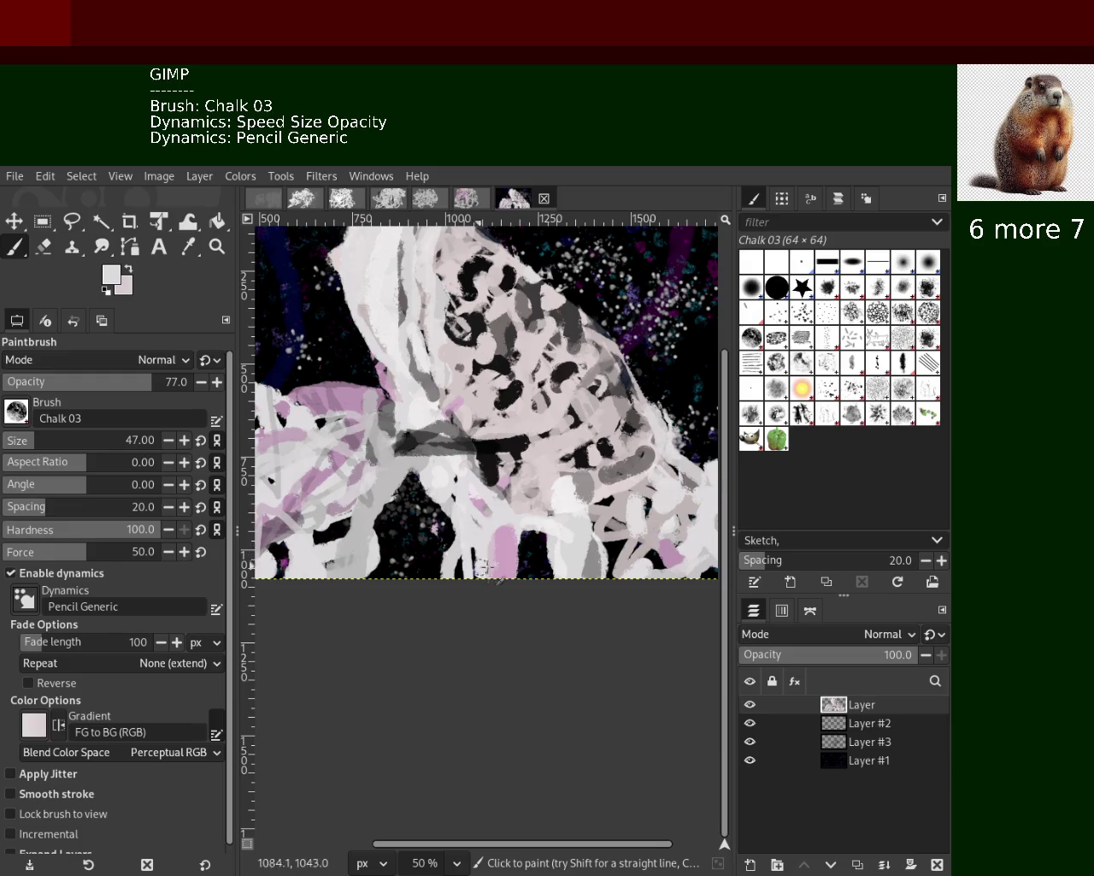
pyautogui.moveTo(401, 430)
pyautogui.mouseDown()
pyautogui.moveTo(416, 442)
pyautogui.moveTo(402, 447)
pyautogui.mouseUp()
pyautogui.keyDown('ctrl'); pyautogui.click(384, 449); pyautogui.keyUp('ctrl')
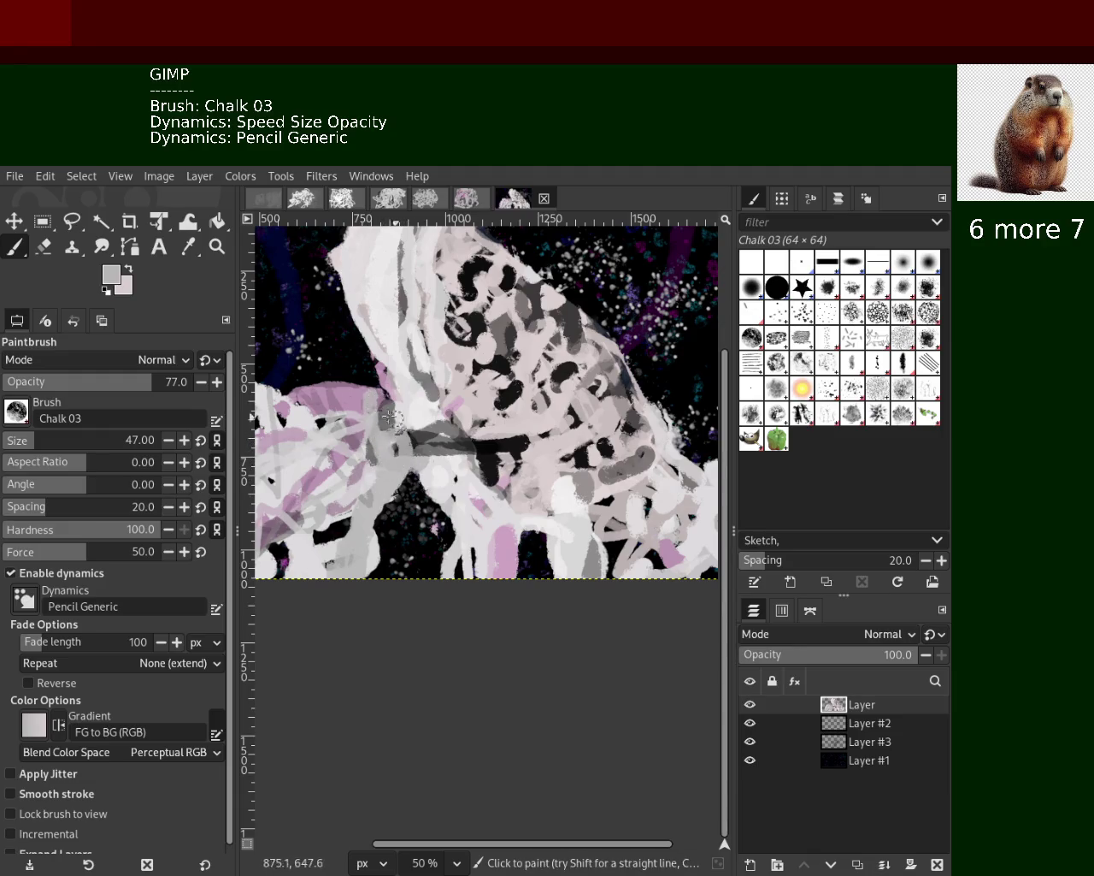
# Zoom to 66.7% on the centre and paint white strokes in the lower centre
pyautogui.press('z')
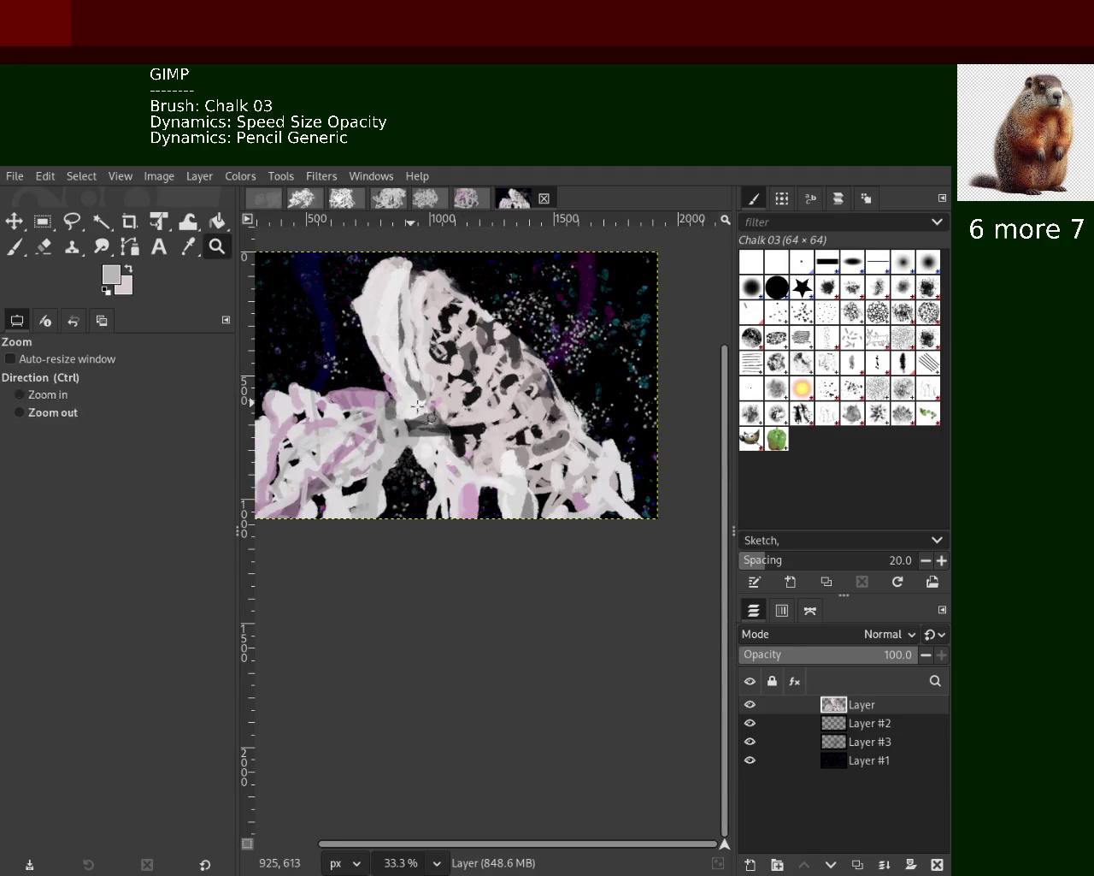
pyautogui.keyDown('ctrl'); pyautogui.click(415, 404); pyautogui.keyUp('ctrl')
pyautogui.click(415, 404)
pyautogui.doubleClick(415, 404)
pyautogui.press('p')
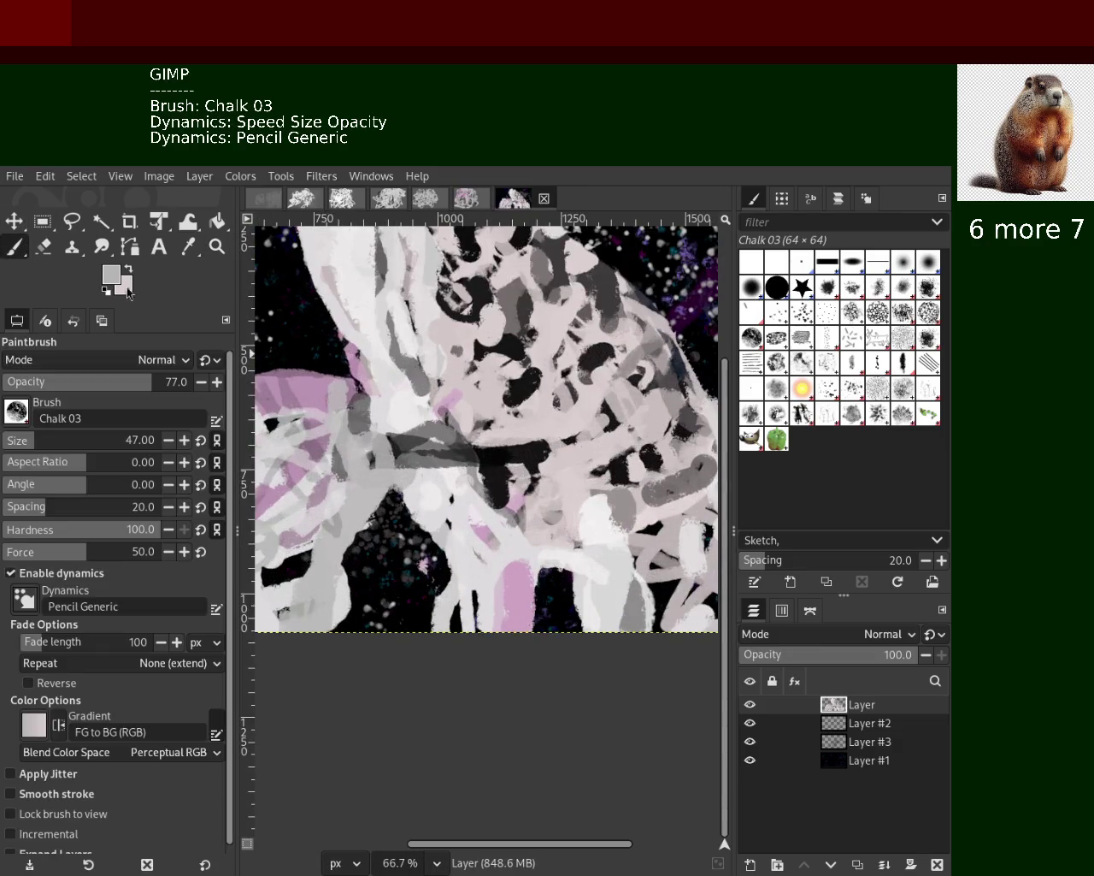
pyautogui.keyDown('ctrl'); pyautogui.click(402, 415); pyautogui.keyUp('ctrl')
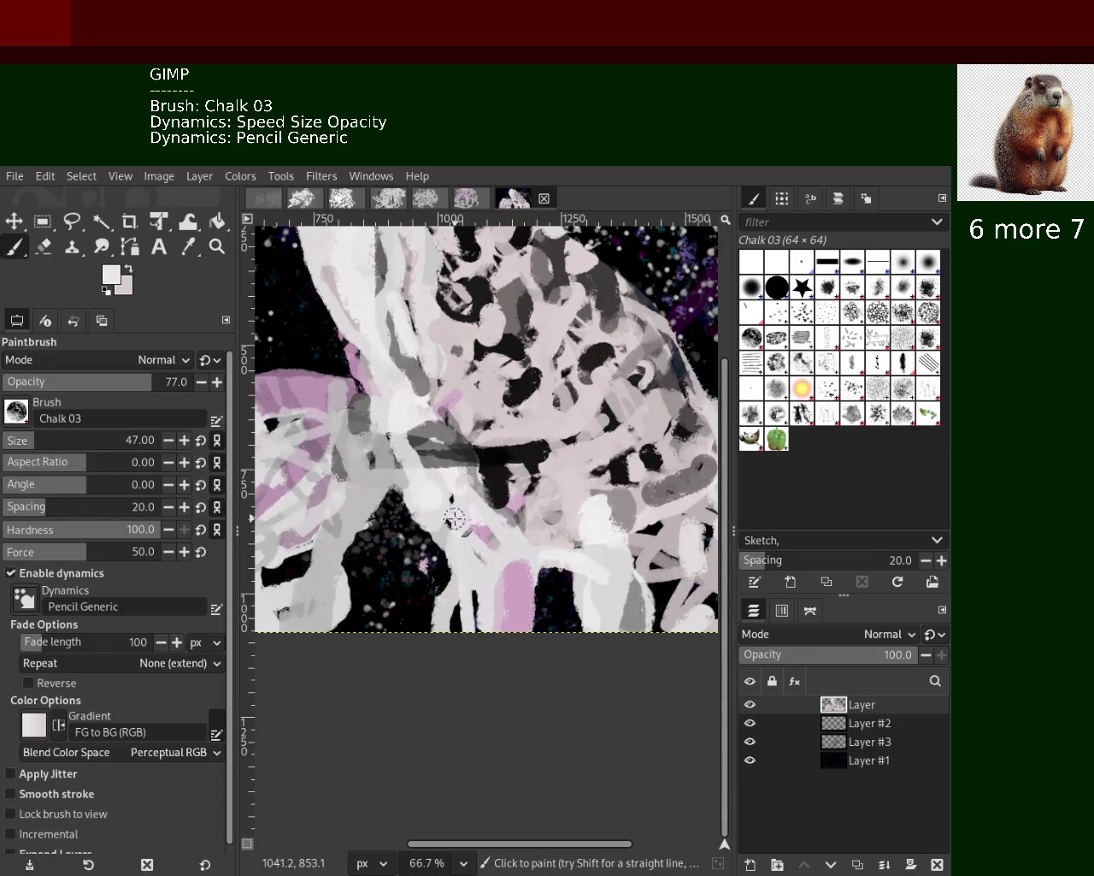
pyautogui.moveTo(457, 520)
pyautogui.mouseDown()
pyautogui.moveTo(409, 406)
pyautogui.moveTo(417, 502)
pyautogui.mouseUp()
# Briefly switch to the Eraser and back to the Paintbrush, then zoom out to the whole canvas
pyautogui.press('z')
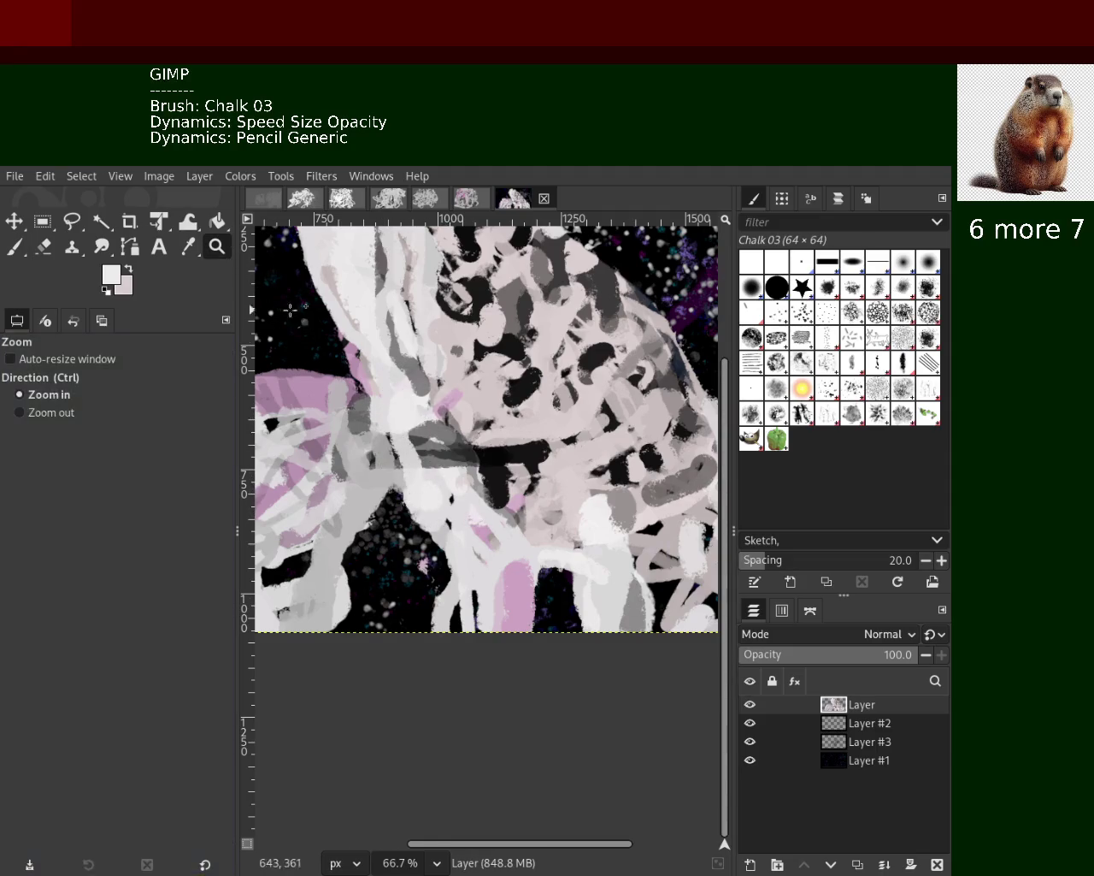
pyautogui.click(45, 247)
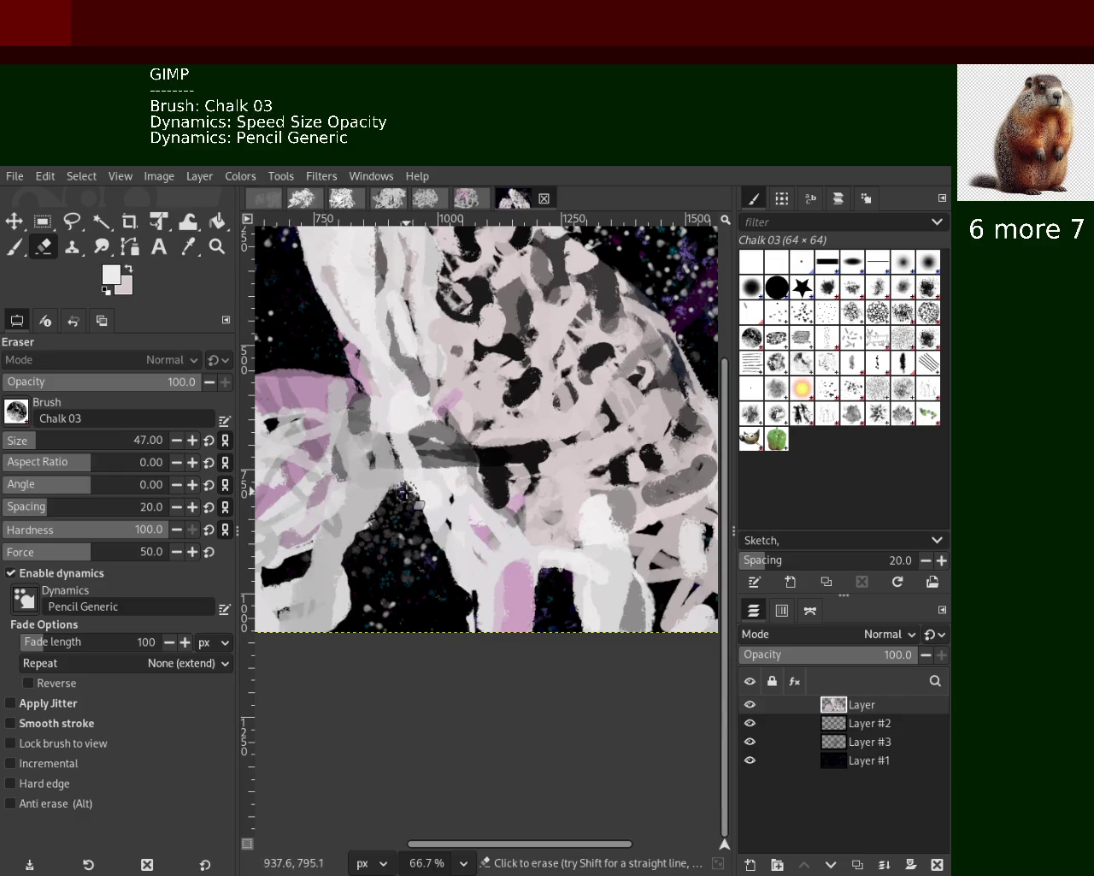
pyautogui.click(13, 246)
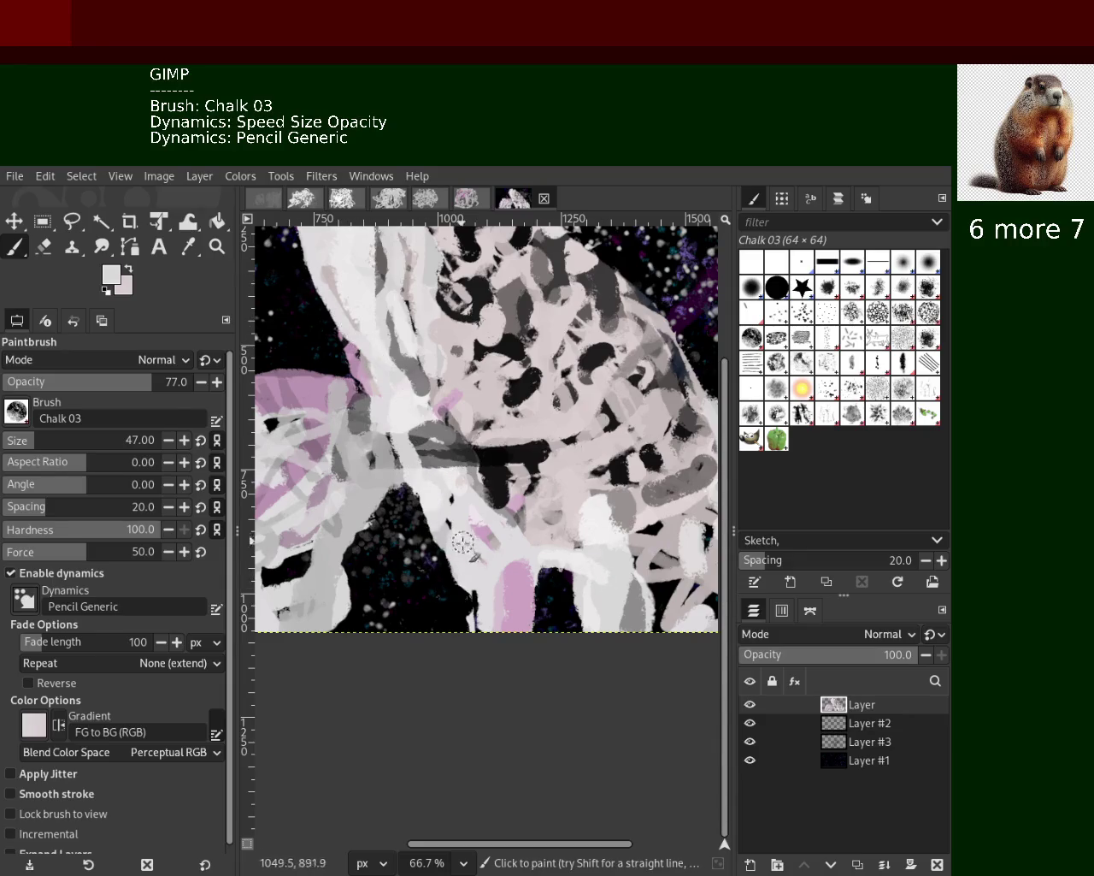
pyautogui.press('z')
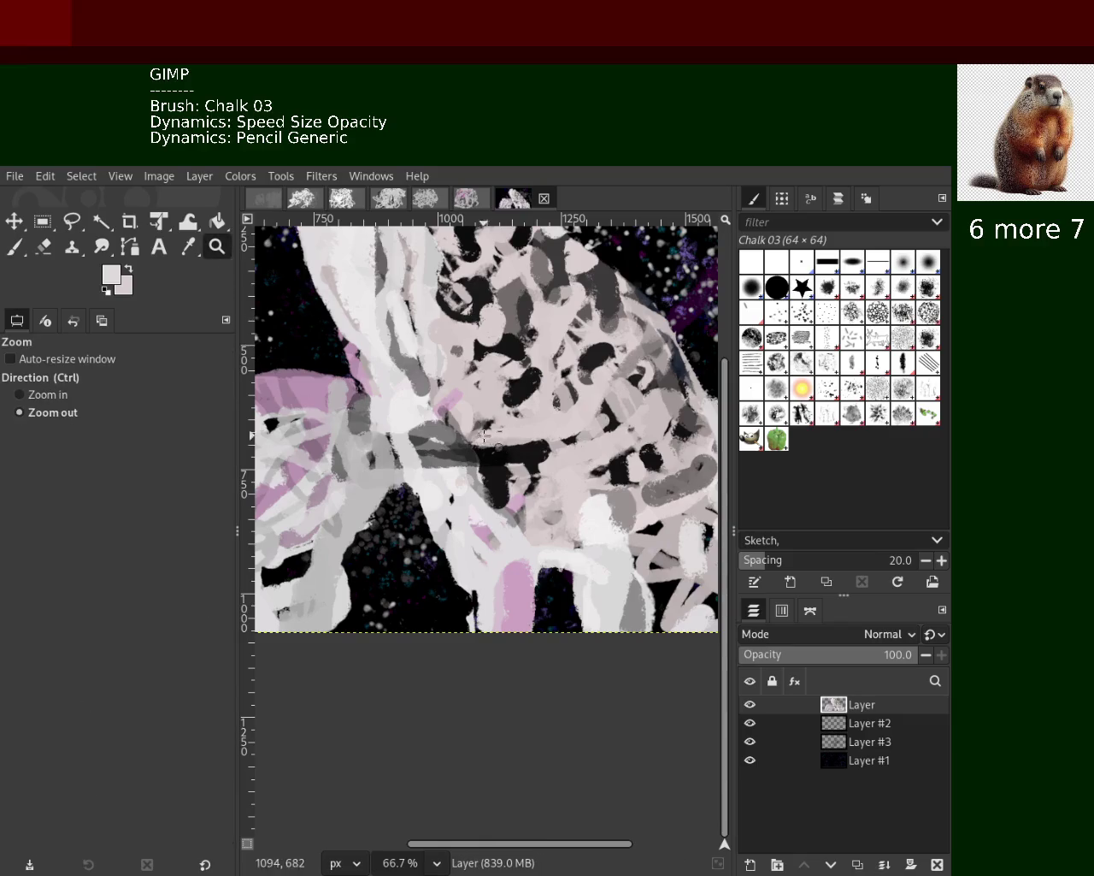
pyautogui.scroll(-4, 469, 439)
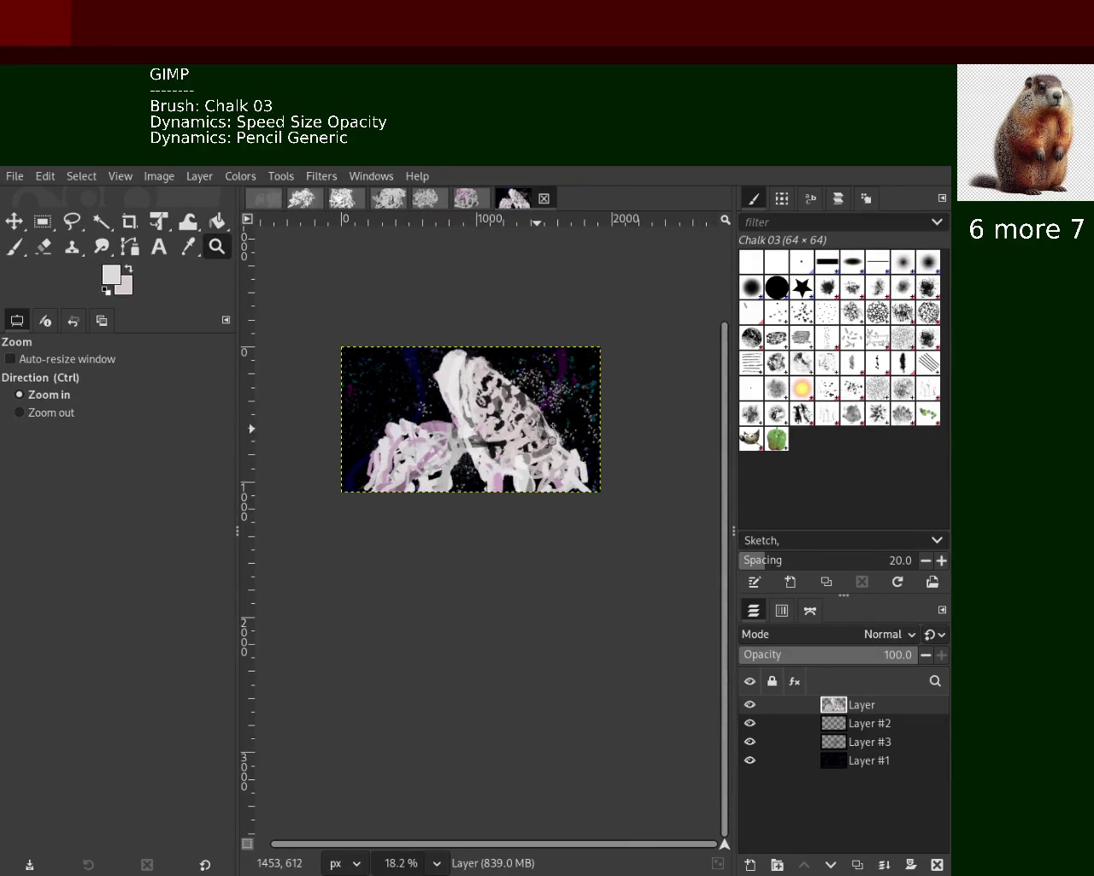
# Zoom the view to 33.3% around the figure's head
pyautogui.scroll(1, 469, 439)
pyautogui.scroll(-1, 468, 440)
pyautogui.click(468, 440)
pyautogui.keyDown('ctrl'); pyautogui.click(403, 318); pyautogui.keyUp('ctrl')
pyautogui.keyDown('ctrl'); pyautogui.click(399, 319); pyautogui.keyUp('ctrl')
pyautogui.click(399, 321)
pyautogui.click(399, 322)
pyautogui.click(400, 321)
# With the Eraser at size 87, try erasing beside the head's left edge, undoing misfires
pyautogui.hotkey('shift', 'e')
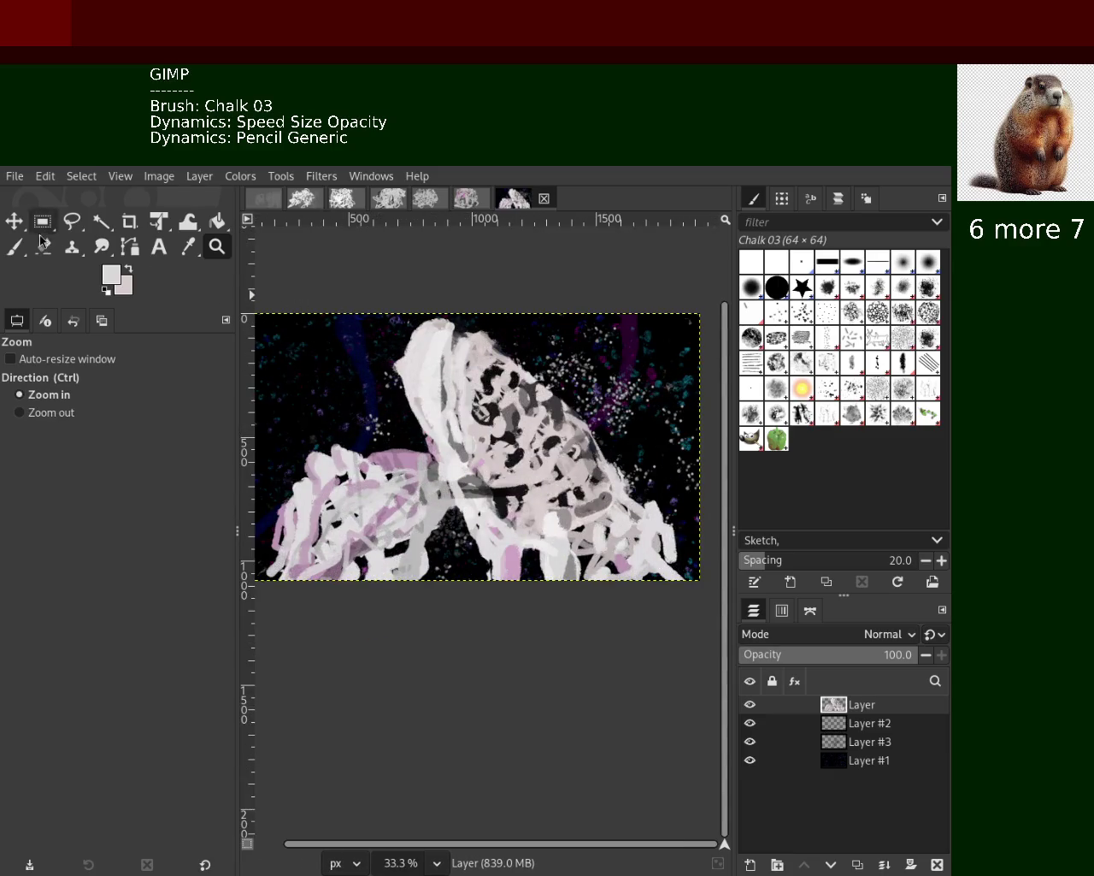
pyautogui.click(407, 342)
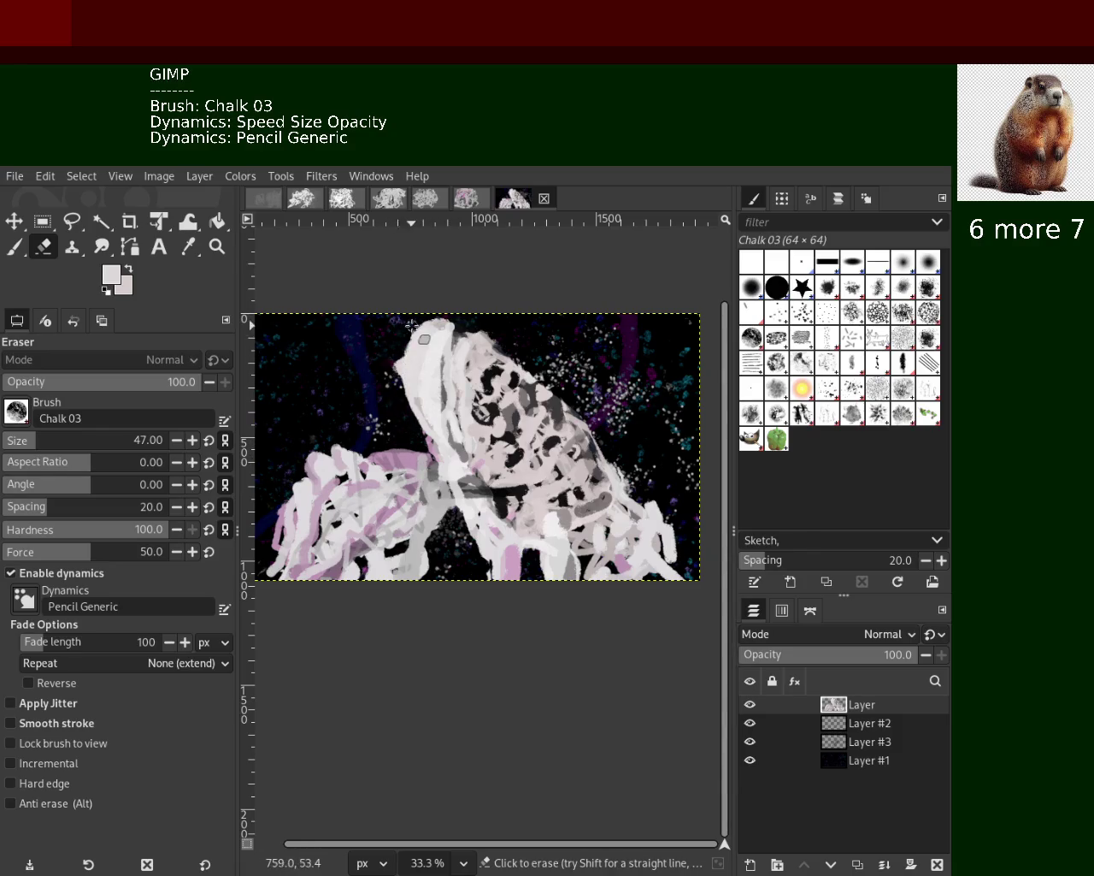
pyautogui.moveTo(411, 336); pyautogui.dragTo(399, 422)
pyautogui.hotkey('ctrl', 'z')
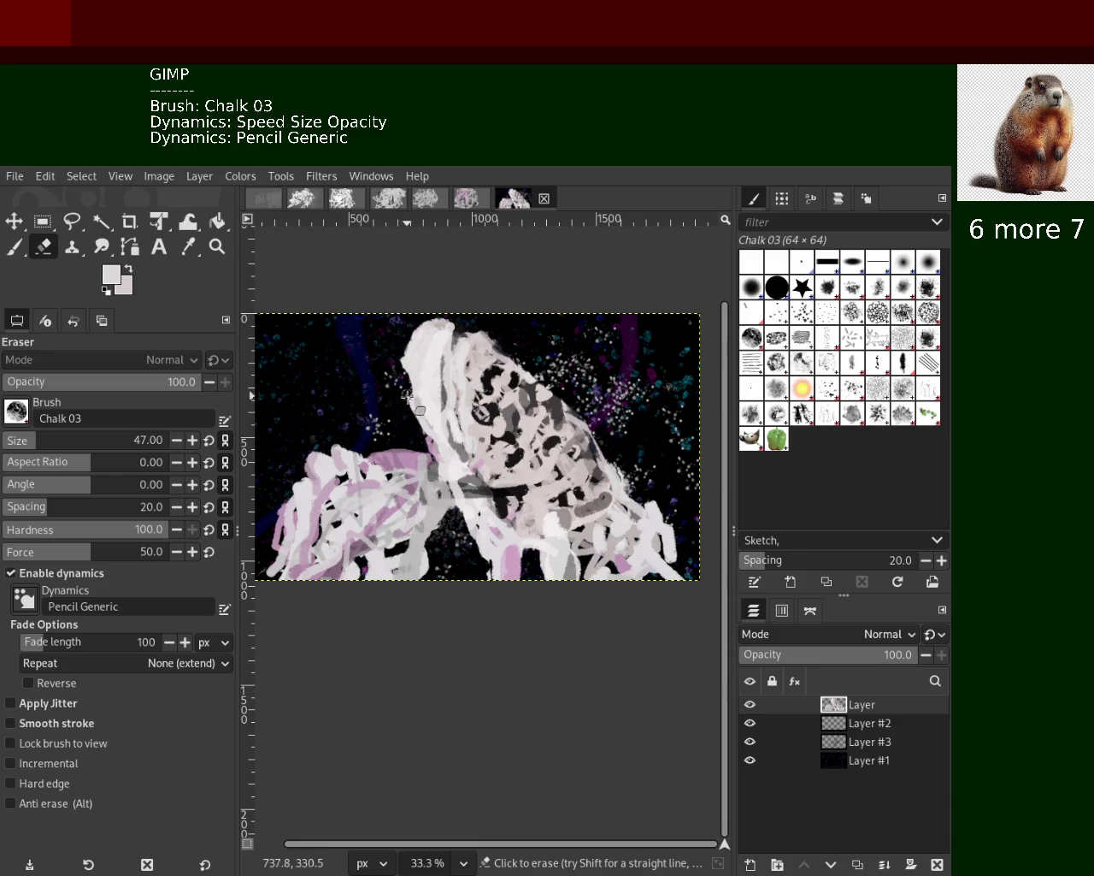
pyautogui.moveTo(428, 305); pyautogui.dragTo(414, 438)
pyautogui.hotkey('ctrl', 'z')
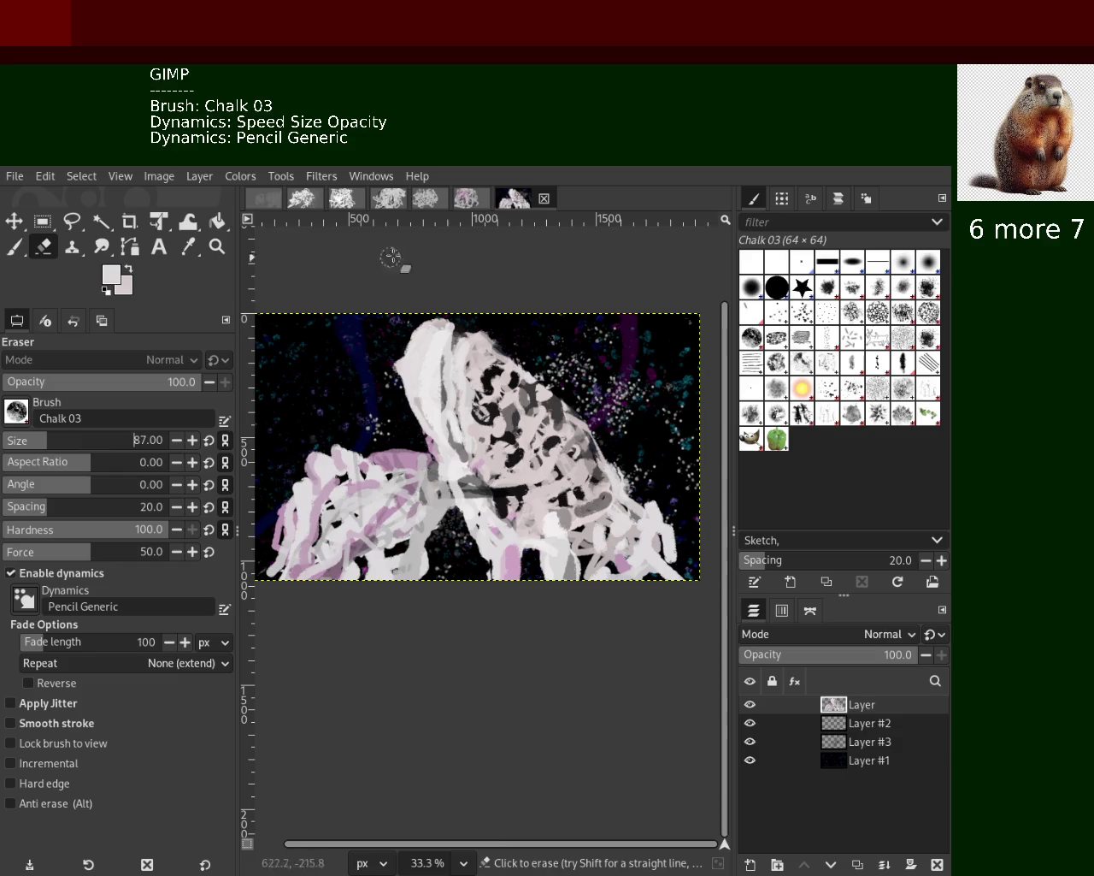
pyautogui.moveTo(409, 355); pyautogui.dragTo(419, 414)
pyautogui.hotkey('ctrl', 'z')
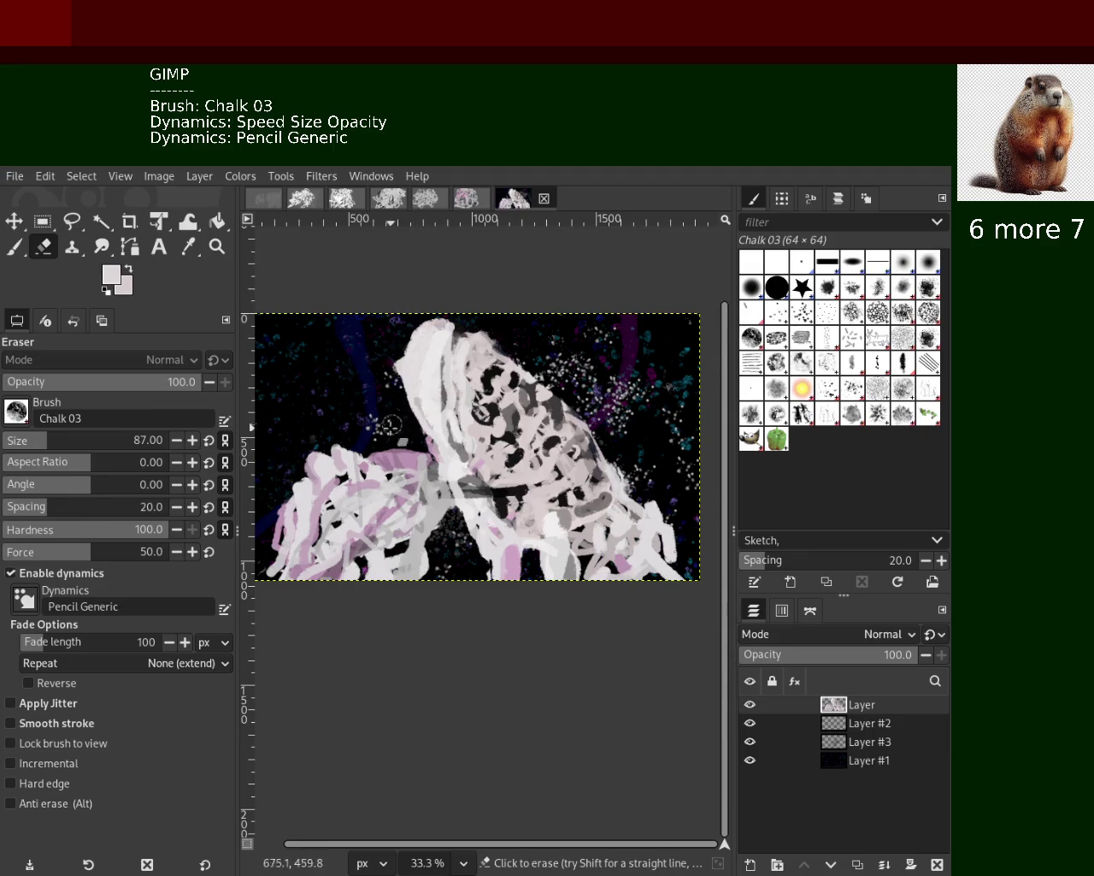
# Thin the head's left edge, erase a small white patch on the right, and save
pyautogui.moveTo(417, 324); pyautogui.dragTo(415, 426)
pyautogui.hotkey('ctrl', 'z')
pyautogui.moveTo(423, 309); pyautogui.dragTo(417, 432)
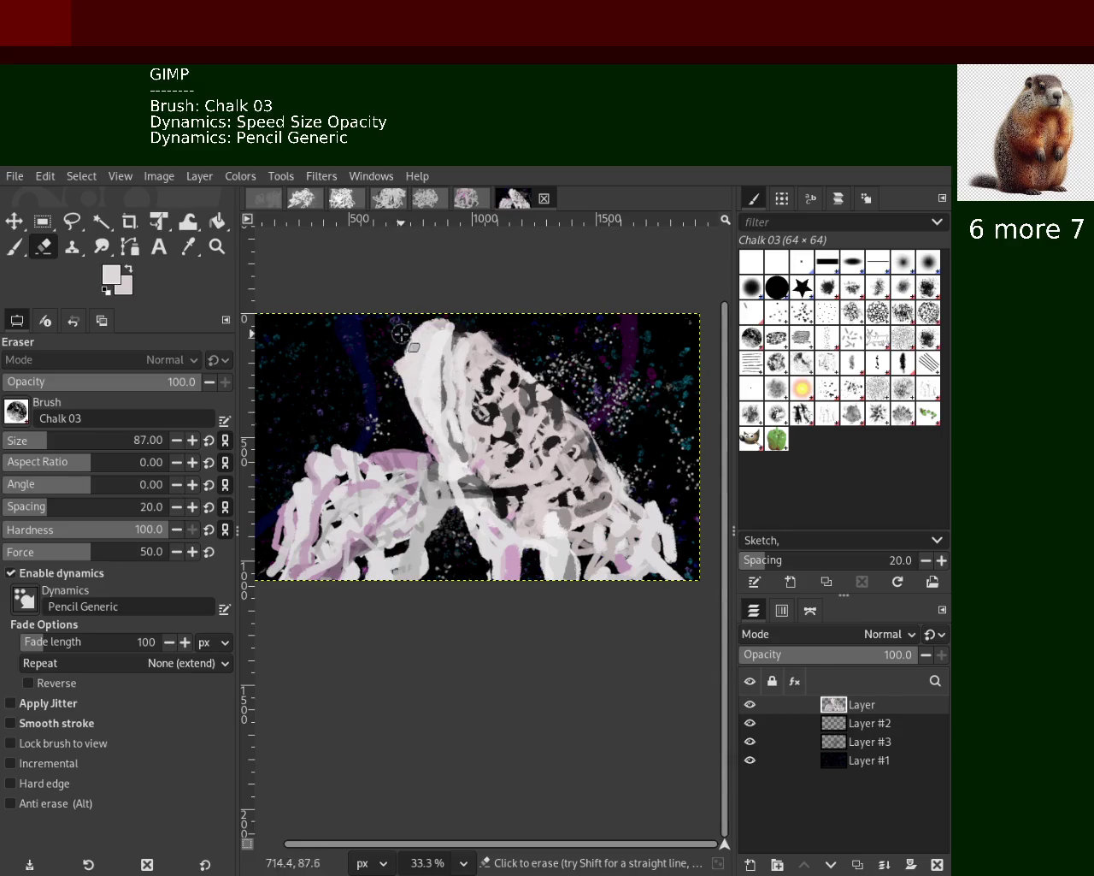
pyautogui.moveTo(399, 421)
pyautogui.mouseDown()
pyautogui.moveTo(412, 313)
pyautogui.moveTo(403, 427)
pyautogui.moveTo(411, 319)
pyautogui.moveTo(403, 423)
pyautogui.moveTo(398, 341)
pyautogui.moveTo(411, 311)
pyautogui.moveTo(406, 403)
pyautogui.moveTo(424, 304)
pyautogui.moveTo(425, 433)
pyautogui.moveTo(396, 407)
pyautogui.moveTo(386, 310)
pyautogui.moveTo(421, 420)
pyautogui.mouseUp()
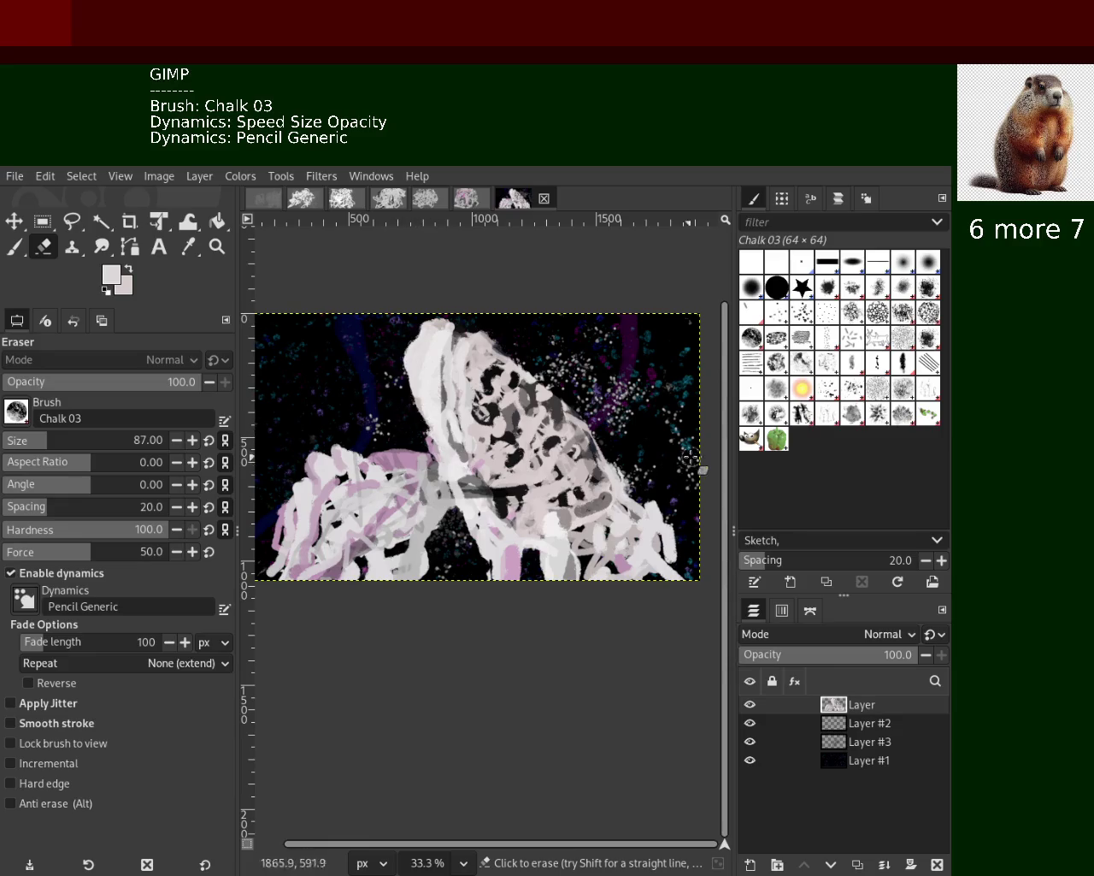
pyautogui.moveTo(654, 494); pyautogui.dragTo(665, 522)
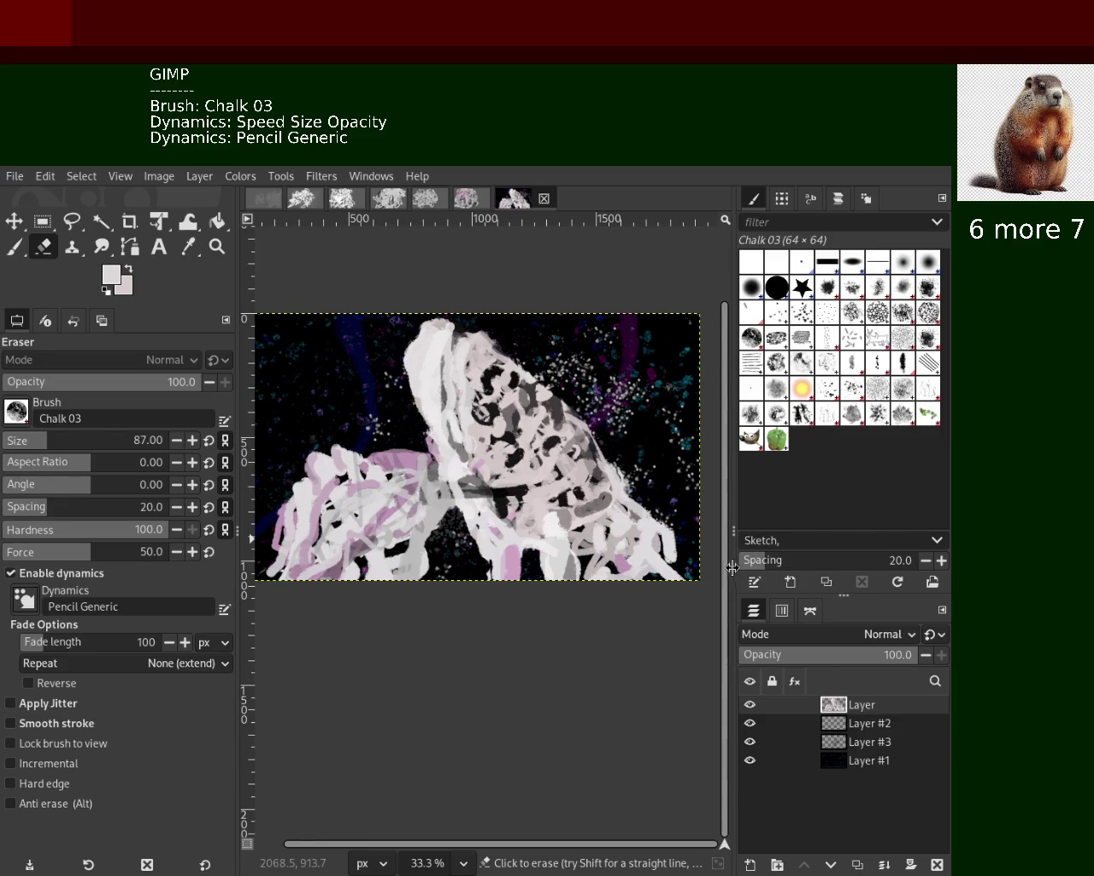
pyautogui.hotkey('ctrl', 's')
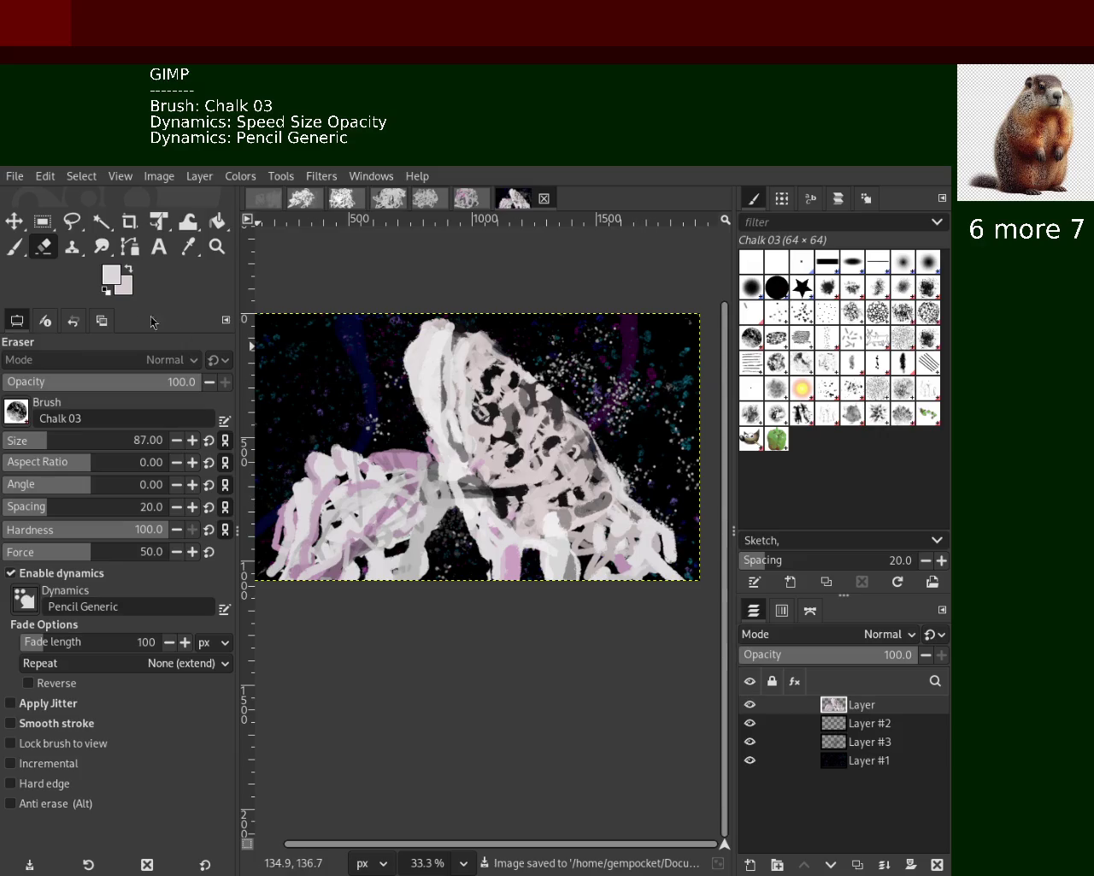
# Zoom the view in on the figure's lower right, then return to the Paintbrush
pyautogui.click(217, 246)
pyautogui.keyDown('ctrl'); pyautogui.click(462, 496); pyautogui.keyUp('ctrl')
pyautogui.click(461, 496)
pyautogui.click(461, 496)
pyautogui.keyDown('ctrl'); pyautogui.click(461, 496); pyautogui.keyUp('ctrl')
pyautogui.keyDown('ctrl'); pyautogui.click(461, 496); pyautogui.keyUp('ctrl')
pyautogui.click(462, 496)
pyautogui.keyDown('ctrl'); pyautogui.click(462, 496); pyautogui.keyUp('ctrl')
pyautogui.click(462, 496)
pyautogui.click(461, 496)
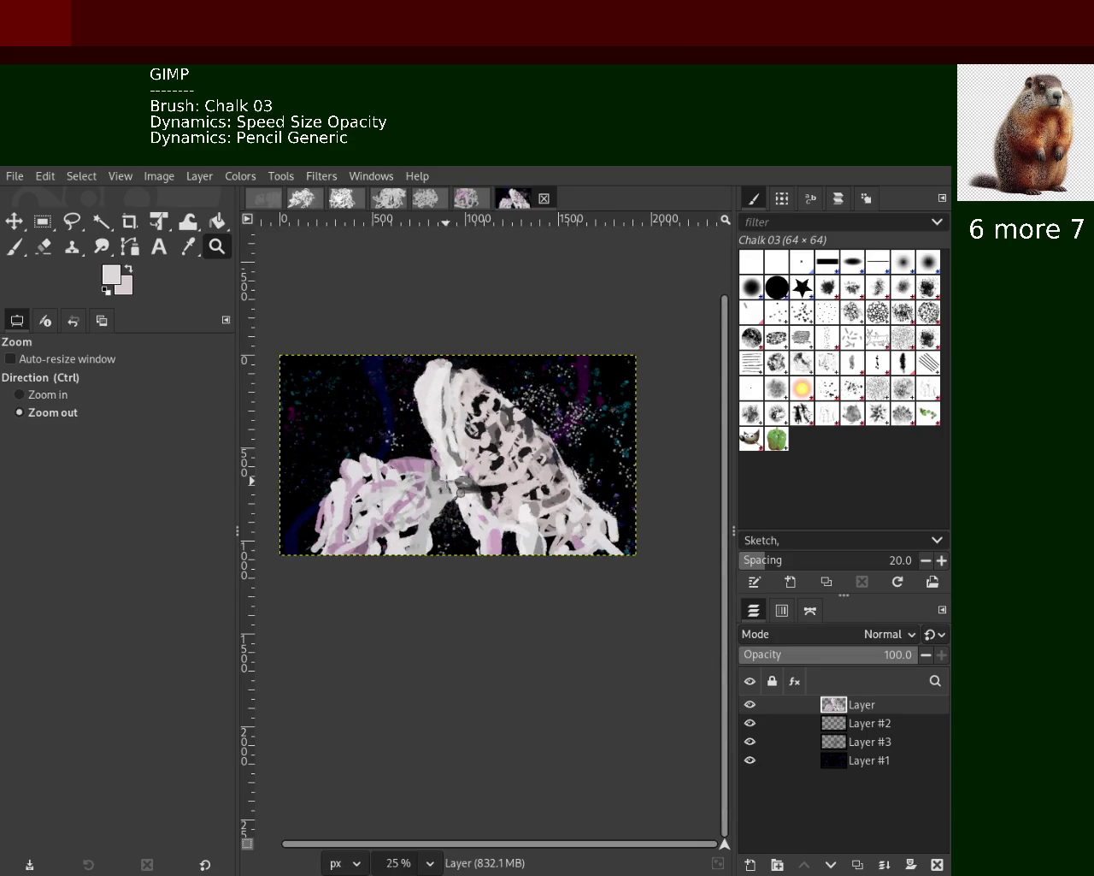
pyautogui.keyDown('ctrl'); pyautogui.click(462, 496); pyautogui.keyUp('ctrl')
pyautogui.click(462, 496)
pyautogui.click(461, 494)
pyautogui.keyDown('ctrl'); pyautogui.click(462, 493); pyautogui.keyUp('ctrl')
pyautogui.keyDown('ctrl'); pyautogui.click(461, 494); pyautogui.keyUp('ctrl')
pyautogui.keyDown('ctrl'); pyautogui.click(462, 493); pyautogui.keyUp('ctrl')
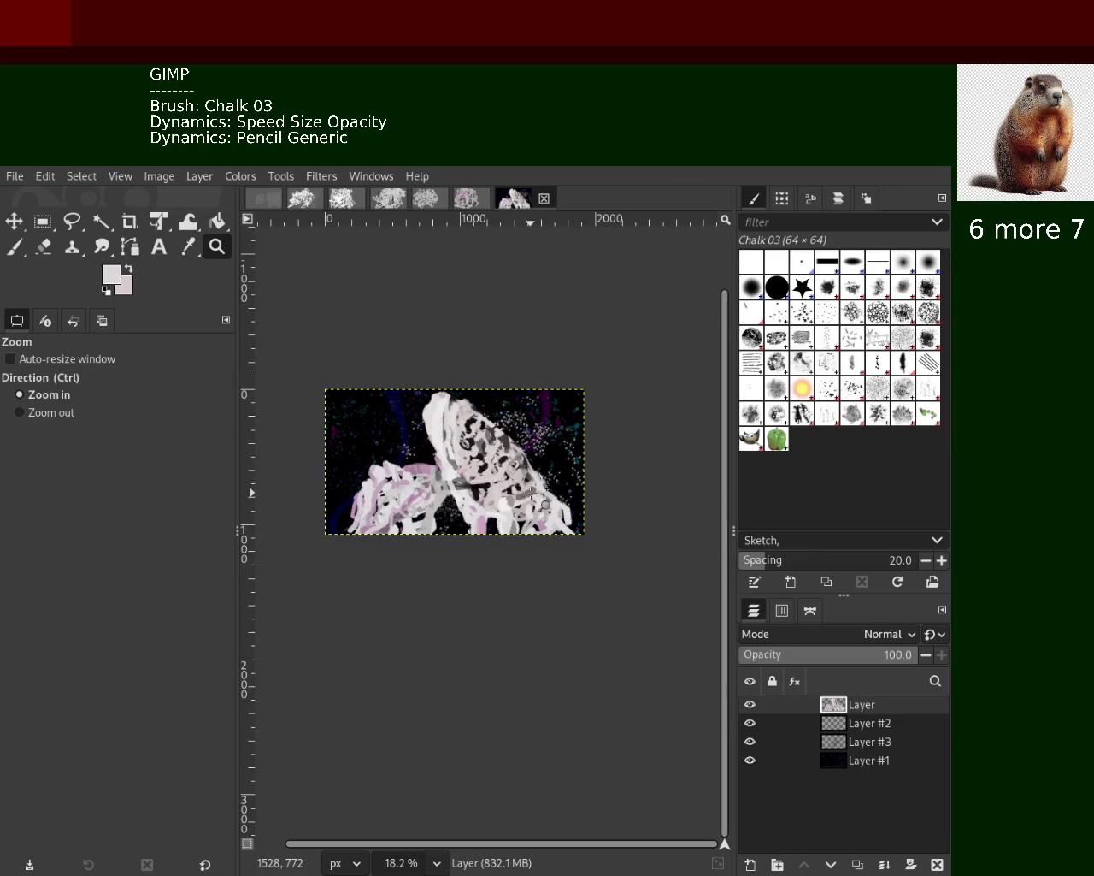
pyautogui.click(538, 503)
pyautogui.keyDown('ctrl'); pyautogui.click(560, 537); pyautogui.keyUp('ctrl')
pyautogui.click(573, 530)
pyautogui.click(577, 527)
pyautogui.press('p')
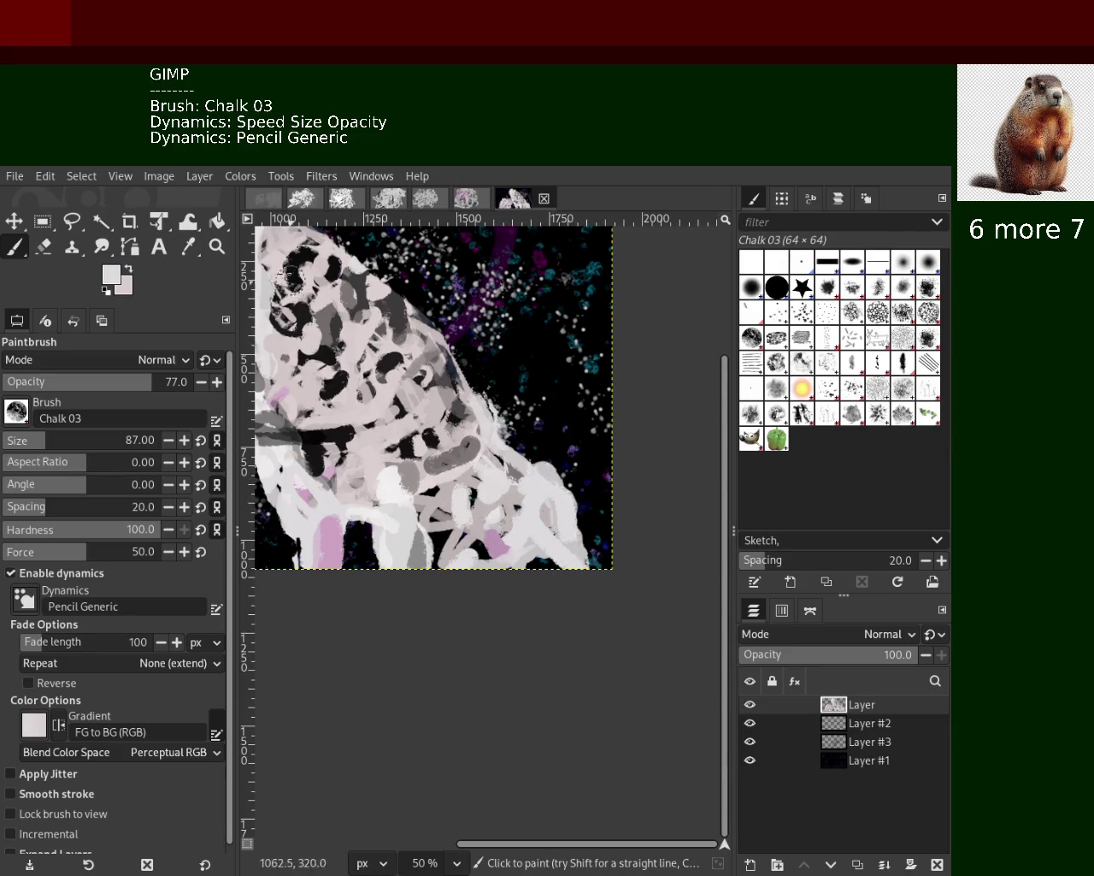
# Zoom out to see the whole painting, zoom back in, and save
pyautogui.press('z')
pyautogui.keyDown('ctrl'); pyautogui.click(532, 399); pyautogui.keyUp('ctrl')
pyautogui.click(531, 398)
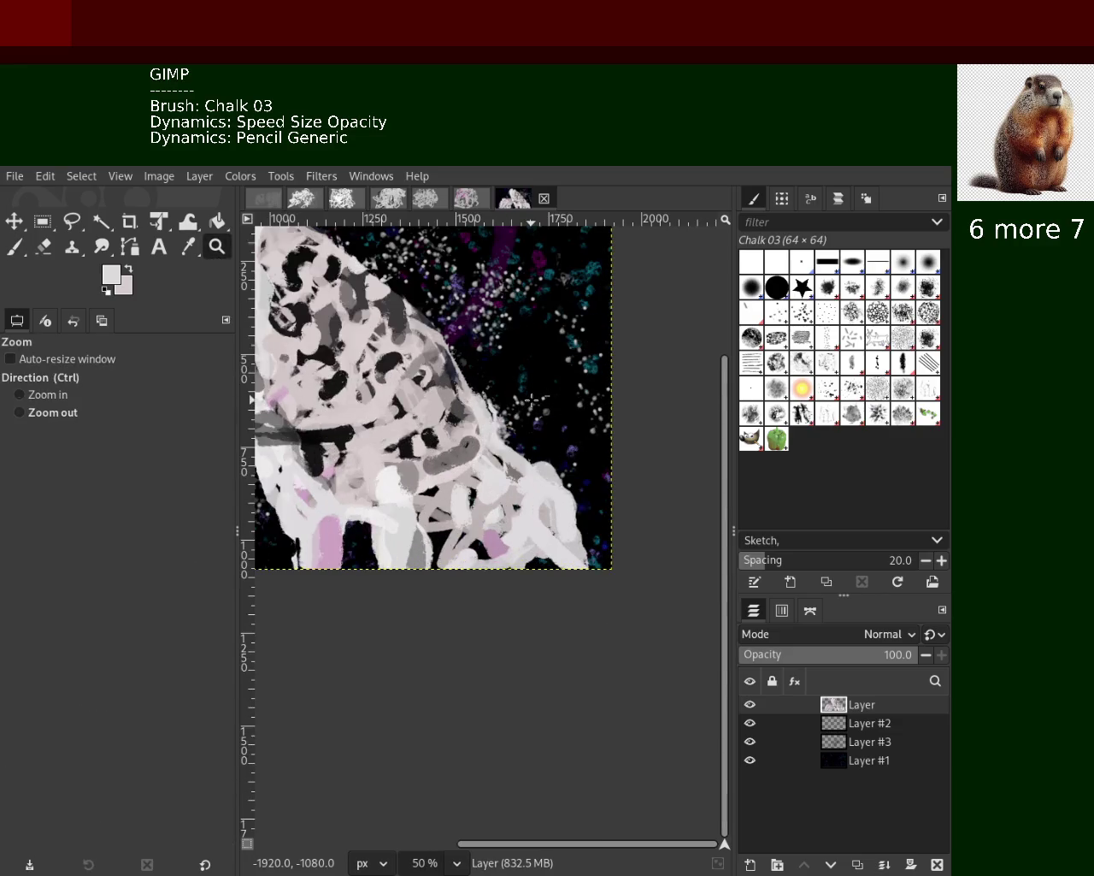
pyautogui.keyDown('ctrl'); pyautogui.click(532, 398); pyautogui.keyUp('ctrl')
pyautogui.click(428, 342)
pyautogui.keyDown('ctrl'); pyautogui.click(419, 351); pyautogui.keyUp('ctrl')
pyautogui.keyDown('ctrl'); pyautogui.click(496, 385); pyautogui.keyUp('ctrl')
pyautogui.keyDown('ctrl'); pyautogui.click(511, 395); pyautogui.keyUp('ctrl')
pyautogui.hotkey('ctrl', 's')
# Zoom in close on the right side of the figure
pyautogui.keyDown('ctrl'); pyautogui.click(510, 395); pyautogui.keyUp('ctrl')
pyautogui.keyDown('ctrl'); pyautogui.click(511, 398); pyautogui.keyUp('ctrl')
pyautogui.click(509, 410)
pyautogui.click(507, 417)
pyautogui.keyDown('ctrl'); pyautogui.click(513, 419); pyautogui.keyUp('ctrl')
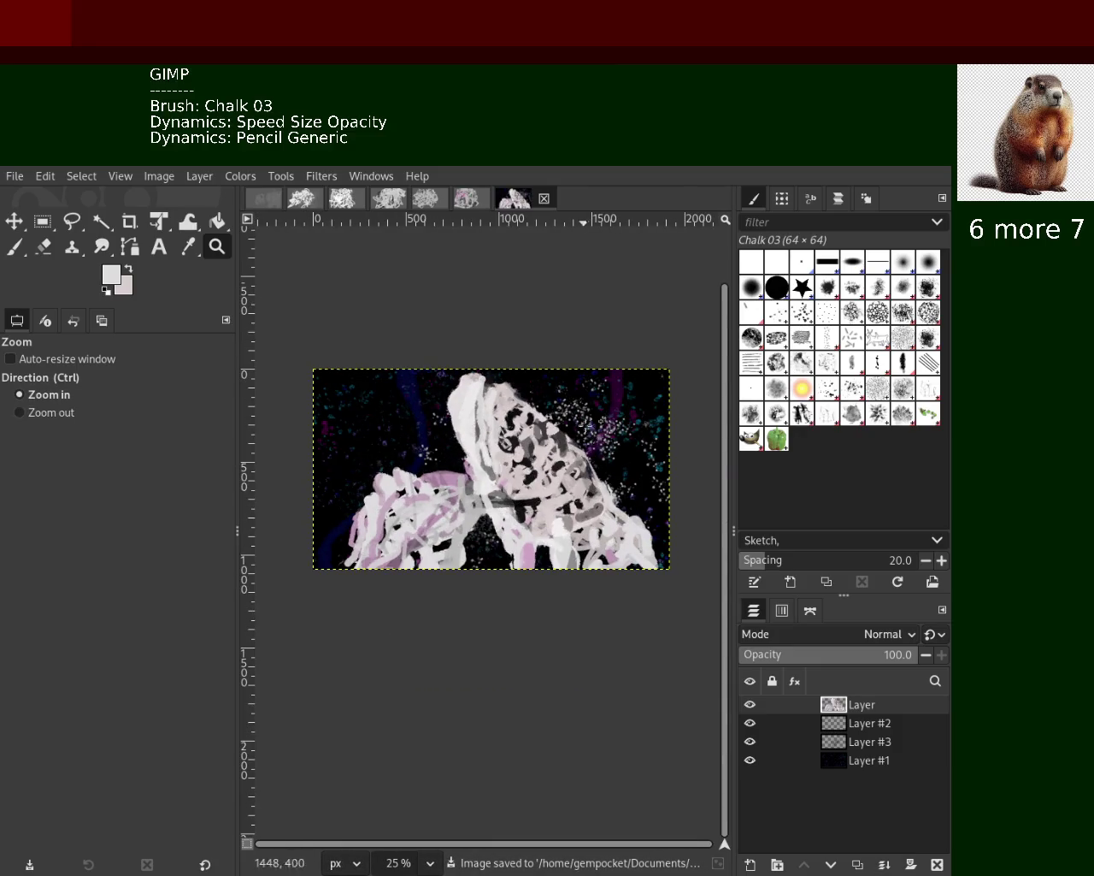
pyautogui.keyDown('ctrl'); pyautogui.click(661, 511); pyautogui.keyUp('ctrl')
pyautogui.keyDown('ctrl'); pyautogui.click(660, 513); pyautogui.keyUp('ctrl')
pyautogui.click(659, 514)
pyautogui.click(658, 516)
pyautogui.click(656, 517)
pyautogui.click(656, 516)
pyautogui.keyDown('ctrl'); pyautogui.click(563, 498); pyautogui.keyUp('ctrl')
pyautogui.keyDown('ctrl'); pyautogui.click(561, 496); pyautogui.keyUp('ctrl')
pyautogui.keyDown('ctrl'); pyautogui.click(559, 495); pyautogui.keyUp('ctrl')
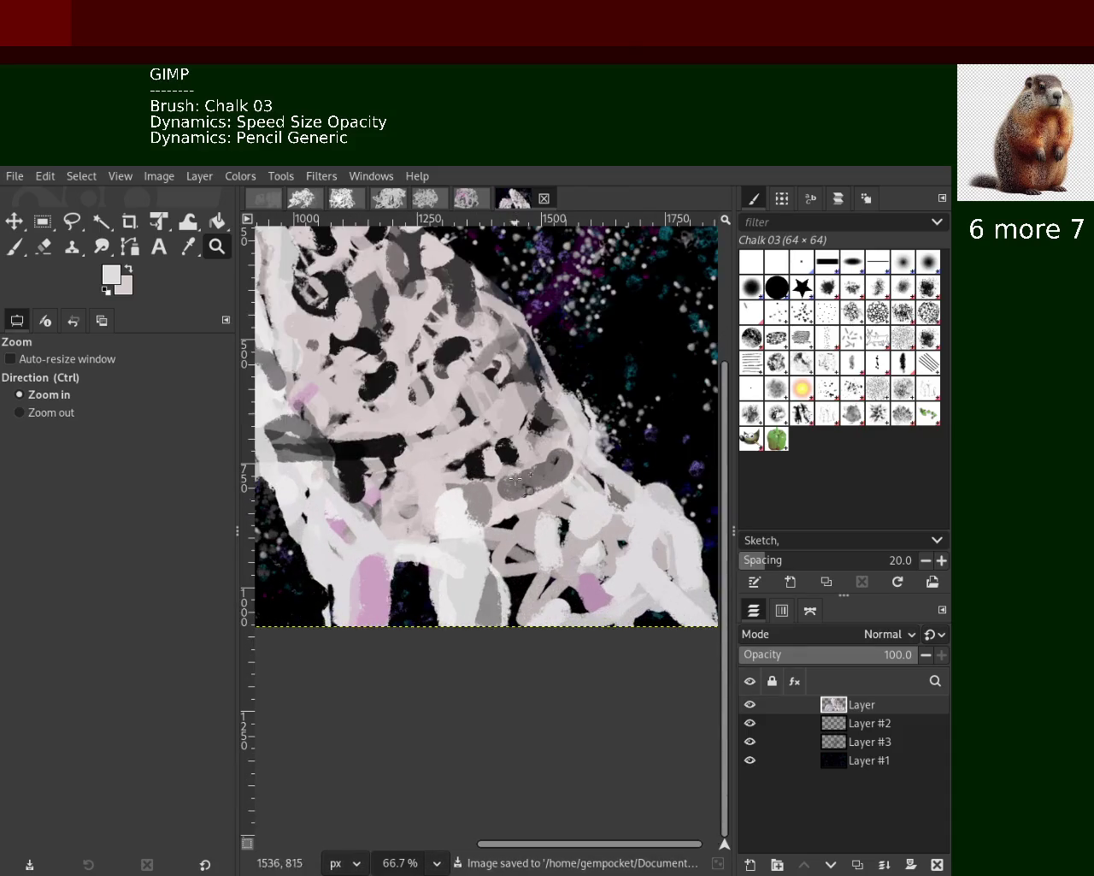
# Cover the dark lower-right gap with a white chalk stroke and save as 34.xcf
pyautogui.click(44, 248)
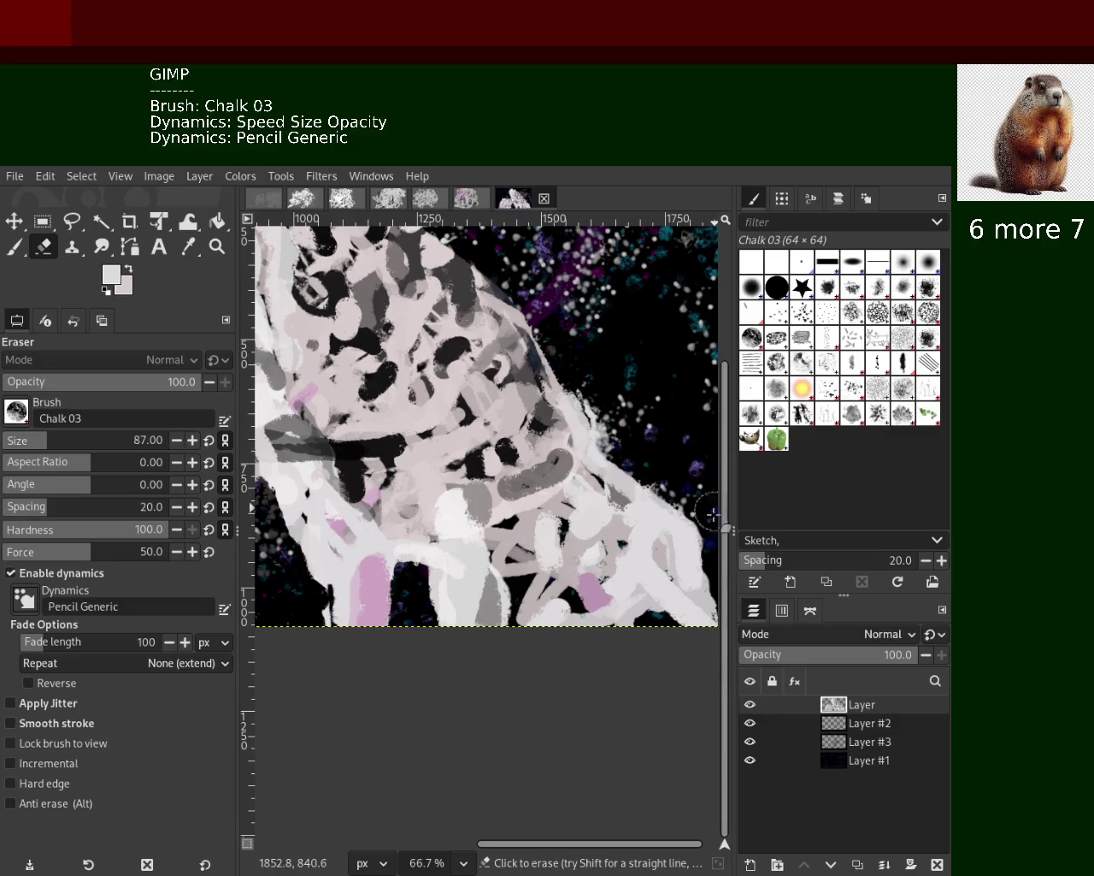
pyautogui.click(16, 248)
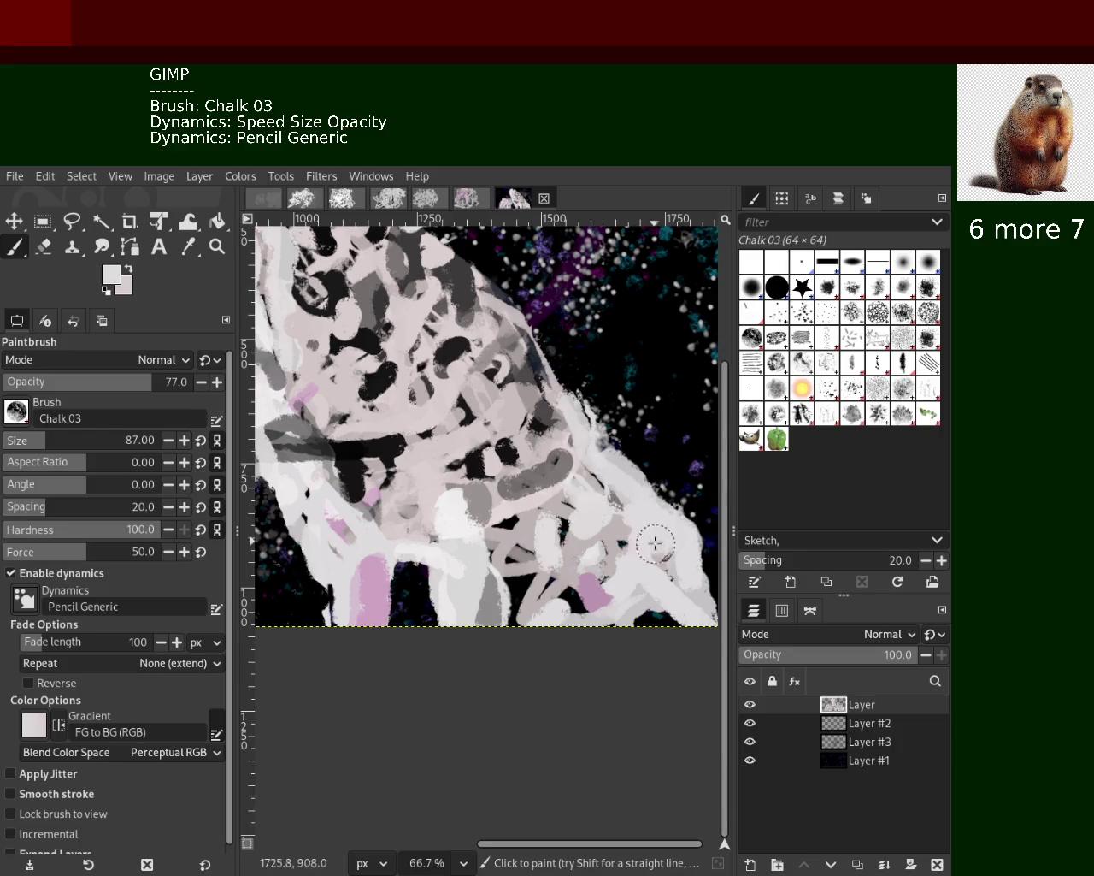
pyautogui.moveTo(616, 464); pyautogui.dragTo(602, 496)
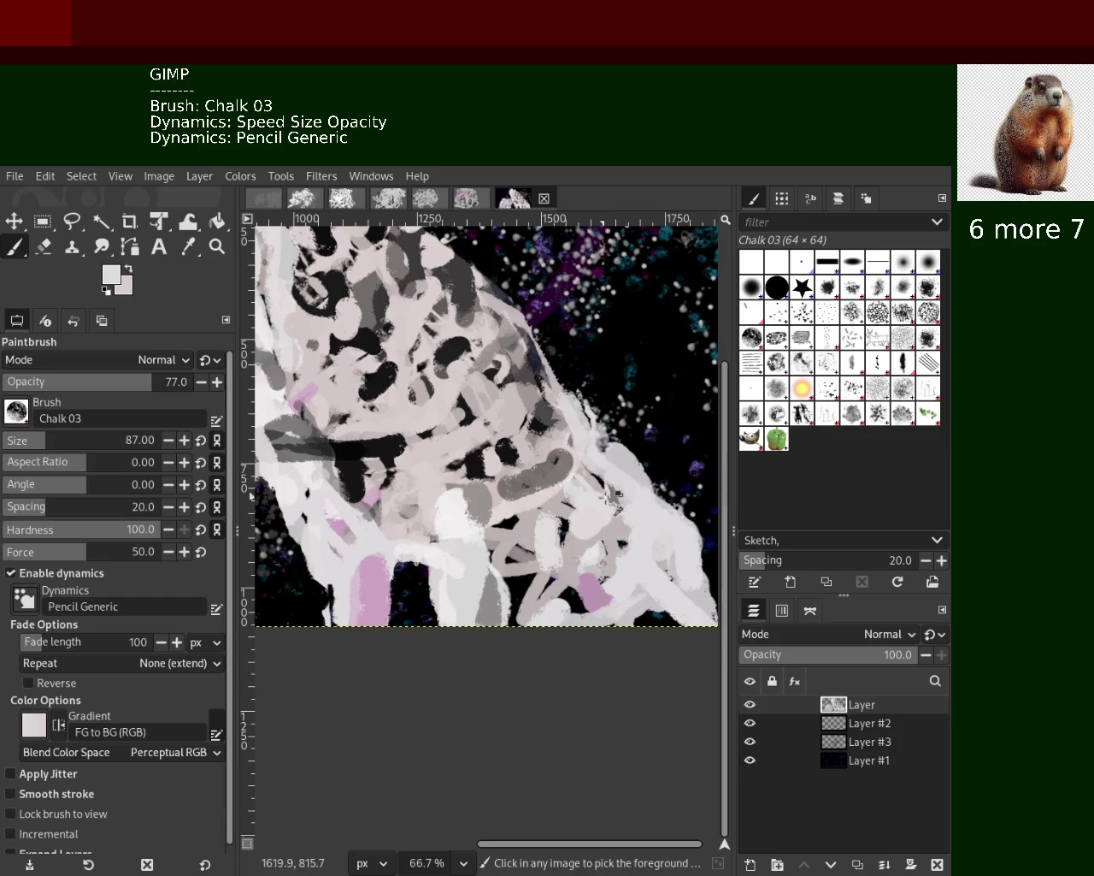
pyautogui.hotkey('ctrl', 's')
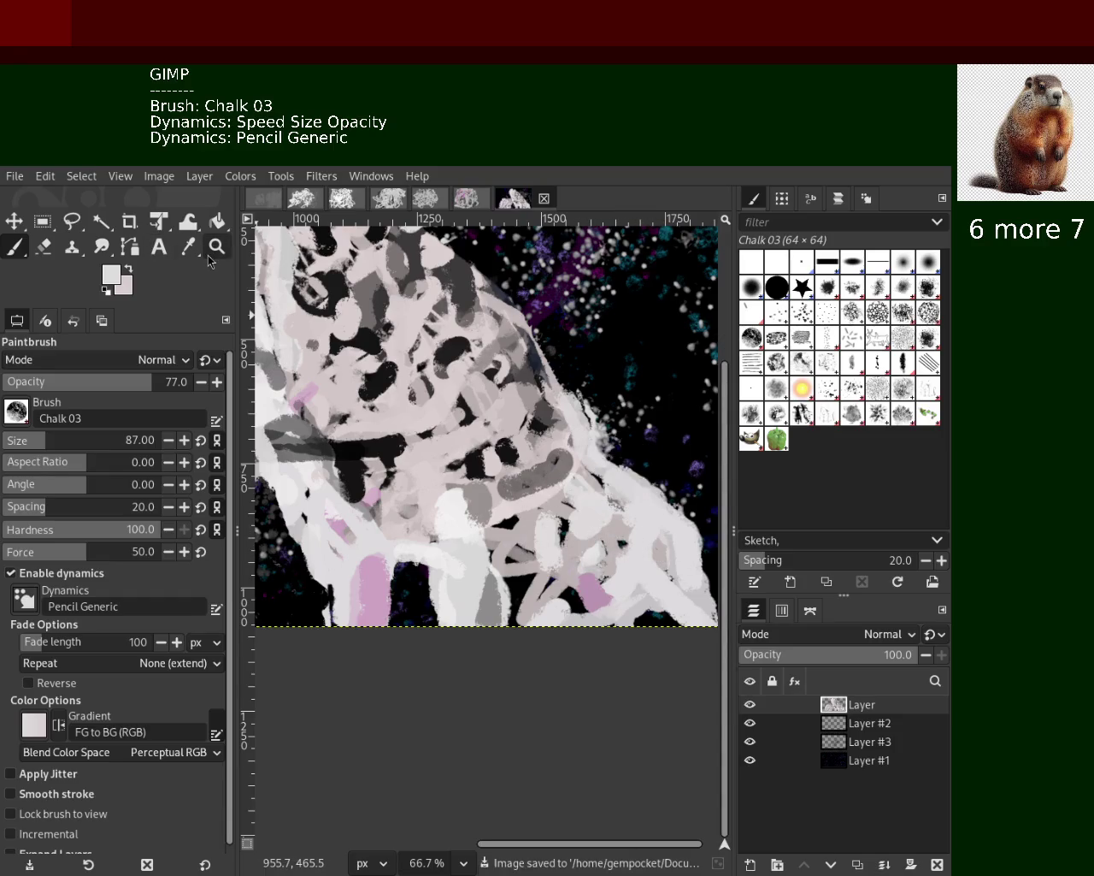
pyautogui.click(215, 247)
pyautogui.scroll(1, 368, 393)
# Scroll the canvas view to look over the whole painting at 33.3%
pyautogui.scroll(-2, 368, 393)
pyautogui.scroll(-3, 367, 393)
pyautogui.scroll(2, 368, 394)
pyautogui.scroll(-1, 479, 479)
pyautogui.scroll(1, 495, 484)
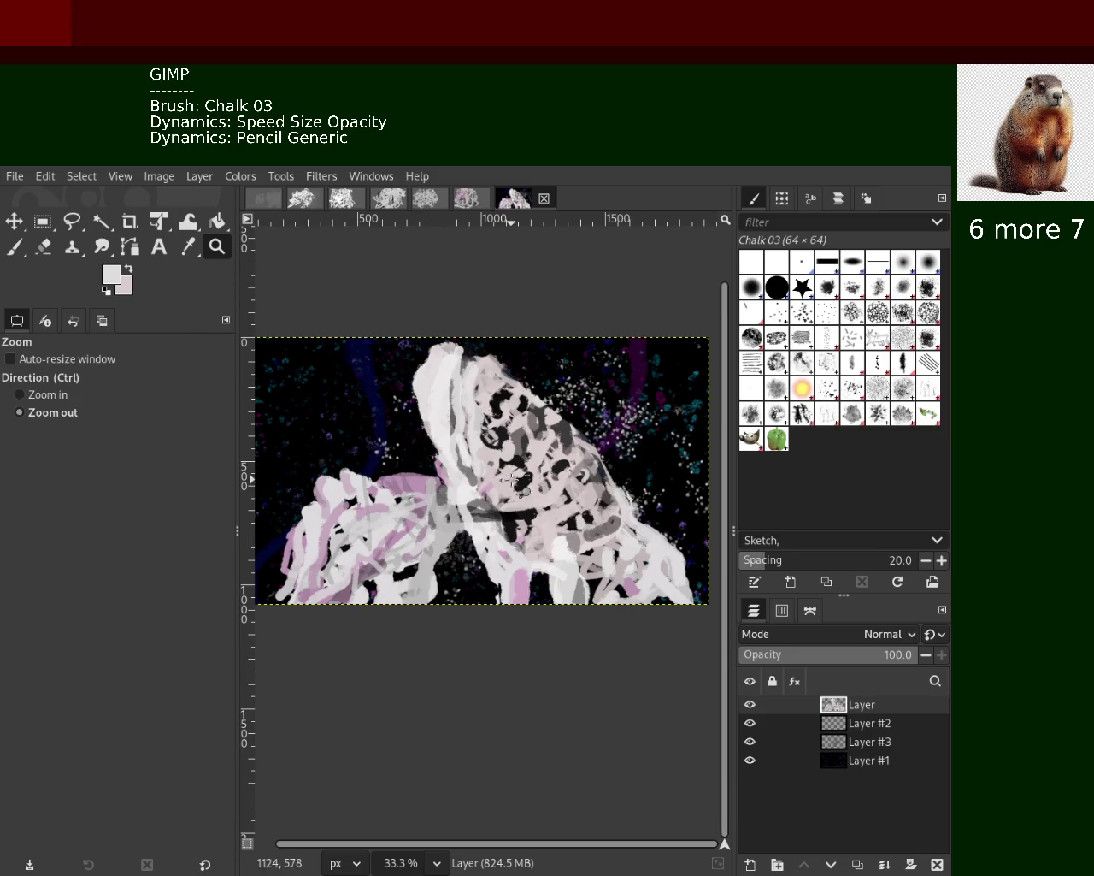
# Erase white chalk at the figure's lower right, toggling undo and redo to compare
pyautogui.scroll(-1, 513, 505)
pyautogui.scroll(2, 513, 505)
pyautogui.scroll(-3, 517, 507)
pyautogui.scroll(2, 517, 508)
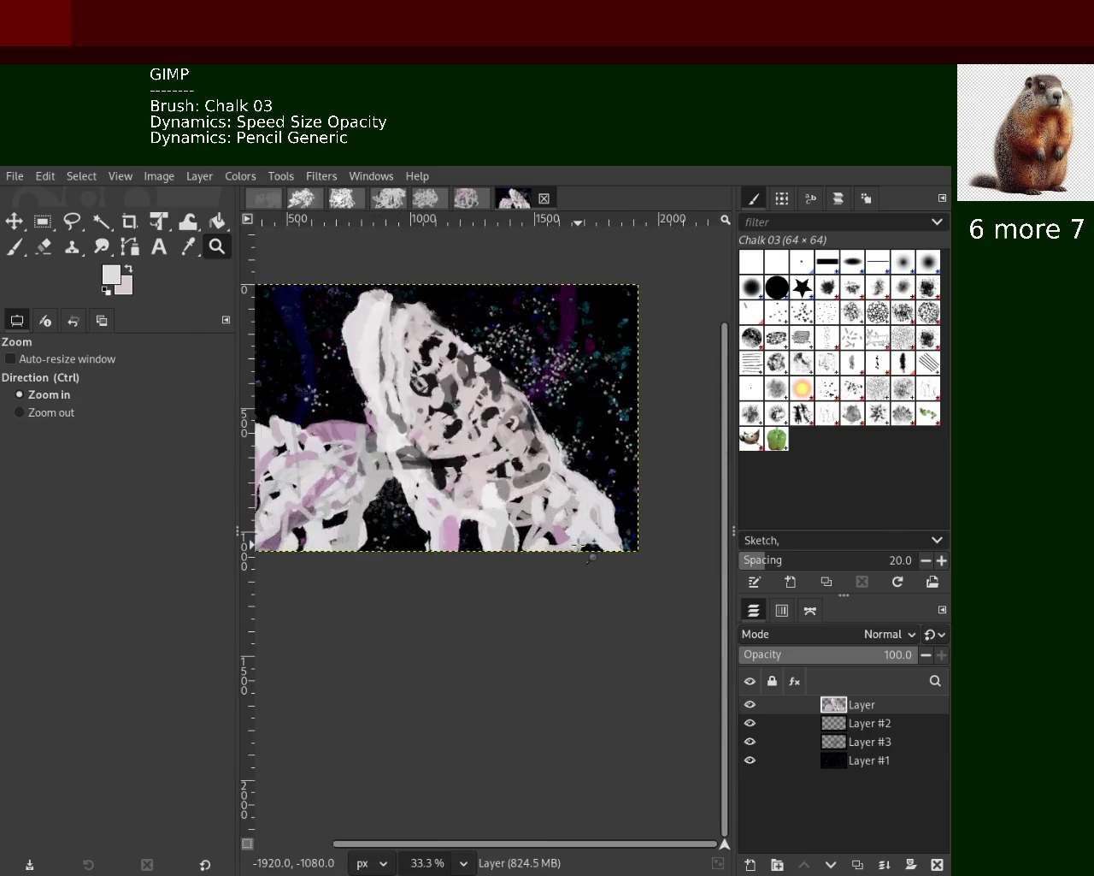
pyautogui.scroll(1, 517, 507)
pyautogui.hotkey('shift', 'e')
pyautogui.moveTo(558, 434); pyautogui.dragTo(624, 496)
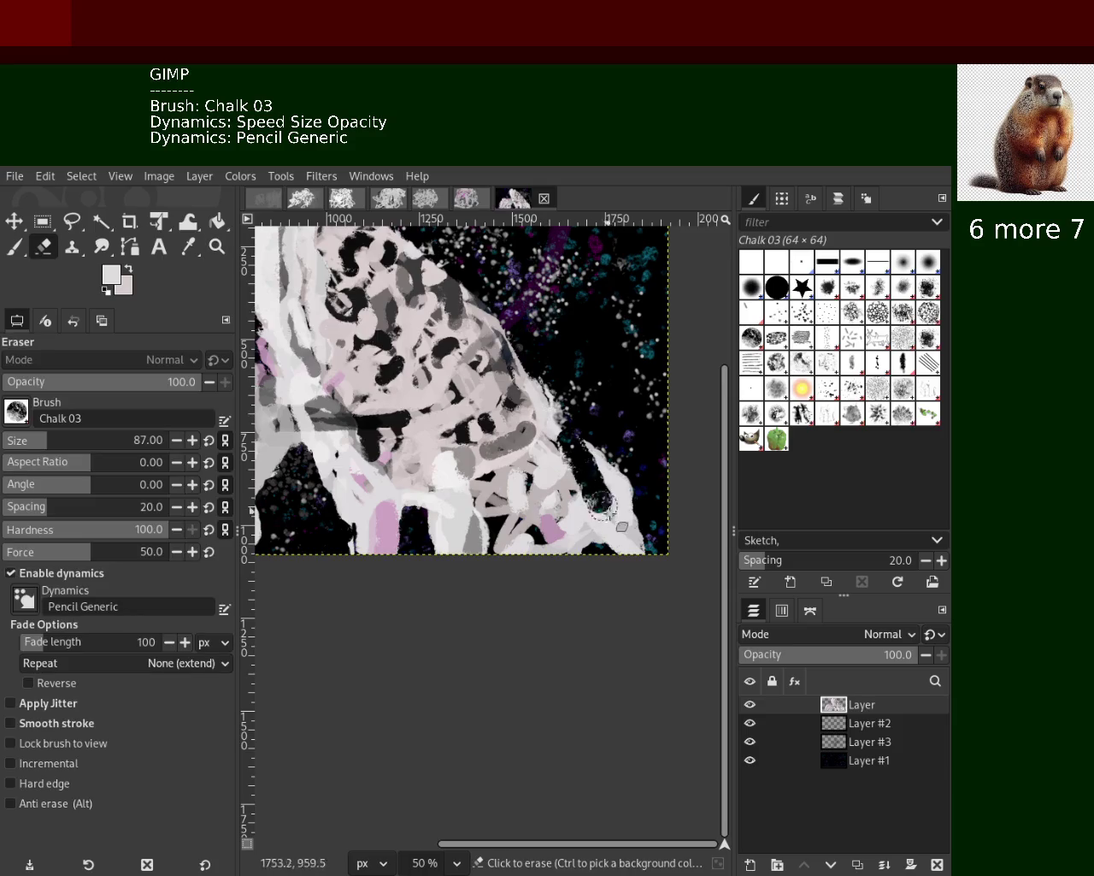
pyautogui.hotkey('ctrl', 'z')
pyautogui.hotkey('ctrl', 'y')
pyautogui.hotkey('ctrl', 'z')
pyautogui.hotkey('ctrl', 'y')
pyautogui.hotkey('ctrl', 'z')
pyautogui.hotkey('ctrl', 'y')
pyautogui.hotkey('ctrl', 'z')
pyautogui.hotkey('ctrl', 'y')
# Fill the dark lower-right area with white chalk and save the painting
pyautogui.press('p')
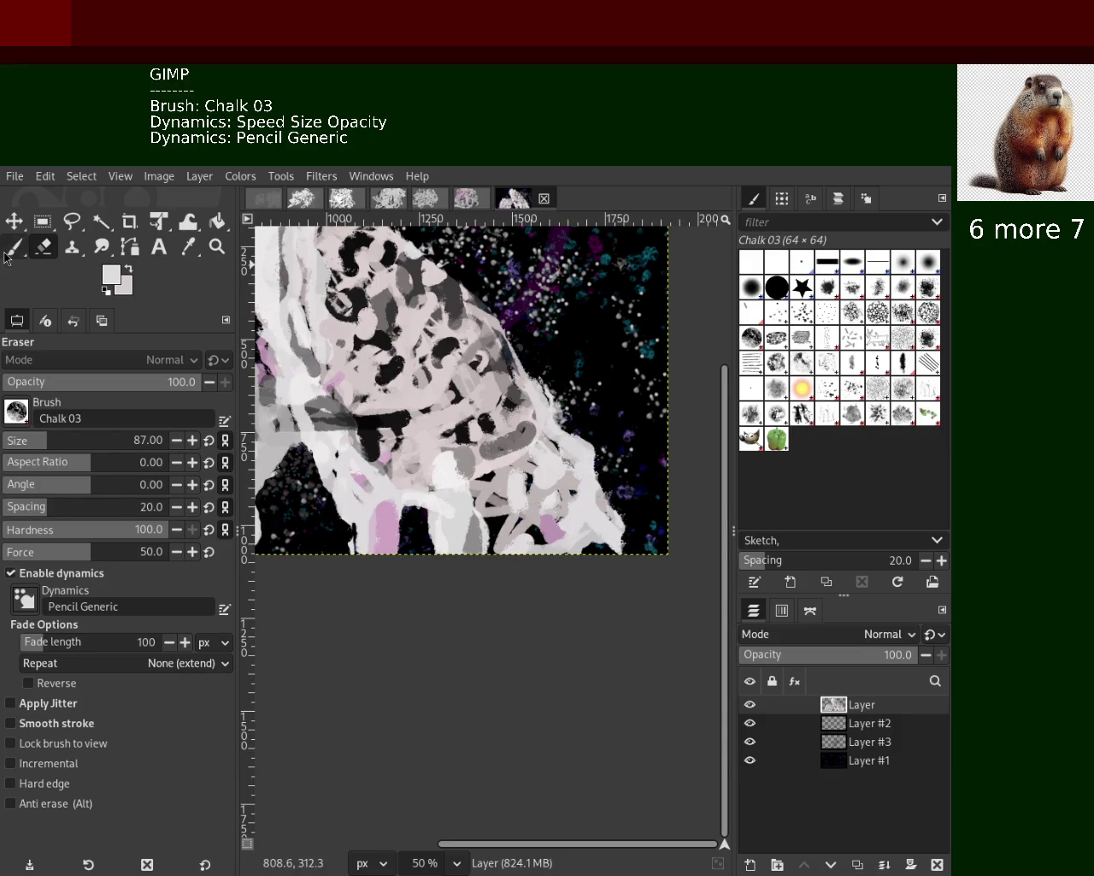
pyautogui.moveTo(592, 487); pyautogui.dragTo(624, 534)
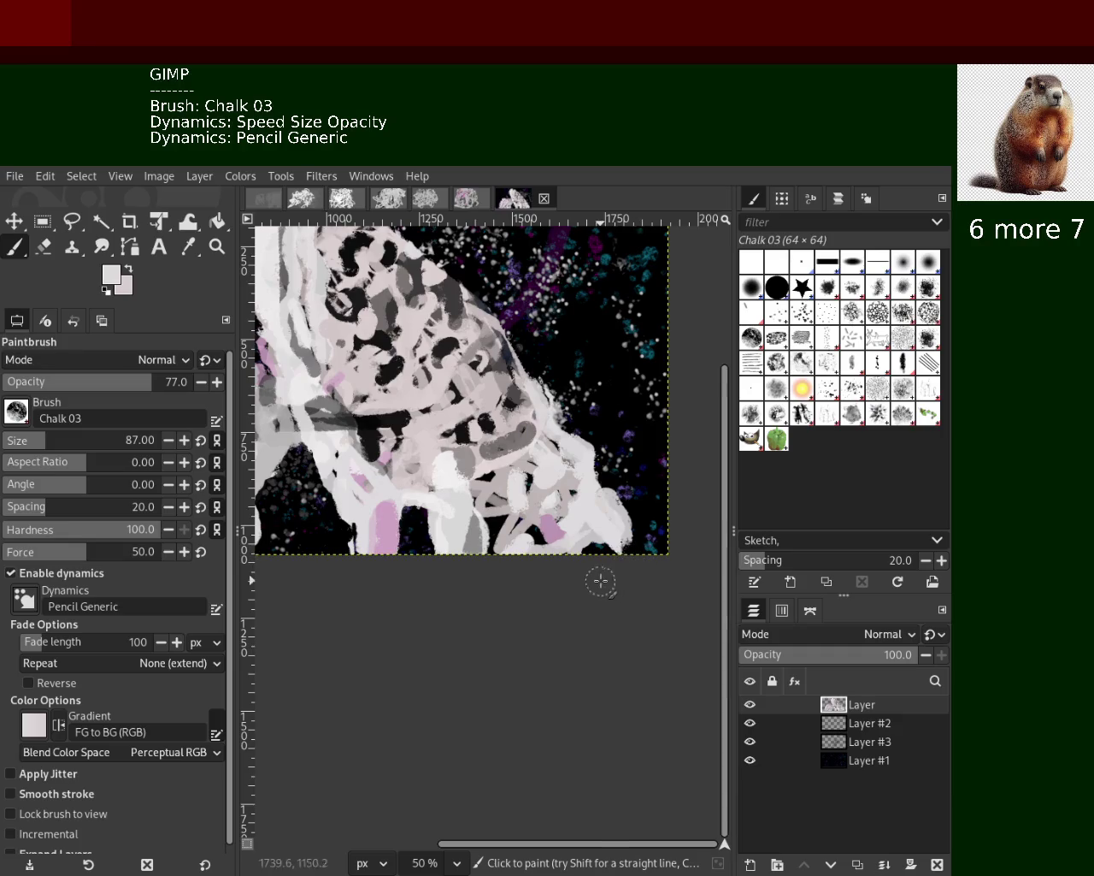
pyautogui.click(217, 247)
pyautogui.press('-')
pyautogui.press('-')
pyautogui.press('-')
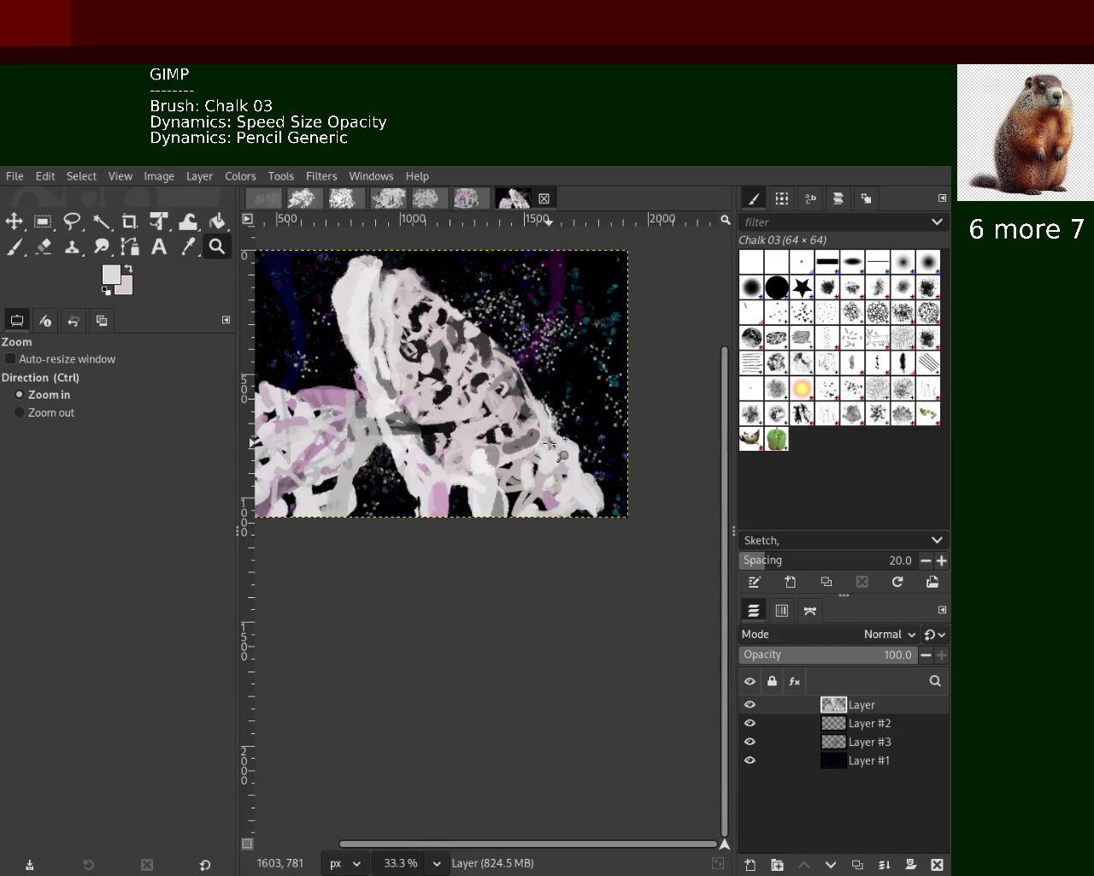
pyautogui.press('+')
pyautogui.hotkey('ctrl', 's')
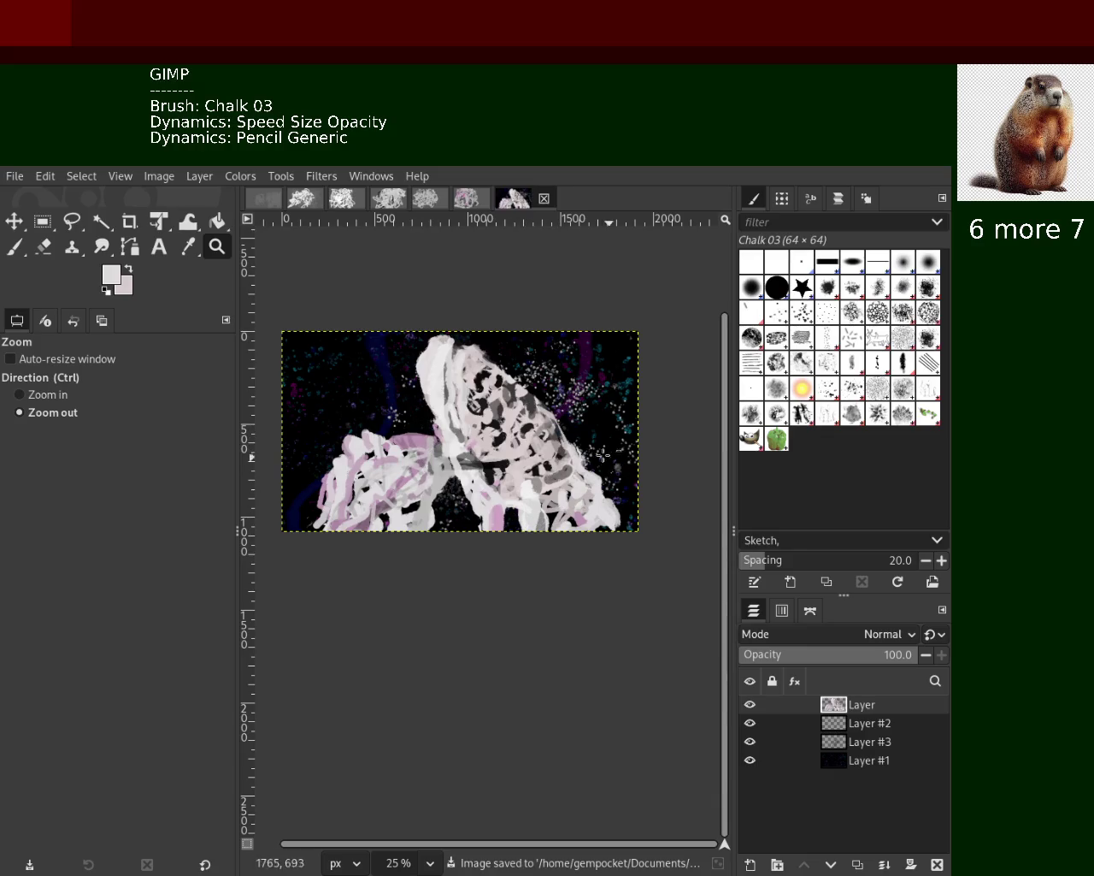
# Sample black from the painting as the paint colour
pyautogui.click(14, 246)
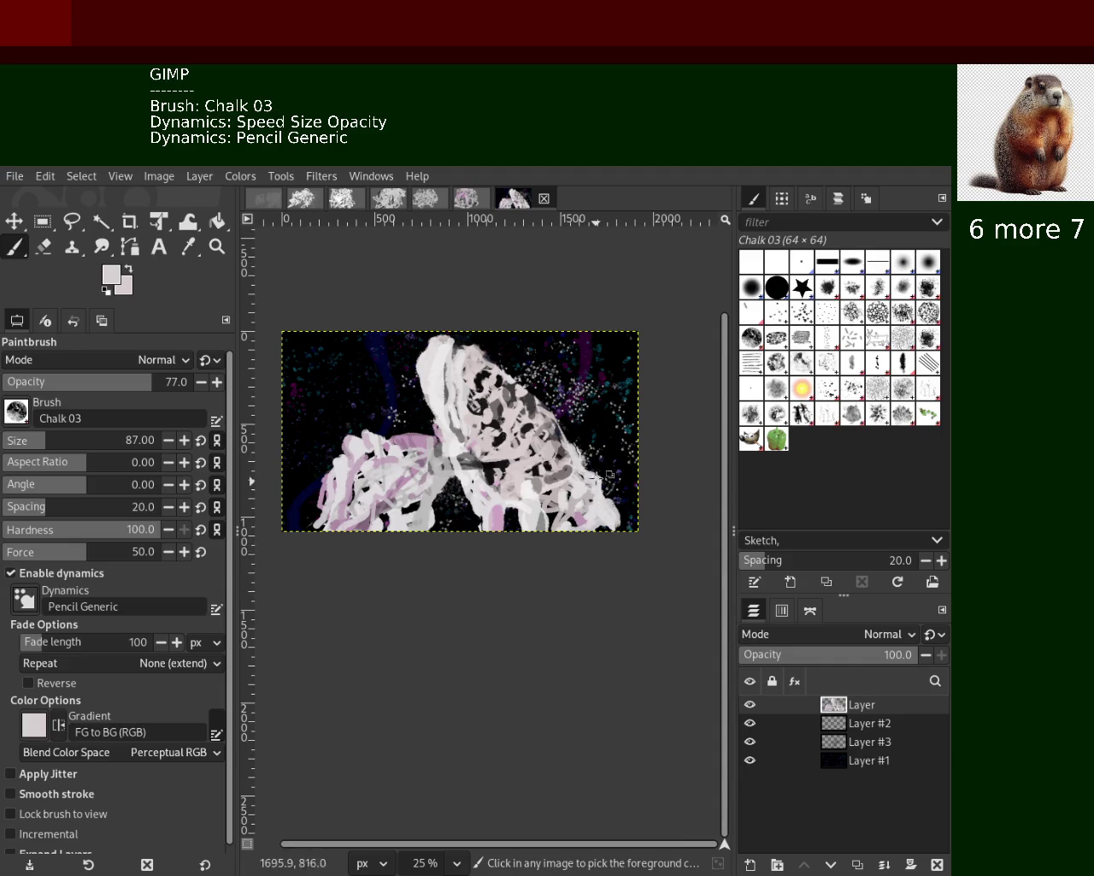
pyautogui.keyDown('ctrl'); pyautogui.click(596, 487); pyautogui.keyUp('ctrl')
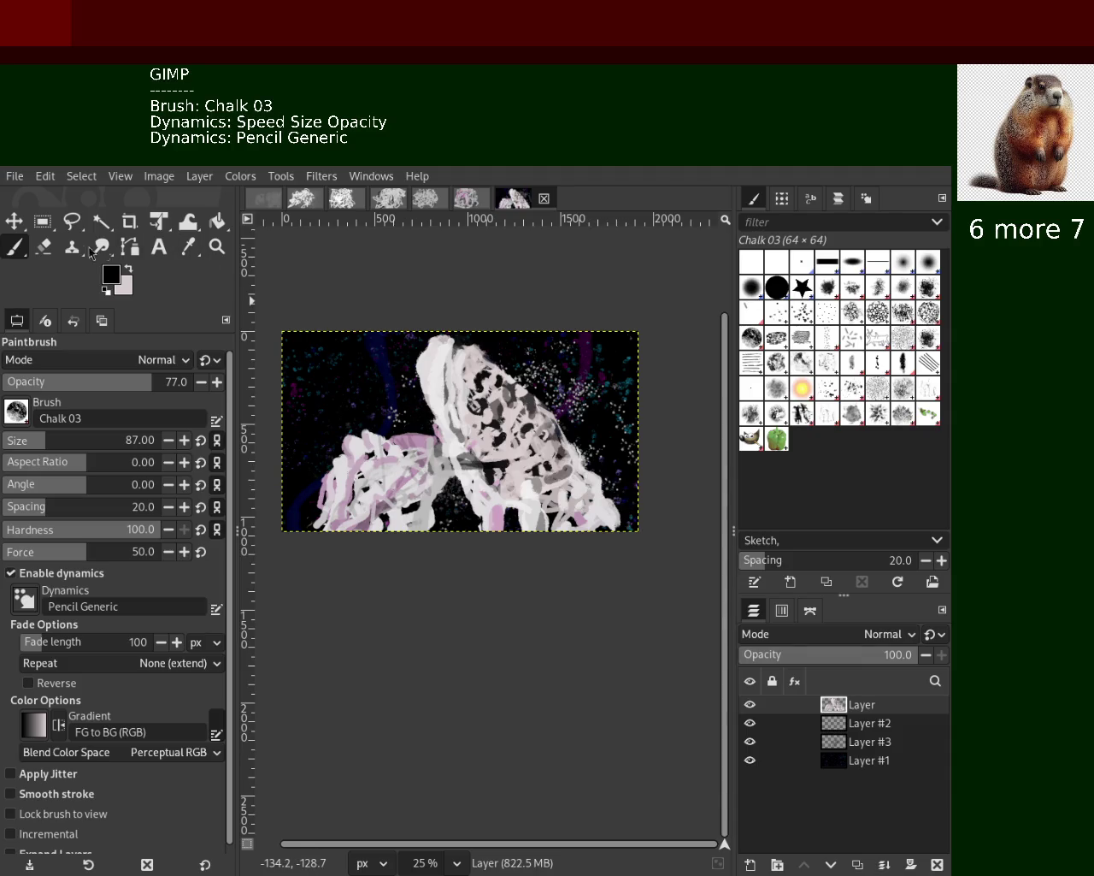
pyautogui.click(42, 248)
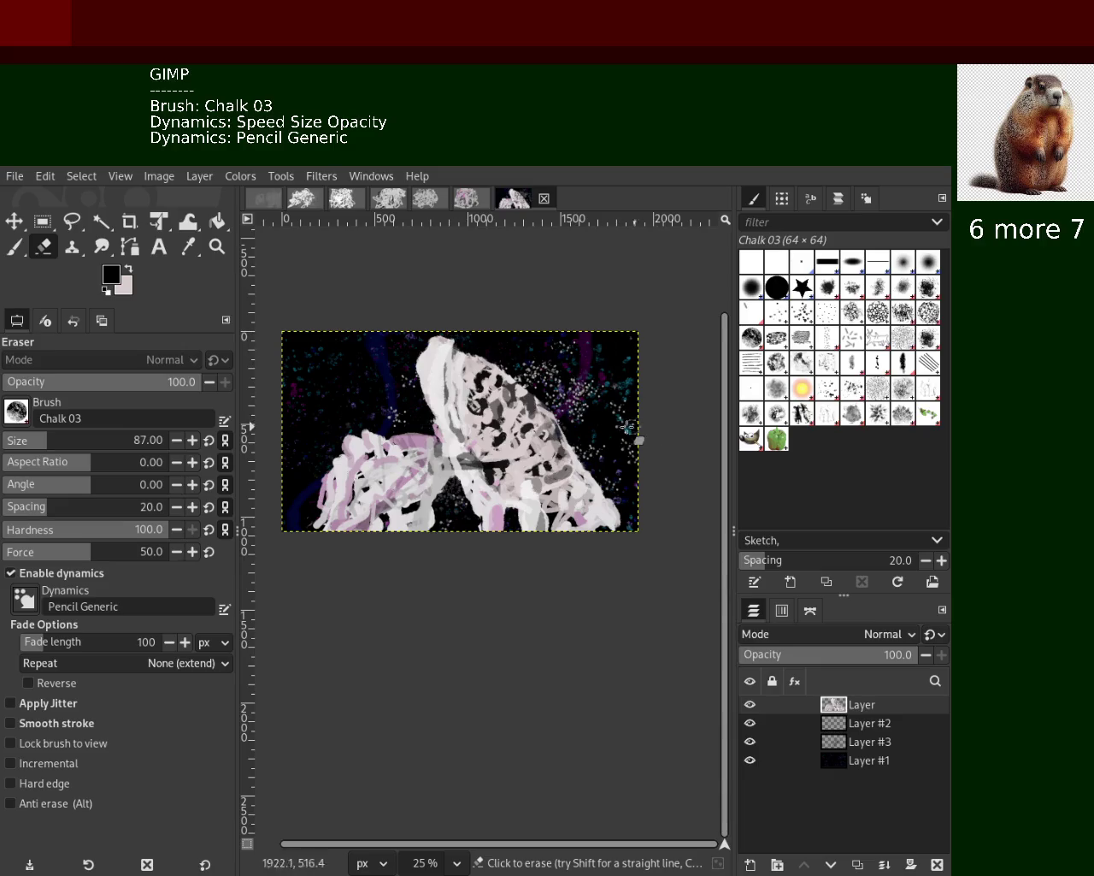
# Magnify the figure's upper-left edge, then zoom back out
pyautogui.press('z')
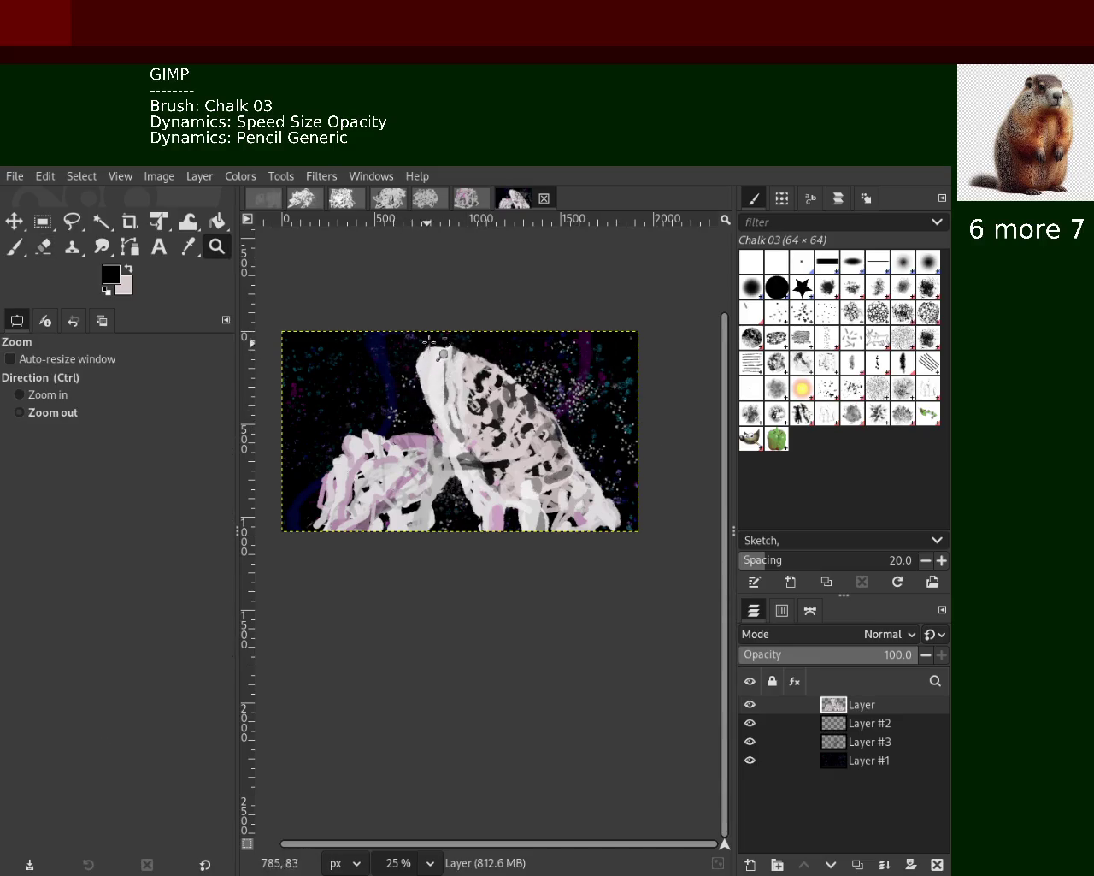
pyautogui.moveTo(407, 337); pyautogui.dragTo(436, 390)
pyautogui.keyDown('ctrl'); pyautogui.click(455, 435); pyautogui.keyUp('ctrl')
pyautogui.keyDown('ctrl'); pyautogui.click(455, 434); pyautogui.keyUp('ctrl')
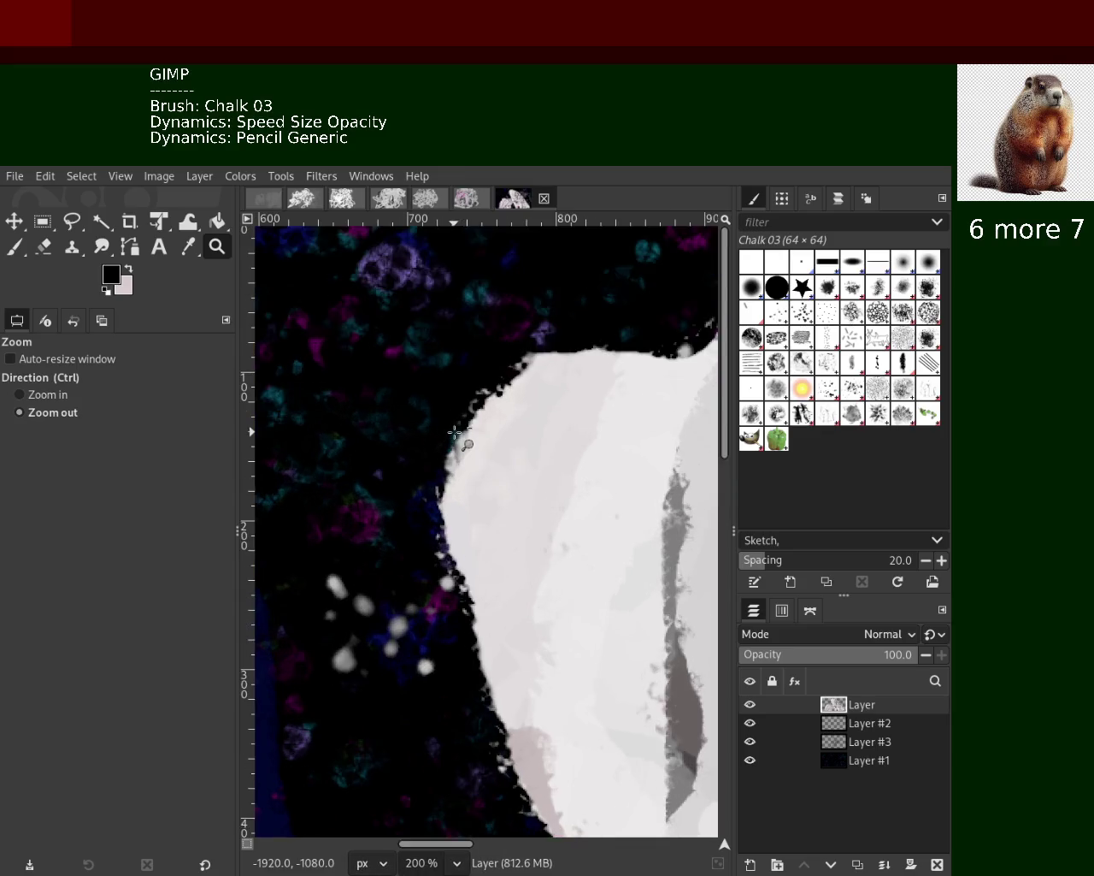
pyautogui.keyDown('ctrl'); pyautogui.click(454, 431); pyautogui.keyUp('ctrl')
pyautogui.keyDown('ctrl'); pyautogui.click(455, 432); pyautogui.keyUp('ctrl')
pyautogui.press('ctrl')
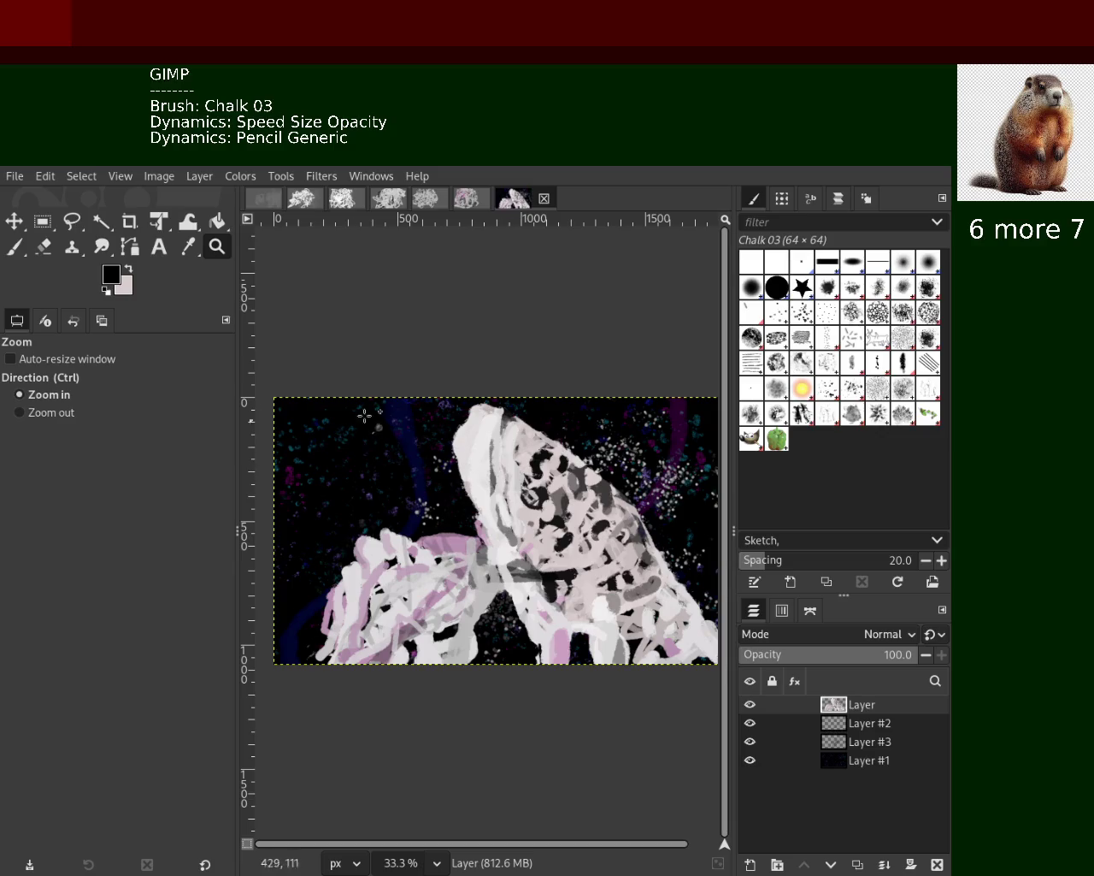
# Erase stray pale chalk along the left edge of the figure's middle
pyautogui.click(43, 247)
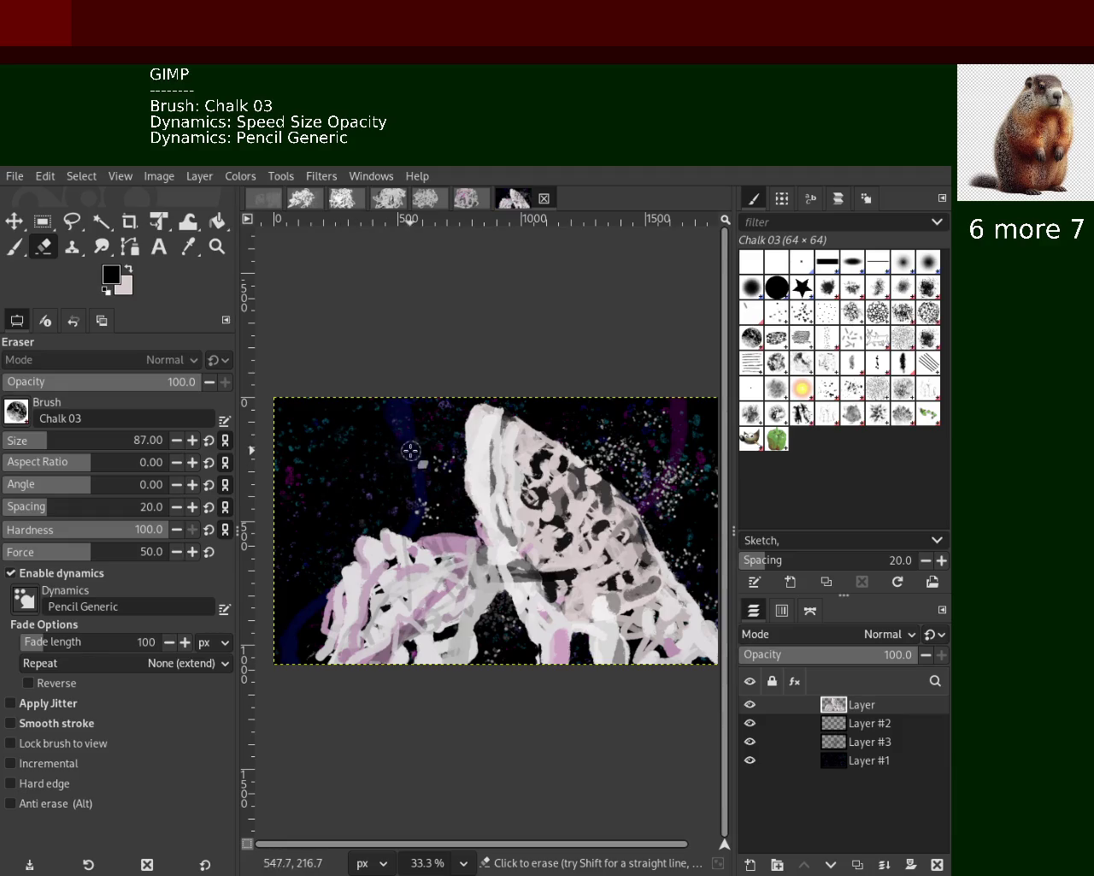
pyautogui.moveTo(450, 441); pyautogui.dragTo(469, 479)
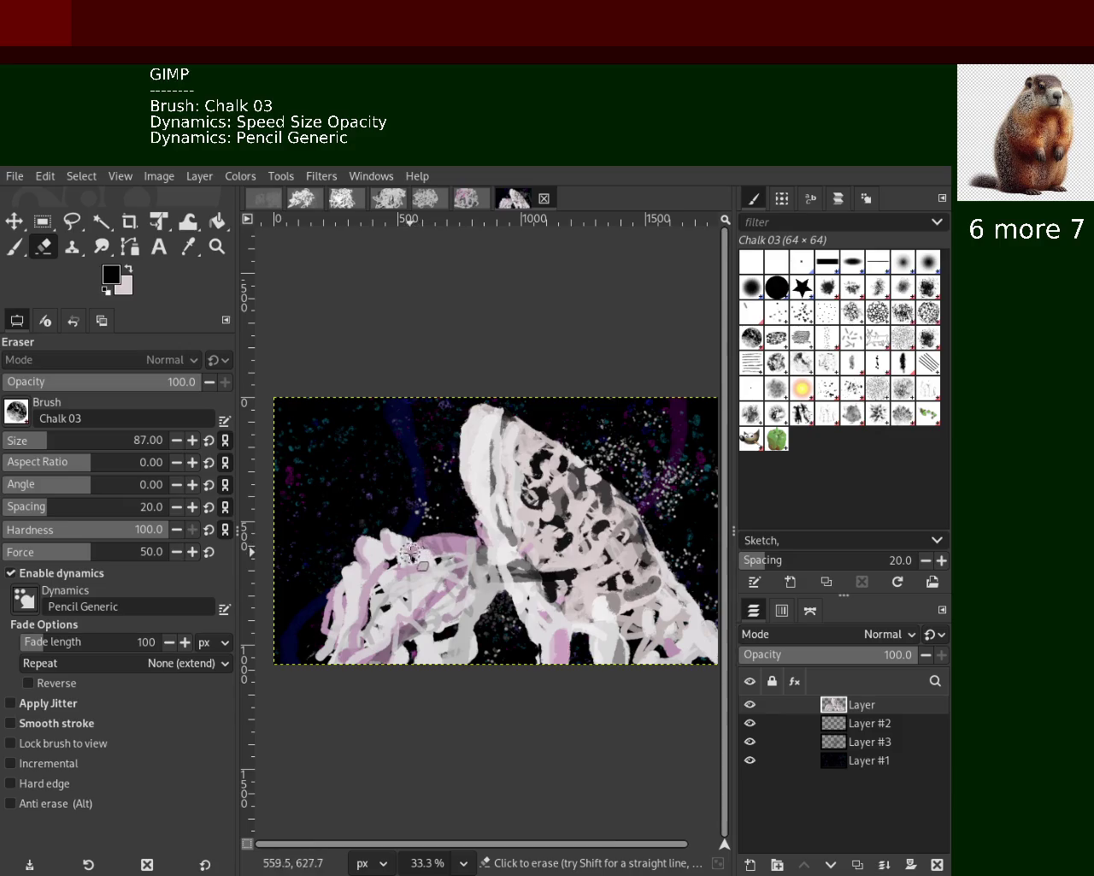
pyautogui.click(218, 247)
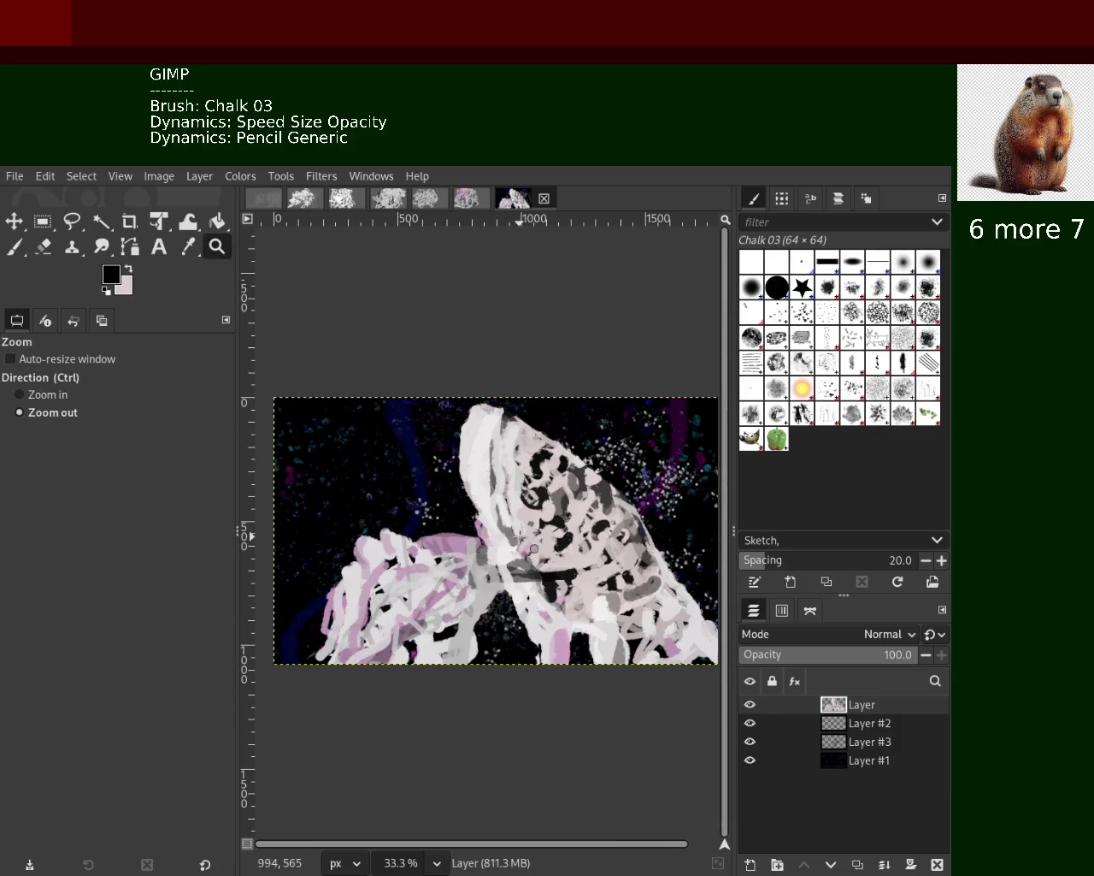
pyautogui.keyDown('ctrl'); pyautogui.scroll(-1, 540, 557); pyautogui.keyUp('ctrl')
pyautogui.keyDown('ctrl'); pyautogui.scroll(1, 543, 558); pyautogui.keyUp('ctrl')
pyautogui.keyDown('ctrl'); pyautogui.scroll(-2, 546, 559); pyautogui.keyUp('ctrl')
pyautogui.scroll(1, 545, 559)
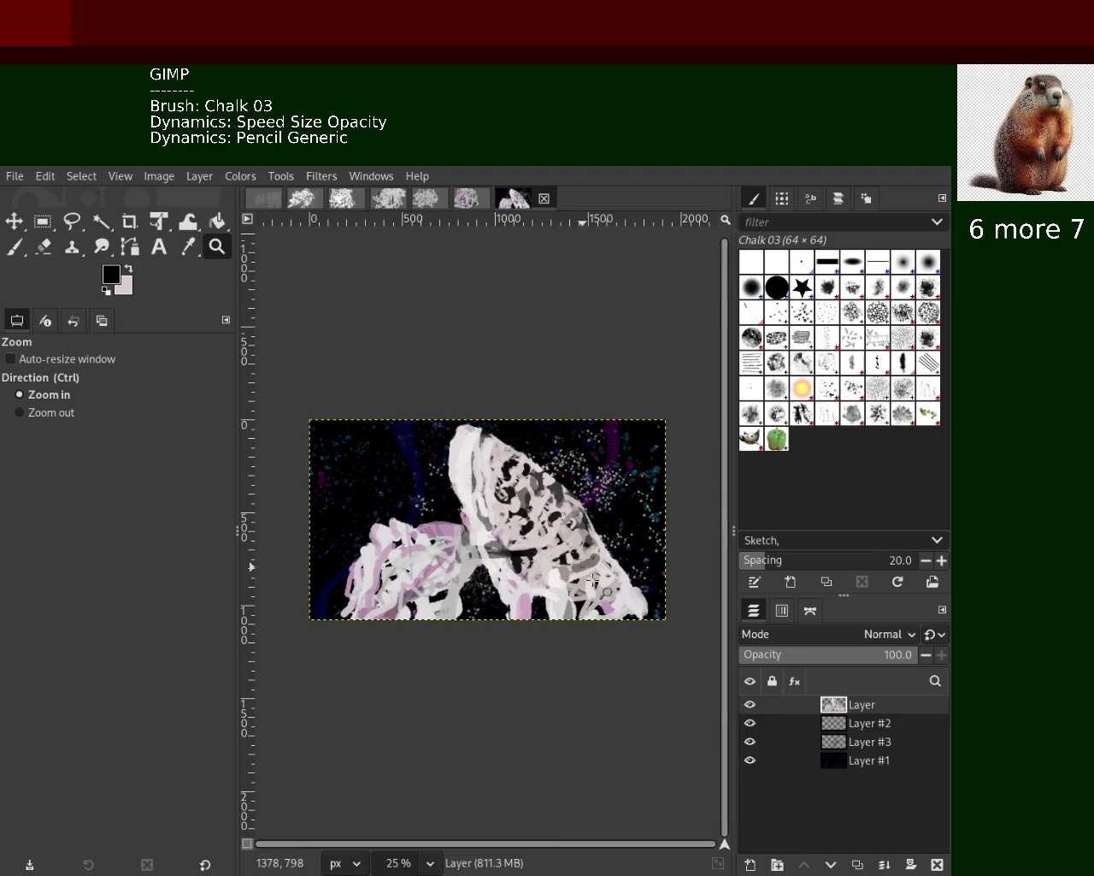
pyautogui.scroll(-1, 599, 556)
pyautogui.scroll(3, 624, 550)
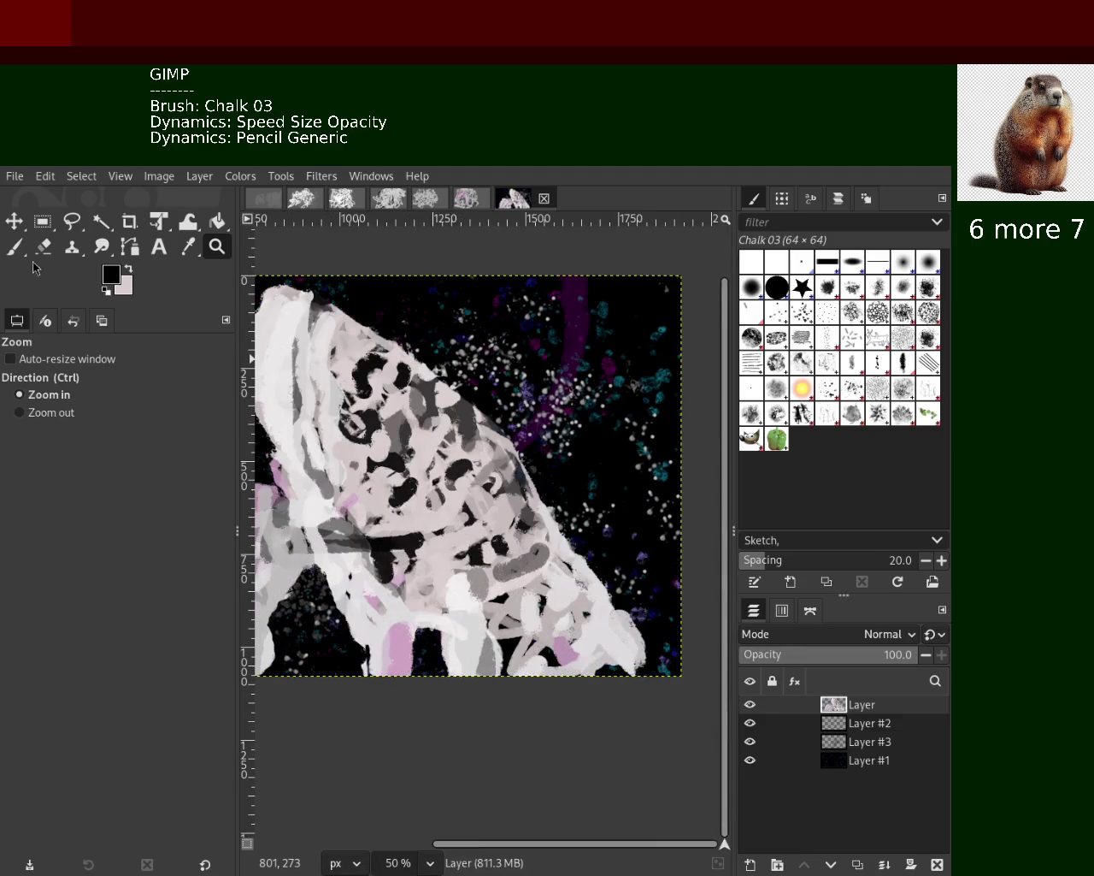
# Sample grey from the painting and paint a broad chalk stroke toward the lower right
pyautogui.click(14, 247)
pyautogui.keyDown('ctrl'); pyautogui.click(541, 561); pyautogui.keyUp('ctrl')
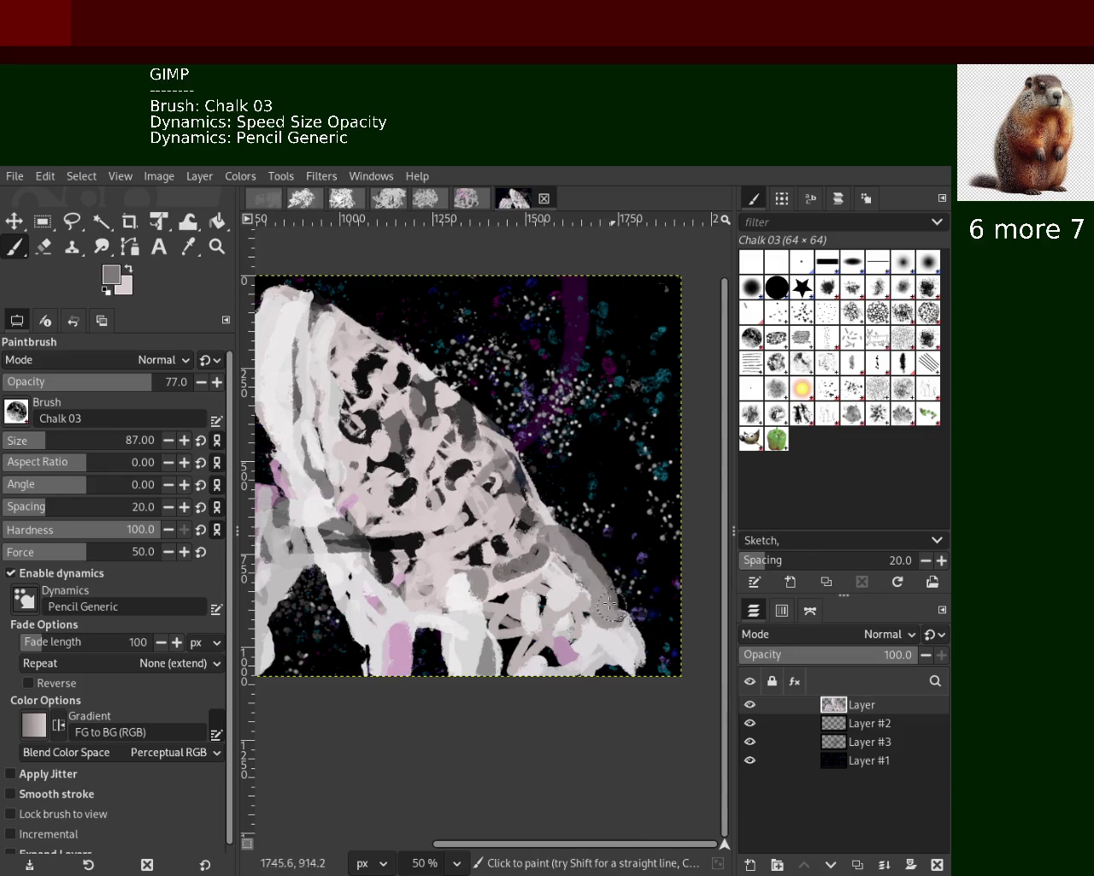
pyautogui.moveTo(551, 497); pyautogui.dragTo(637, 651)
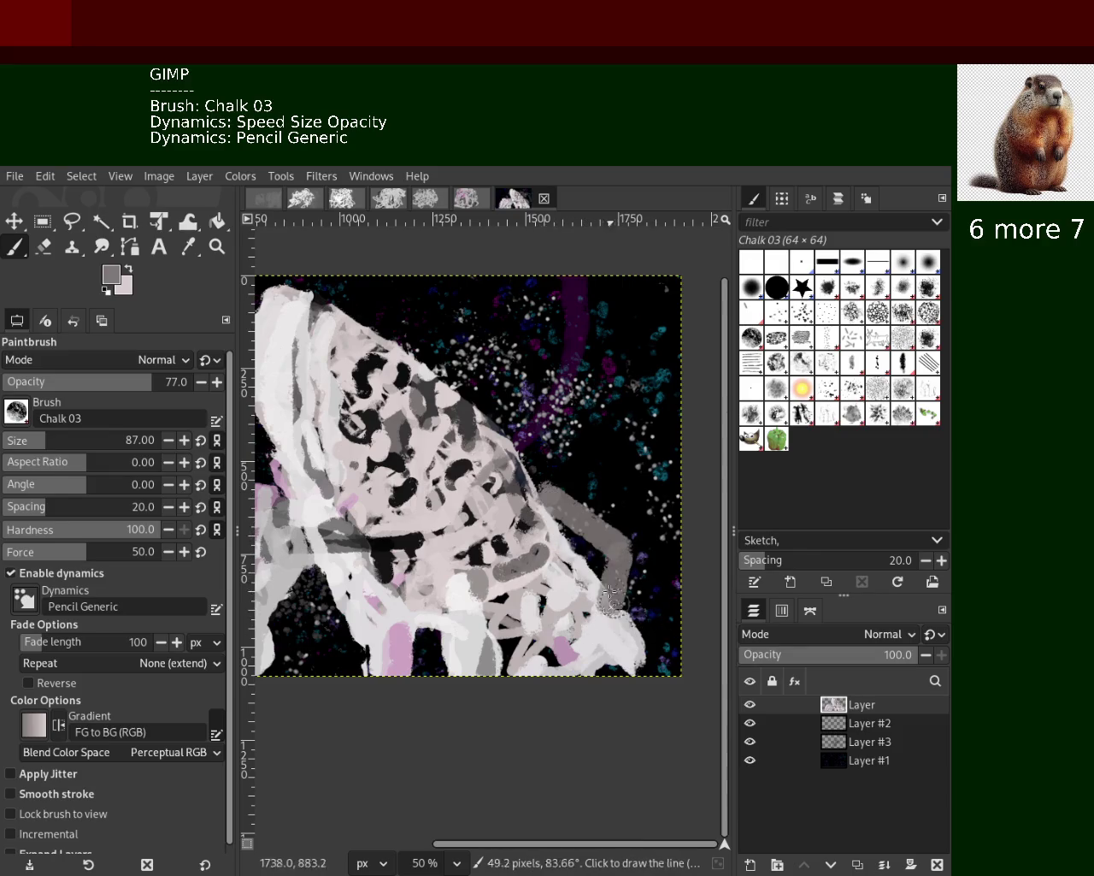
# Sample near-white and paint a light curved stroke down the figure's right side, redrawing it twice
pyautogui.keyDown('ctrl'); pyautogui.click(634, 640); pyautogui.keyUp('ctrl')
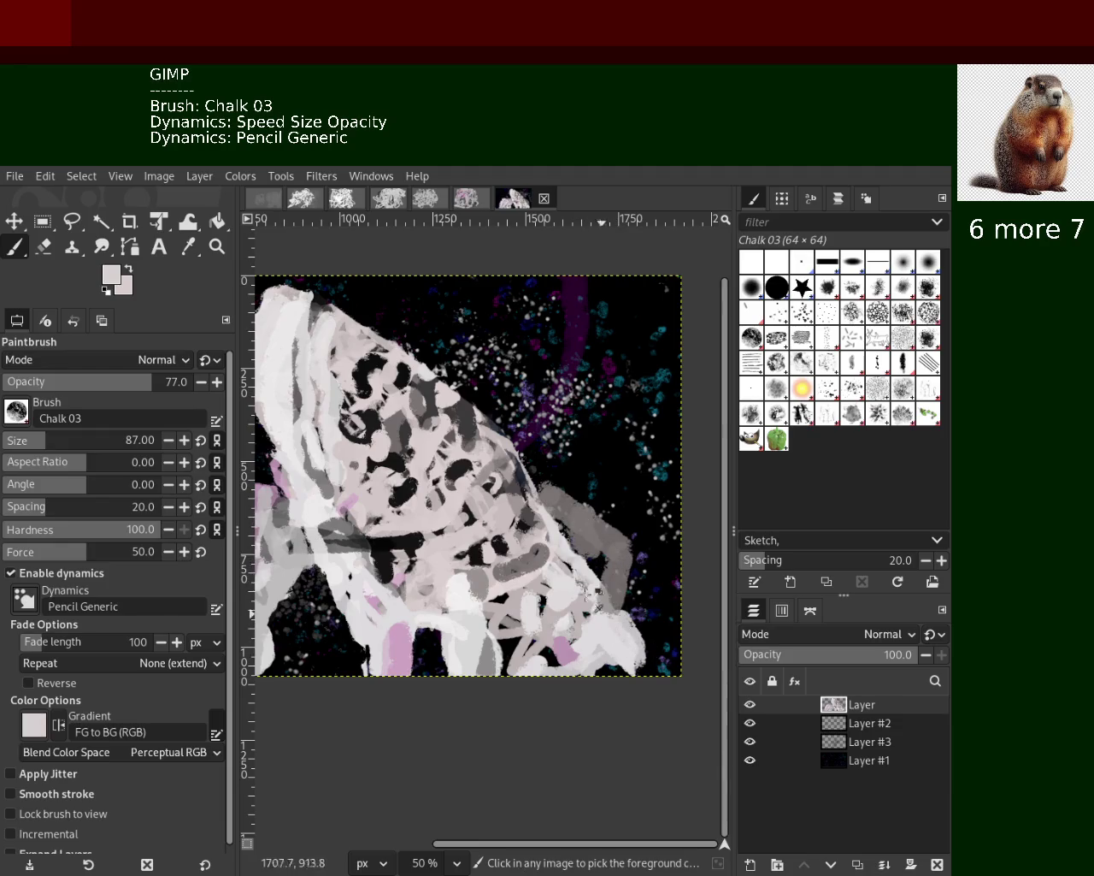
pyautogui.moveTo(529, 502); pyautogui.dragTo(628, 599)
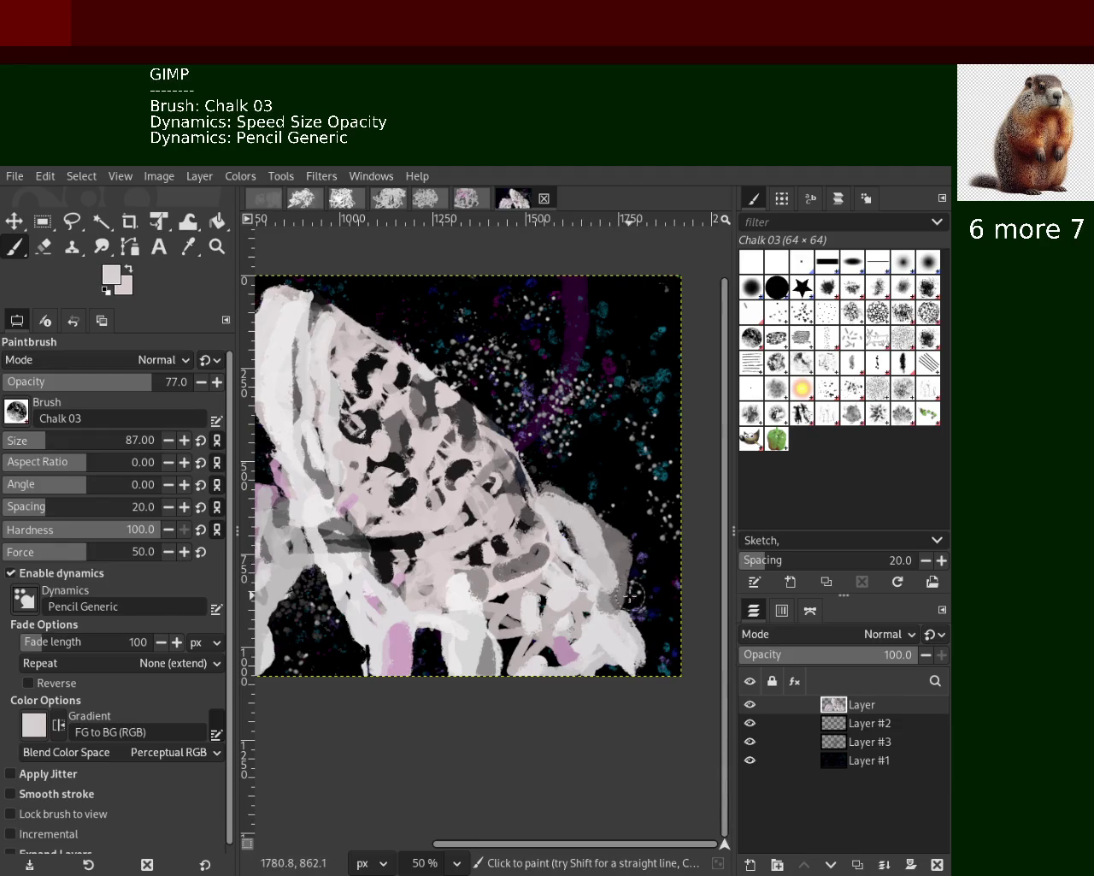
pyautogui.hotkey('ctrl', 'z')
pyautogui.moveTo(547, 483); pyautogui.dragTo(624, 621)
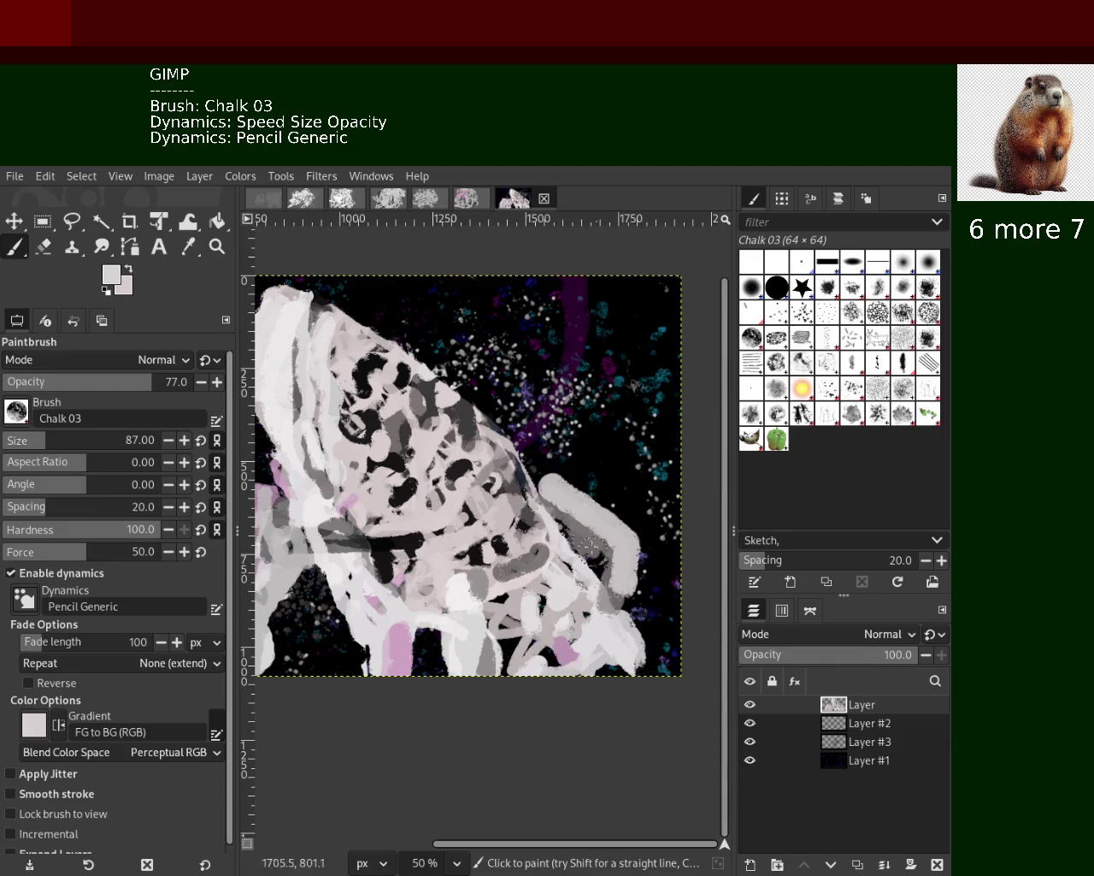
pyautogui.hotkey('ctrl', 'z')
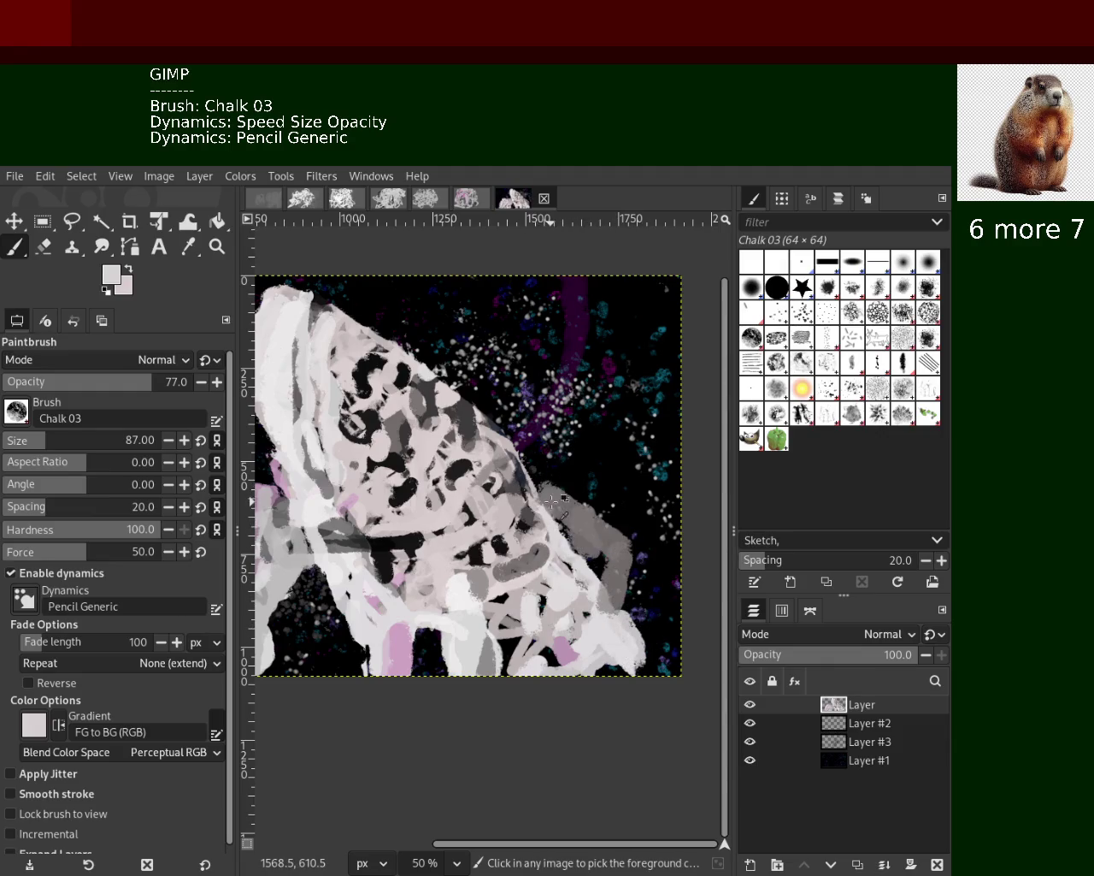
pyautogui.moveTo(554, 494); pyautogui.dragTo(633, 609)
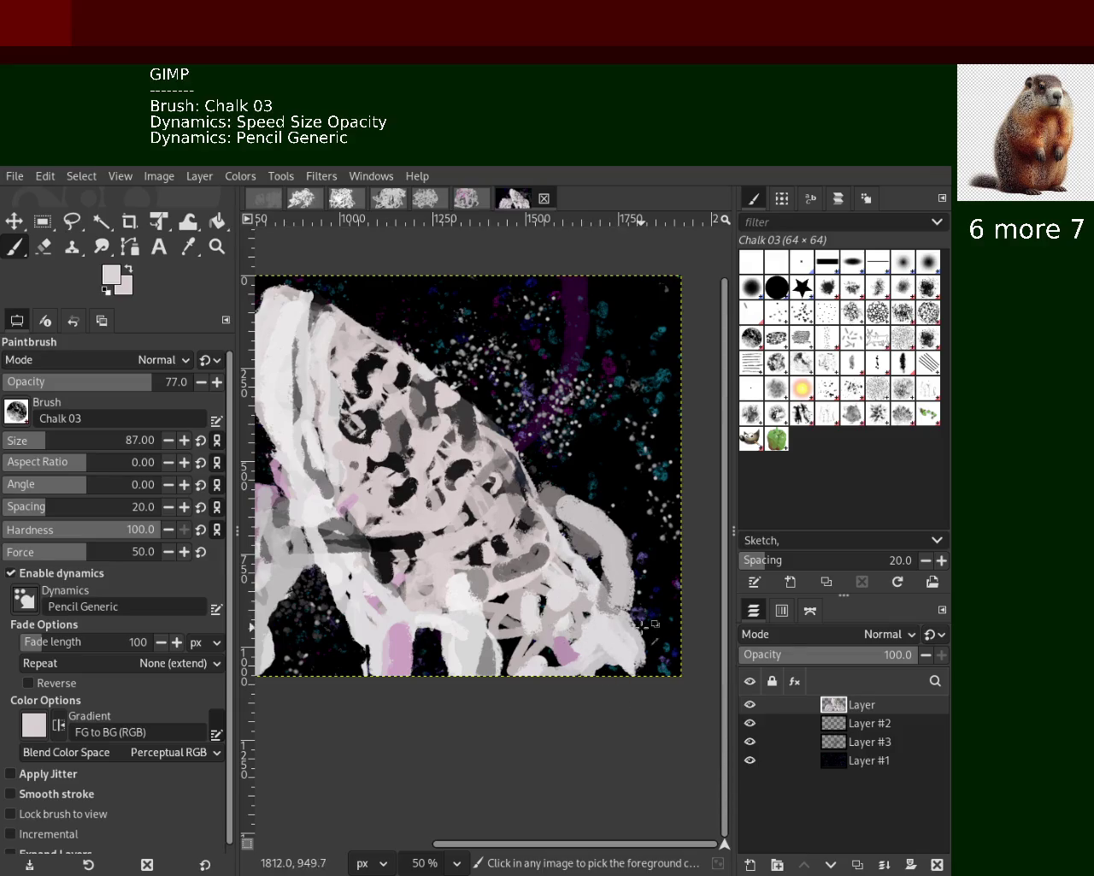
# Reset colours to black and white, dab the eraser near the figure, and zoom out
pyautogui.press('d')
pyautogui.hotkey('shift', 'e')
pyautogui.click(629, 597)
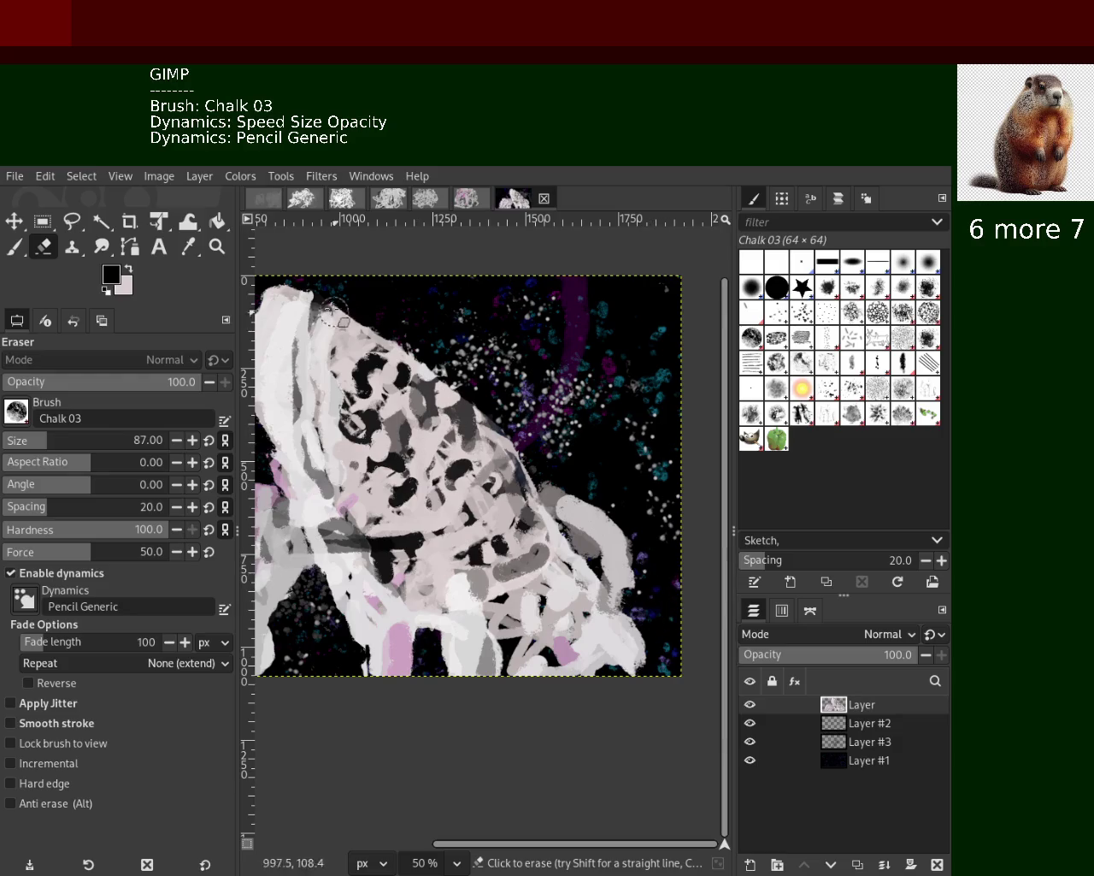
pyautogui.click(218, 248)
pyautogui.keyDown('ctrl'); pyautogui.click(510, 495); pyautogui.keyUp('ctrl')
# Zoom out to see more of the painting, then zoom back in on its right part
pyautogui.click(510, 495)
pyautogui.keyDown('ctrl'); pyautogui.click(510, 495); pyautogui.keyUp('ctrl')
pyautogui.keyDown('ctrl'); pyautogui.click(510, 495); pyautogui.keyUp('ctrl')
pyautogui.click(372, 470)
pyautogui.keyDown('ctrl'); pyautogui.click(372, 470); pyautogui.keyUp('ctrl')
pyautogui.click(372, 470)
pyautogui.keyDown('ctrl'); pyautogui.click(372, 470); pyautogui.keyUp('ctrl')
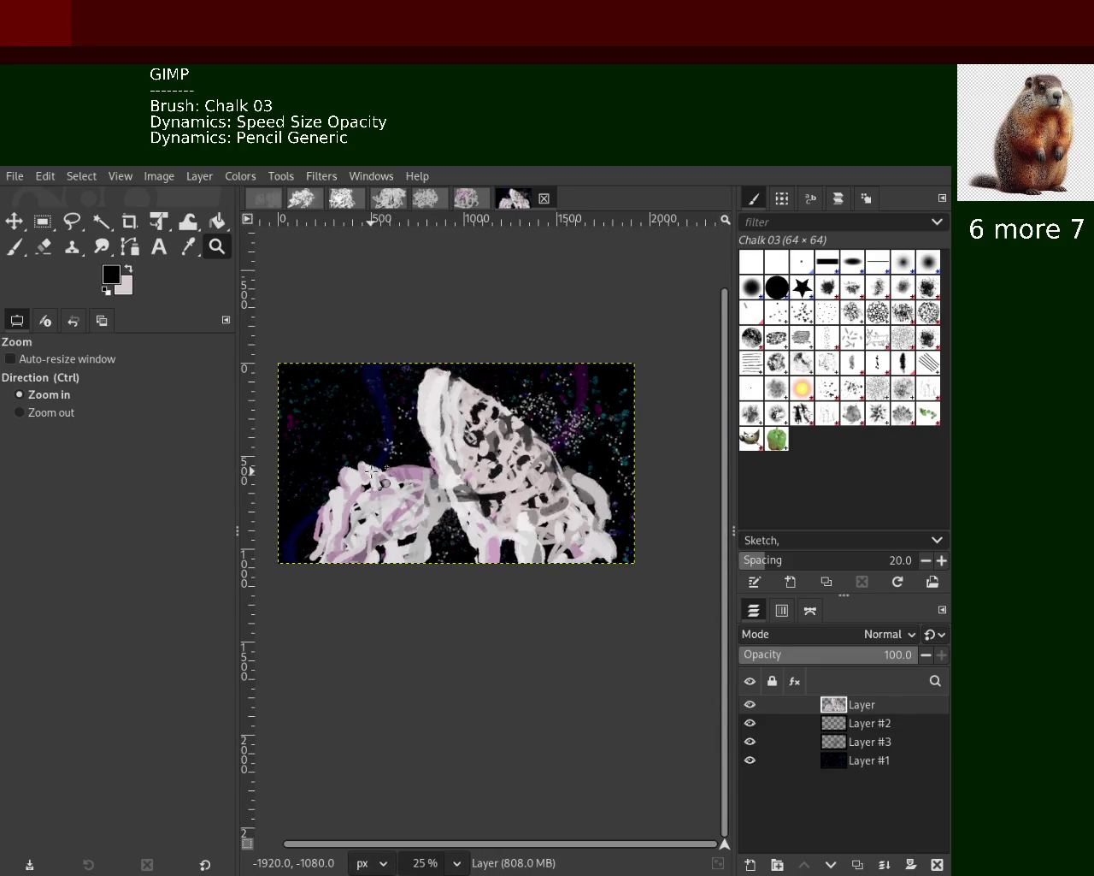
pyautogui.keyDown('ctrl'); pyautogui.click(389, 480); pyautogui.keyUp('ctrl')
pyautogui.keyDown('ctrl'); pyautogui.click(445, 526); pyautogui.keyUp('ctrl')
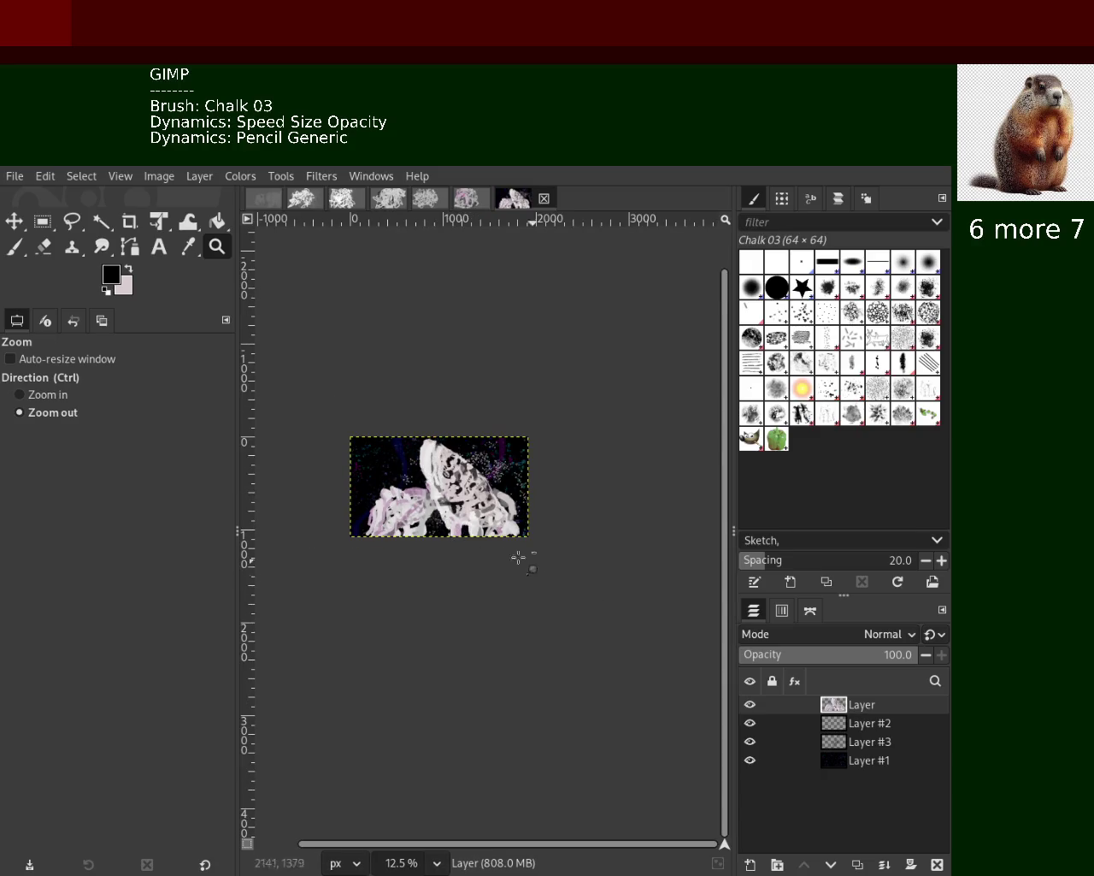
pyautogui.doubleClick(497, 548)
pyautogui.doubleClick(497, 548)
# With the Paintbrush, sample a light grey, then a light pink and a lighter pink from the painting
pyautogui.click(15, 246)
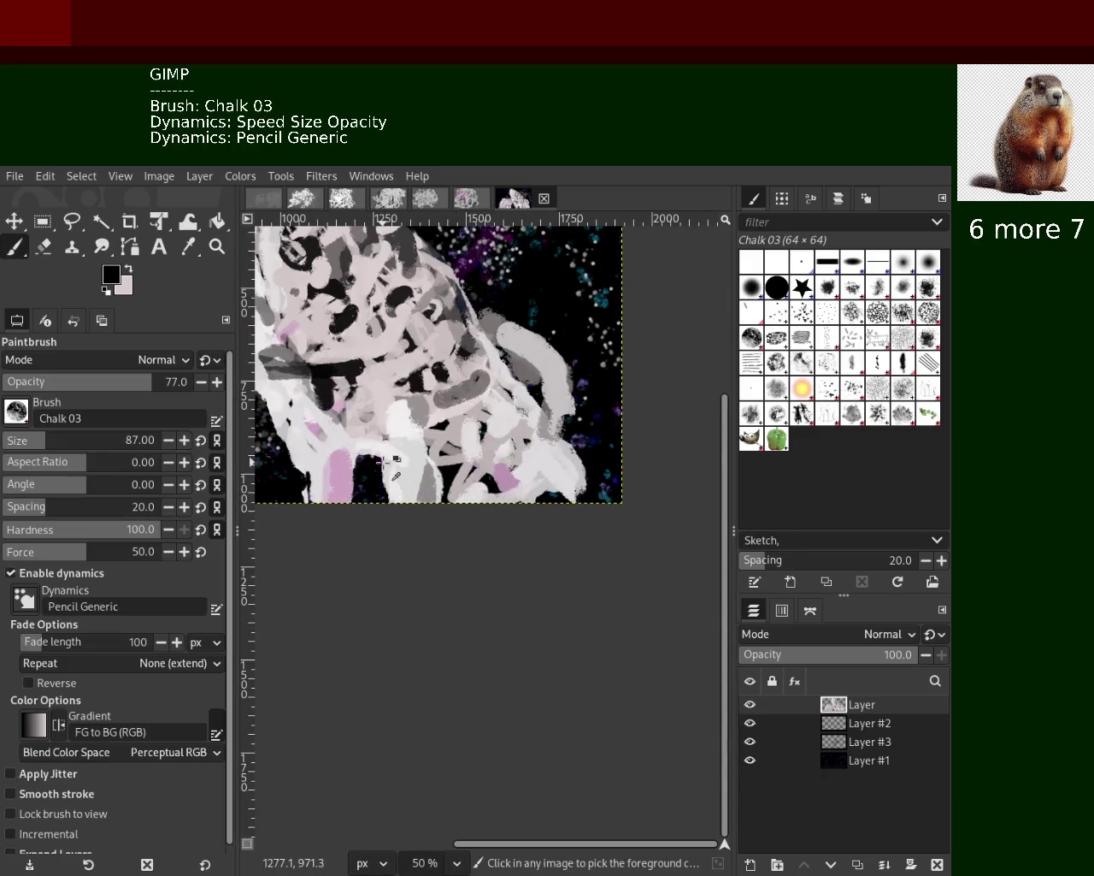
pyautogui.keyDown('ctrl'); pyautogui.click(383, 462); pyautogui.keyUp('ctrl')
pyautogui.keyDown('ctrl'); pyautogui.click(503, 480); pyautogui.keyUp('ctrl')
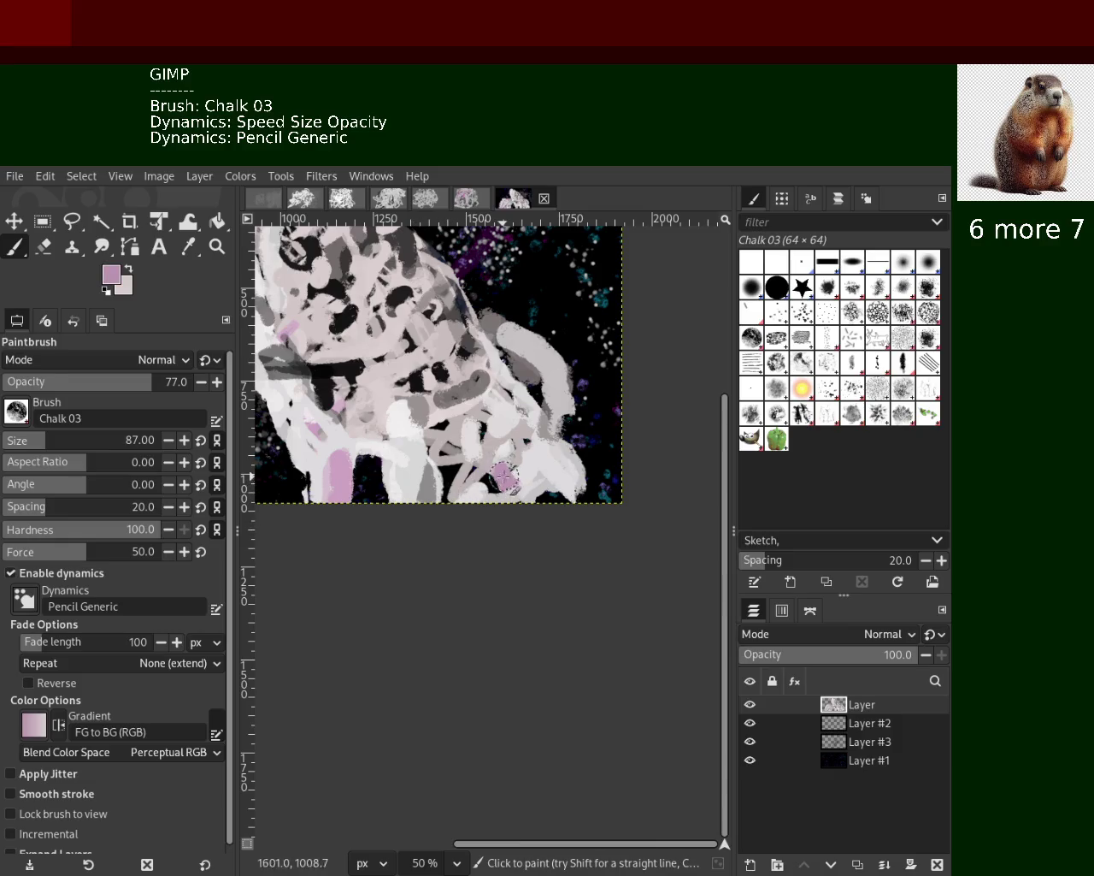
pyautogui.keyDown('ctrl'); pyautogui.click(329, 461); pyautogui.keyUp('ctrl')
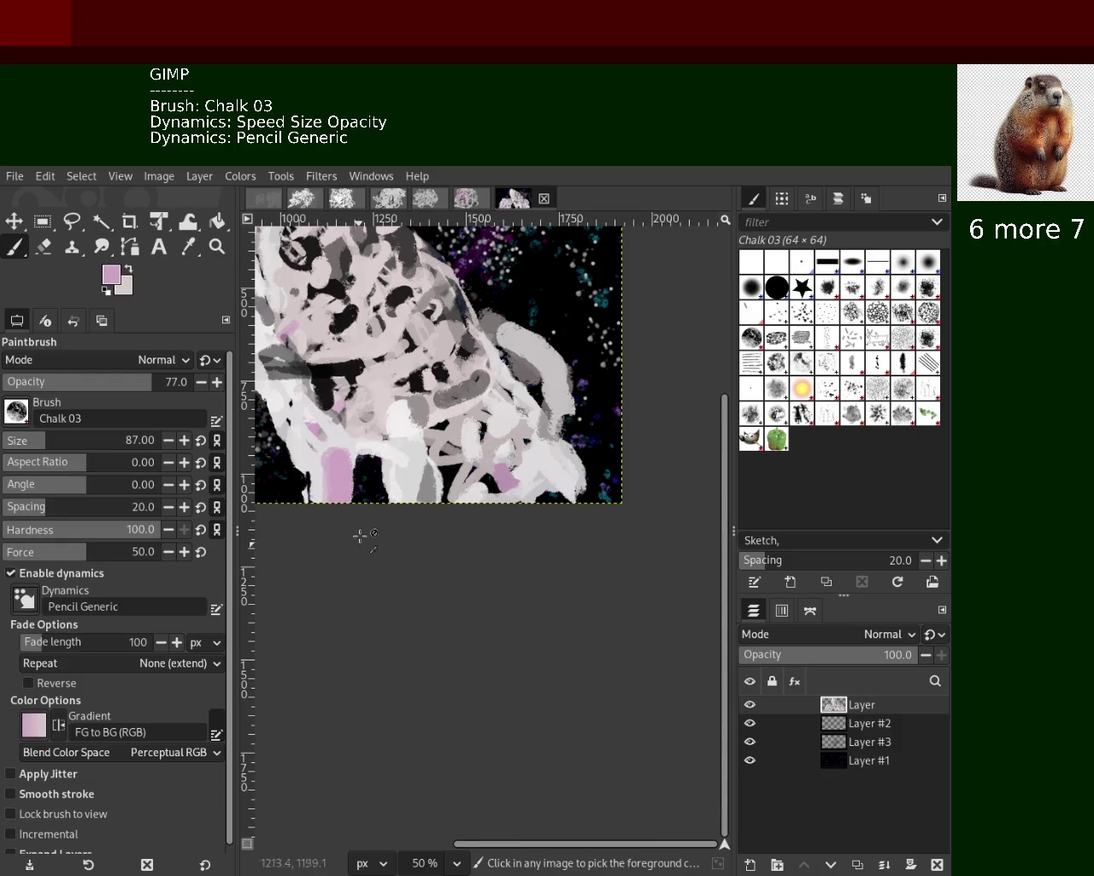
# Zoom out to the whole image, then zoom back in on the painting
pyautogui.click(217, 246)
pyautogui.keyDown('ctrl'); pyautogui.click(572, 446); pyautogui.keyUp('ctrl')
pyautogui.click(572, 446)
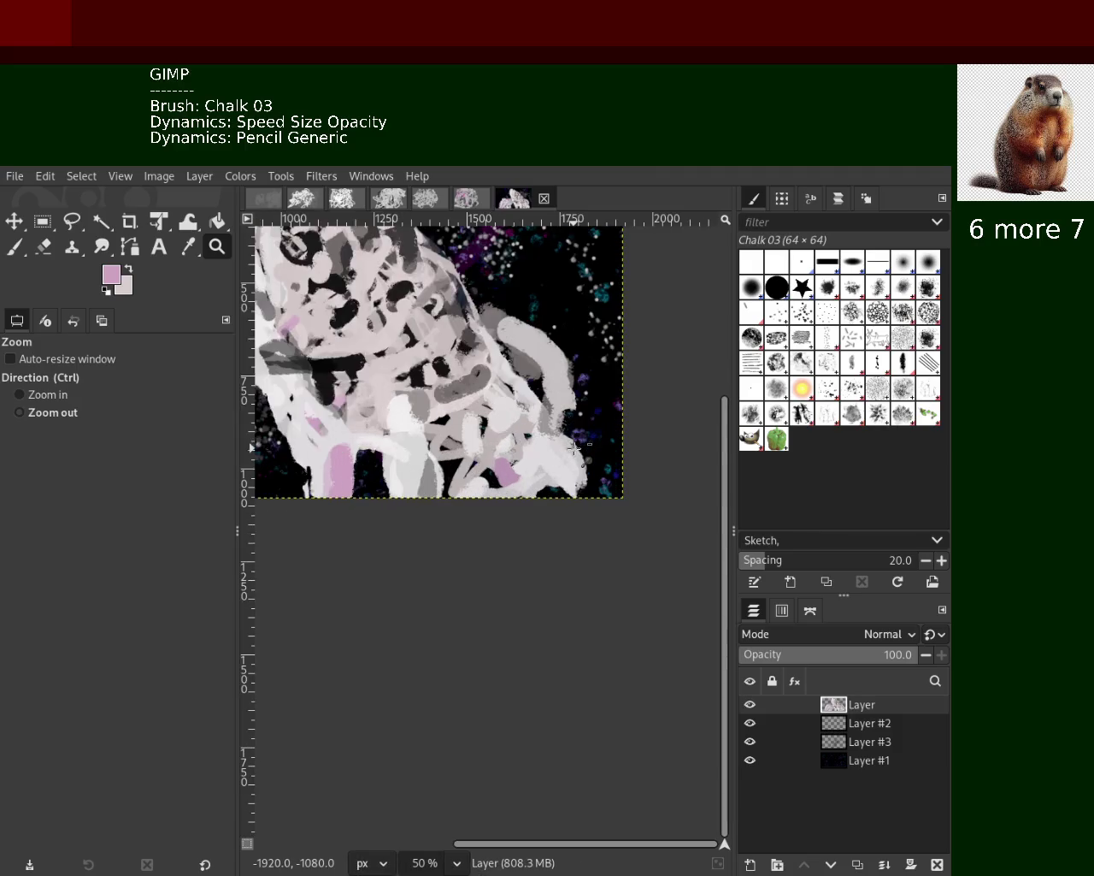
pyautogui.keyDown('ctrl'); pyautogui.click(572, 445); pyautogui.keyUp('ctrl')
pyautogui.keyDown('ctrl'); pyautogui.click(572, 446); pyautogui.keyUp('ctrl')
pyautogui.click(468, 390)
pyautogui.click(487, 427)
pyautogui.keyDown('ctrl'); pyautogui.click(498, 455); pyautogui.keyUp('ctrl')
pyautogui.click(498, 455)
pyautogui.keyDown('ctrl'); pyautogui.click(499, 455); pyautogui.keyUp('ctrl')
pyautogui.click(523, 410)
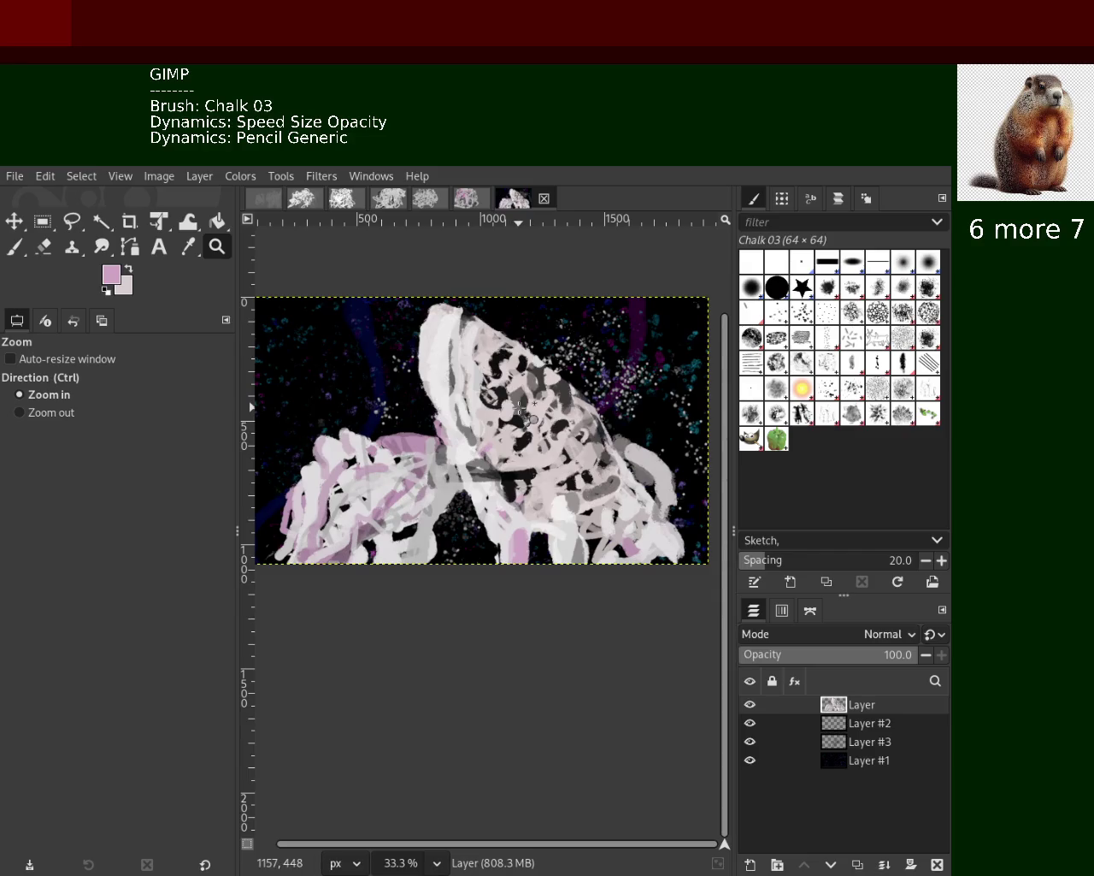
# Save the painting, then zoom far out and back in to inspect it
pyautogui.hotkey('ctrl', 's')
pyautogui.keyDown('ctrl'); pyautogui.click(521, 408); pyautogui.keyUp('ctrl')
pyautogui.click(522, 408)
pyautogui.click(522, 409)
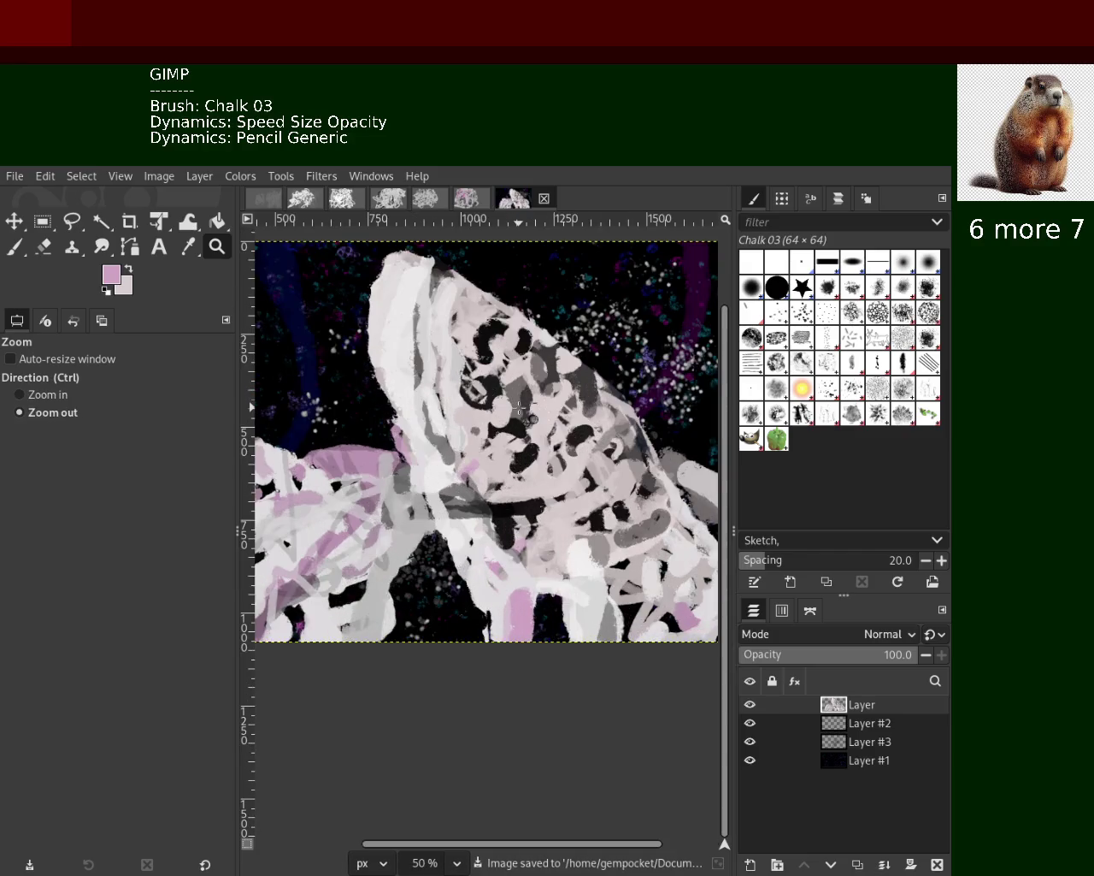
pyautogui.keyDown('ctrl'); pyautogui.click(521, 408); pyautogui.keyUp('ctrl')
pyautogui.keyDown('ctrl'); pyautogui.click(522, 409); pyautogui.keyUp('ctrl')
pyautogui.click(522, 408)
pyautogui.click(522, 409)
pyautogui.click(521, 408)
pyautogui.keyDown('ctrl'); pyautogui.click(521, 408); pyautogui.keyUp('ctrl')
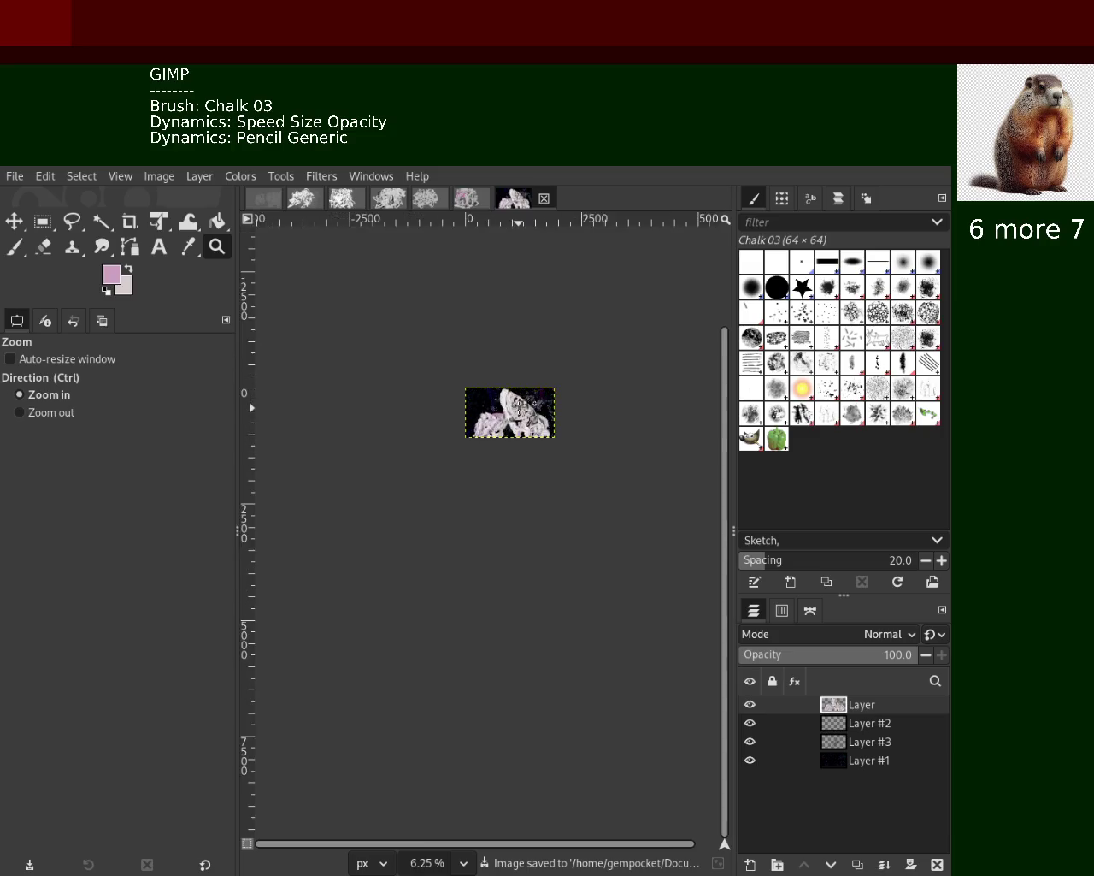
pyautogui.keyDown('ctrl'); pyautogui.click(522, 409); pyautogui.keyUp('ctrl')
pyautogui.keyDown('ctrl'); pyautogui.click(522, 409); pyautogui.keyUp('ctrl')
pyautogui.click(520, 405)
pyautogui.keyDown('ctrl'); pyautogui.click(521, 405); pyautogui.keyUp('ctrl')
pyautogui.click(518, 413)
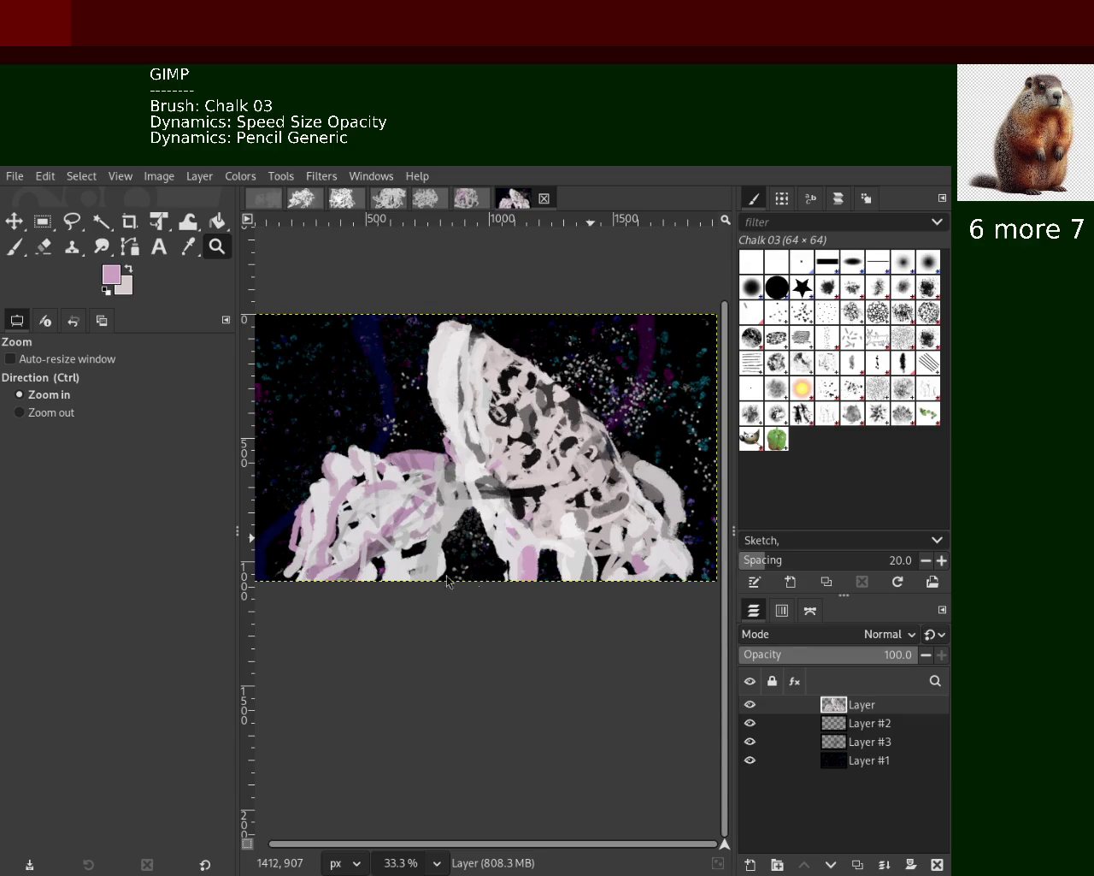
# Zoom in and out around the centre of the painting to inspect different areas
pyautogui.keyDown('ctrl'); pyautogui.click(525, 475); pyautogui.keyUp('ctrl')
pyautogui.click(525, 475)
pyautogui.keyDown('ctrl'); pyautogui.click(525, 476); pyautogui.keyUp('ctrl')
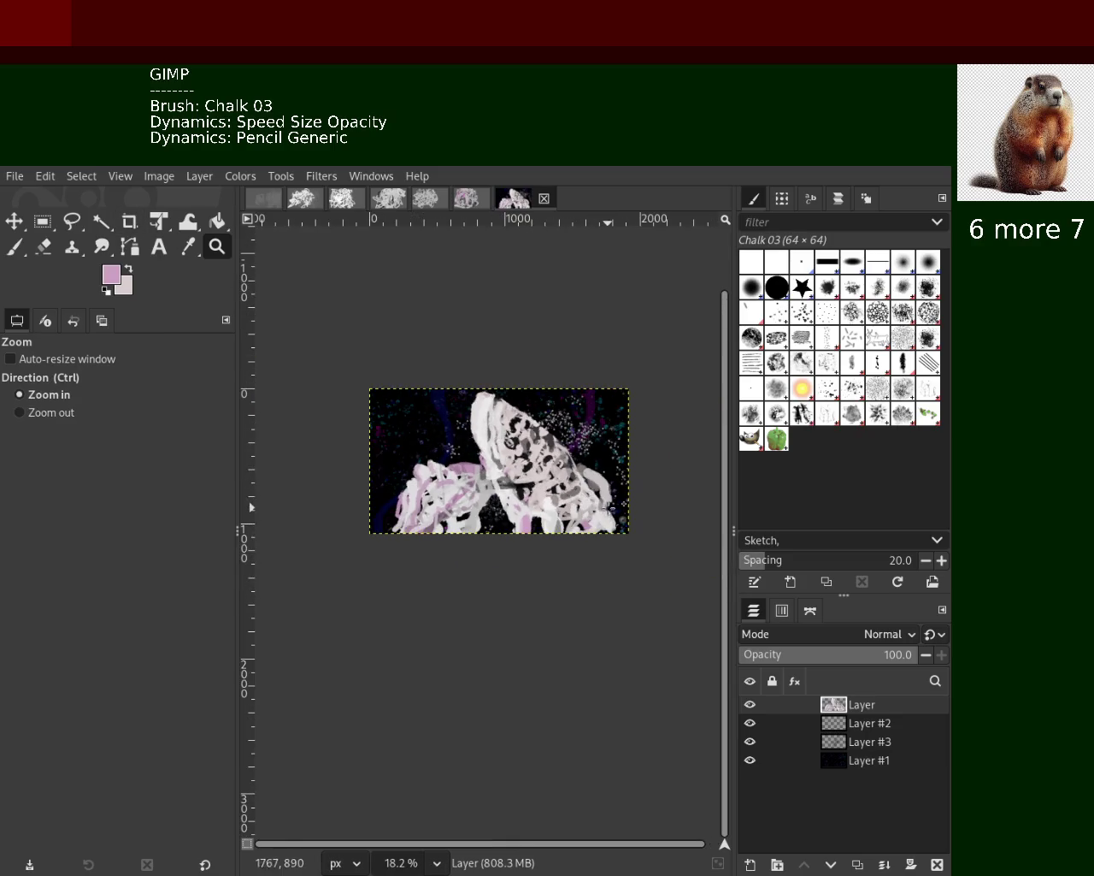
pyautogui.click(590, 512)
pyautogui.click(610, 504)
pyautogui.keyDown('ctrl'); pyautogui.click(522, 477); pyautogui.keyUp('ctrl')
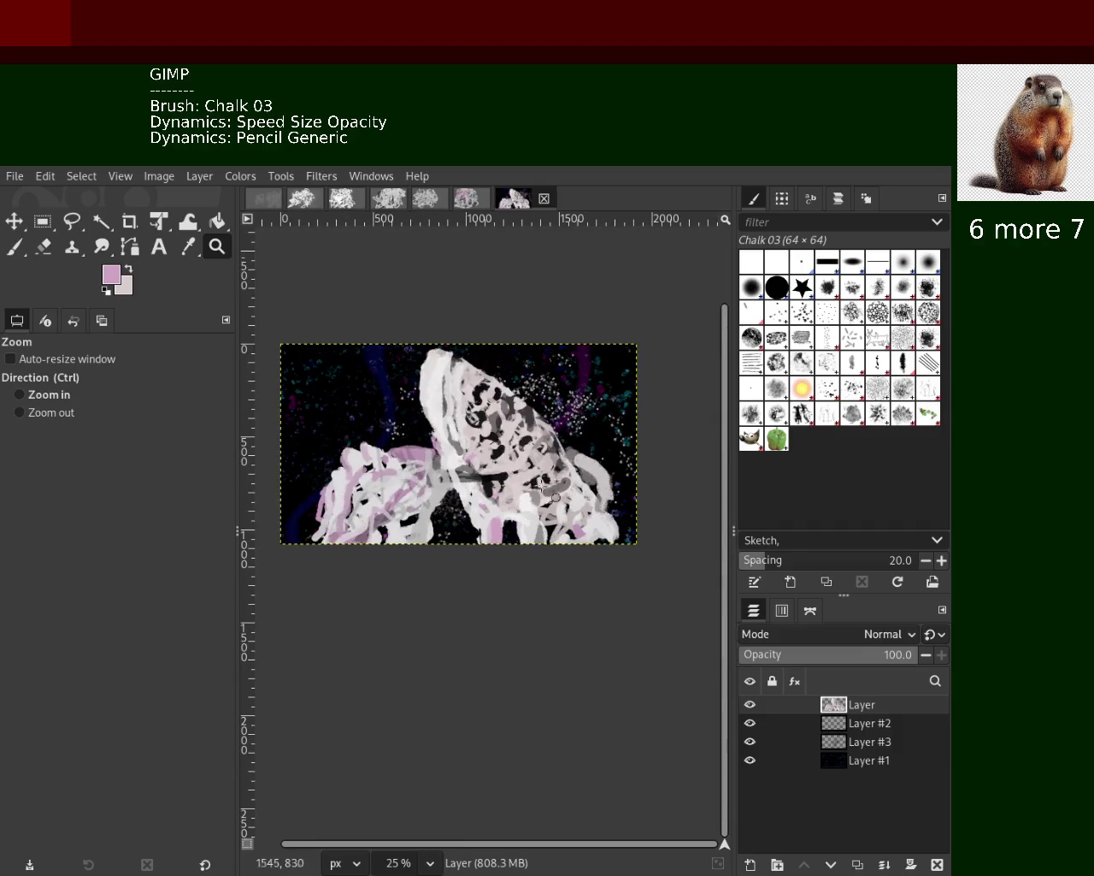
pyautogui.click(521, 477)
pyautogui.click(520, 477)
# Zoom out to the whole painting, then close in on the lower-middle grey, white and pink strokes
pyautogui.keyDown('ctrl'); pyautogui.click(521, 480); pyautogui.keyUp('ctrl')
pyautogui.click(489, 497)
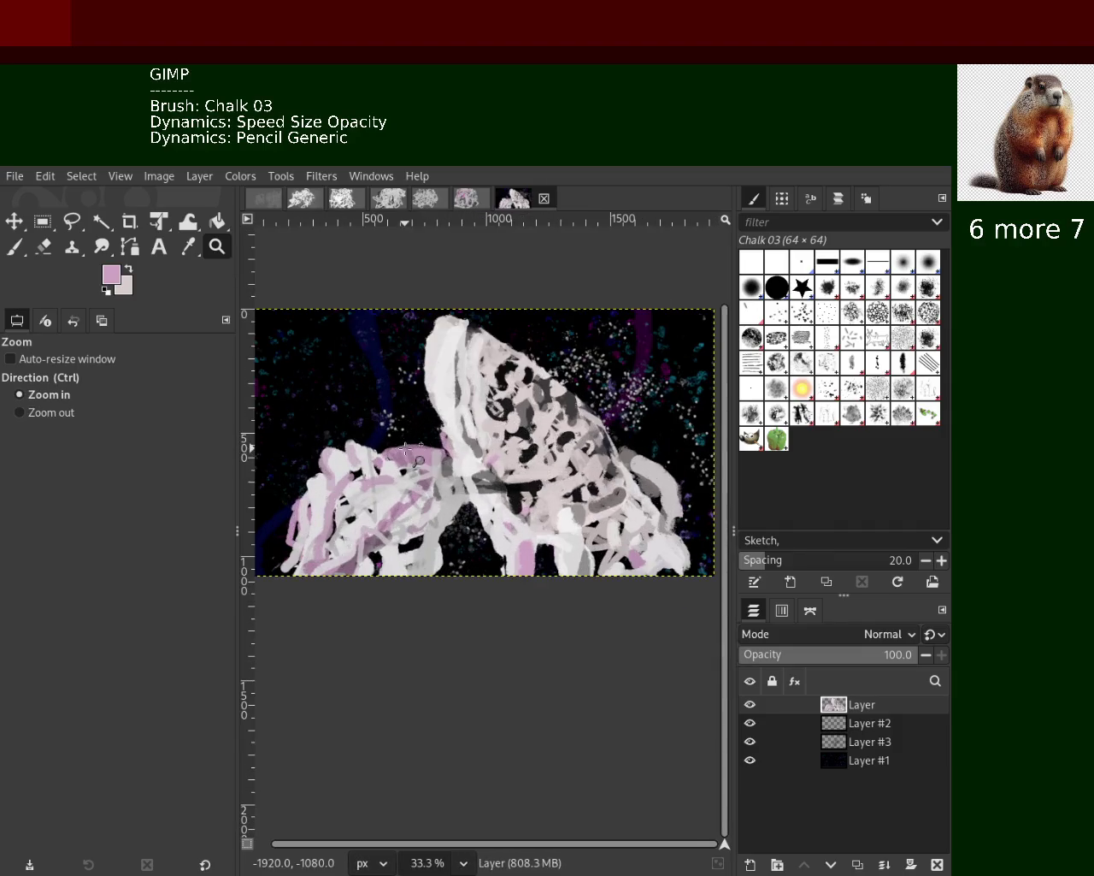
pyautogui.keyDown('ctrl'); pyautogui.click(489, 497); pyautogui.keyUp('ctrl')
pyautogui.keyDown('ctrl'); pyautogui.click(496, 505); pyautogui.keyUp('ctrl')
pyautogui.click(515, 530)
pyautogui.keyDown('ctrl'); pyautogui.click(555, 544); pyautogui.keyUp('ctrl')
pyautogui.click(554, 545)
pyautogui.click(555, 545)
# With the chalk brush, sample near-white and try strokes and dabs on the dark patch, undoing each
pyautogui.press('p')
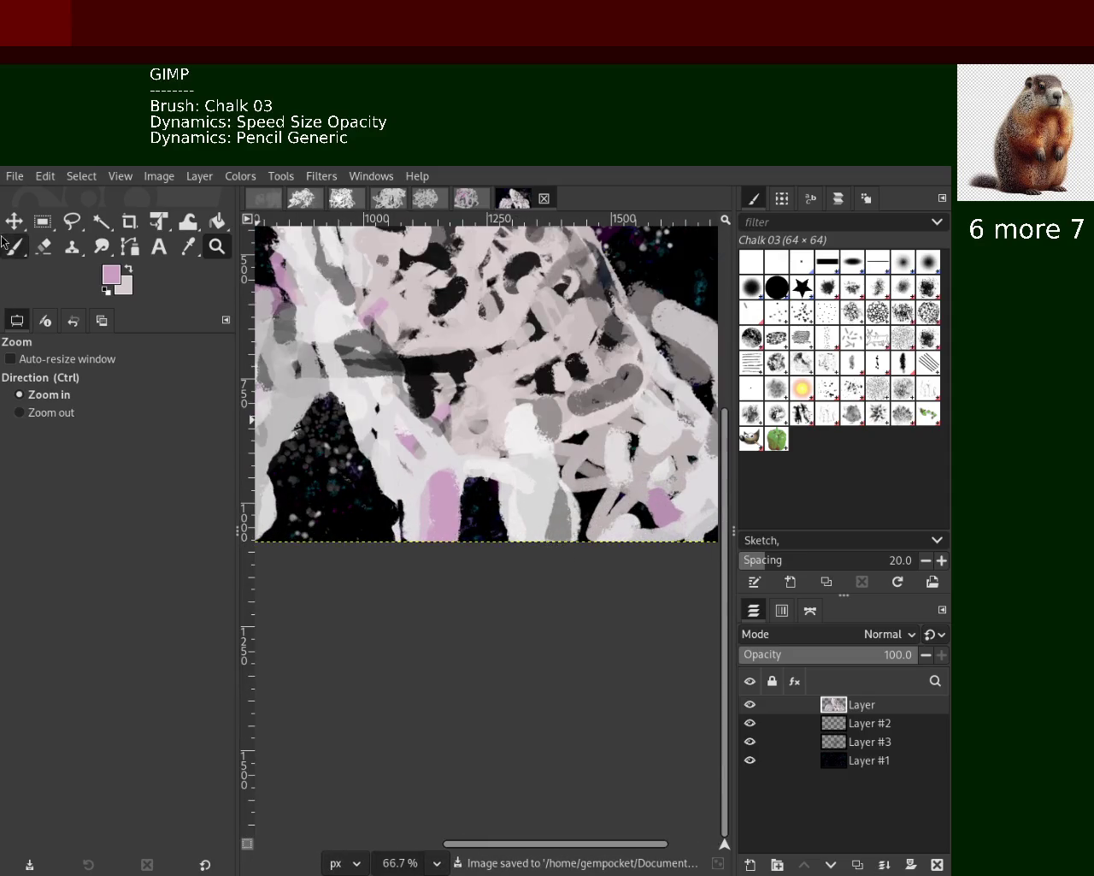
pyautogui.keyDown('ctrl'); pyautogui.click(508, 485); pyautogui.keyUp('ctrl')
pyautogui.keyDown('ctrl'); pyautogui.click(502, 496); pyautogui.keyUp('ctrl')
pyautogui.moveTo(507, 506); pyautogui.dragTo(524, 569)
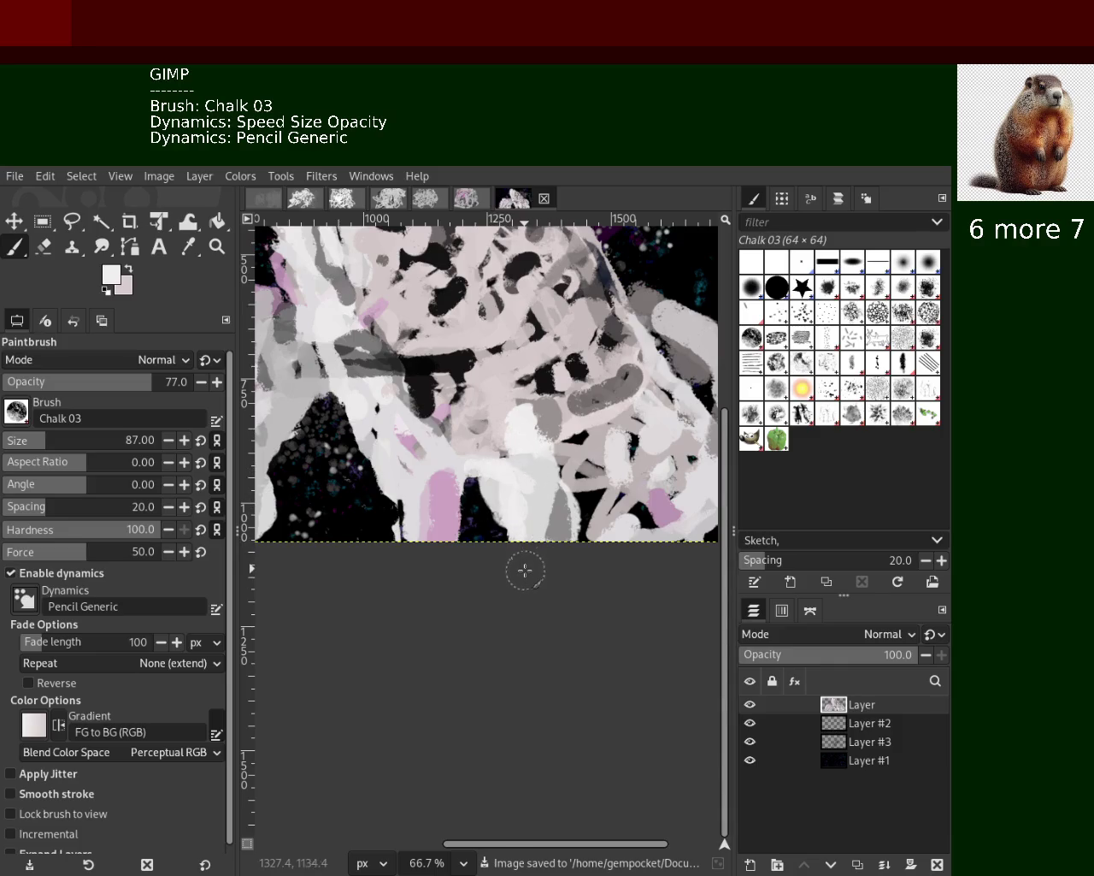
pyautogui.hotkey('ctrl', 'z')
pyautogui.click(493, 472)
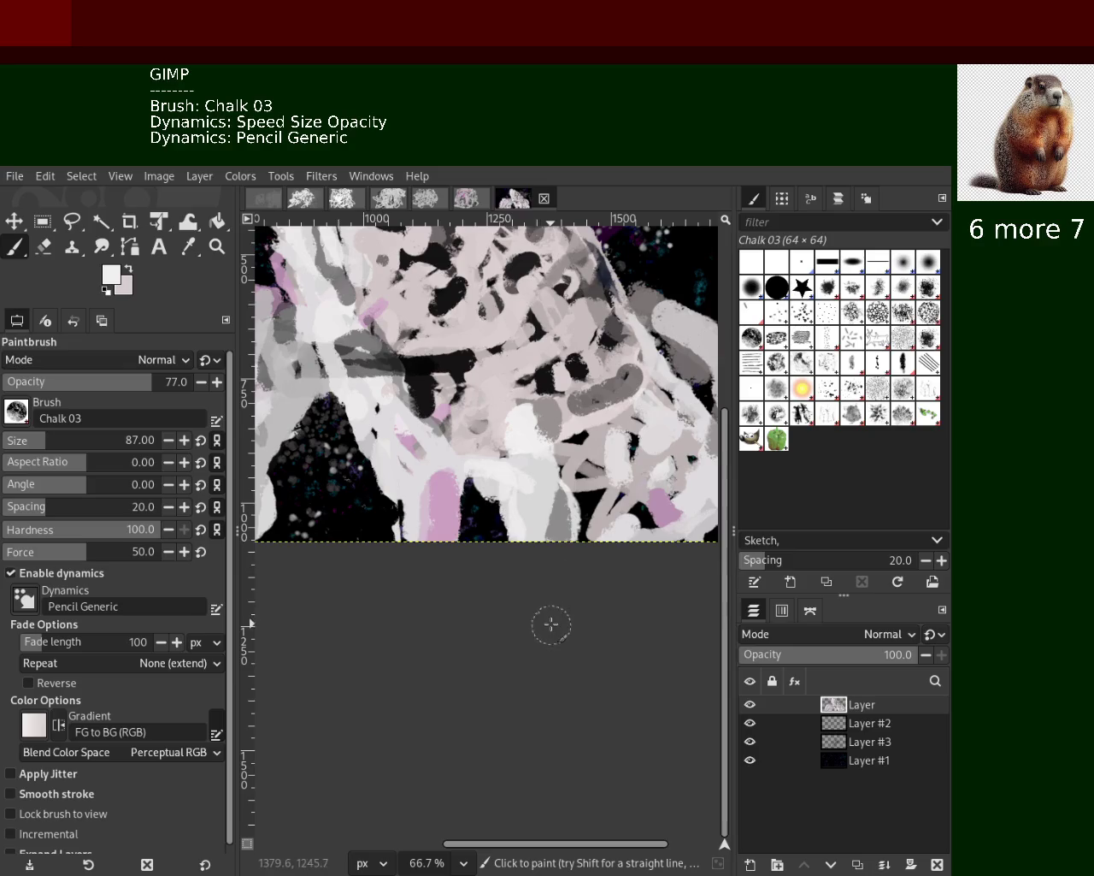
pyautogui.hotkey('ctrl', 'z')
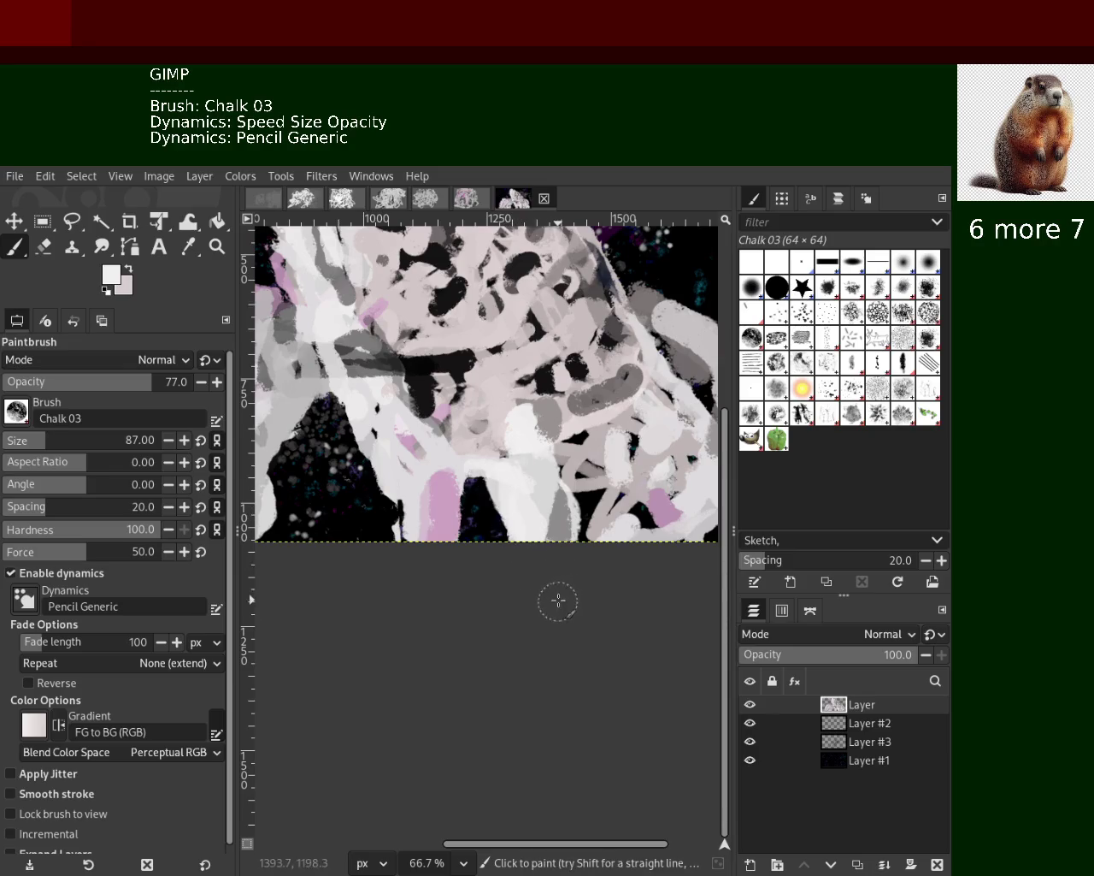
pyautogui.click(501, 464)
pyautogui.hotkey('ctrl', 'z')
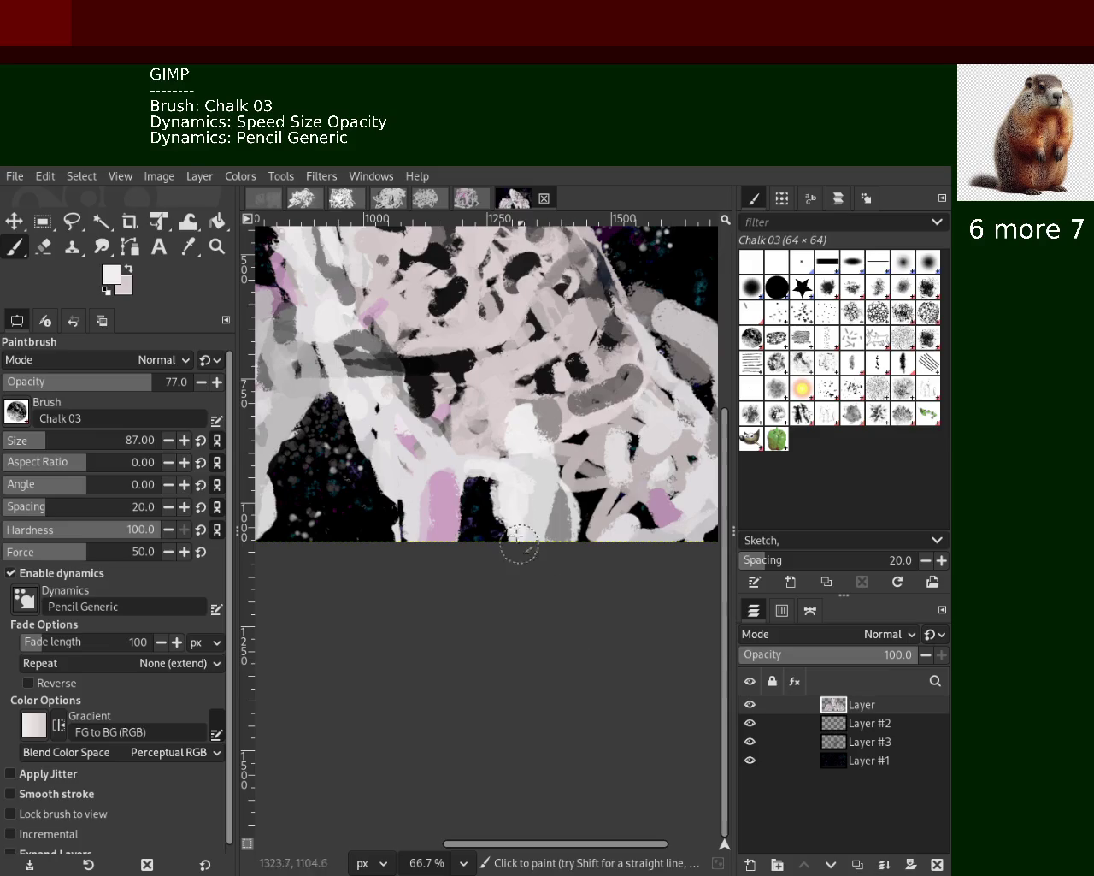
# Dab sampled grey near the bottom centre, then repaint that grey patch in a lighter sampled colour
pyautogui.keyDown('ctrl'); pyautogui.click(569, 500); pyautogui.keyUp('ctrl')
pyautogui.click(527, 504)
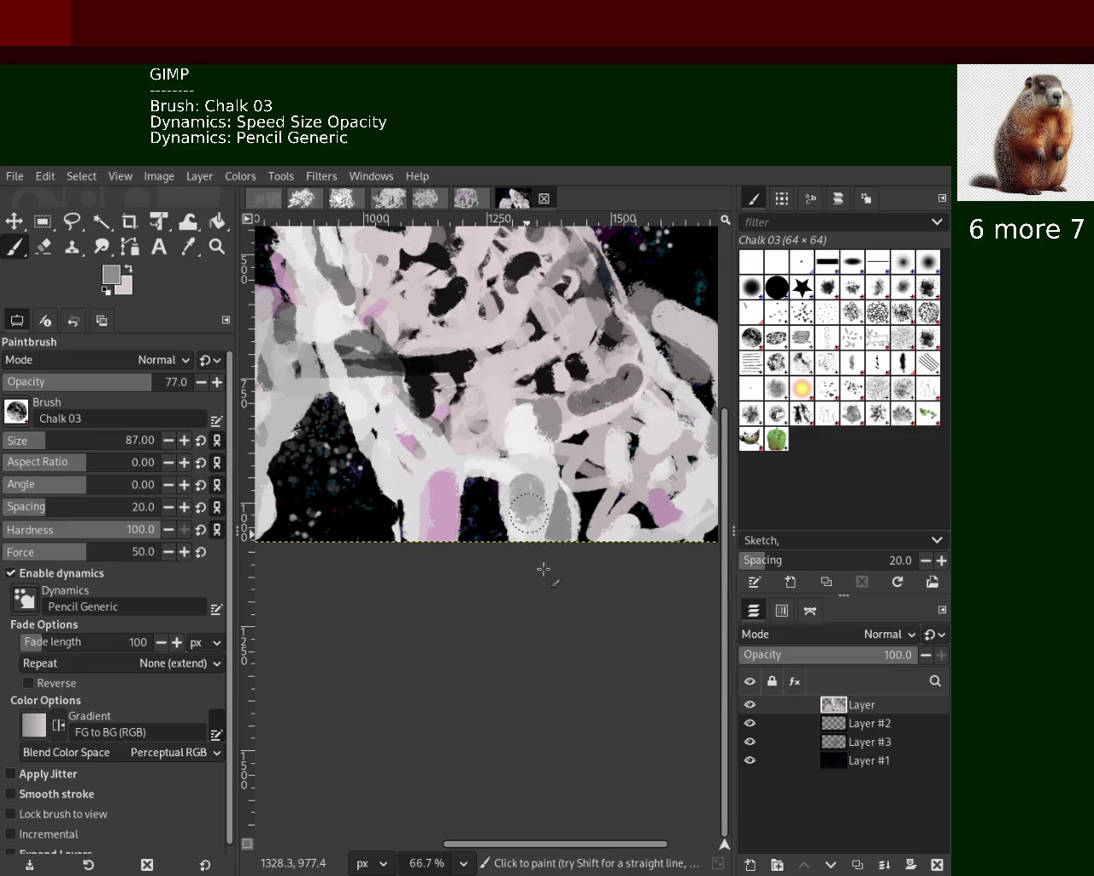
pyautogui.keyDown('ctrl'); pyautogui.click(532, 512); pyautogui.keyUp('ctrl')
pyautogui.moveTo(535, 500); pyautogui.dragTo(554, 552)
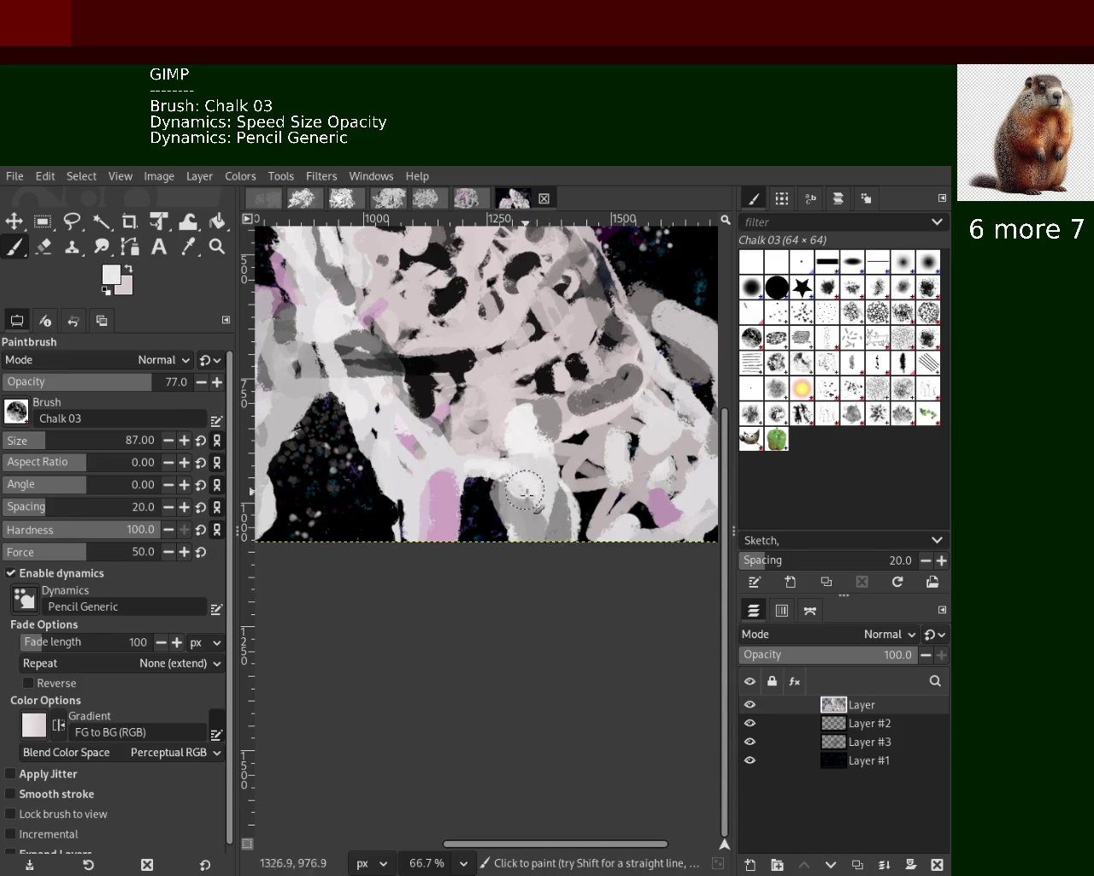
pyautogui.hotkey('ctrl', 'z')
pyautogui.moveTo(522, 483); pyautogui.dragTo(546, 556)
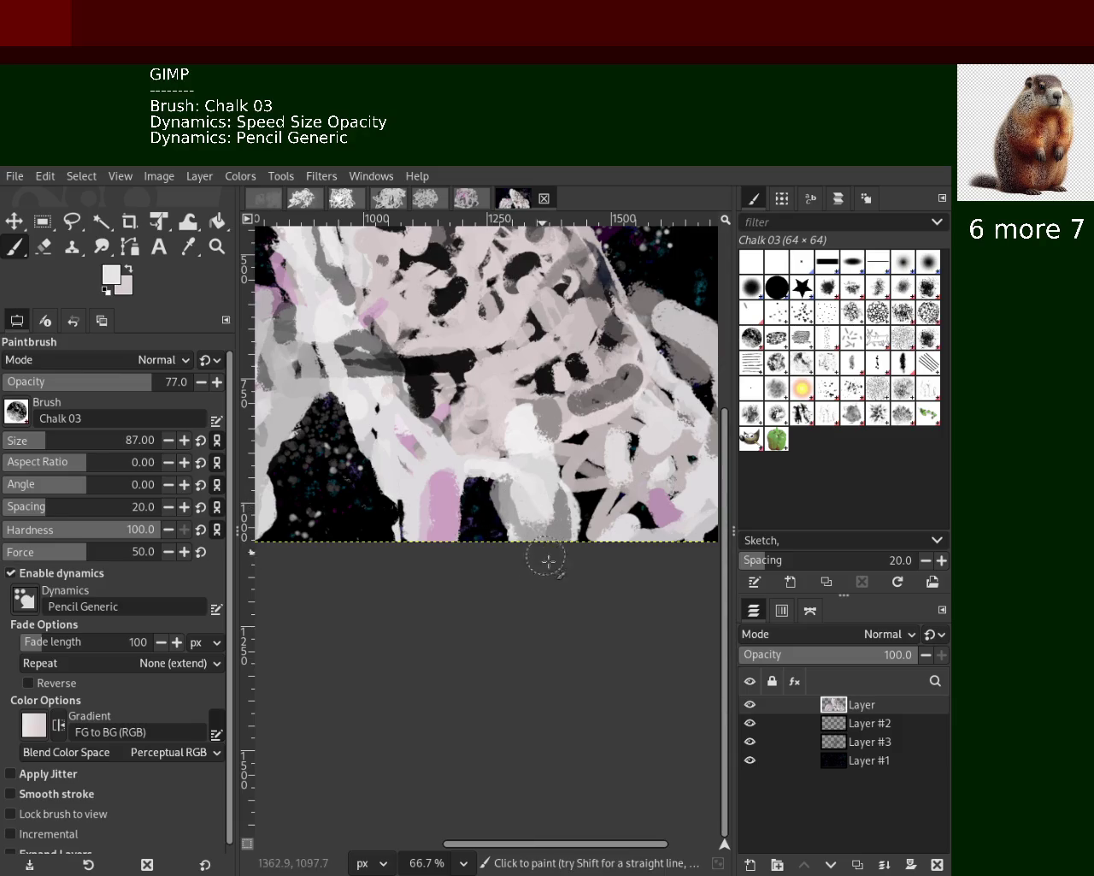
# Try a grey dab over the white patch, then undo it and the lighter repaint
pyautogui.keyDown('ctrl'); pyautogui.click(562, 453); pyautogui.keyUp('ctrl')
pyautogui.click(541, 433)
pyautogui.hotkey('ctrl', 'z')
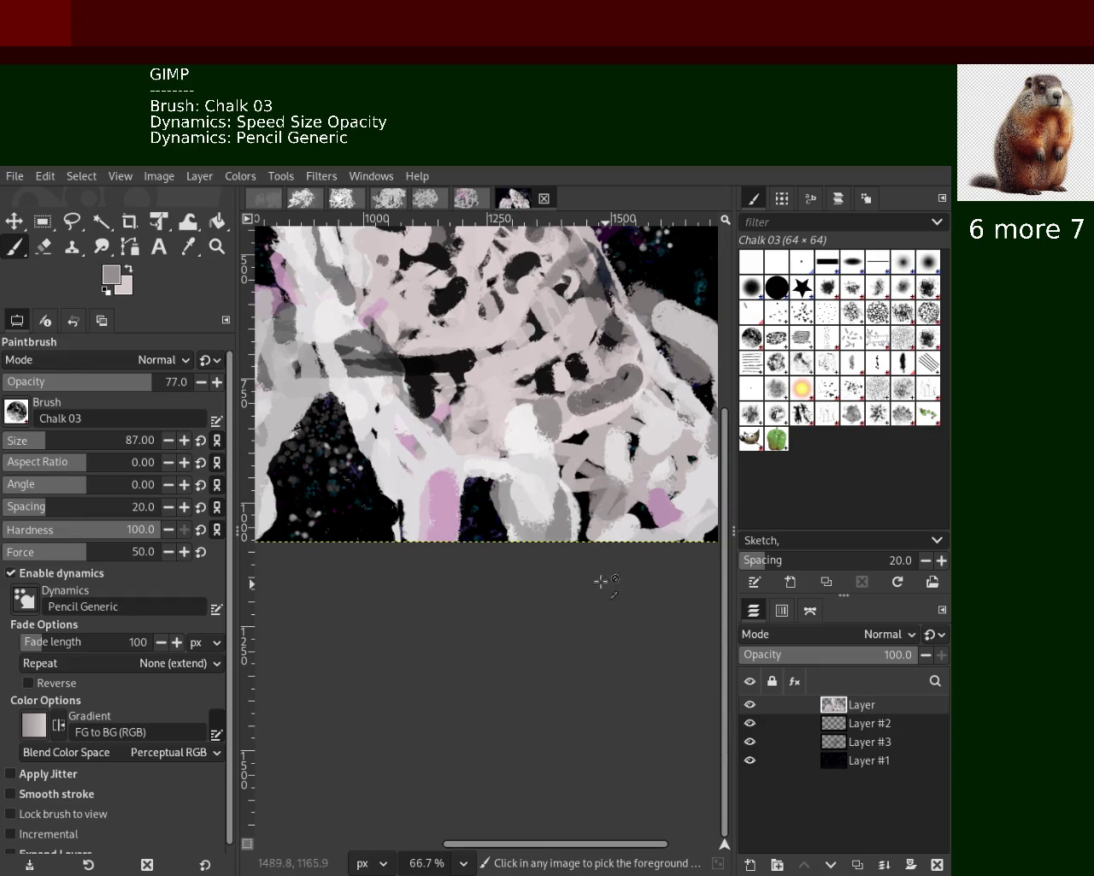
pyautogui.hotkey('ctrl', 'z')
# Sample a light grey and a lighter colour from the painting, and save the image
pyautogui.keyDown('ctrl'); pyautogui.click(539, 525); pyautogui.keyUp('ctrl')
pyautogui.keyDown('ctrl'); pyautogui.click(419, 483); pyautogui.keyUp('ctrl')
pyautogui.hotkey('ctrl', 's')
pyautogui.press('z')
pyautogui.click(517, 437)
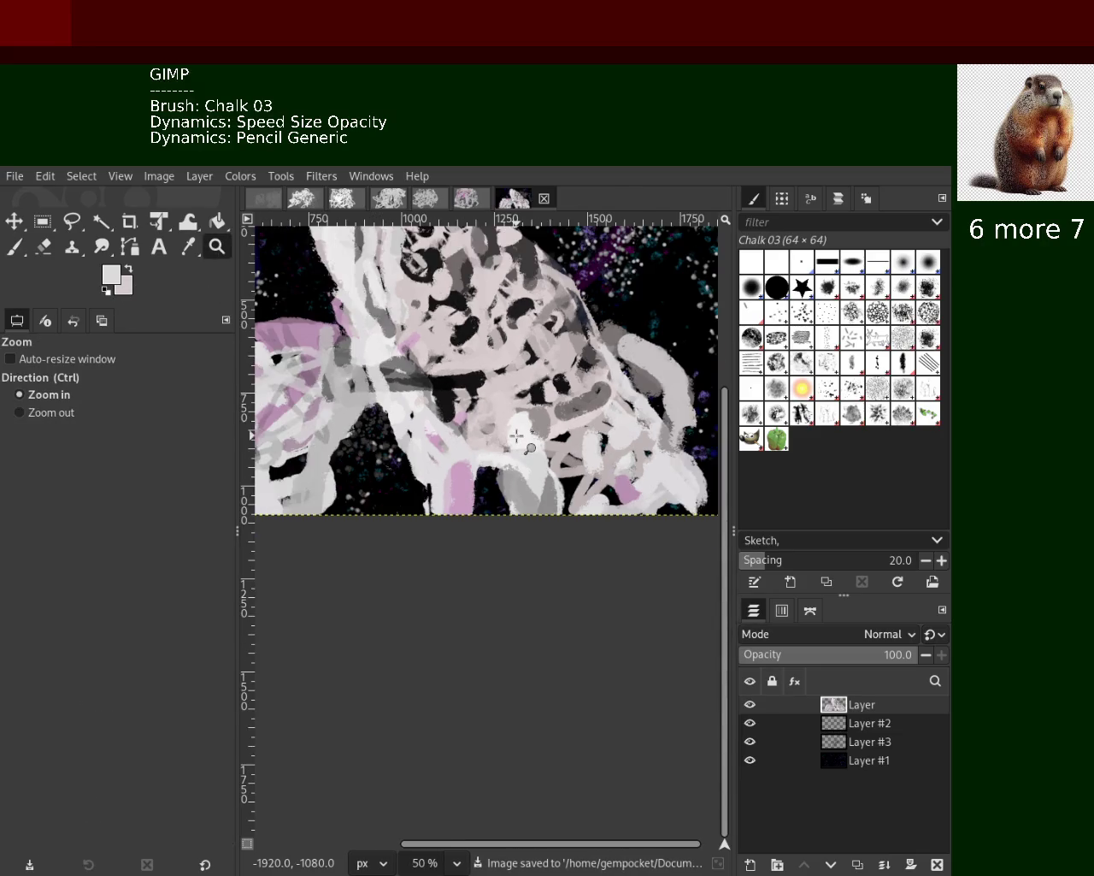
# Zoom until the whole chalk painting fits the view, then switch back to the Paintbrush
pyautogui.click(518, 436)
pyautogui.click(518, 436)
pyautogui.click(517, 437)
pyautogui.keyDown('ctrl'); pyautogui.click(504, 402); pyautogui.keyUp('ctrl')
pyautogui.keyDown('ctrl'); pyautogui.click(501, 392); pyautogui.keyUp('ctrl')
pyautogui.keyDown('ctrl'); pyautogui.click(504, 395); pyautogui.keyUp('ctrl')
pyautogui.keyDown('ctrl'); pyautogui.click(505, 395); pyautogui.keyUp('ctrl')
pyautogui.click(504, 395)
pyautogui.click(505, 395)
pyautogui.click(511, 574)
pyautogui.keyDown('ctrl'); pyautogui.click(511, 574); pyautogui.keyUp('ctrl')
pyautogui.keyDown('ctrl'); pyautogui.click(512, 575); pyautogui.keyUp('ctrl')
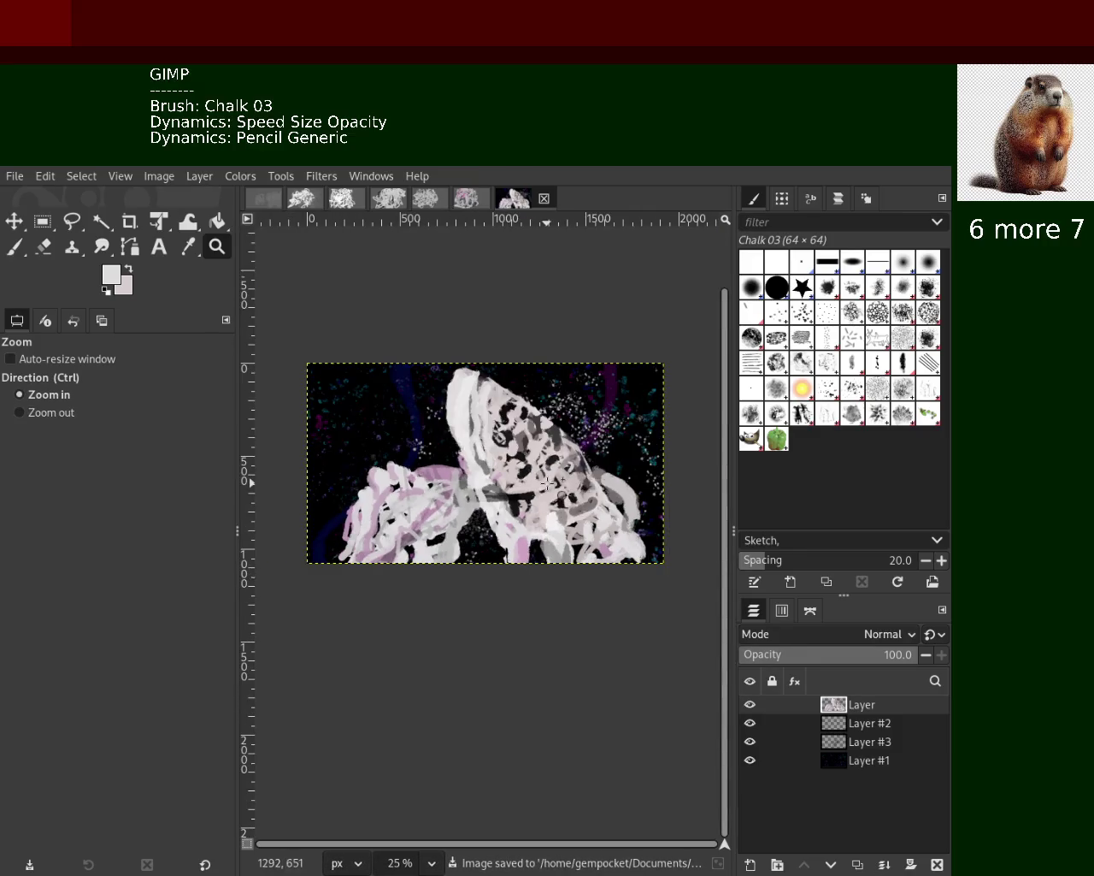
pyautogui.click(513, 489)
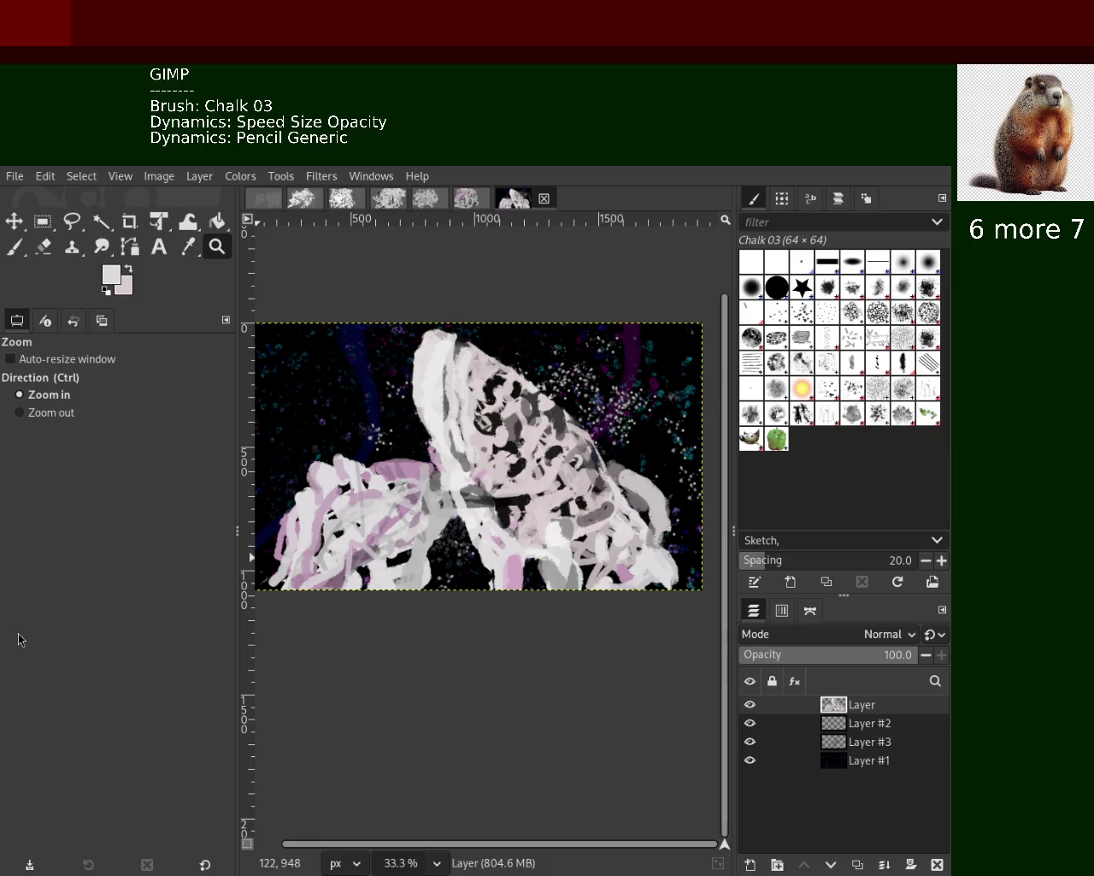
pyautogui.click(15, 246)
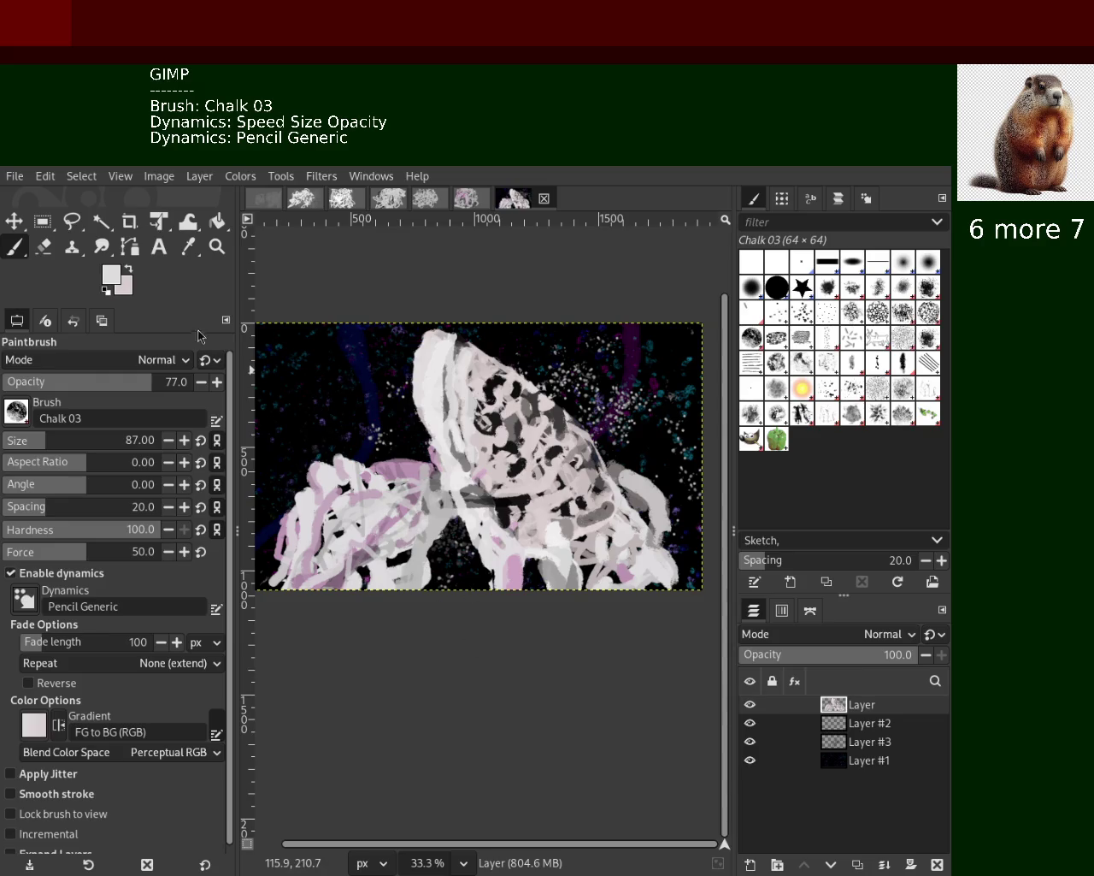
pyautogui.click(217, 247)
pyautogui.keyDown('ctrl'); pyautogui.click(521, 532); pyautogui.keyUp('ctrl')
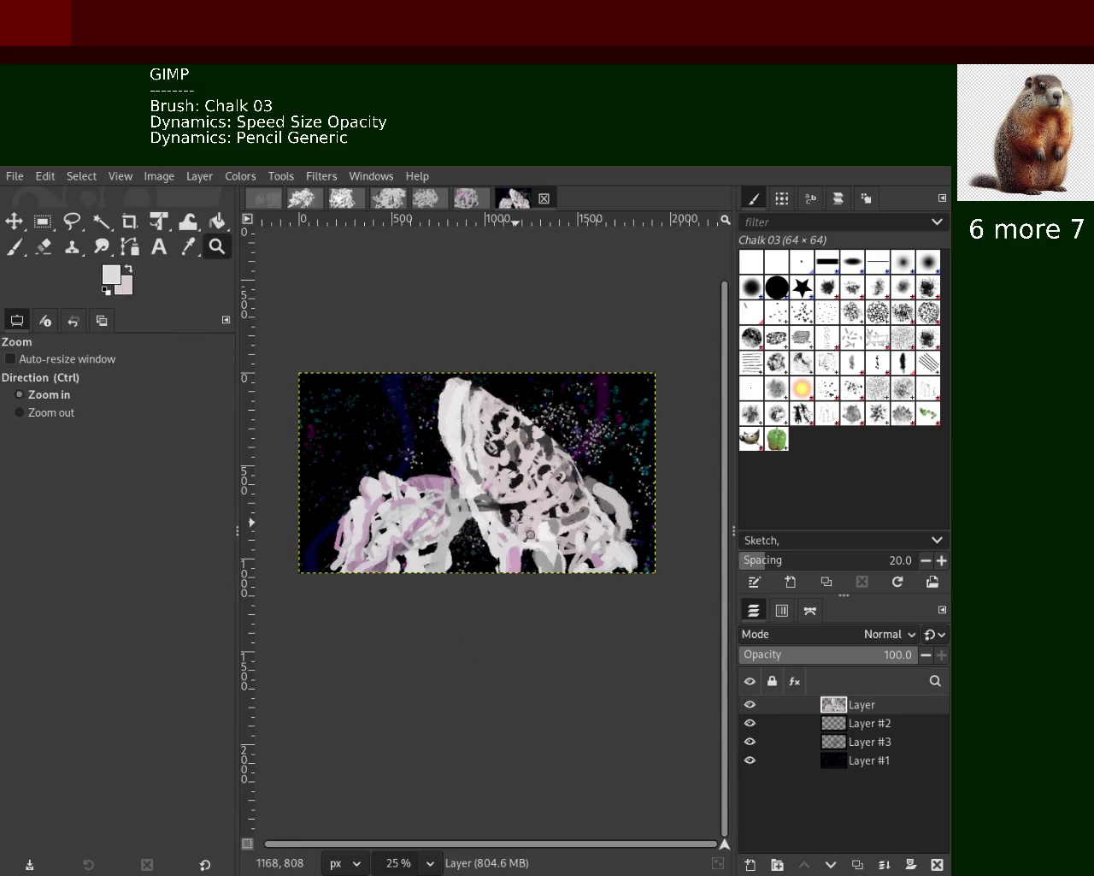
pyautogui.click(500, 524)
pyautogui.press('p')
pyautogui.keyDown('ctrl'); pyautogui.click(393, 468); pyautogui.keyUp('ctrl')
pyautogui.moveTo(402, 430); pyautogui.dragTo(476, 577)
pyautogui.hotkey('ctrl', 'z')
pyautogui.moveTo(409, 420); pyautogui.dragTo(489, 593)
pyautogui.hotkey('ctrl', 'z')
pyautogui.hotkey('ctrl', 'y')
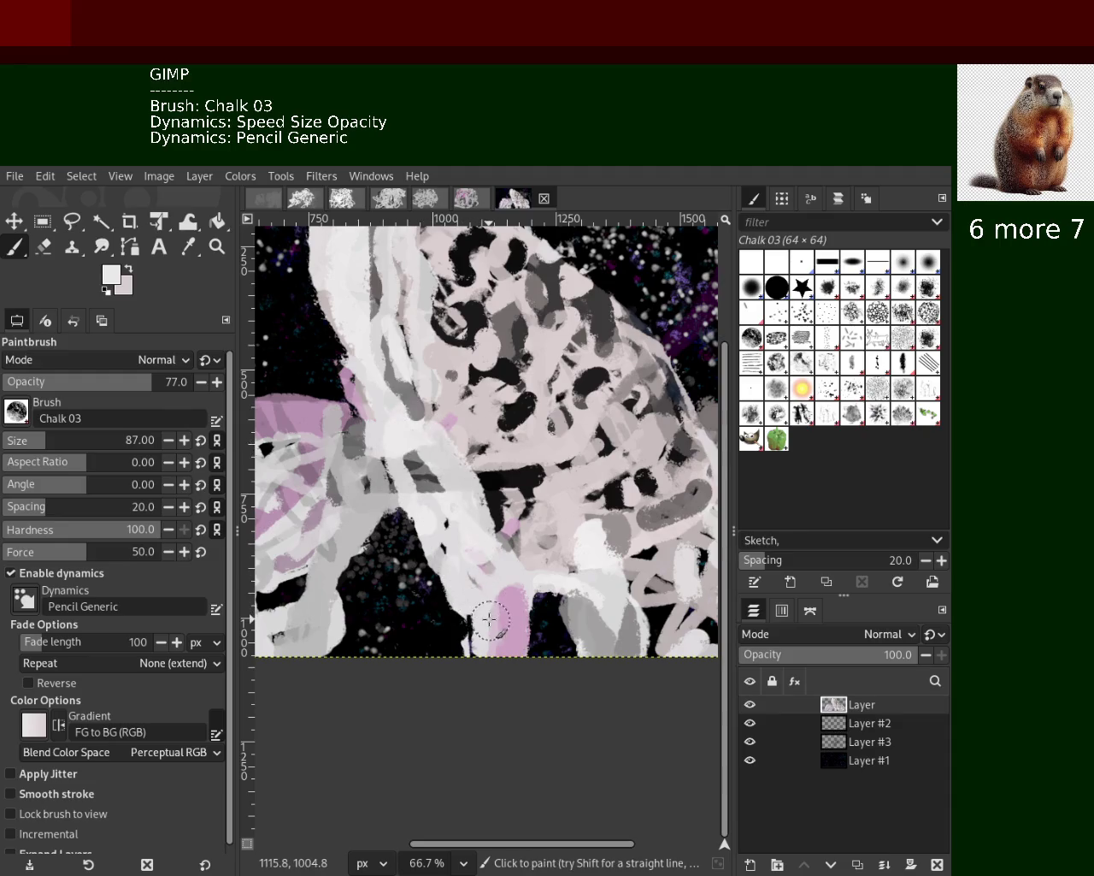
pyautogui.hotkey('ctrl', 'z')
pyautogui.moveTo(411, 403); pyautogui.dragTo(475, 575)
pyautogui.hotkey('ctrl', 'z')
pyautogui.hotkey('ctrl', 'y')
pyautogui.hotkey('ctrl', 'z')
pyautogui.hotkey('ctrl', 'y')
pyautogui.hotkey('ctrl', 'z')
pyautogui.hotkey('ctrl', 'y')
pyautogui.hotkey('ctrl', 'z')
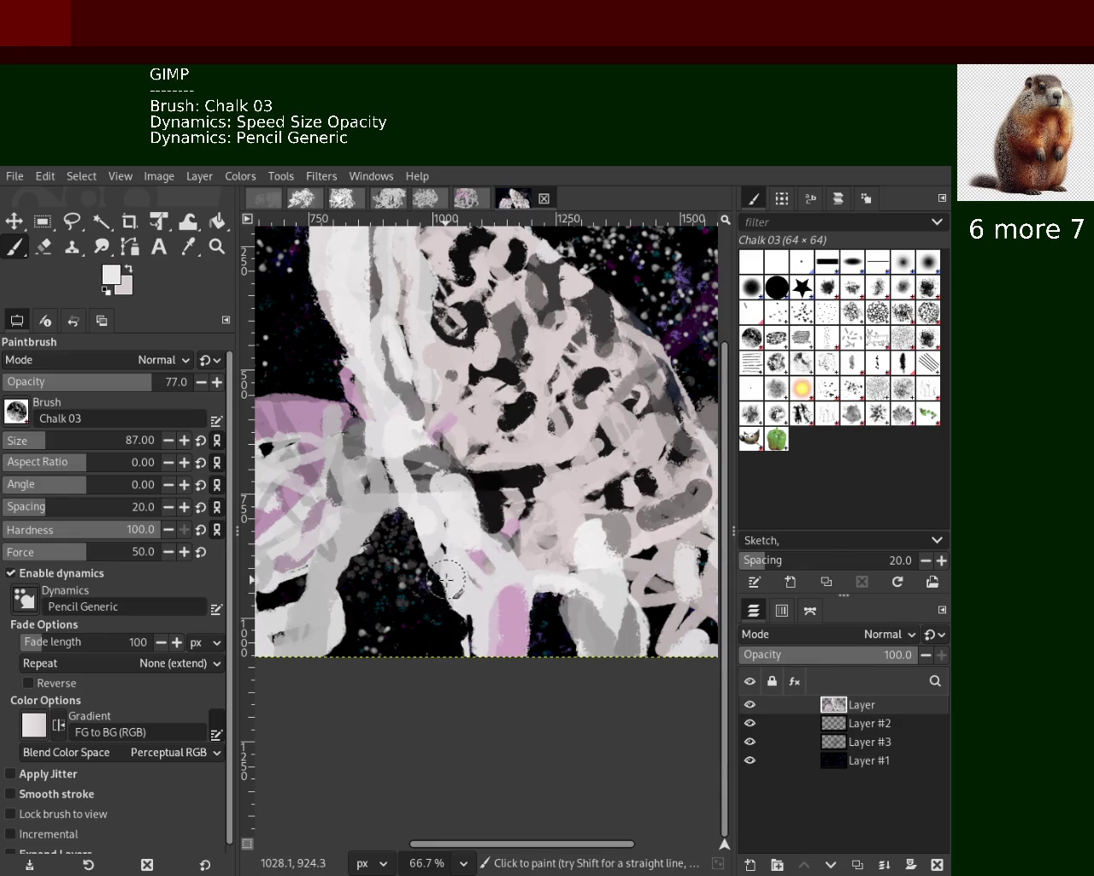
pyautogui.press('z')
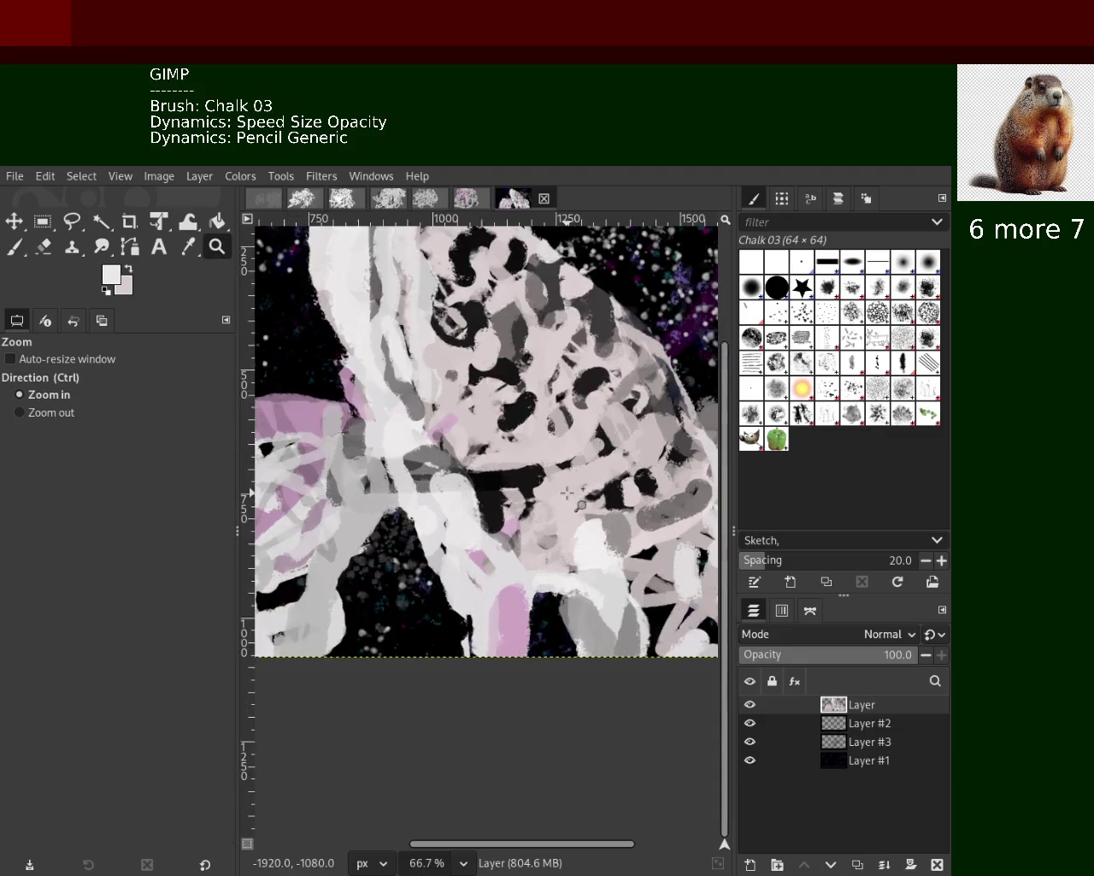
# Adjust the zoom on the painting and save the image
pyautogui.scroll(1, 568, 493)
pyautogui.scroll(-4, 524, 425)
pyautogui.click(523, 425)
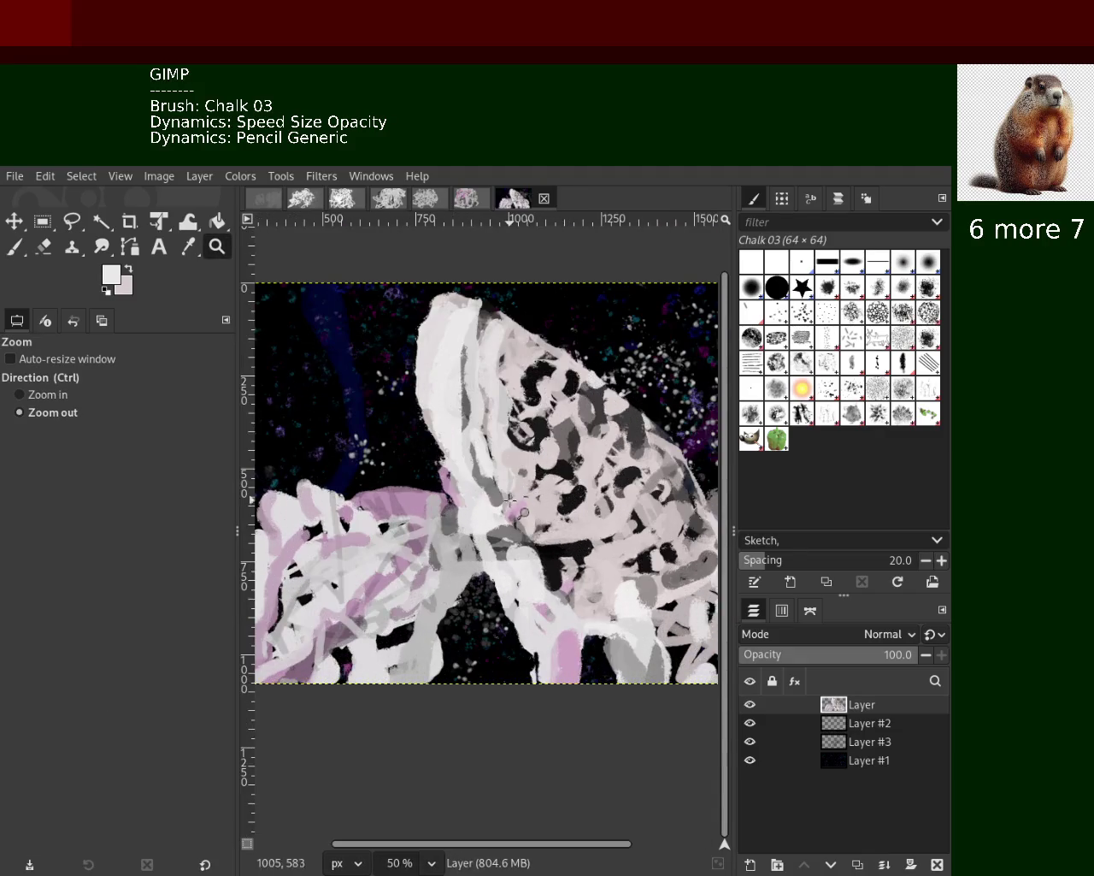
pyautogui.keyDown('ctrl'); pyautogui.click(518, 453); pyautogui.keyUp('ctrl')
pyautogui.click(514, 479)
pyautogui.keyDown('ctrl'); pyautogui.click(511, 500); pyautogui.keyUp('ctrl')
pyautogui.keyDown('ctrl'); pyautogui.click(511, 500); pyautogui.keyUp('ctrl')
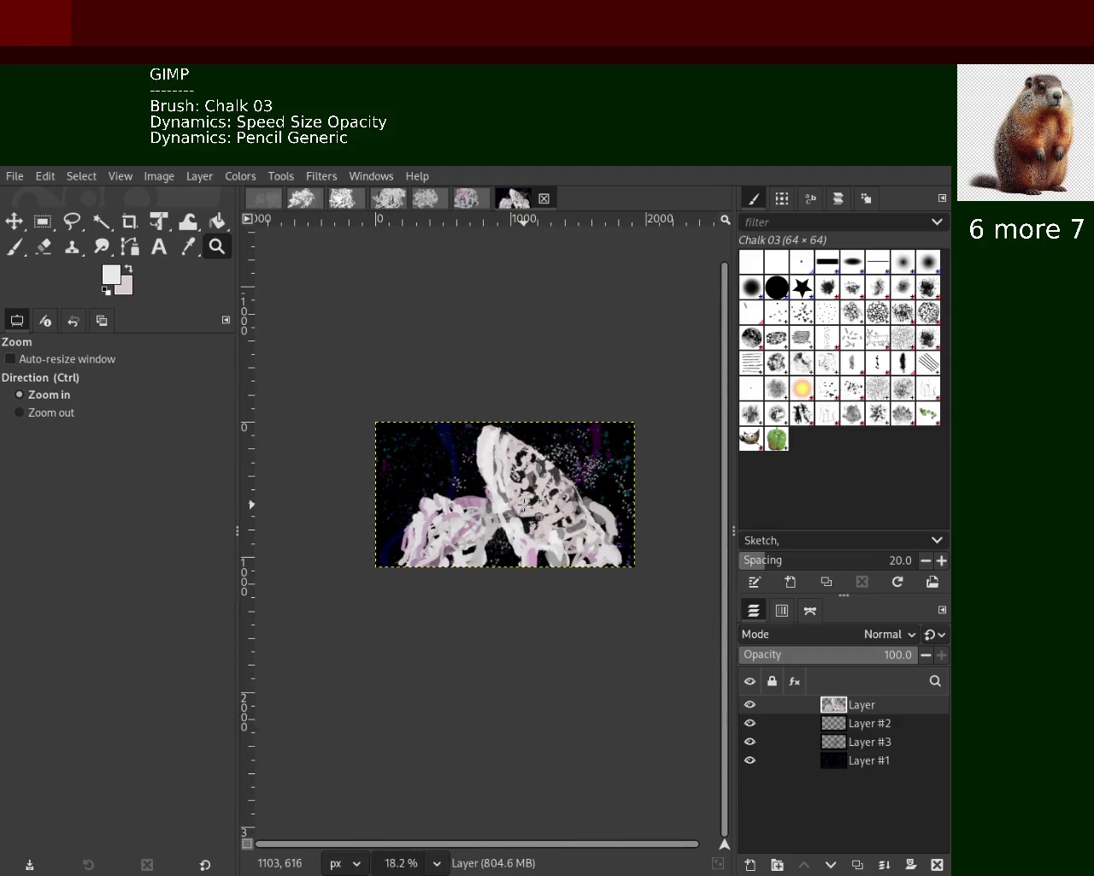
pyautogui.click(513, 501)
pyautogui.click(517, 499)
pyautogui.hotkey('ctrl', 's')
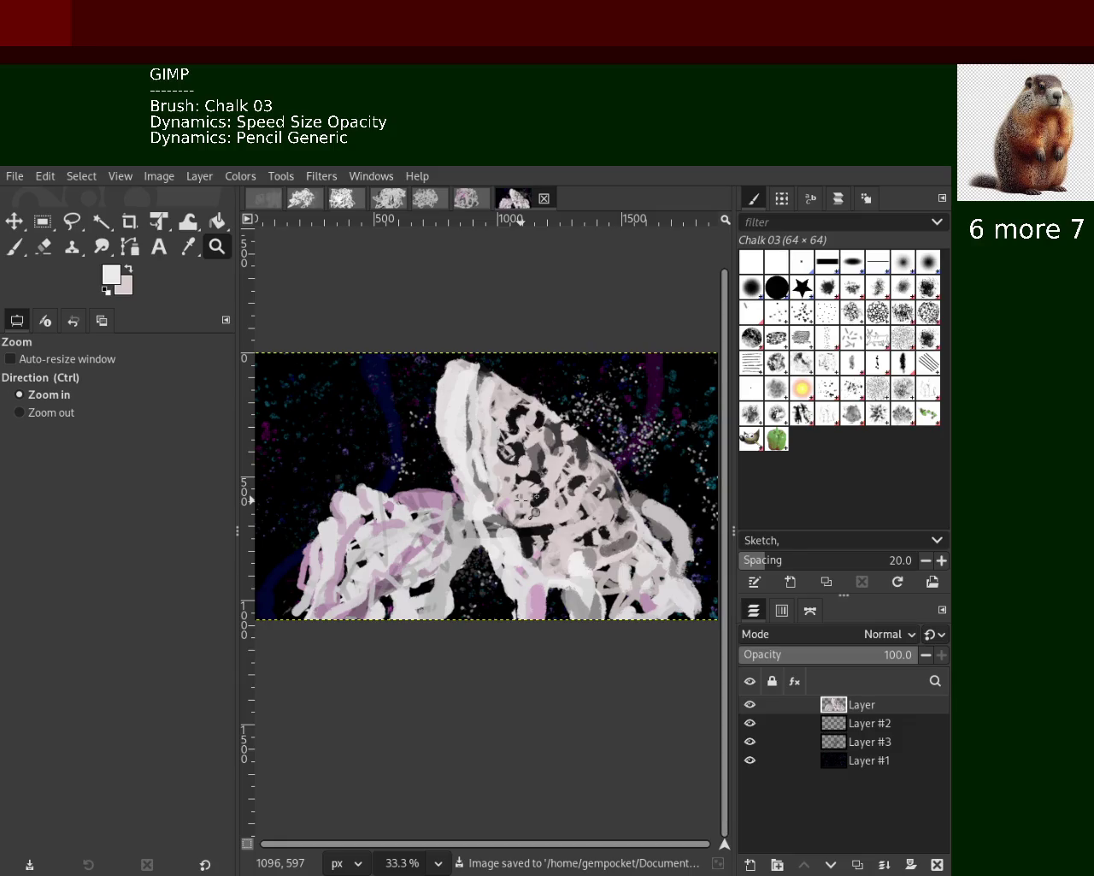
# Zoom in and out on the lower part of the painting to review it
pyautogui.keyDown('ctrl'); pyautogui.click(525, 503); pyautogui.keyUp('ctrl')
pyautogui.click(535, 560)
pyautogui.keyDown('ctrl'); pyautogui.click(537, 561); pyautogui.keyUp('ctrl')
pyautogui.keyDown('ctrl'); pyautogui.click(536, 561); pyautogui.keyUp('ctrl')
pyautogui.click(542, 566)
pyautogui.keyDown('ctrl'); pyautogui.click(551, 567); pyautogui.keyUp('ctrl')
pyautogui.click(563, 567)
pyautogui.keyDown('ctrl'); pyautogui.click(564, 568); pyautogui.keyUp('ctrl')
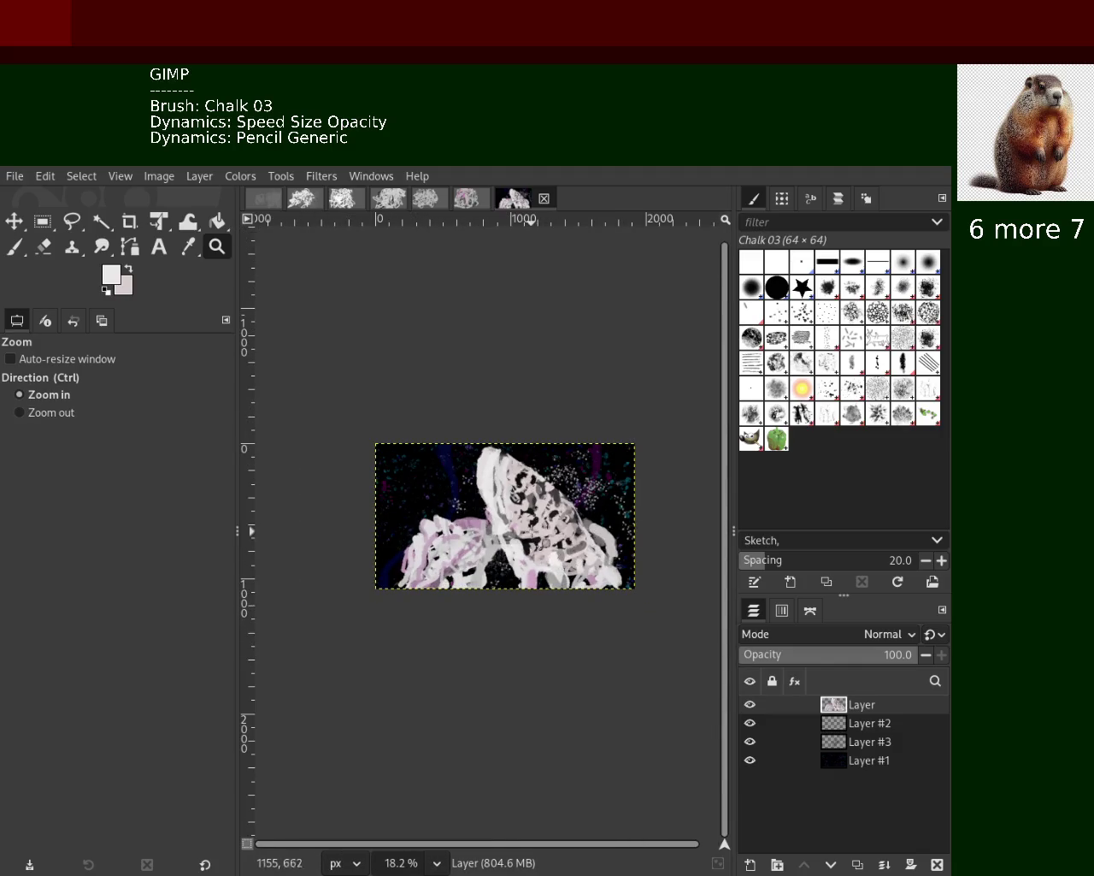
pyautogui.click(530, 529)
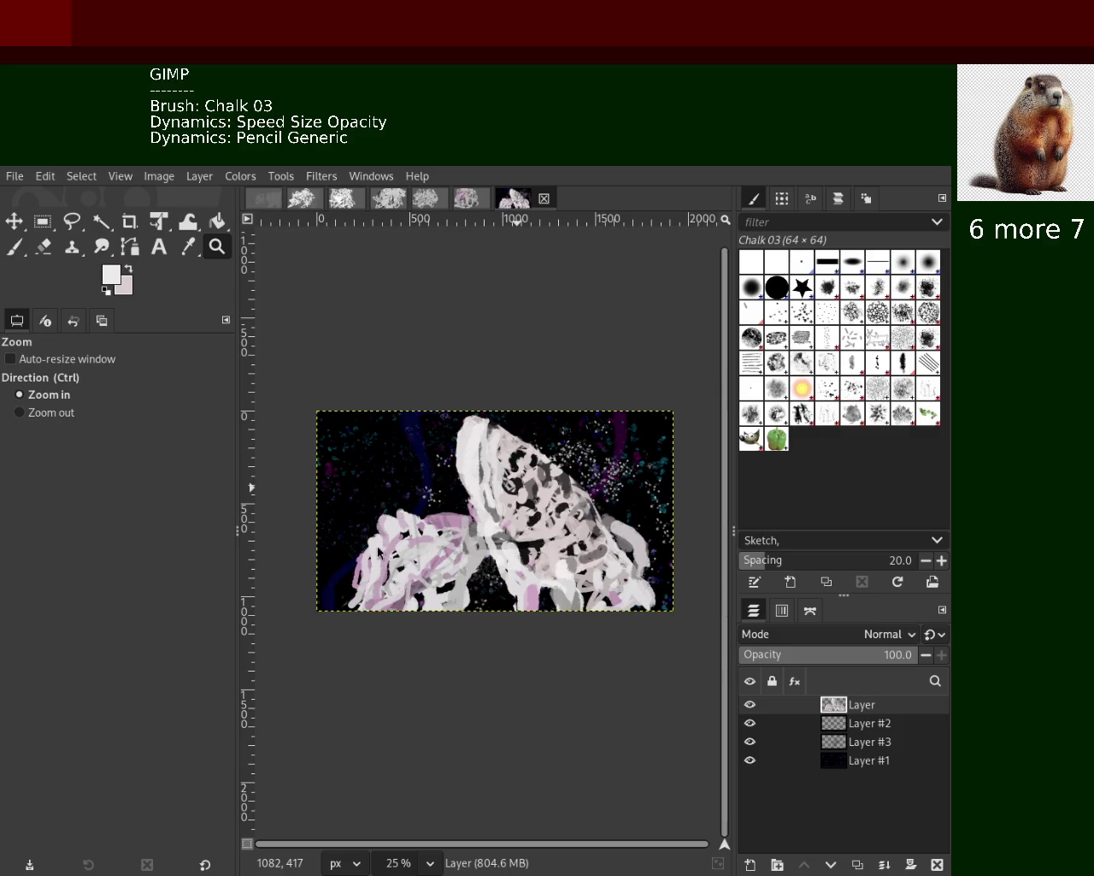
pyautogui.keyDown('ctrl'); pyautogui.click(498, 592); pyautogui.keyUp('ctrl')
pyautogui.keyDown('ctrl'); pyautogui.click(498, 592); pyautogui.keyUp('ctrl')
pyautogui.click(497, 592)
pyautogui.click(497, 592)
pyautogui.click(498, 592)
pyautogui.keyDown('ctrl'); pyautogui.click(498, 592); pyautogui.keyUp('ctrl')
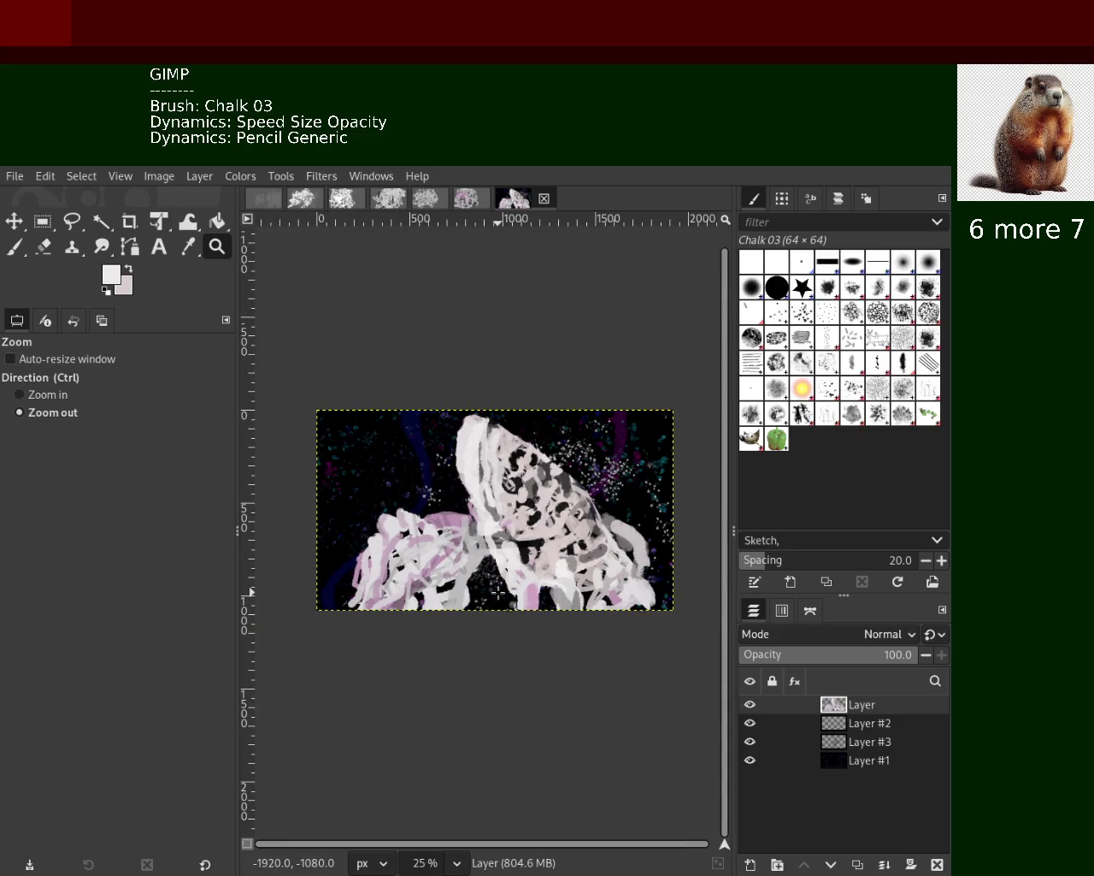
# Step the zoom in and out around the bottom centre of the composition
pyautogui.keyDown('ctrl'); pyautogui.click(500, 573); pyautogui.keyUp('ctrl')
pyautogui.keyDown('ctrl'); pyautogui.click(502, 548); pyautogui.keyUp('ctrl')
pyautogui.click(505, 552)
pyautogui.click(506, 553)
pyautogui.click(513, 556)
pyautogui.keyDown('ctrl'); pyautogui.click(522, 559); pyautogui.keyUp('ctrl')
pyautogui.keyDown('ctrl'); pyautogui.click(526, 561); pyautogui.keyUp('ctrl')
pyautogui.click(533, 564)
pyautogui.keyDown('ctrl'); pyautogui.click(535, 565); pyautogui.keyUp('ctrl')
pyautogui.click(535, 566)
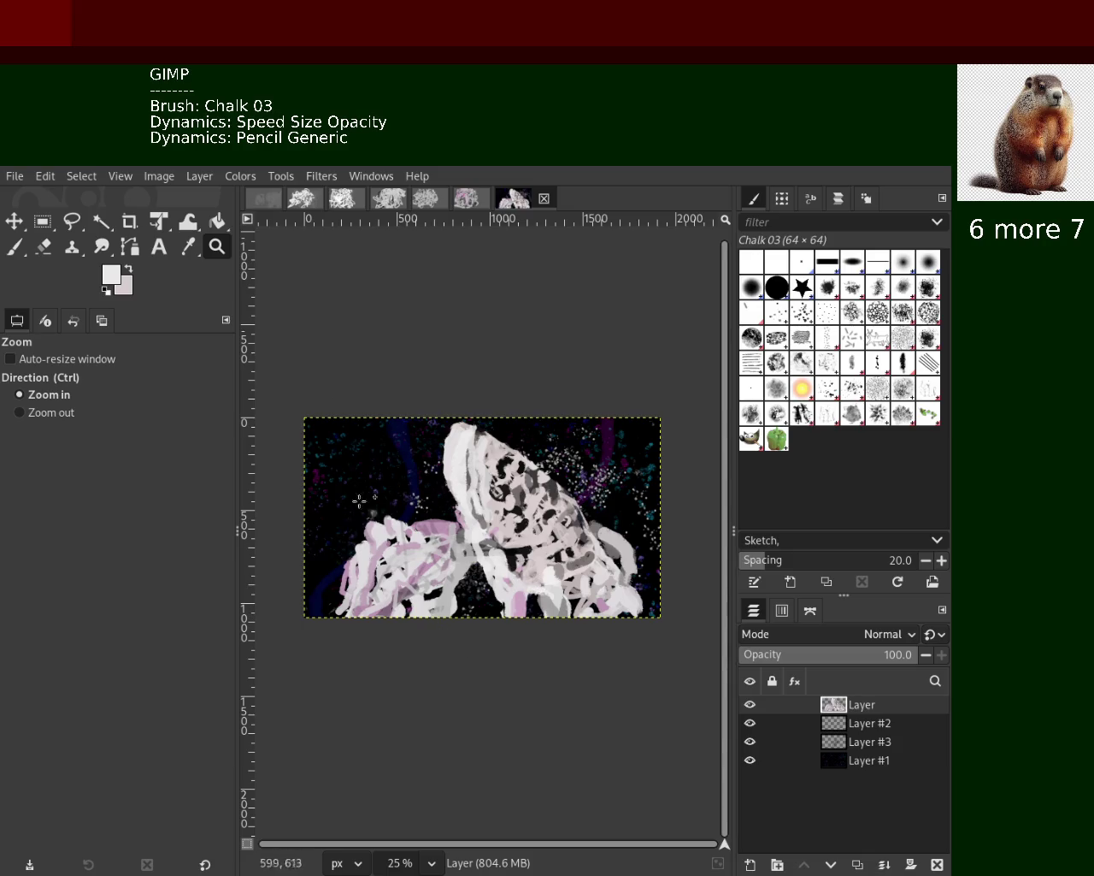
# Zoom in closer on the painting's centre
pyautogui.keyDown('ctrl'); pyautogui.click(480, 462); pyautogui.keyUp('ctrl')
pyautogui.click(484, 515)
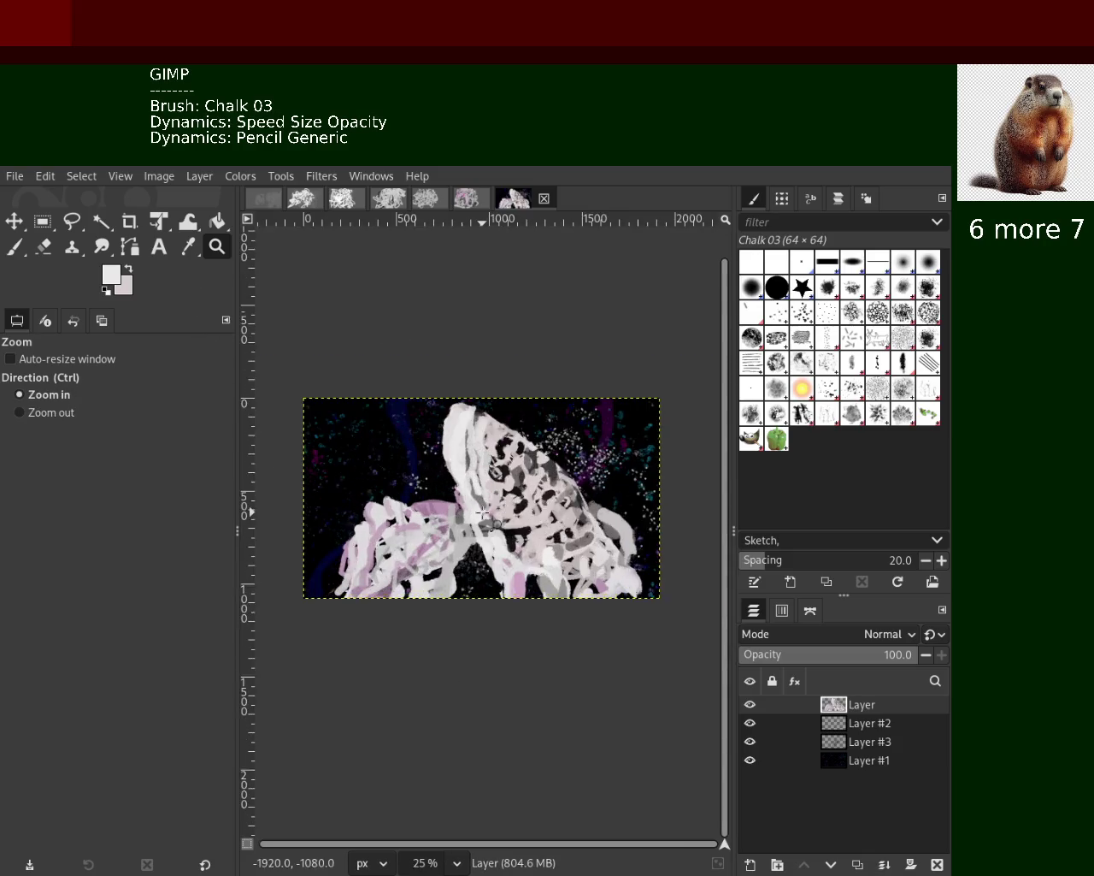
pyautogui.click(483, 513)
pyautogui.keyDown('ctrl'); pyautogui.click(483, 513); pyautogui.keyUp('ctrl')
pyautogui.keyDown('ctrl'); pyautogui.click(483, 513); pyautogui.keyUp('ctrl')
pyautogui.keyDown('ctrl'); pyautogui.click(484, 515); pyautogui.keyUp('ctrl')
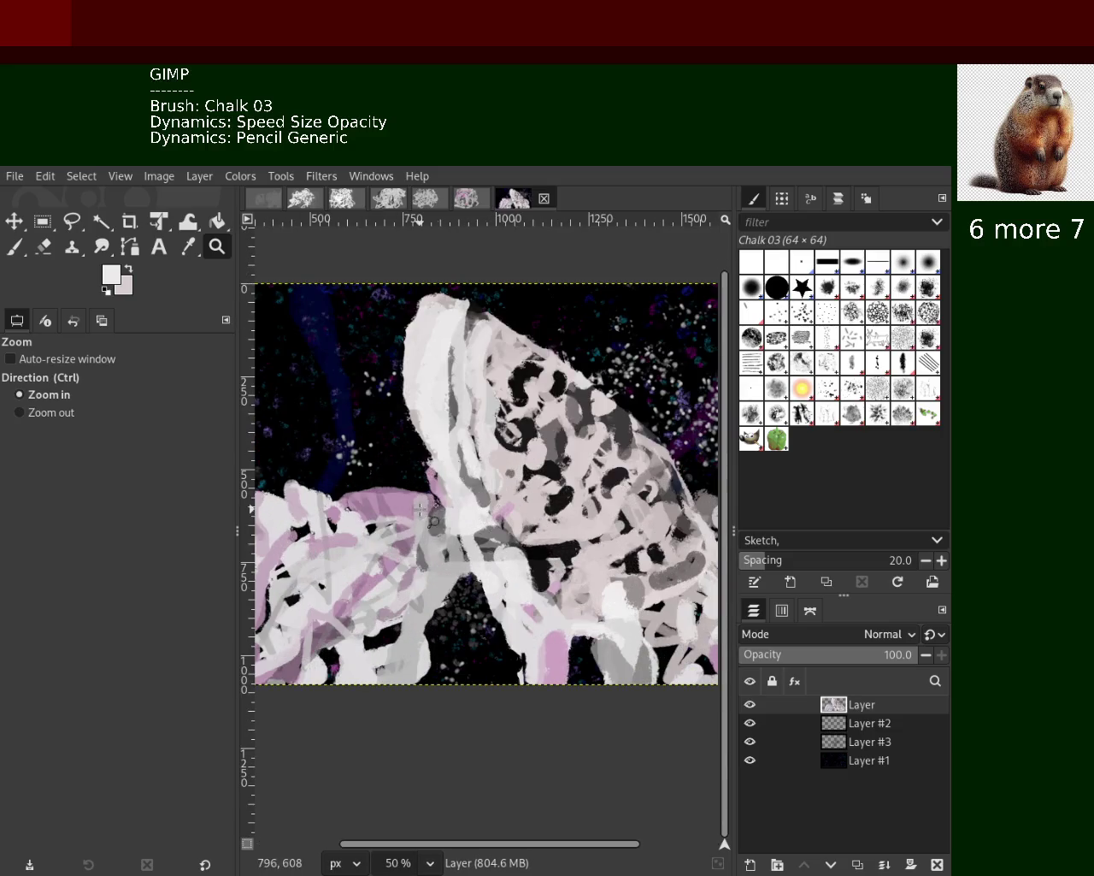
pyautogui.keyDown('ctrl'); pyautogui.click(487, 517); pyautogui.keyUp('ctrl')
pyautogui.keyDown('ctrl'); pyautogui.click(489, 519); pyautogui.keyUp('ctrl')
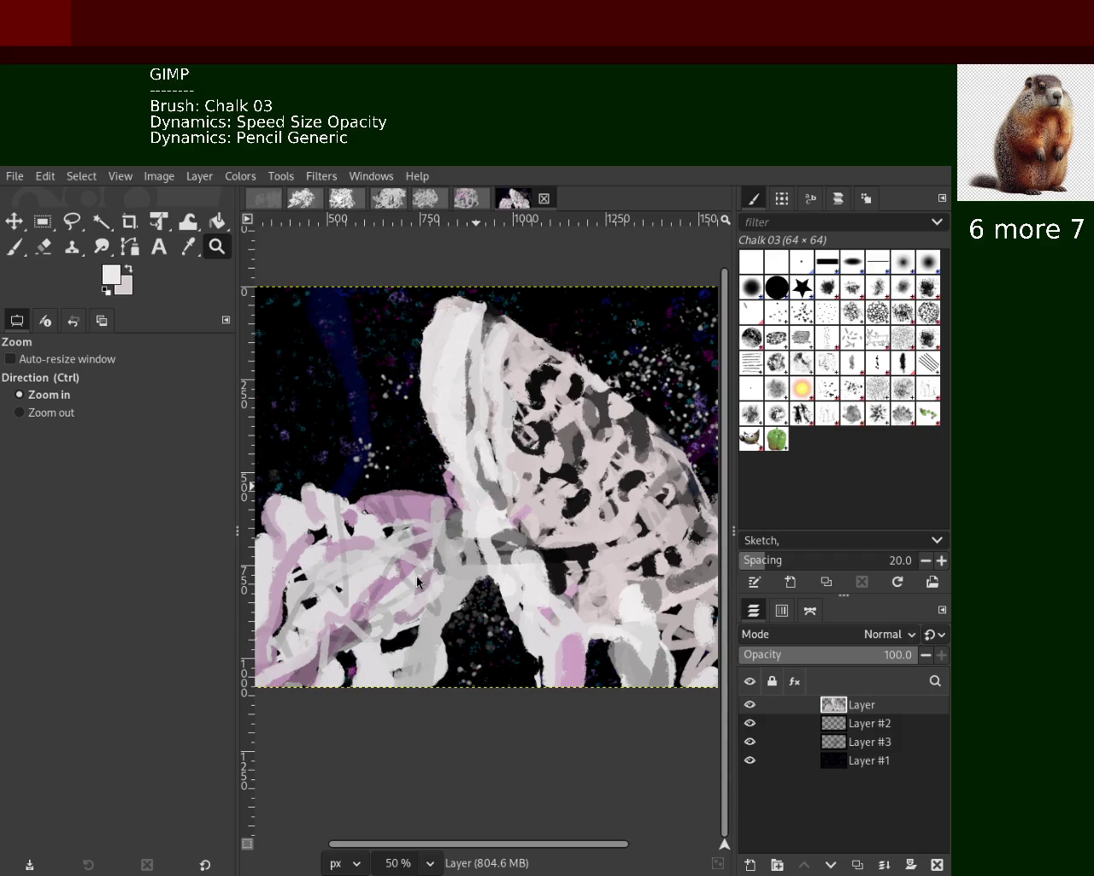
# Zoom far out with Ctrl-clicks, then back in so the painting fills the view
pyautogui.press('ctrl')
pyautogui.keyDown('ctrl'); pyautogui.click(374, 366); pyautogui.keyUp('ctrl')
pyautogui.doubleClick(385, 389)
pyautogui.keyDown('ctrl'); pyautogui.click(398, 413); pyautogui.keyUp('ctrl')
pyautogui.keyDown('ctrl'); pyautogui.click(436, 419); pyautogui.keyUp('ctrl')
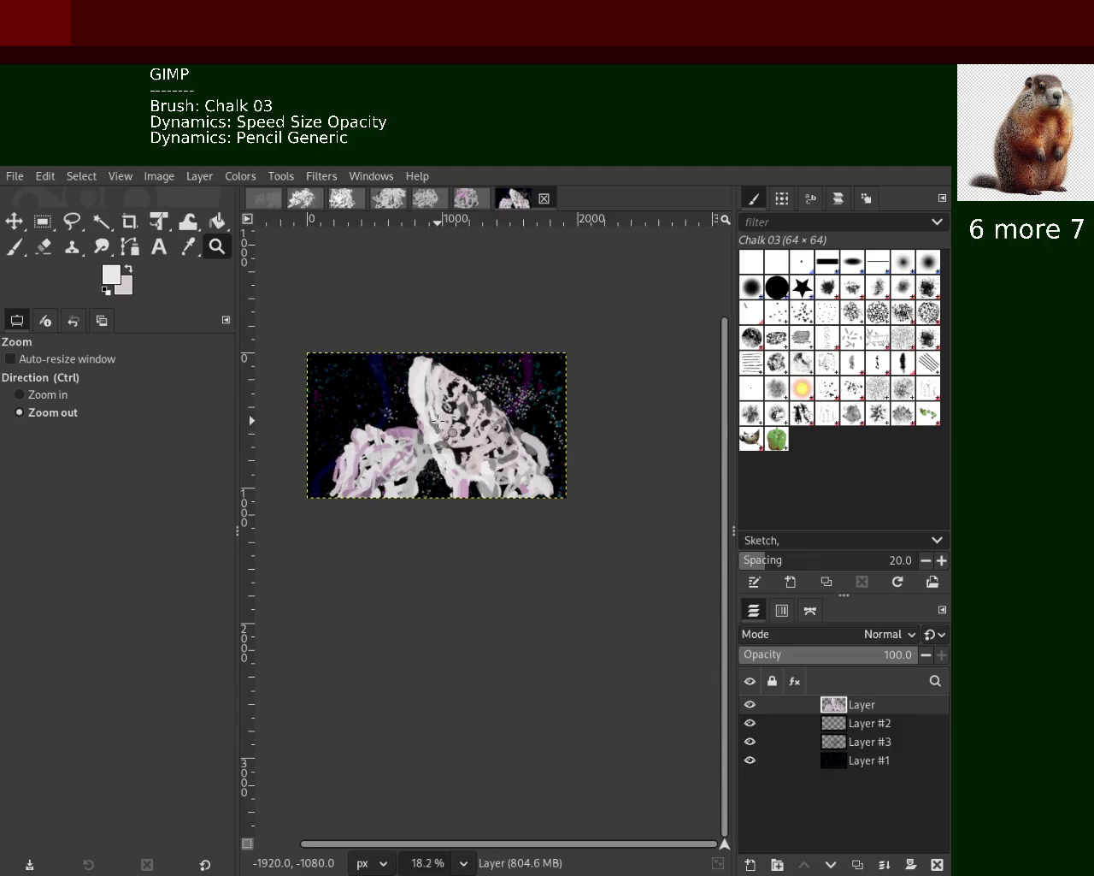
pyautogui.doubleClick(436, 421)
pyautogui.doubleClick(438, 422)
pyautogui.doubleClick(438, 423)
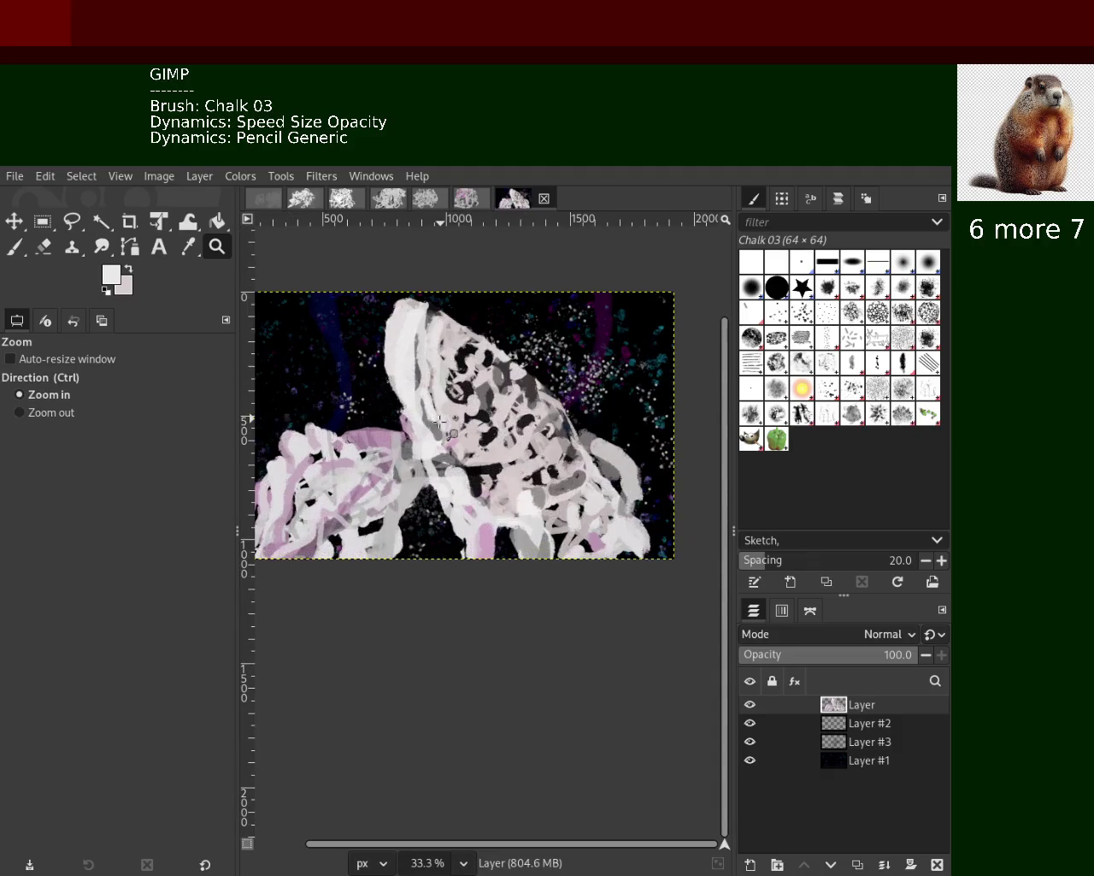
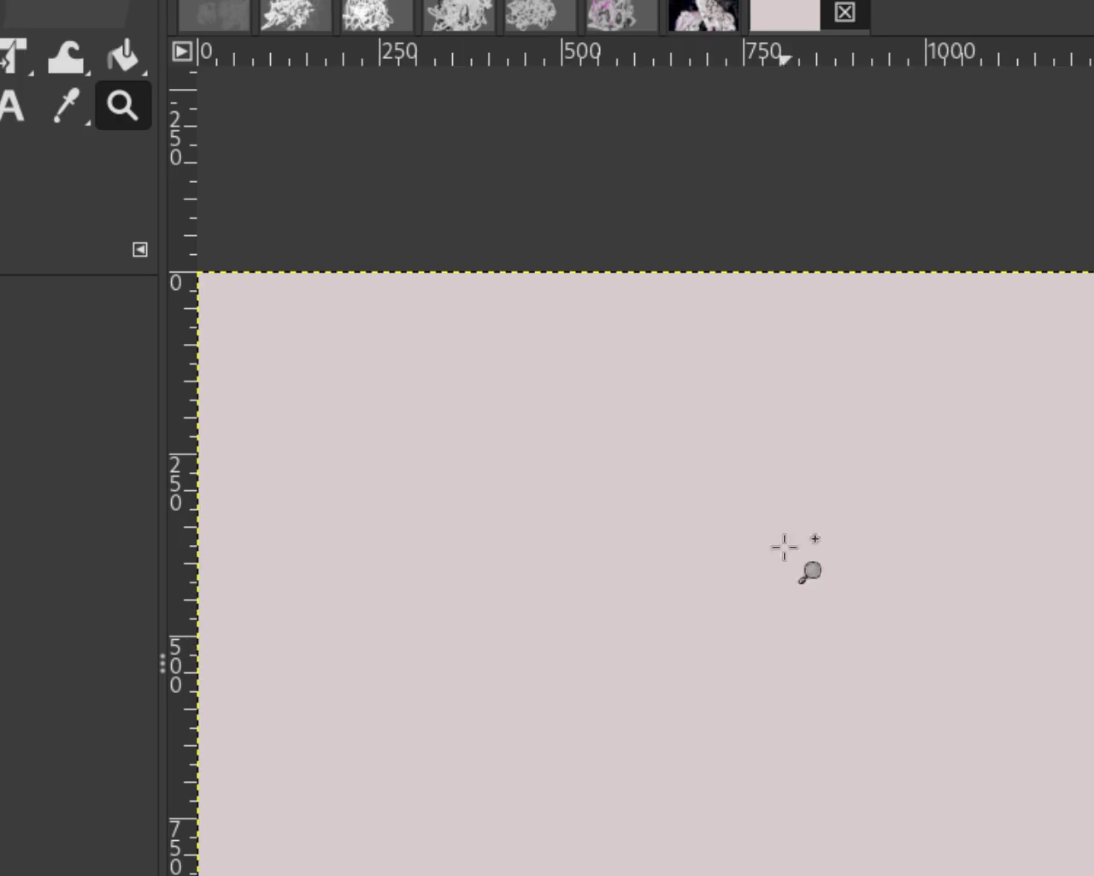
# Clear the new image's pink layer to transparency
pyautogui.keyDown('ctrl'); pyautogui.scroll(-1, 697, 562); pyautogui.keyUp('ctrl')
pyautogui.keyDown('ctrl'); pyautogui.scroll(1, 694, 560); pyautogui.keyUp('ctrl')
pyautogui.keyDown('ctrl'); pyautogui.scroll(-2, 547, 539); pyautogui.keyUp('ctrl')
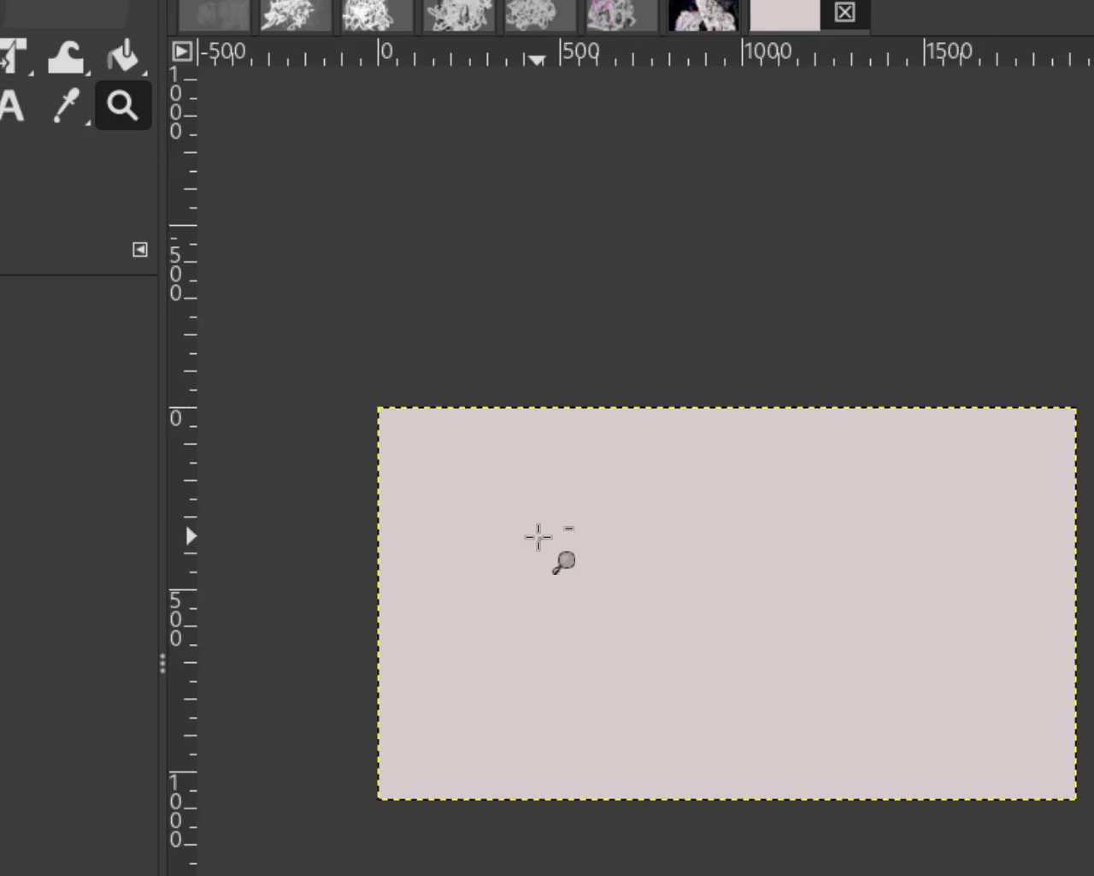
pyautogui.keyDown('ctrl'); pyautogui.scroll(-1, 526, 529); pyautogui.keyUp('ctrl')
pyautogui.keyDown('ctrl'); pyautogui.scroll(2, 774, 548); pyautogui.keyUp('ctrl')
pyautogui.keyDown('ctrl'); pyautogui.scroll(-2, 691, 470); pyautogui.keyUp('ctrl')
pyautogui.keyDown('ctrl'); pyautogui.scroll(2, 701, 508); pyautogui.keyUp('ctrl')
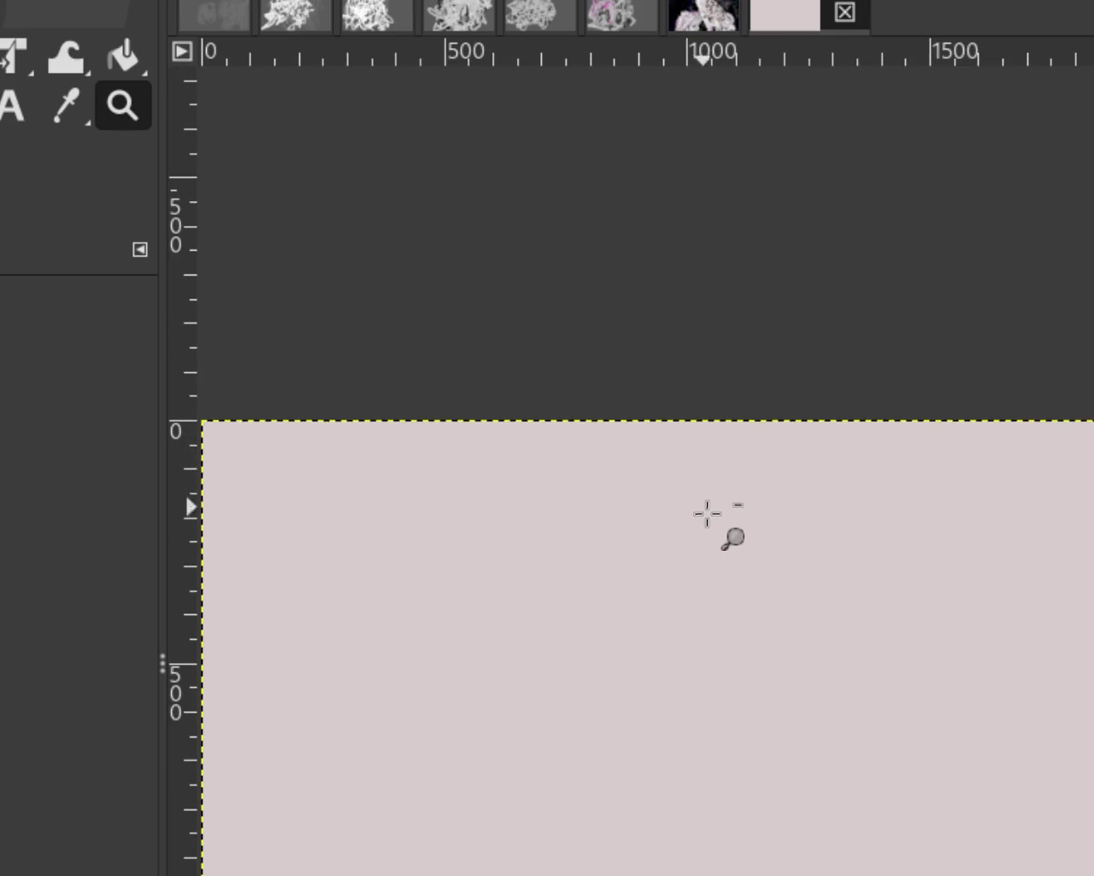
pyautogui.keyDown('ctrl'); pyautogui.scroll(-1, 720, 523); pyautogui.keyUp('ctrl')
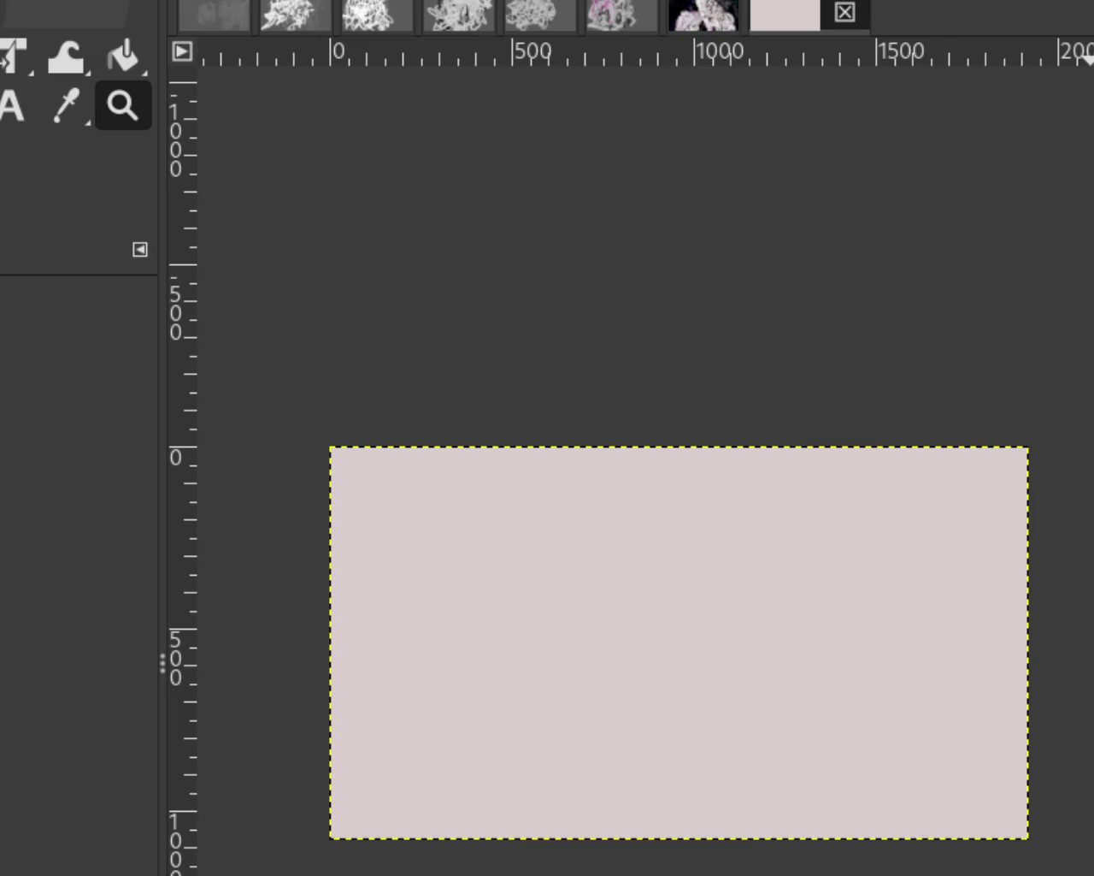
pyautogui.hotkey('ctrl', 'z')
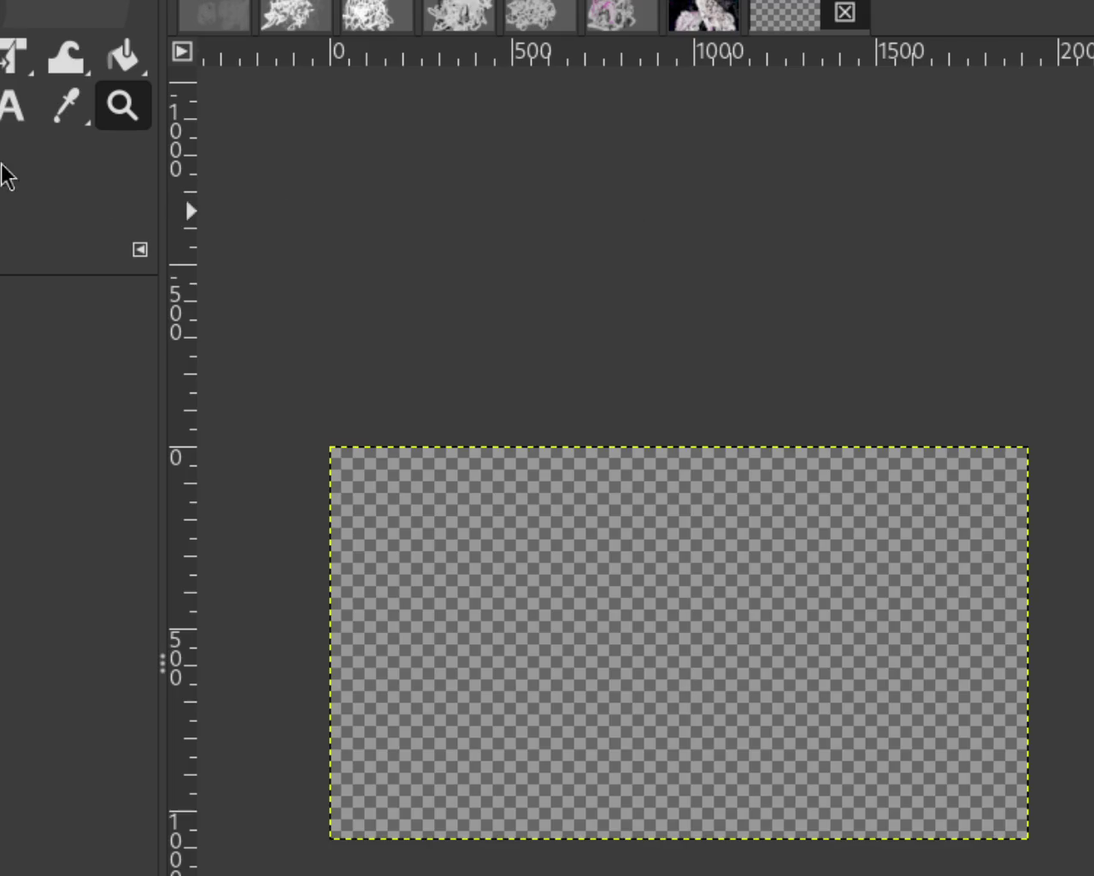
# Bucket-fill the cleared layer solid black, then return to the painting image
pyautogui.click(122, 57)
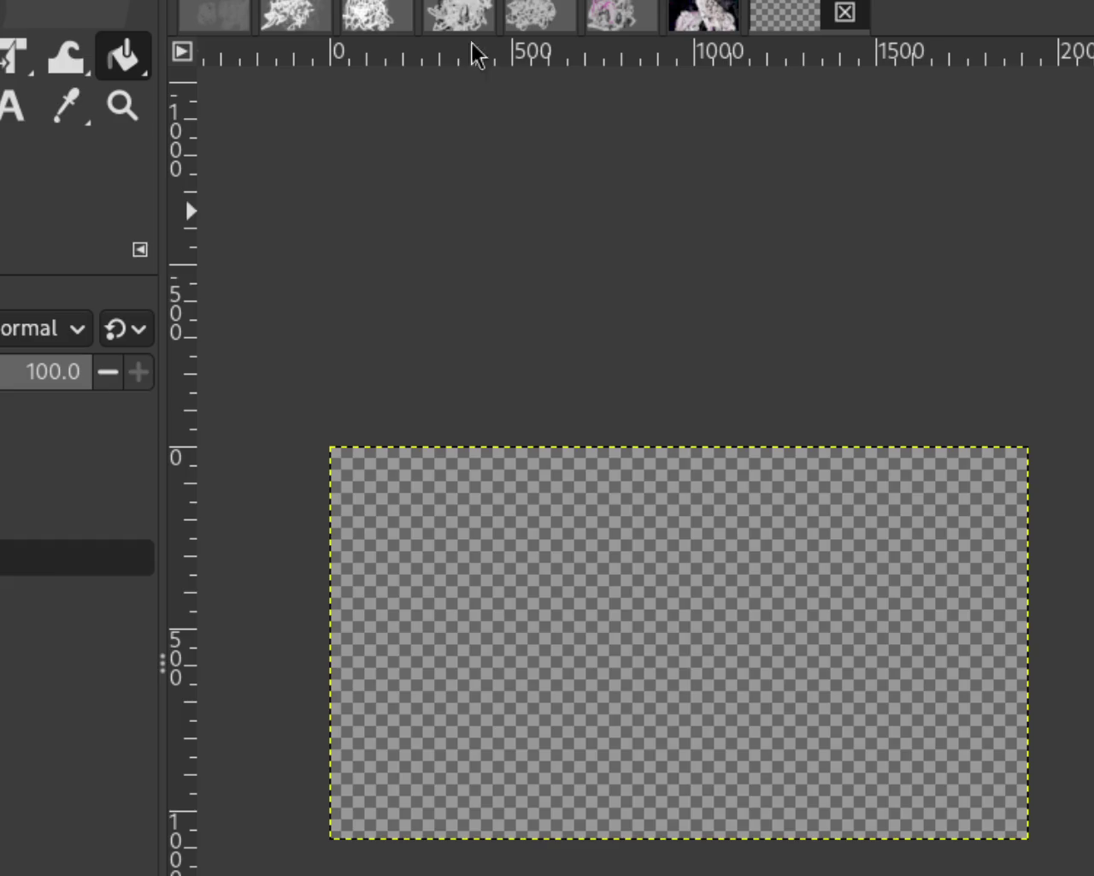
pyautogui.click(715, 616)
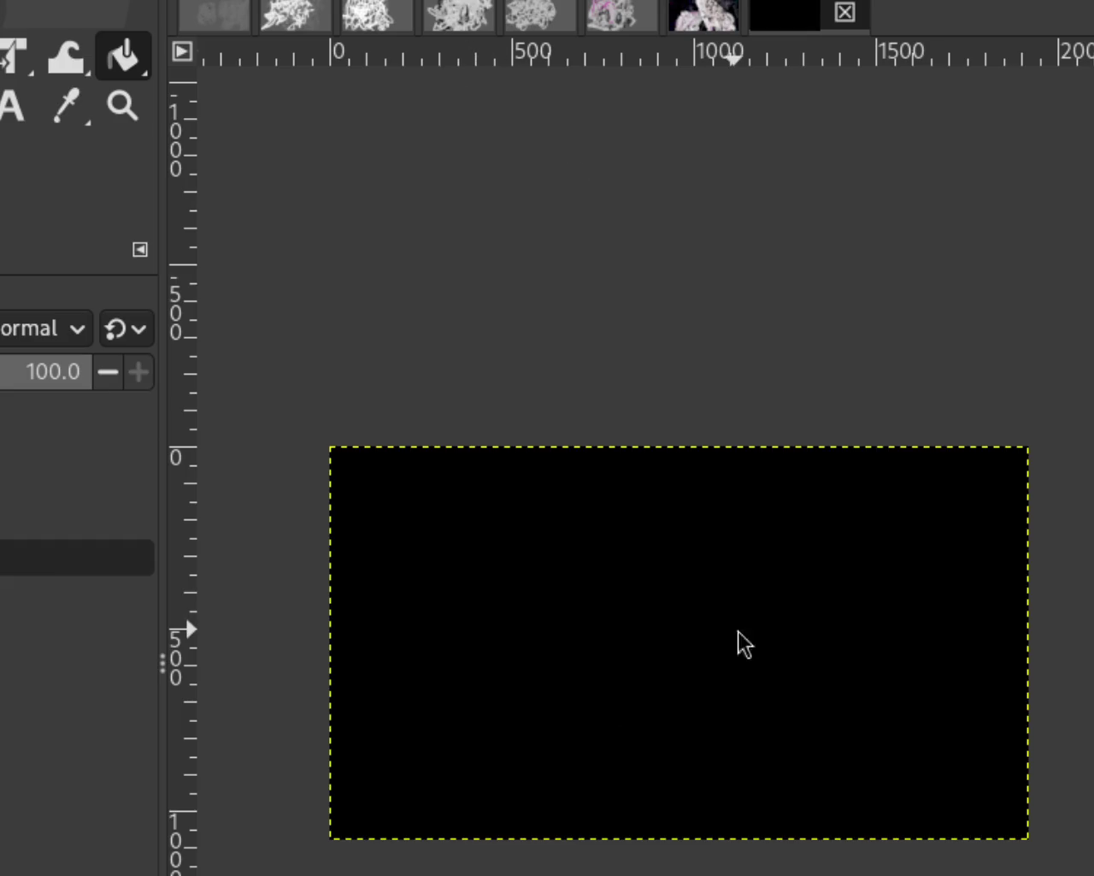
pyautogui.click(720, 13)
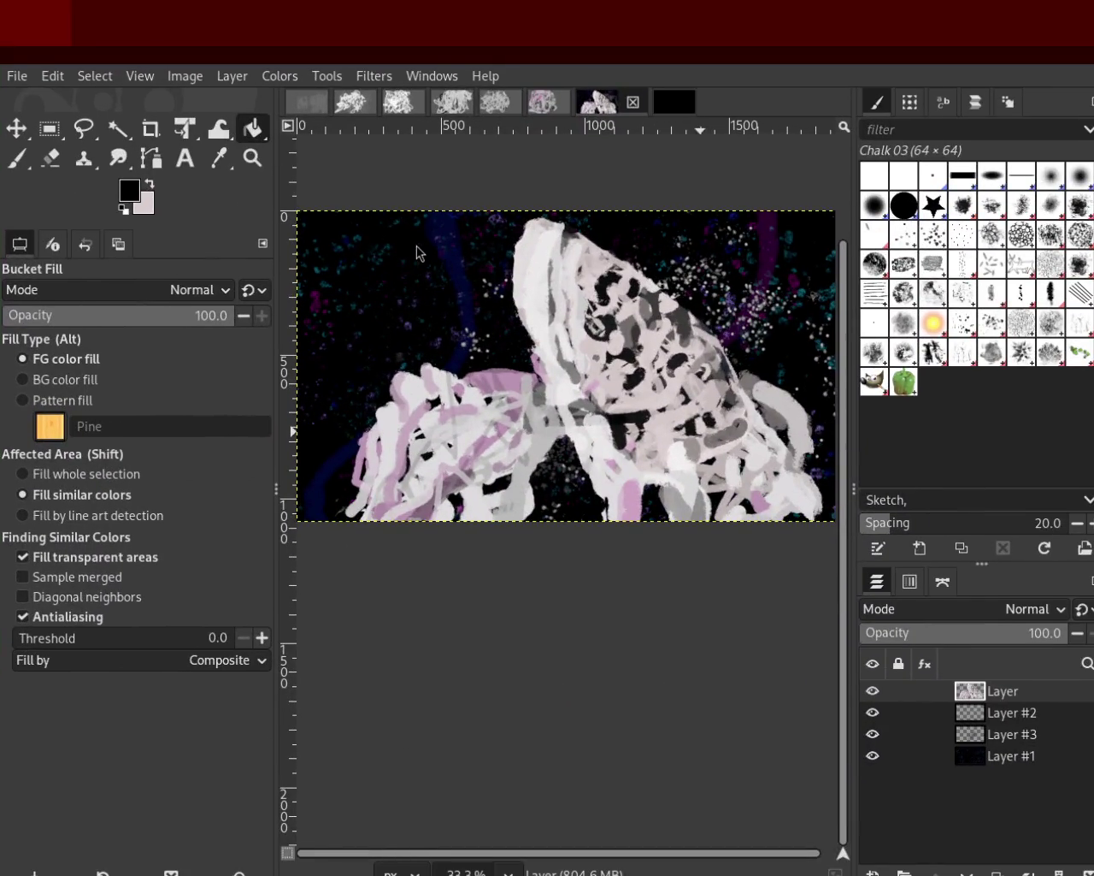
# Back on the black image, zoom out with the Zoom tool
pyautogui.click(669, 102)
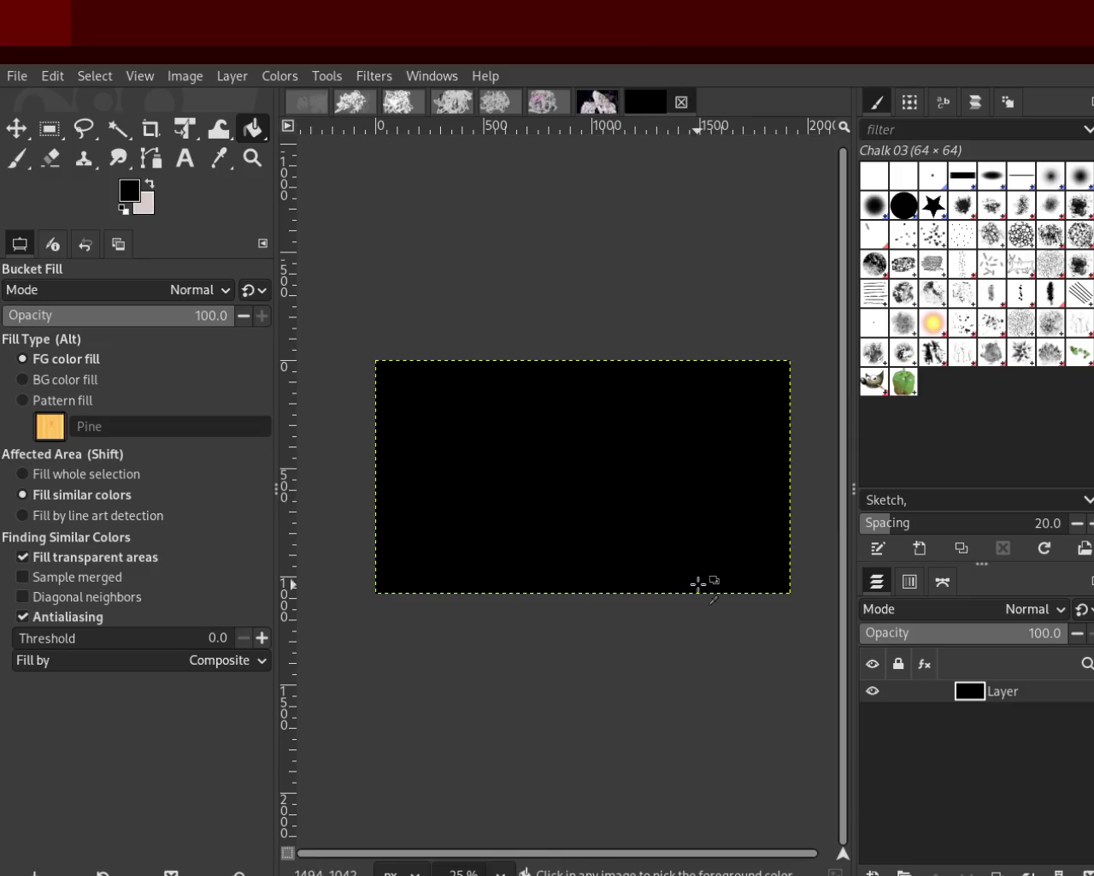
pyautogui.click(252, 158)
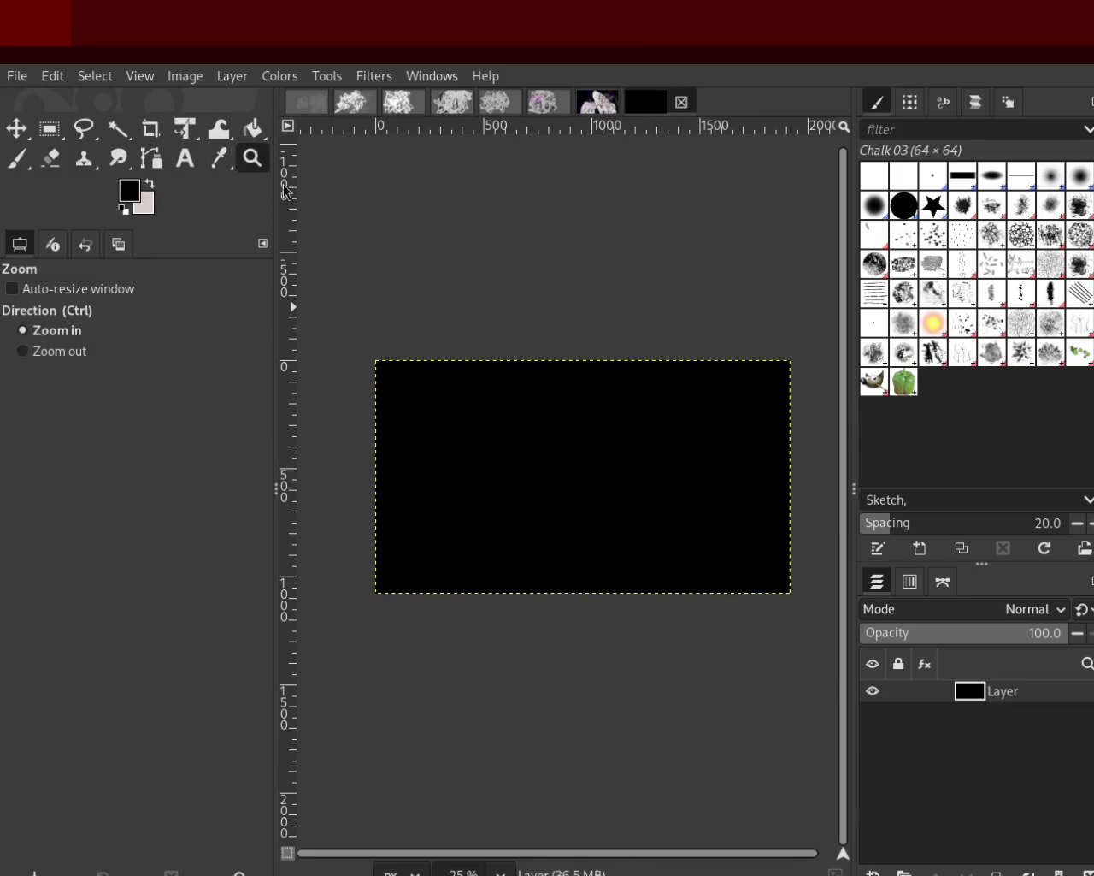
pyautogui.keyDown('ctrl'); pyautogui.click(564, 472); pyautogui.keyUp('ctrl')
pyautogui.keyDown('ctrl'); pyautogui.click(563, 473); pyautogui.keyUp('ctrl')
pyautogui.keyDown('ctrl'); pyautogui.click(563, 473); pyautogui.keyUp('ctrl')
pyautogui.doubleClick(563, 472)
pyautogui.keyDown('ctrl'); pyautogui.click(580, 482); pyautogui.keyUp('ctrl')
pyautogui.keyDown('ctrl'); pyautogui.click(581, 482); pyautogui.keyUp('ctrl')
pyautogui.click(581, 482)
# Set the black canvas view to 33.3% zoom and select the Paintbrush tool
pyautogui.keyDown('ctrl'); pyautogui.click(581, 481); pyautogui.keyUp('ctrl')
pyautogui.click(580, 481)
pyautogui.keyDown('ctrl'); pyautogui.click(581, 481); pyautogui.keyUp('ctrl')
pyautogui.click(580, 482)
pyautogui.keyDown('ctrl'); pyautogui.click(580, 481); pyautogui.keyUp('ctrl')
pyautogui.click(582, 487)
pyautogui.click(585, 504)
pyautogui.keyDown('ctrl'); pyautogui.click(590, 517); pyautogui.keyUp('ctrl')
pyautogui.click(600, 552)
pyautogui.click(19, 164)
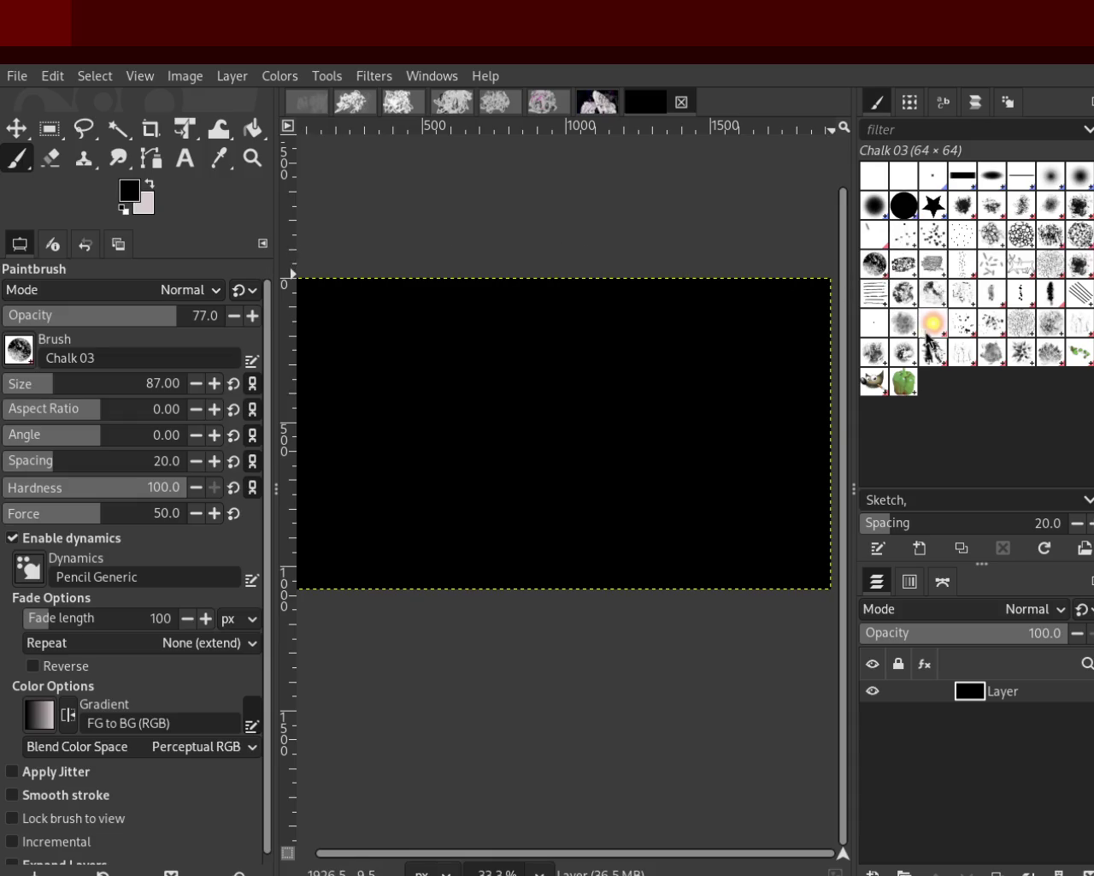
# Choose the Splats 01 brush at size 420 and dab test splats on the black canvas
pyautogui.click(963, 321)
pyautogui.moveTo(101, 384); pyautogui.dragTo(116, 384)
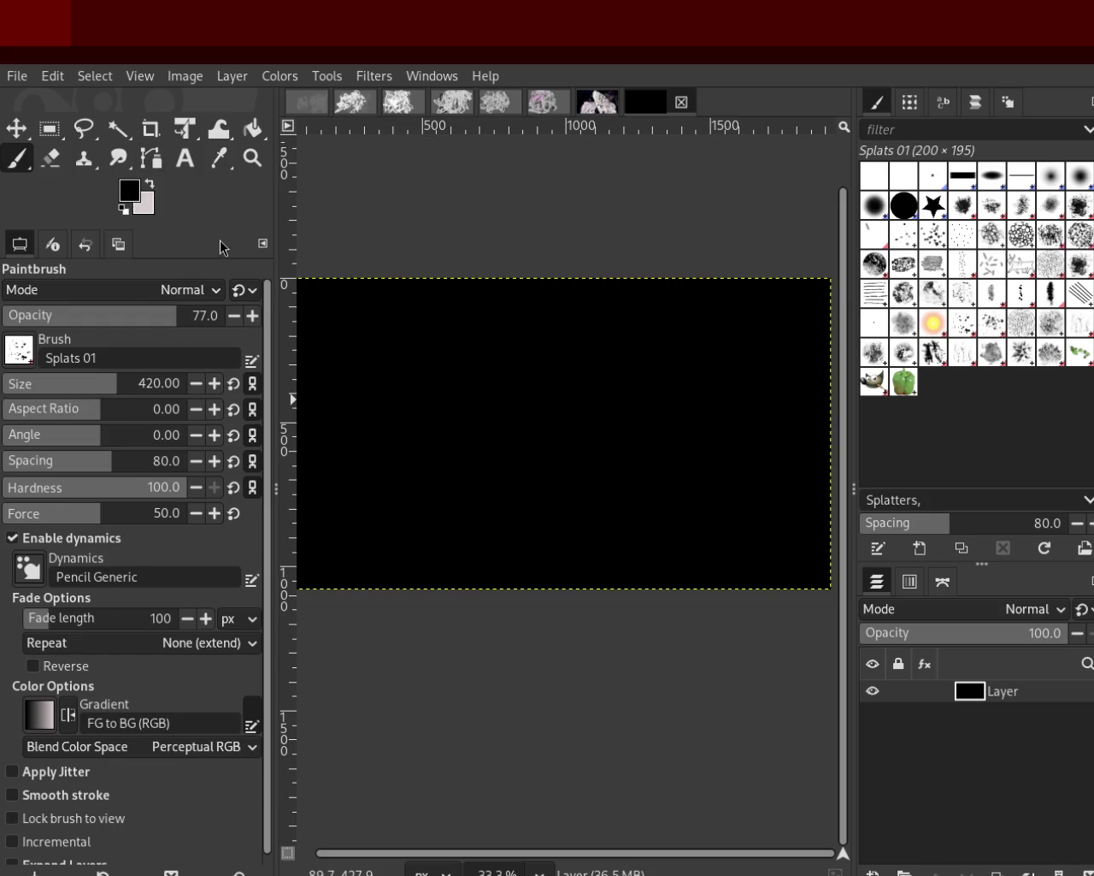
pyautogui.click(630, 430)
pyautogui.click(586, 459)
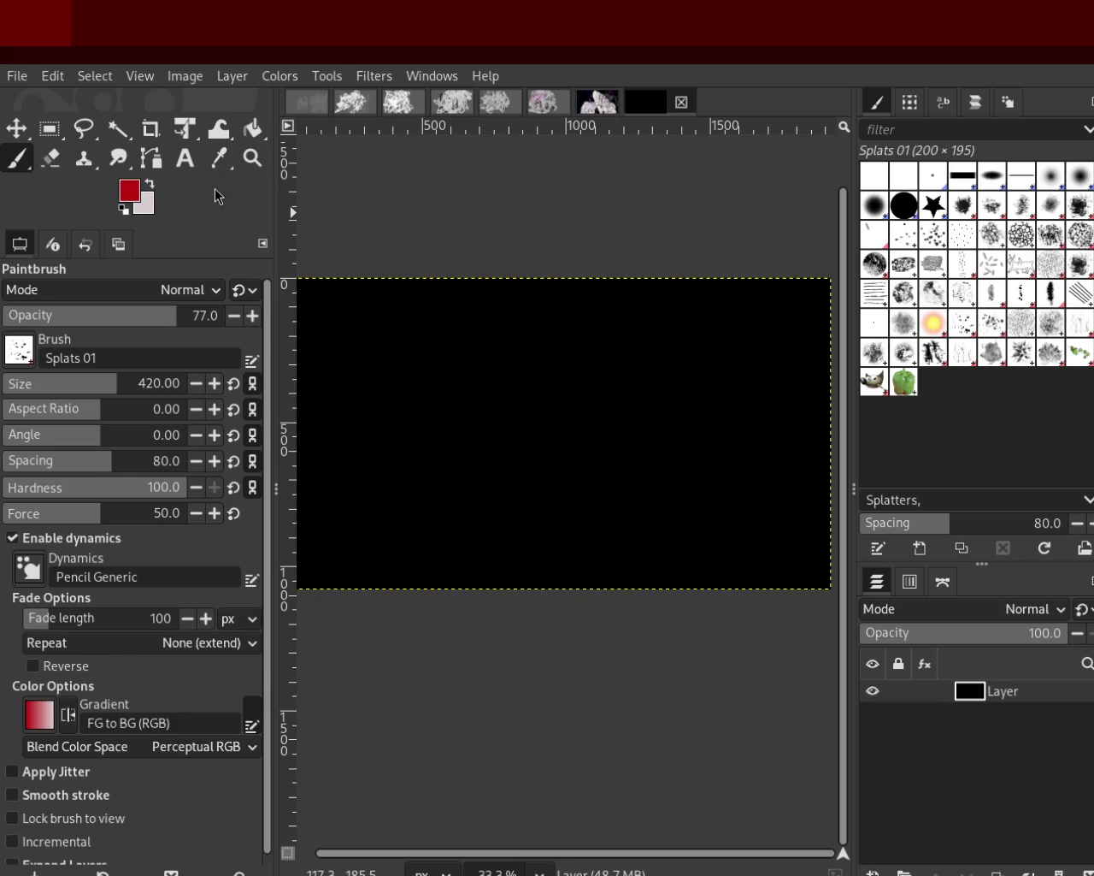
# Sweep blue splatter dabs across the canvas, then reset colours to default
pyautogui.moveTo(719, 449)
pyautogui.mouseDown()
pyautogui.moveTo(360, 316)
pyautogui.moveTo(589, 450)
pyautogui.mouseUp()
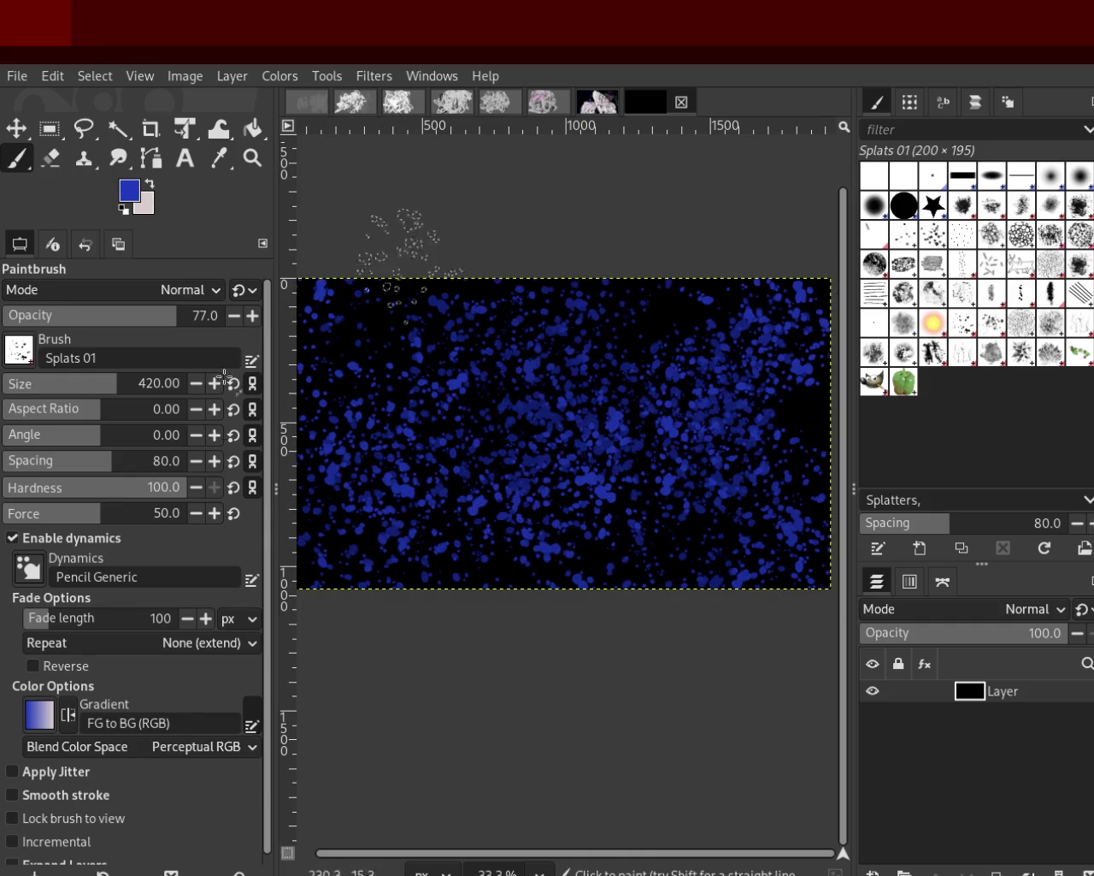
pyautogui.moveTo(588, 451); pyautogui.dragTo(461, 419)
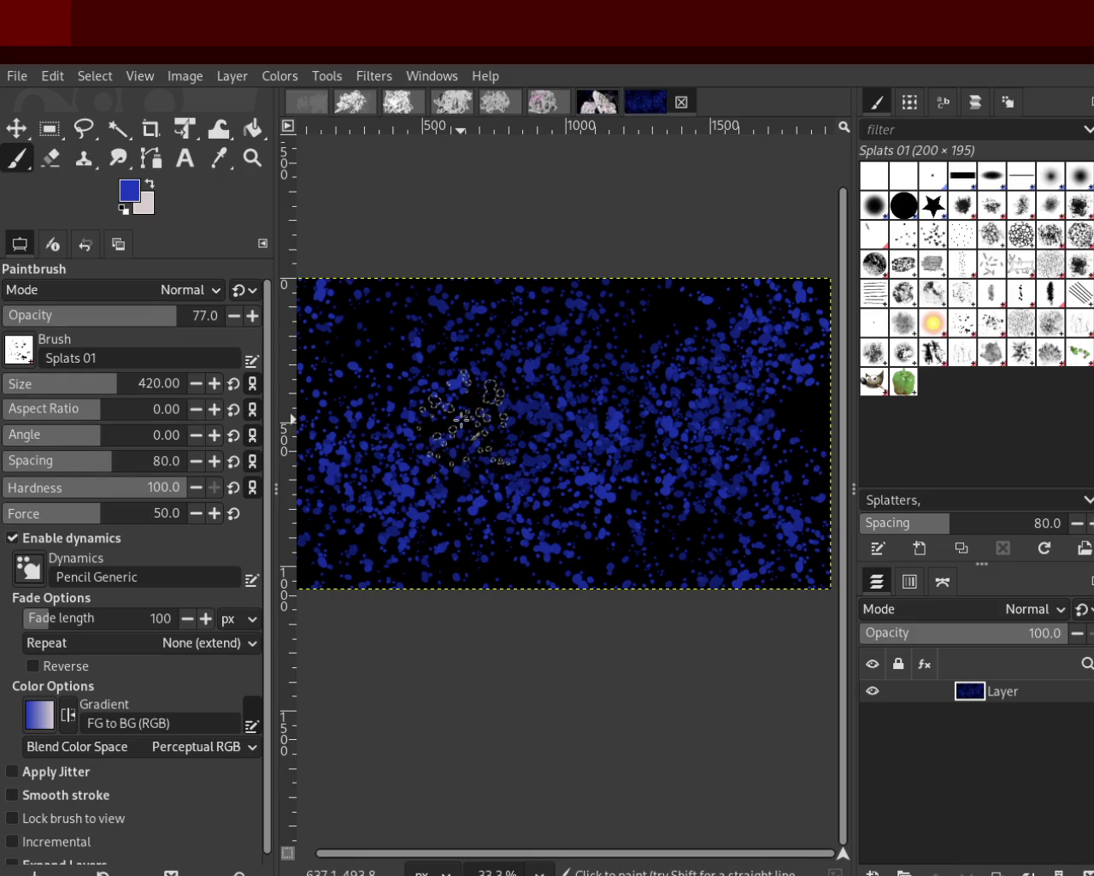
pyautogui.press('d')
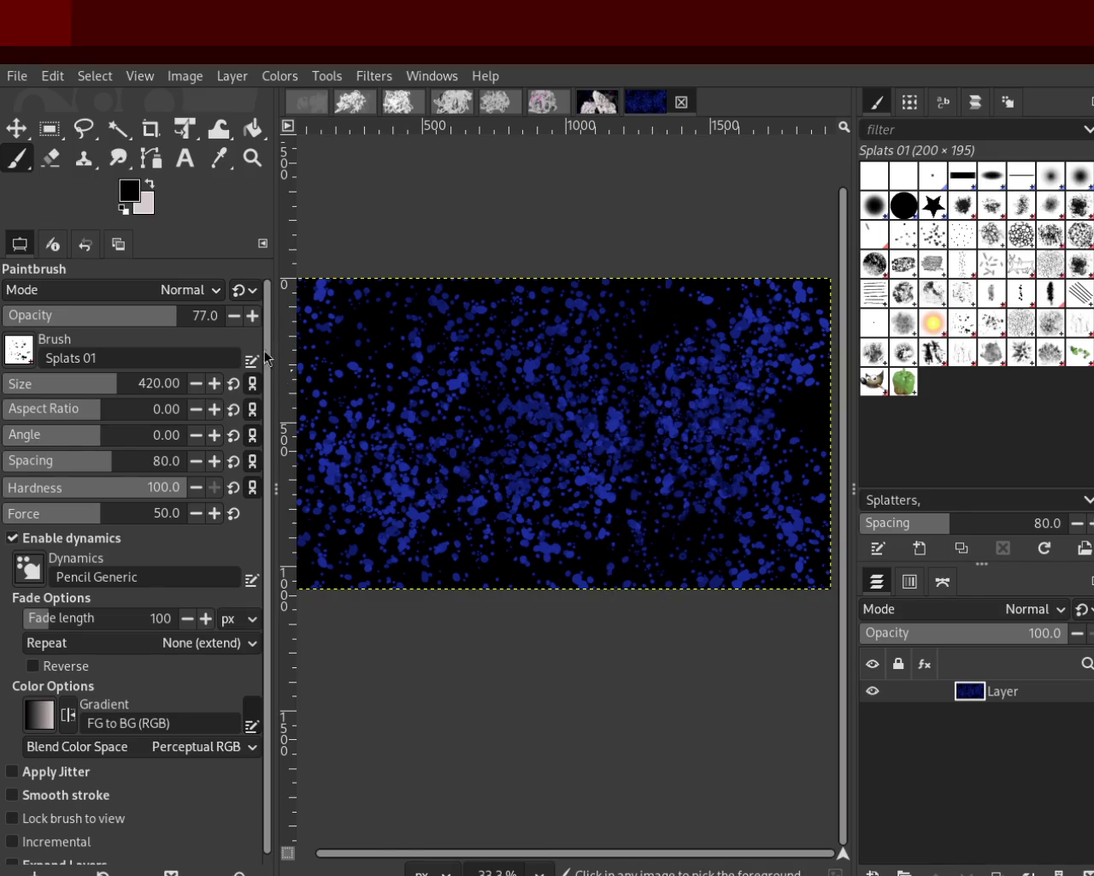